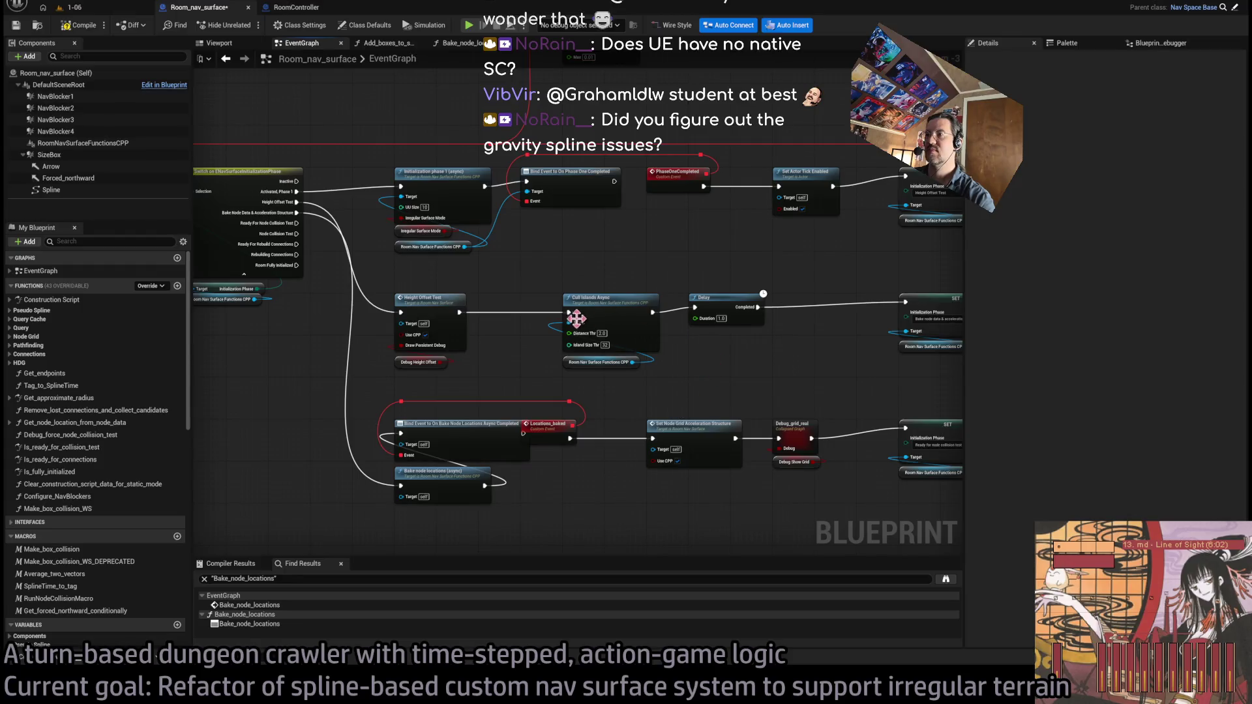
Disconnect Height Offset Test from Cull Islands Async in the EventGraph
left_click_drag(569, 312, 906, 303)
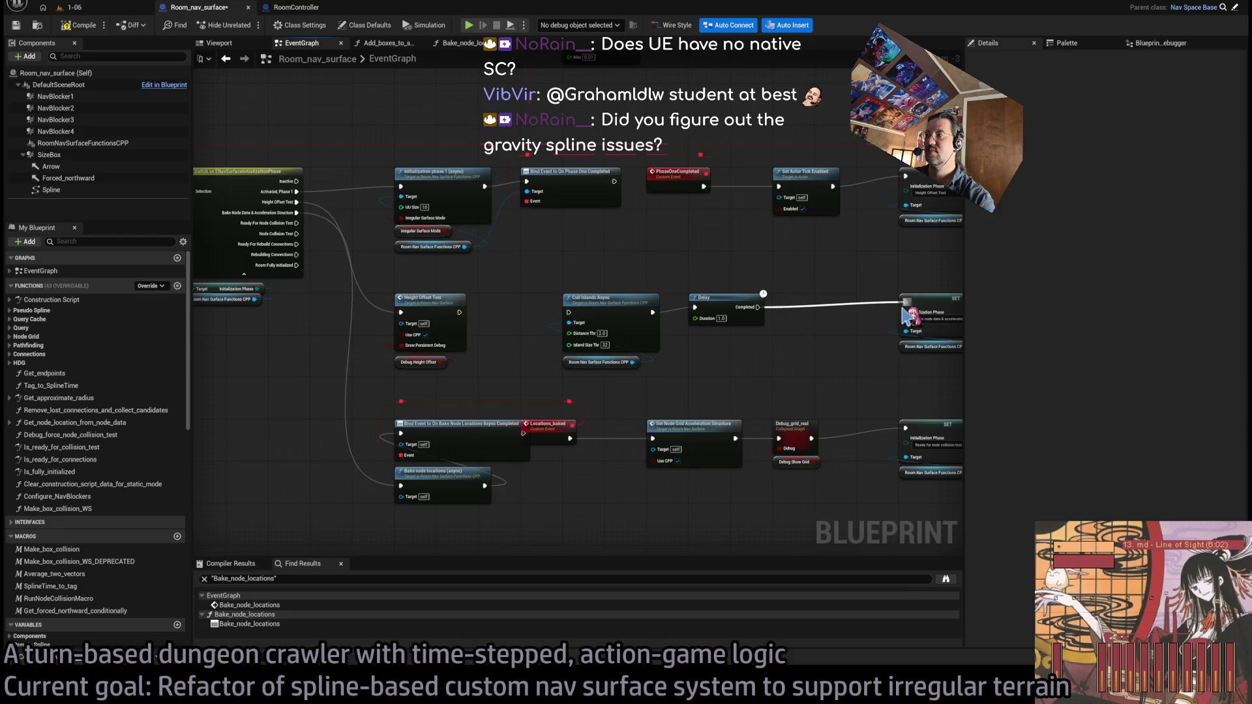
scroll(783, 326, "down", 2)
scroll(606, 382, "up", 5)
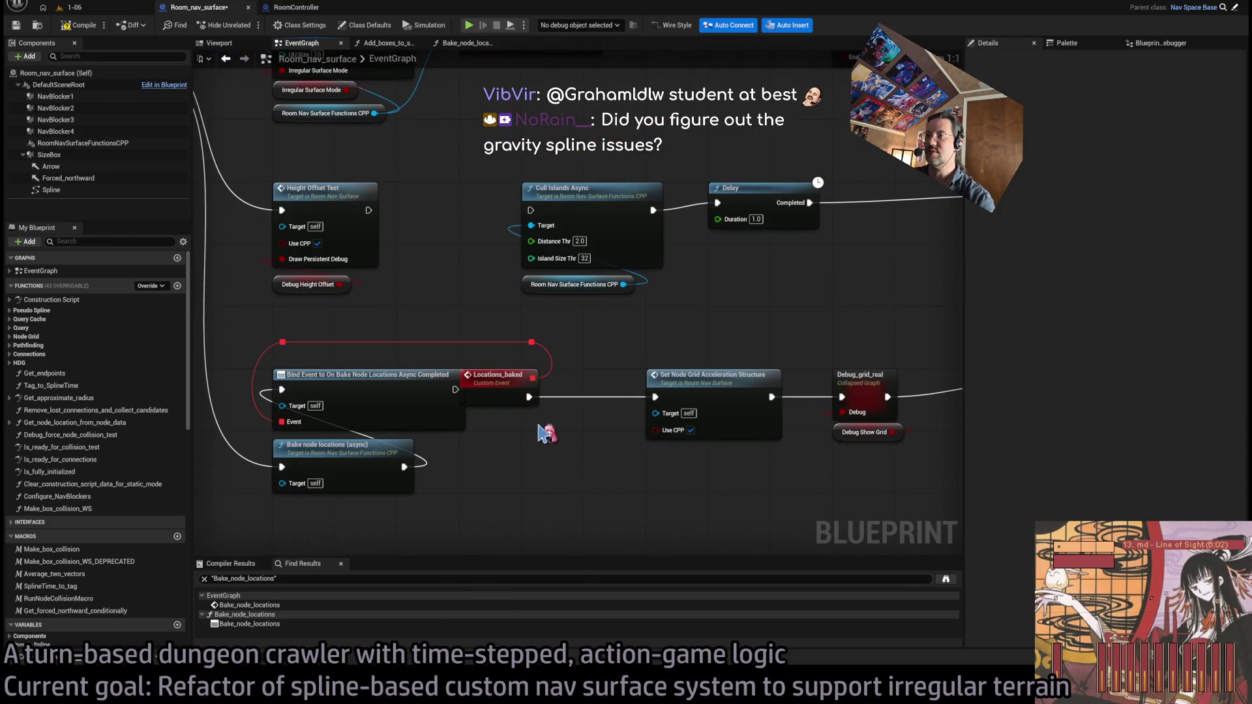
scroll(548, 433, "down", 1)
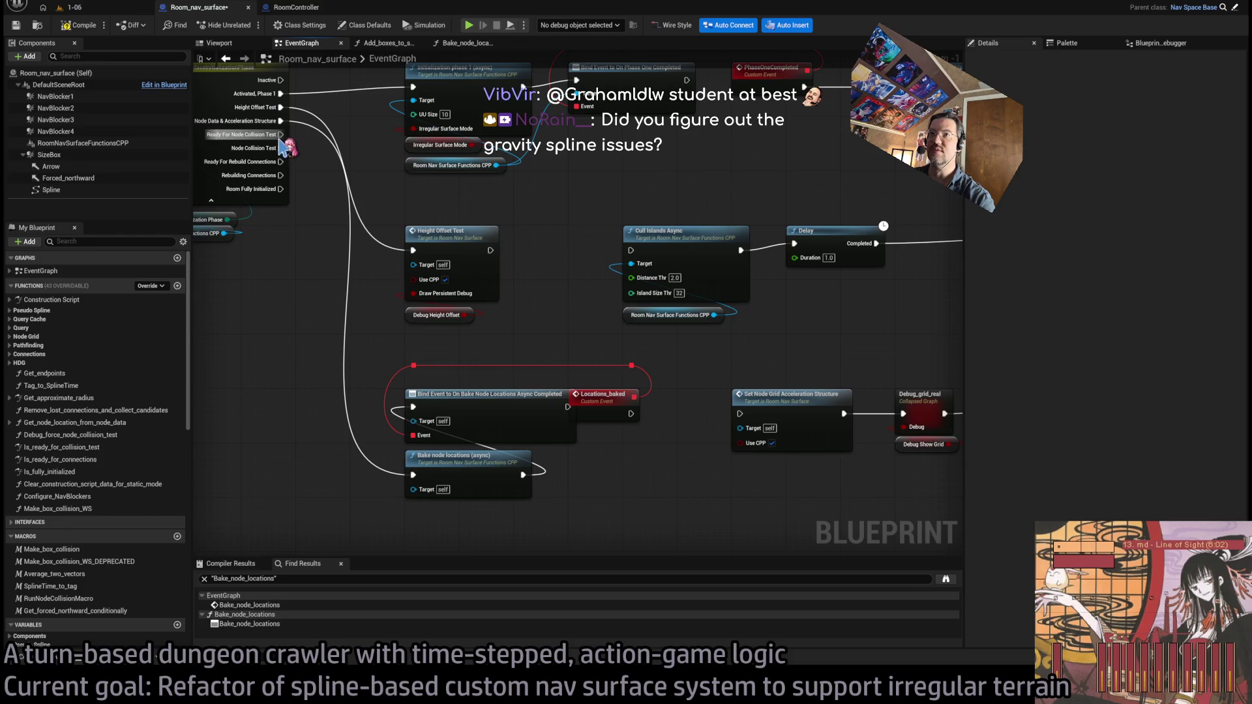
Drop the collision-test wiring, restore the async bake nodes, and connect the bake phase output to them
left_click_drag(279, 134, 747, 419)
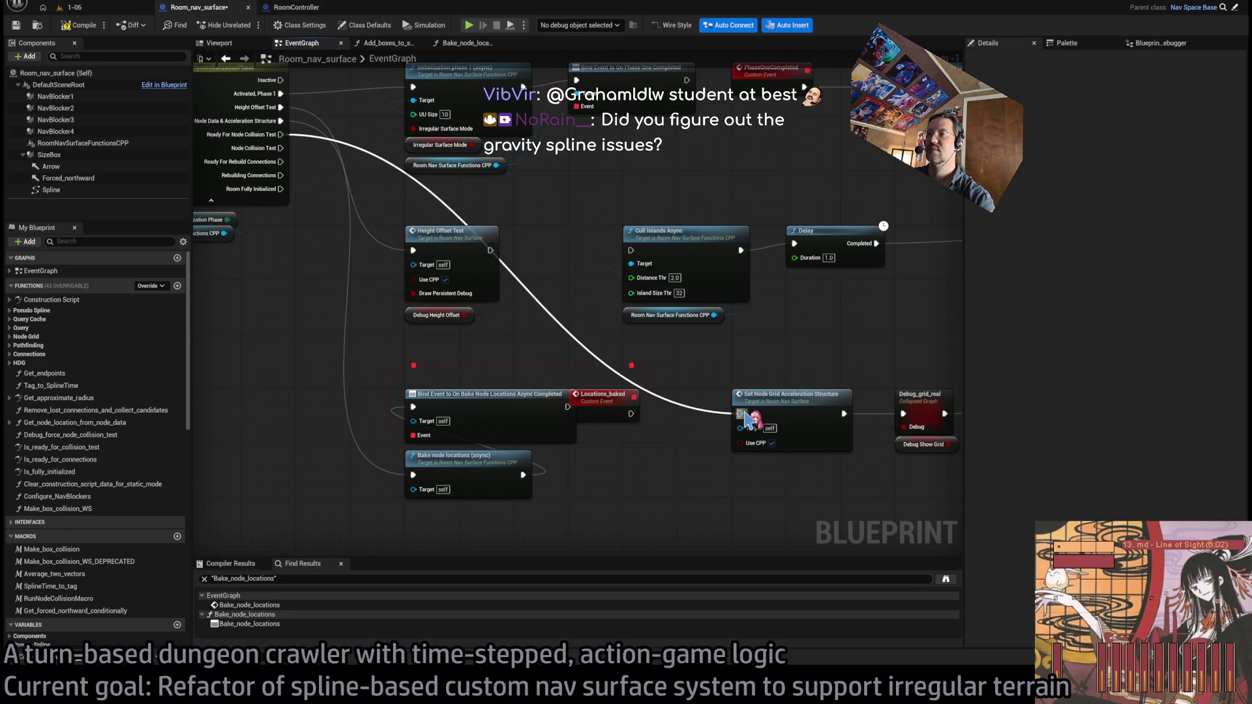
left_click_drag(746, 418, 744, 414)
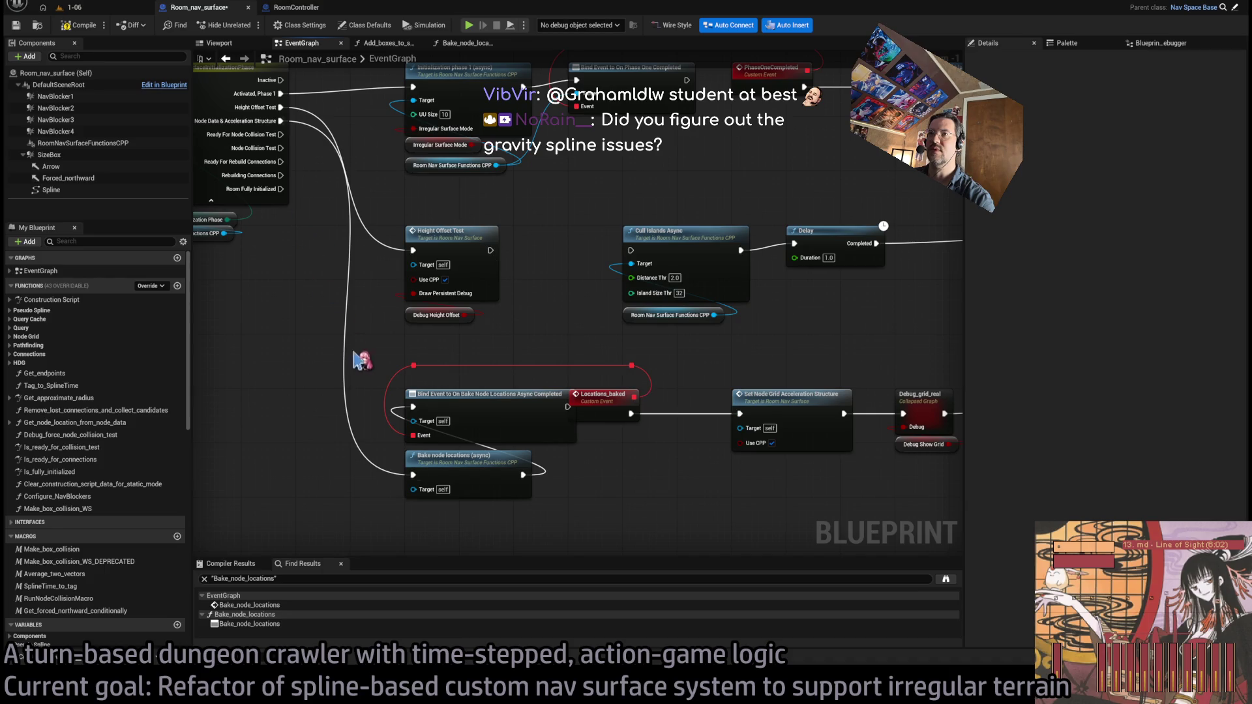
key("ctrl+z")
key("ctrl+z")
key("ctrl+z")
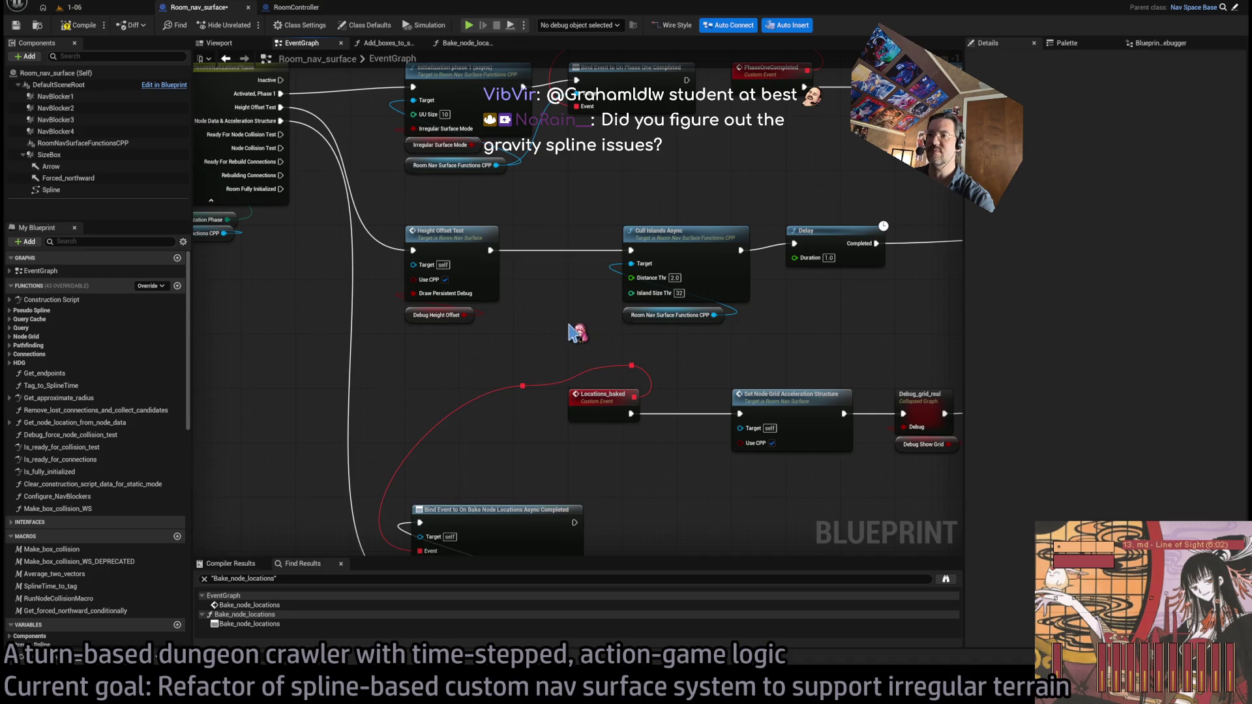
key("ctrl+z")
key("ctrl+z")
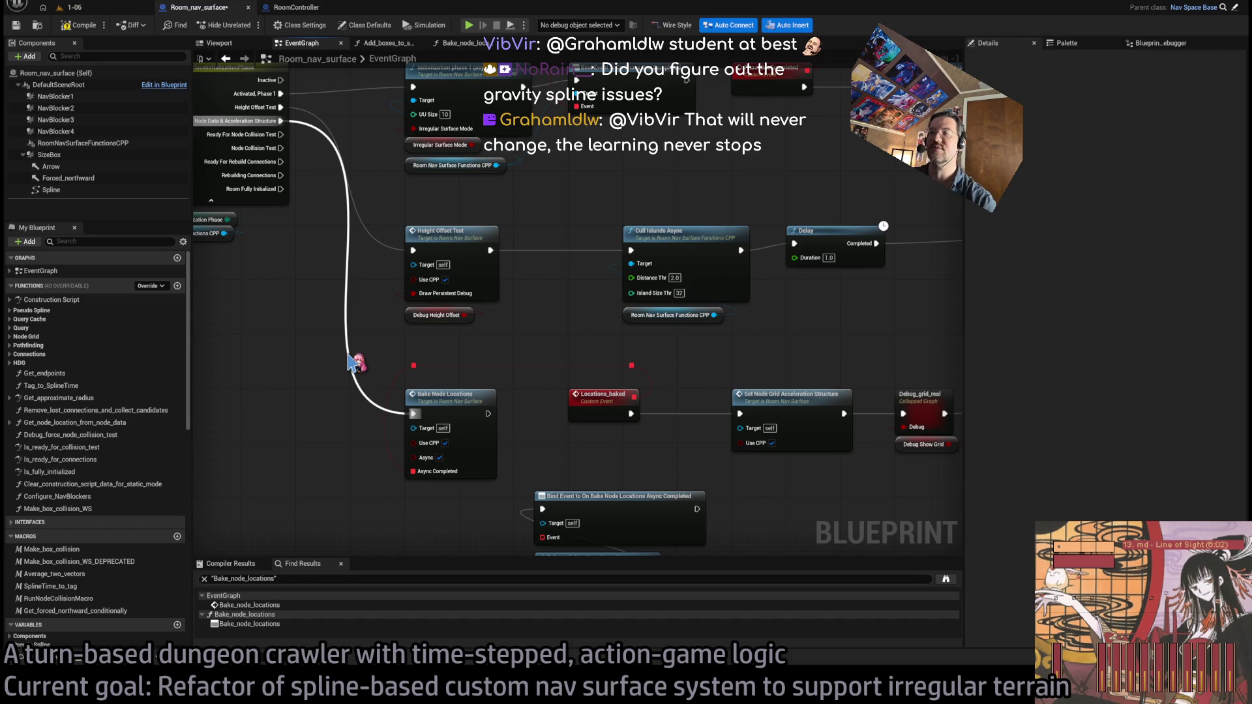
key("ctrl+y")
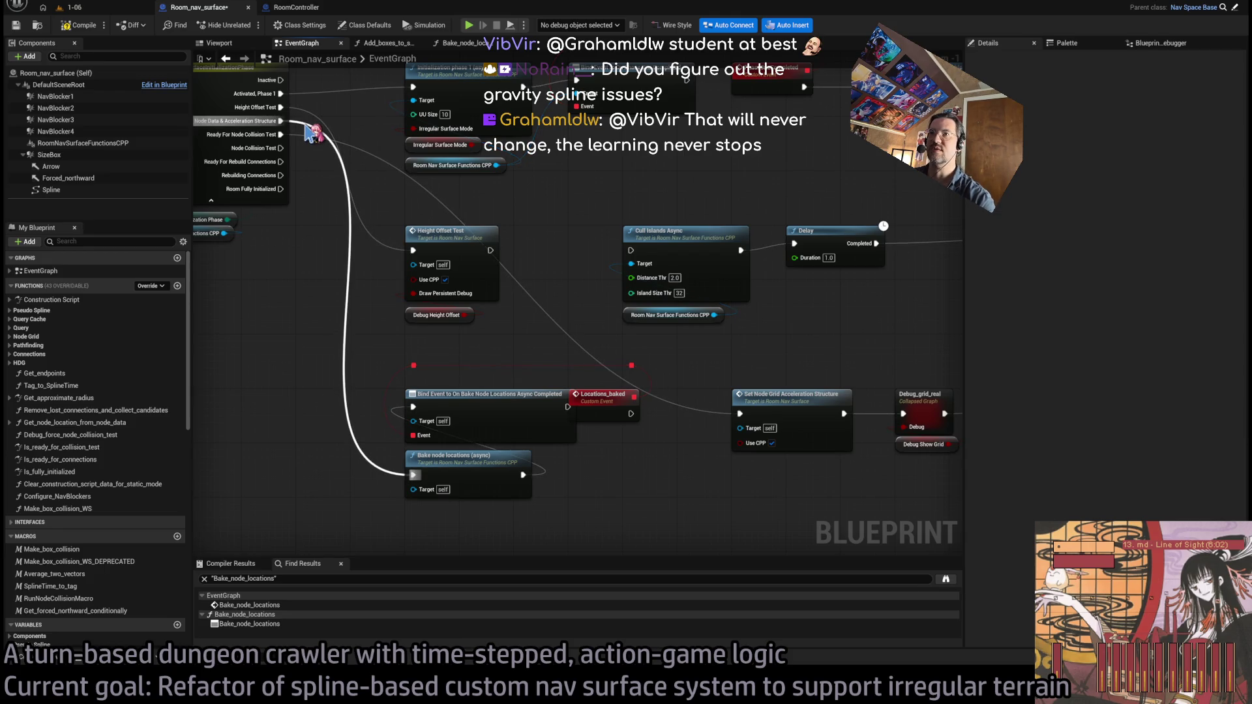
mouse_move(311, 132)
left_mouse_down()
mouse_move(406, 476)
mouse_move(740, 413)
left_mouse_up()
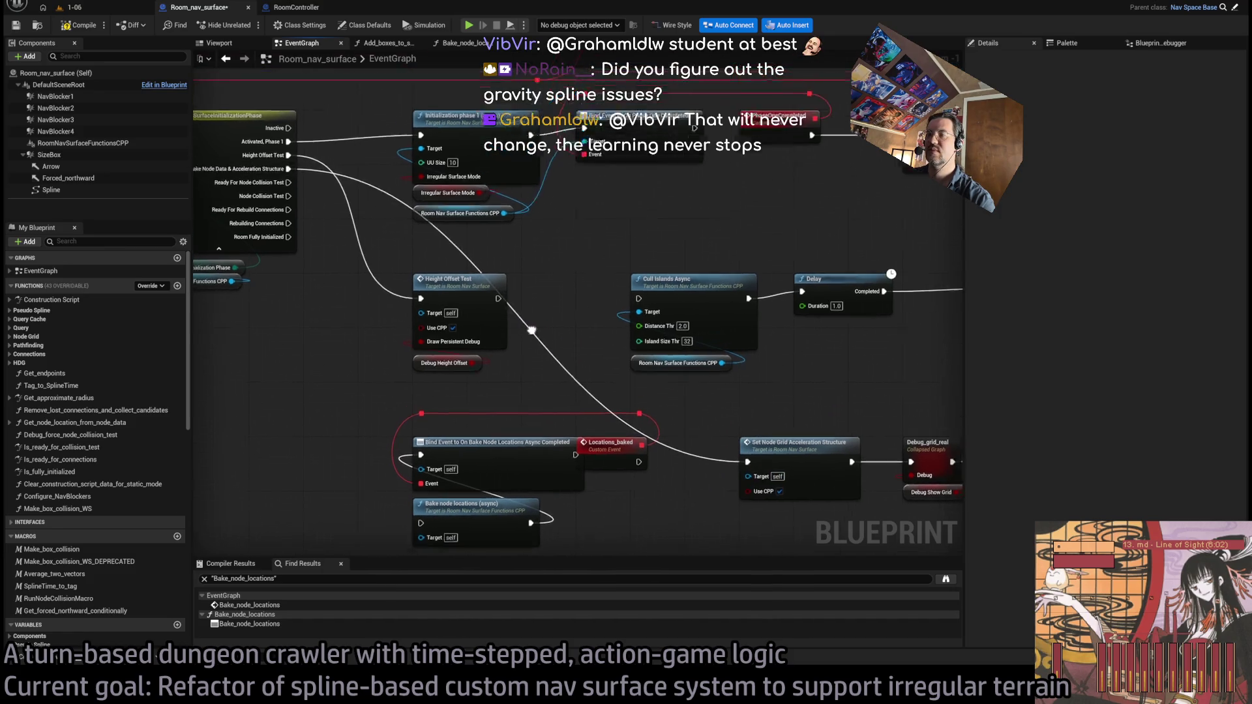
Move Cull Islands Async and Delay further right, then link Locations_baked to Cull Islands Async
scroll(585, 285, "down", 2)
left_click_drag(642, 515, 398, 355)
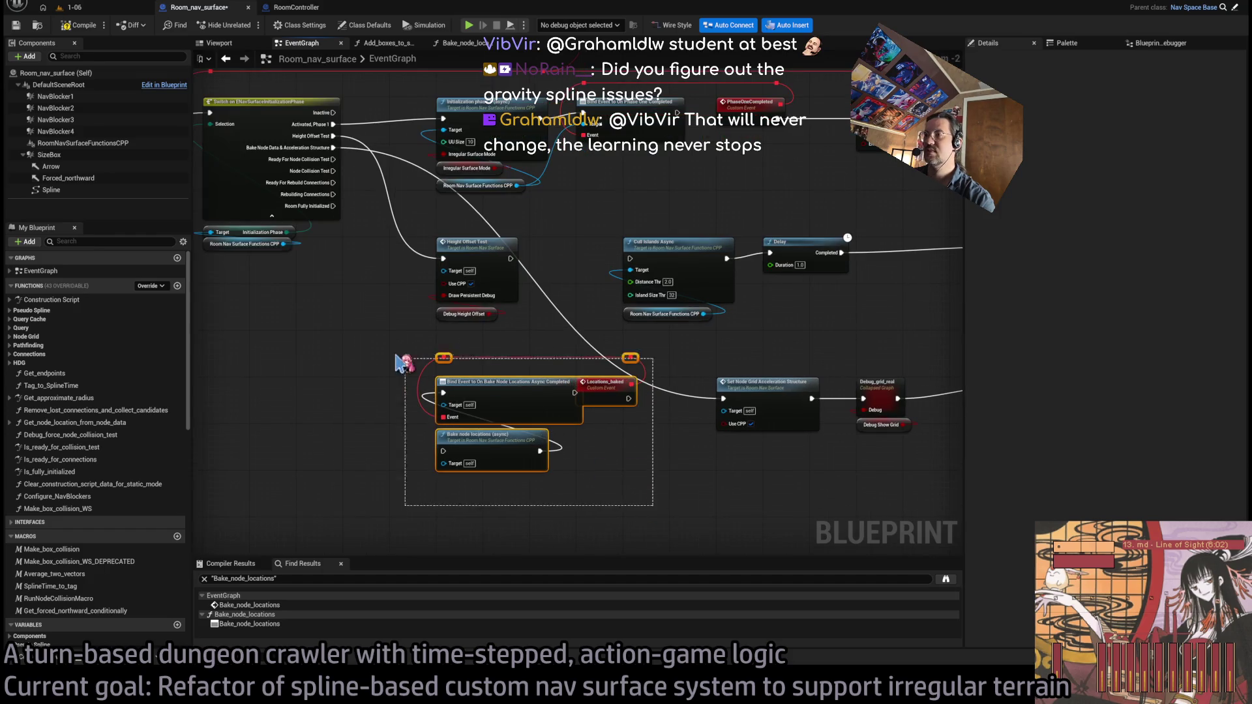
left_click_drag(790, 383, 519, 274)
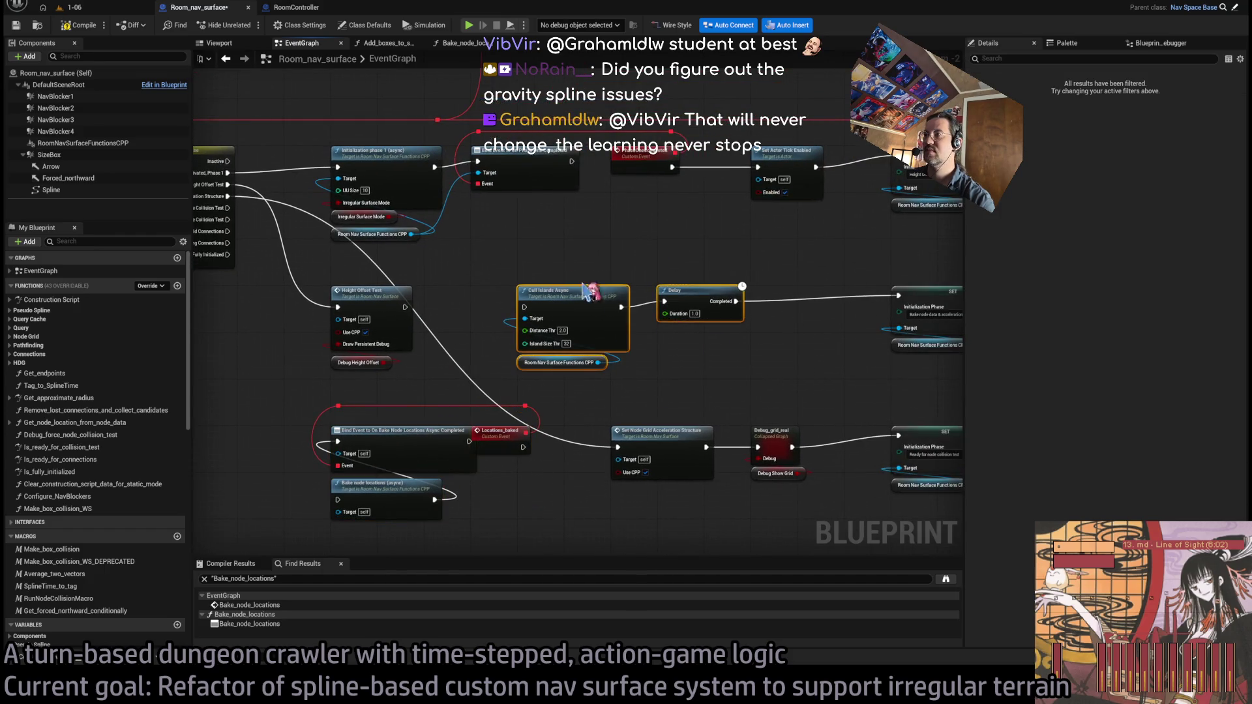
mouse_move(419, 316)
left_mouse_down()
mouse_move(682, 314)
mouse_move(850, 289)
left_mouse_up()
left_click(513, 339)
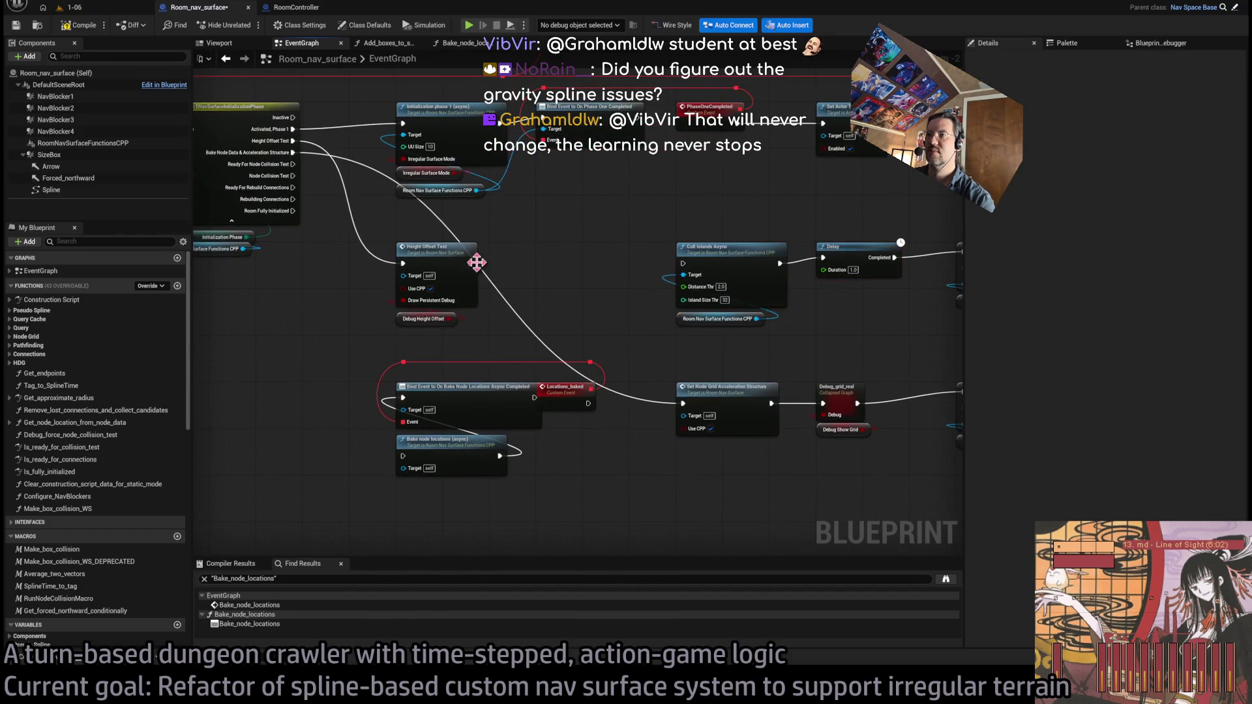
left_click_drag(450, 289, 326, 436)
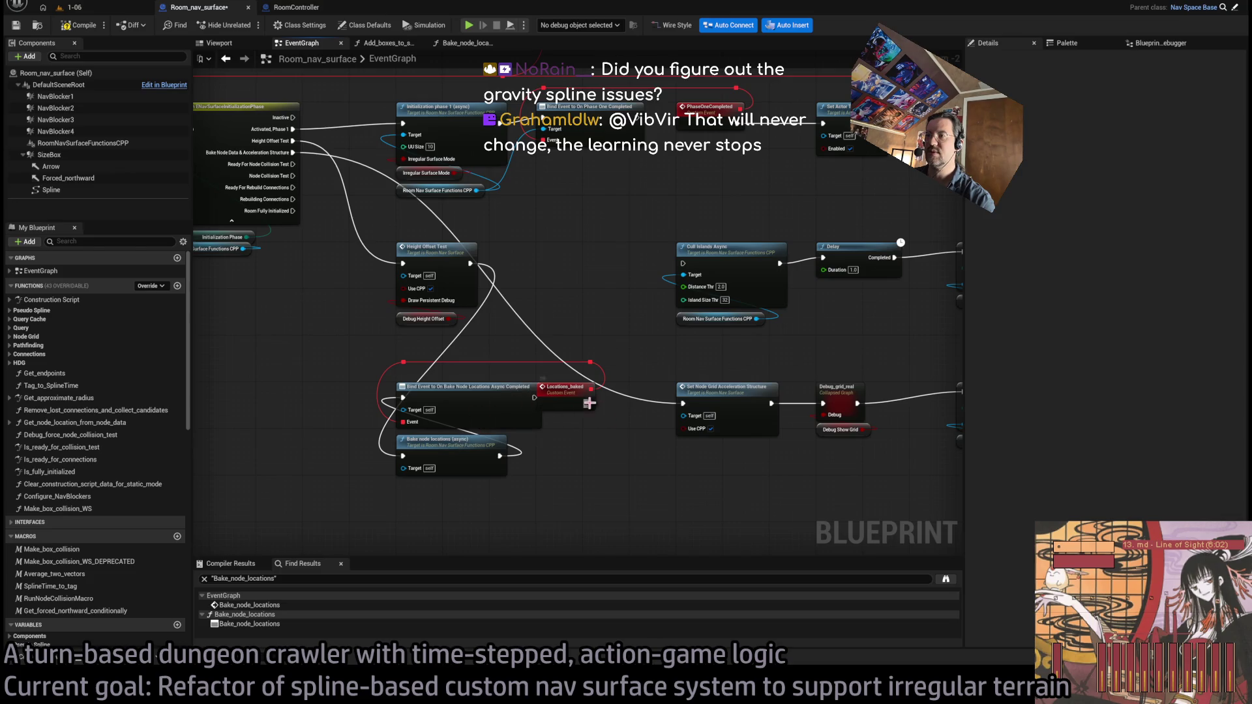
left_click_drag(589, 403, 681, 268)
left_click_drag(587, 316, 510, 316)
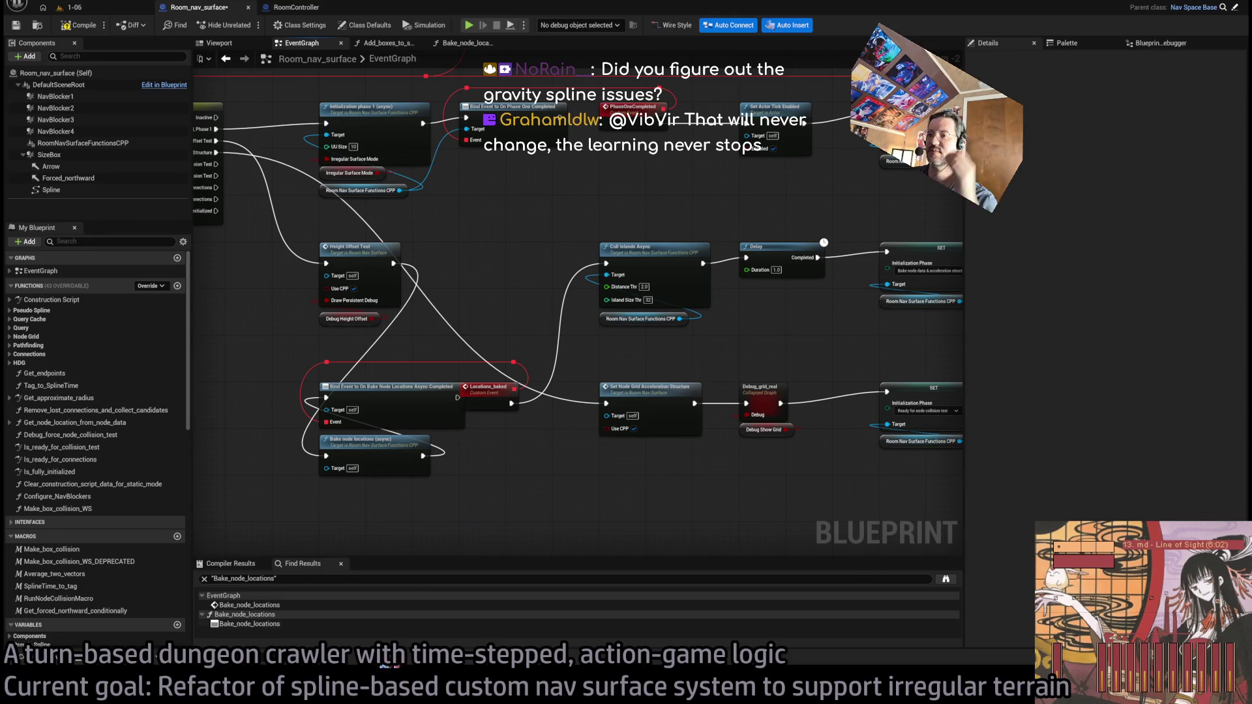
Delete the stray GetNodeLocationWS call in the C++ source, then compile the Blueprint
key("alt+Tab")
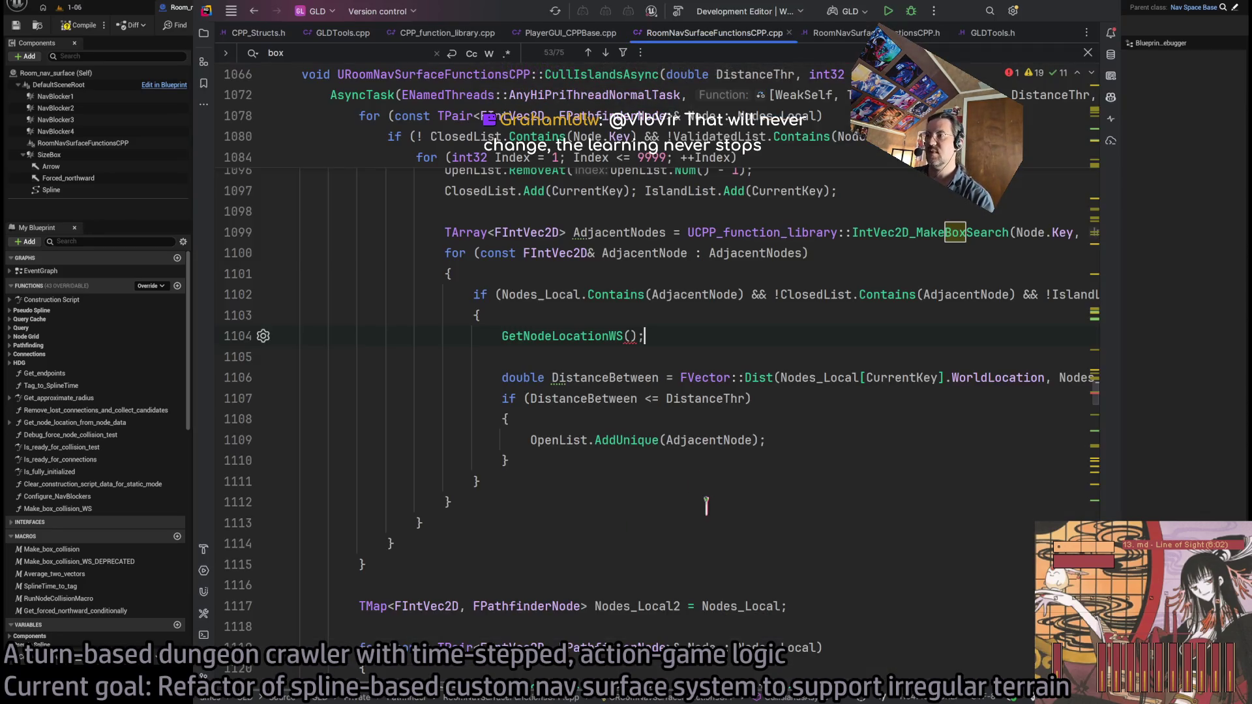
key("ctrl+y")
key("ctrl+y")
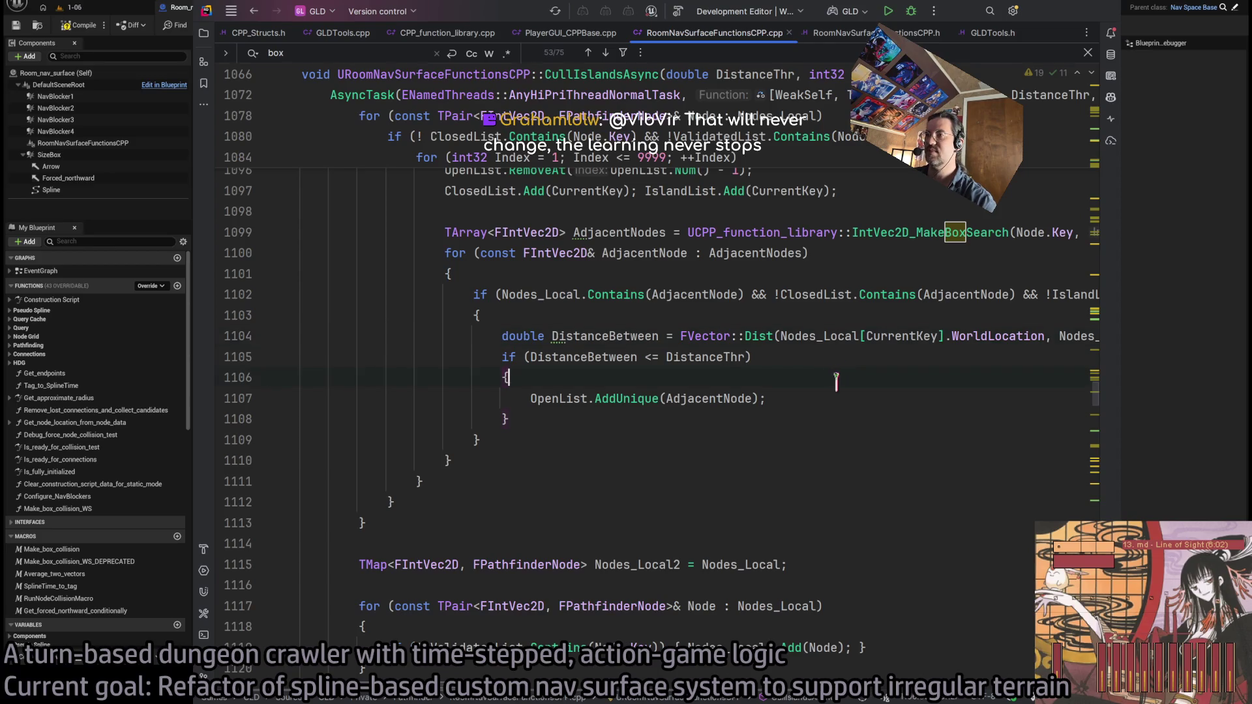
key("alt+Tab")
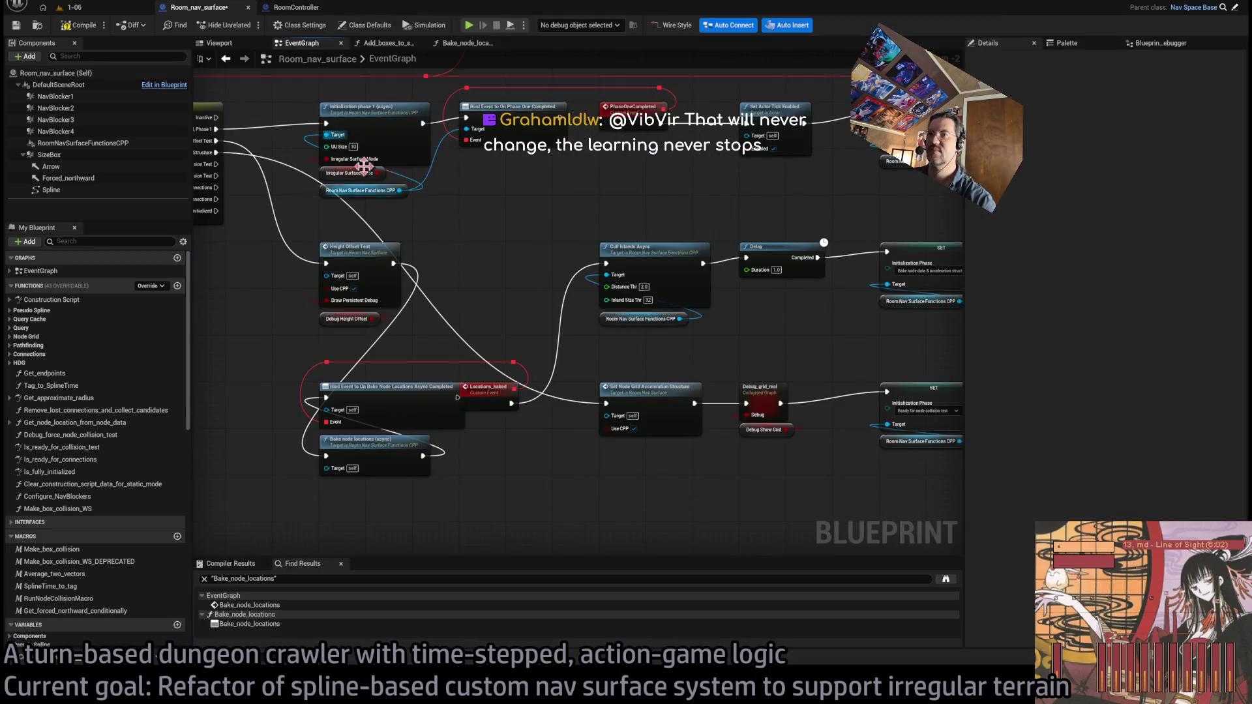
left_click(79, 29)
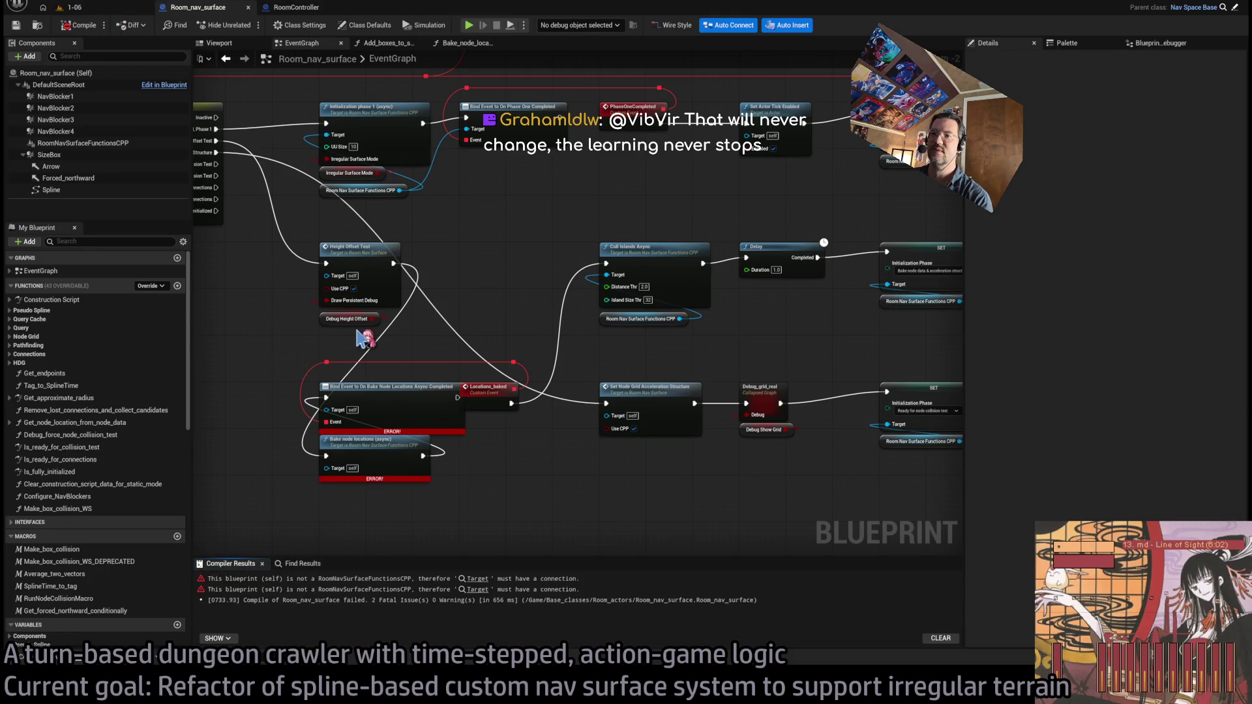
Add a RoomNavSurfaceFunctionsCPP reference and wire it to the bind and async bake Target pins
left_click_drag(365, 339, 487, 346)
mouse_move(91, 143)
left_mouse_down()
mouse_move(354, 460)
mouse_move(300, 435)
mouse_move(449, 416)
left_mouse_up()
left_click_drag(369, 437, 447, 475)
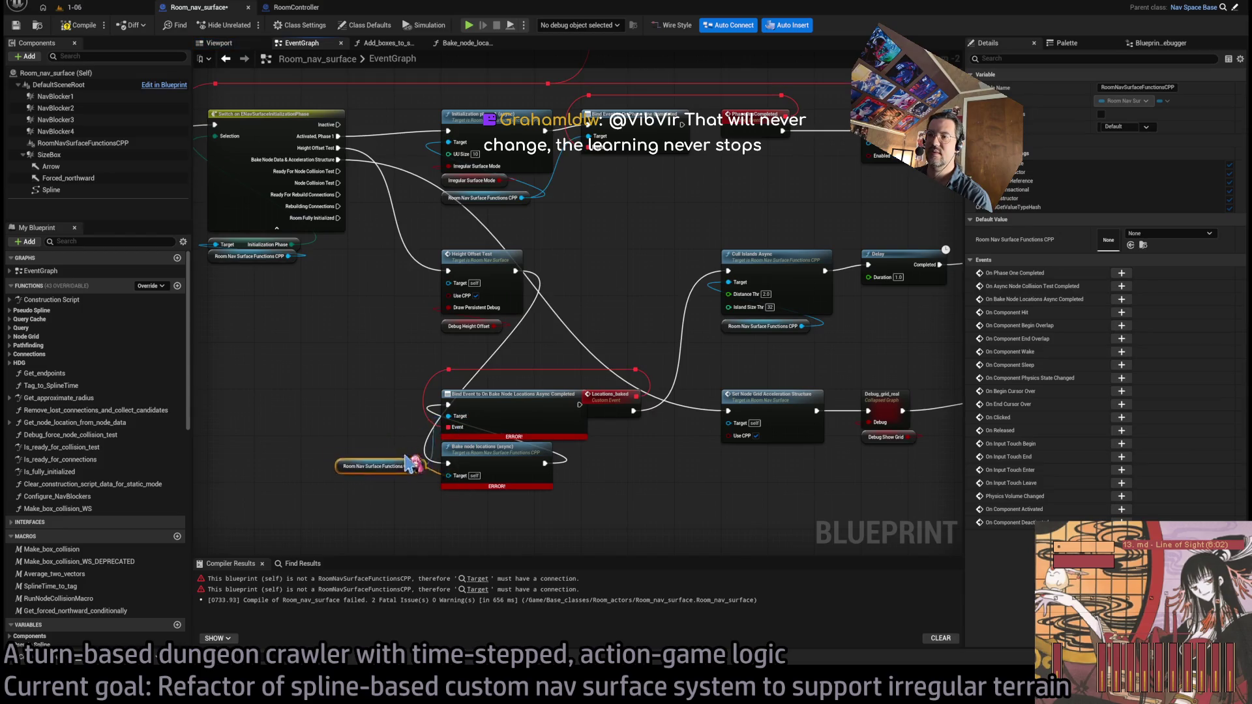
left_click_drag(326, 436, 340, 442)
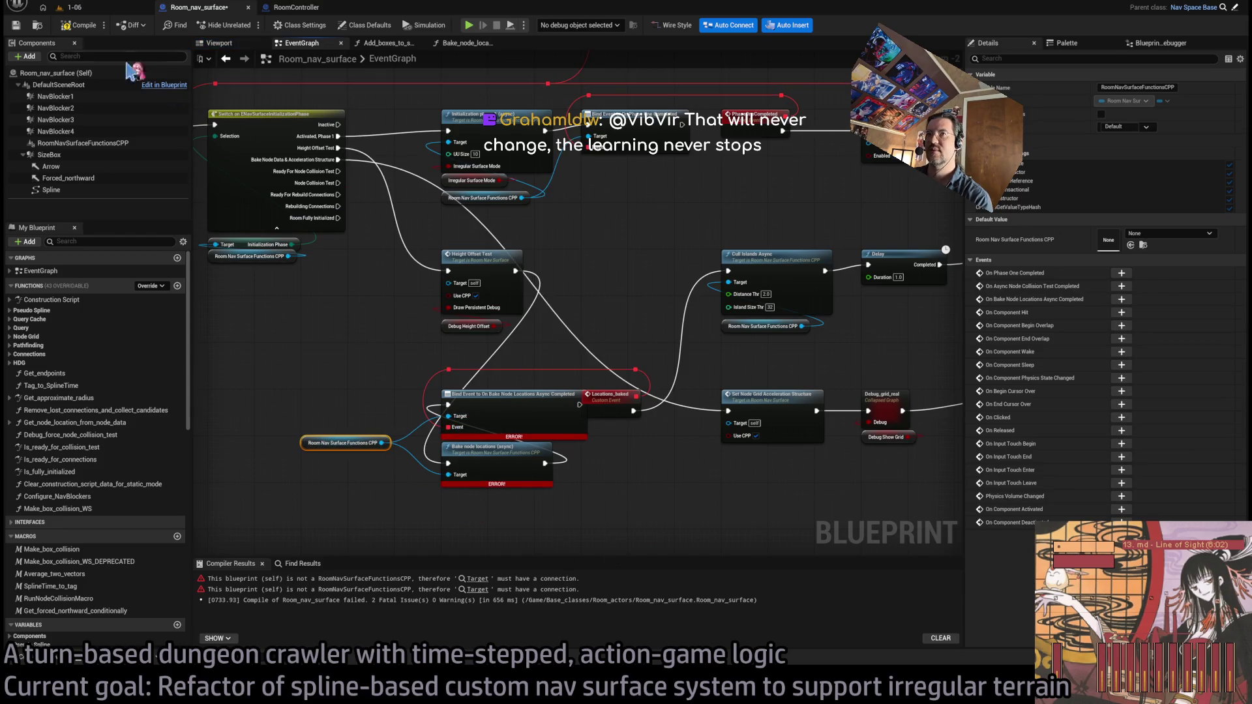
Recompile Room_nav_surface and start play-in-editor on level 1-06
left_click(88, 26)
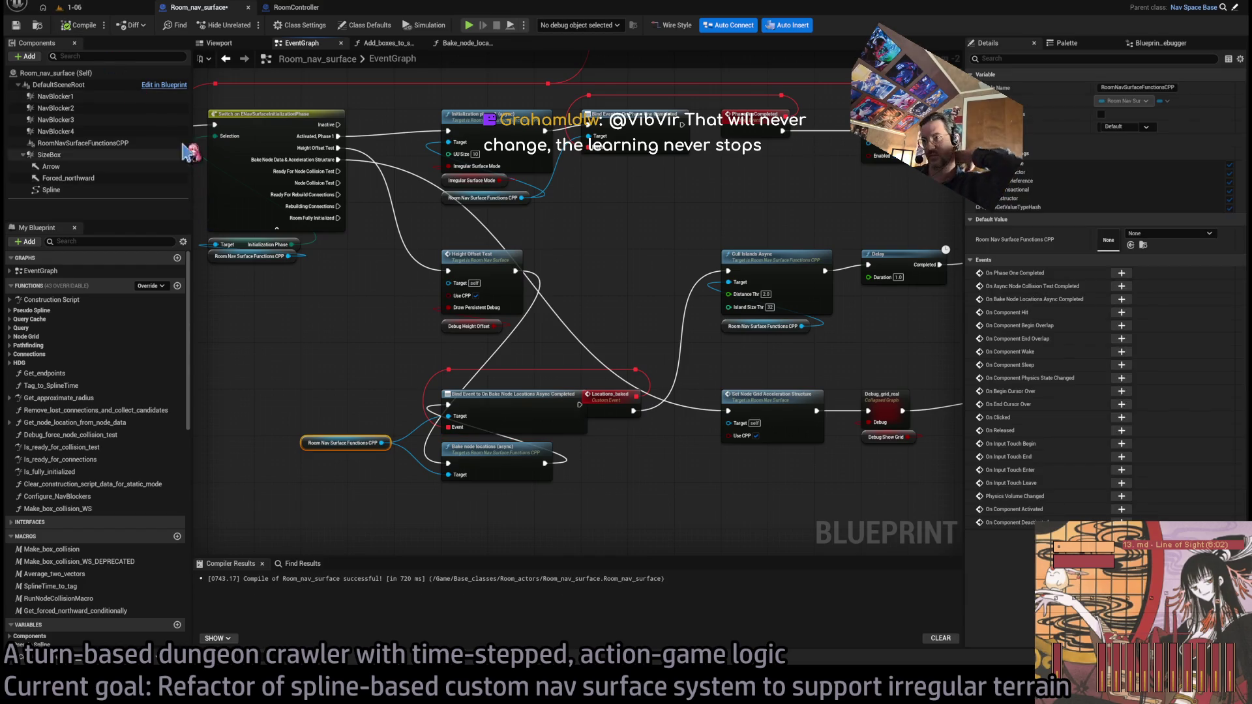
left_click(83, 8)
key("alt+p")
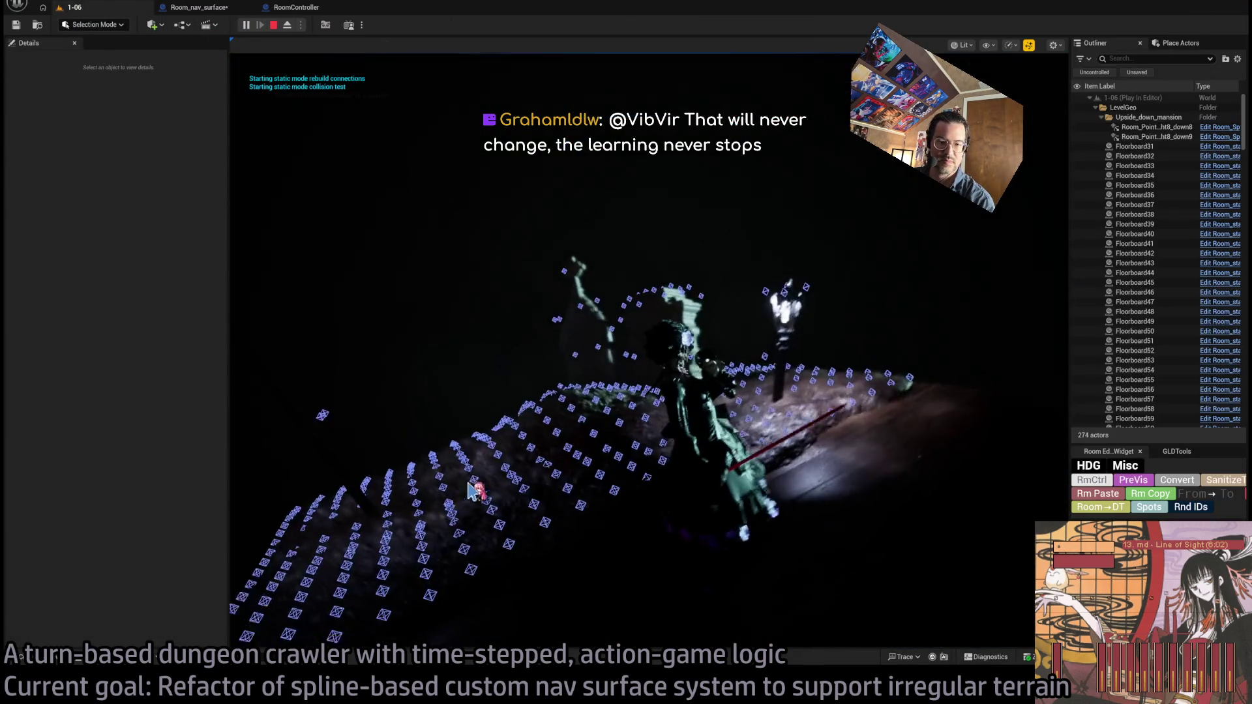
Eject from play to inspect the nav points on the curved floor, then return to Room_nav_surface
key("alt+Tab")
key("alt+Tab")
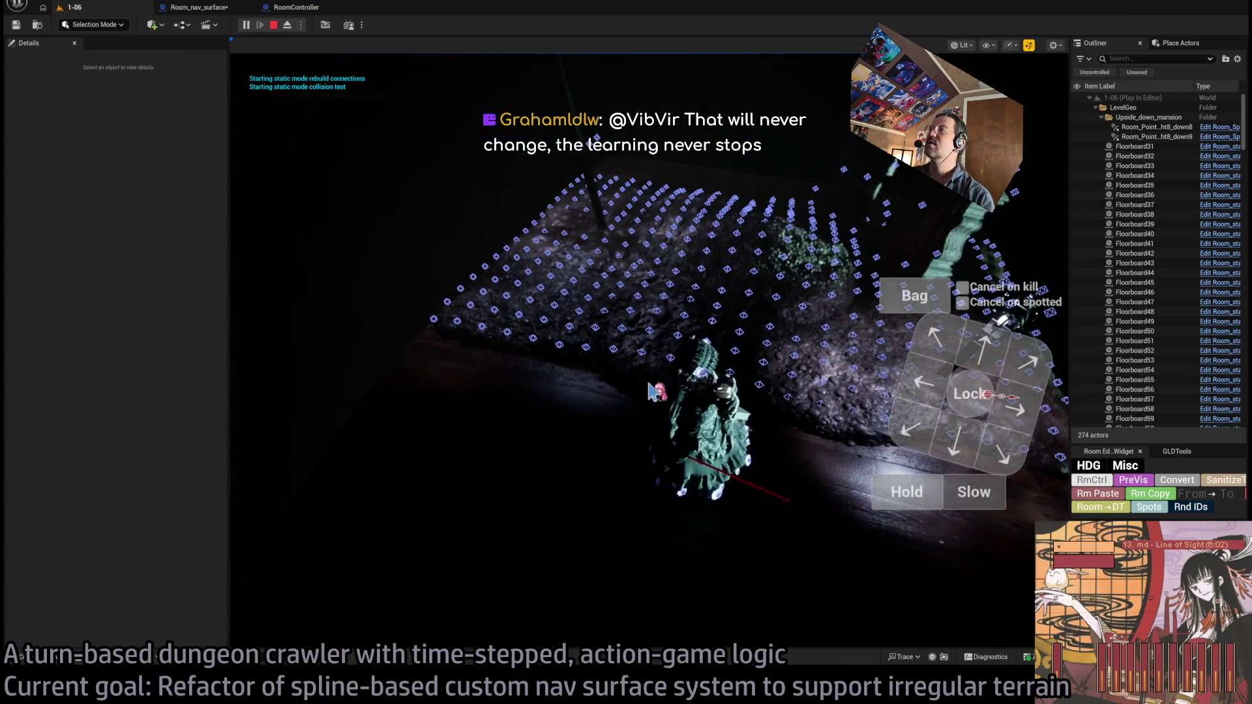
left_click(286, 25)
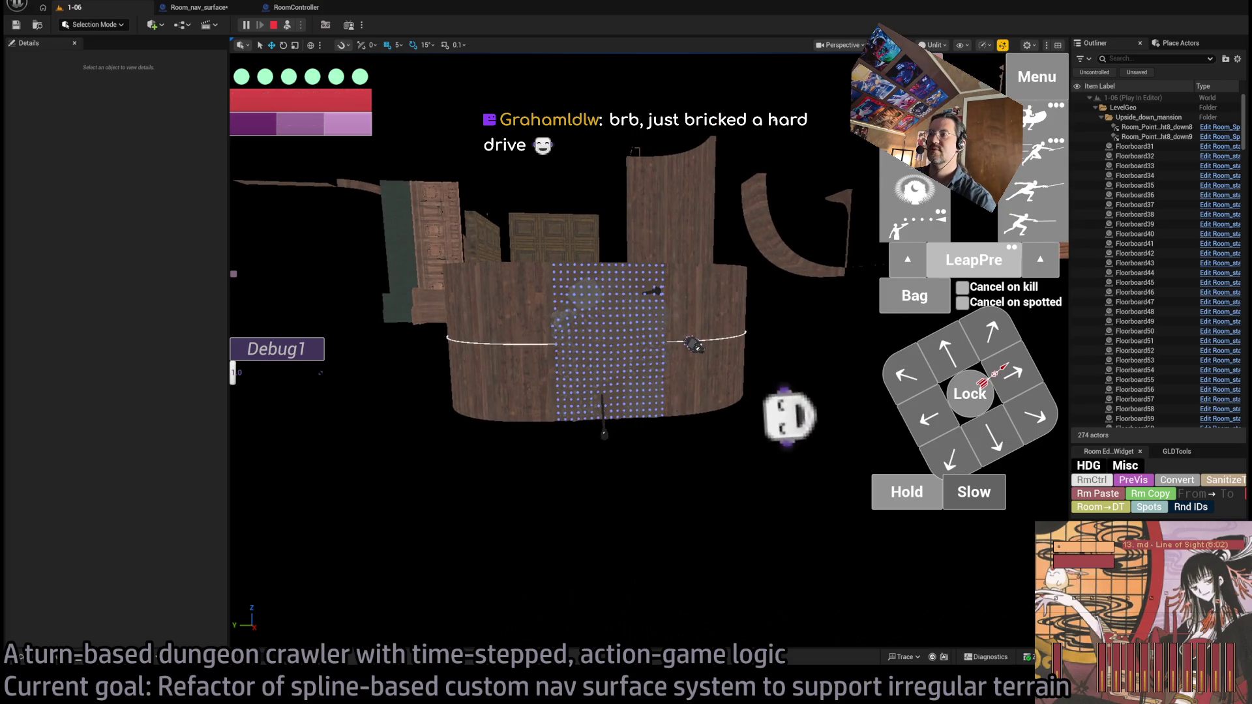
left_click(205, 7)
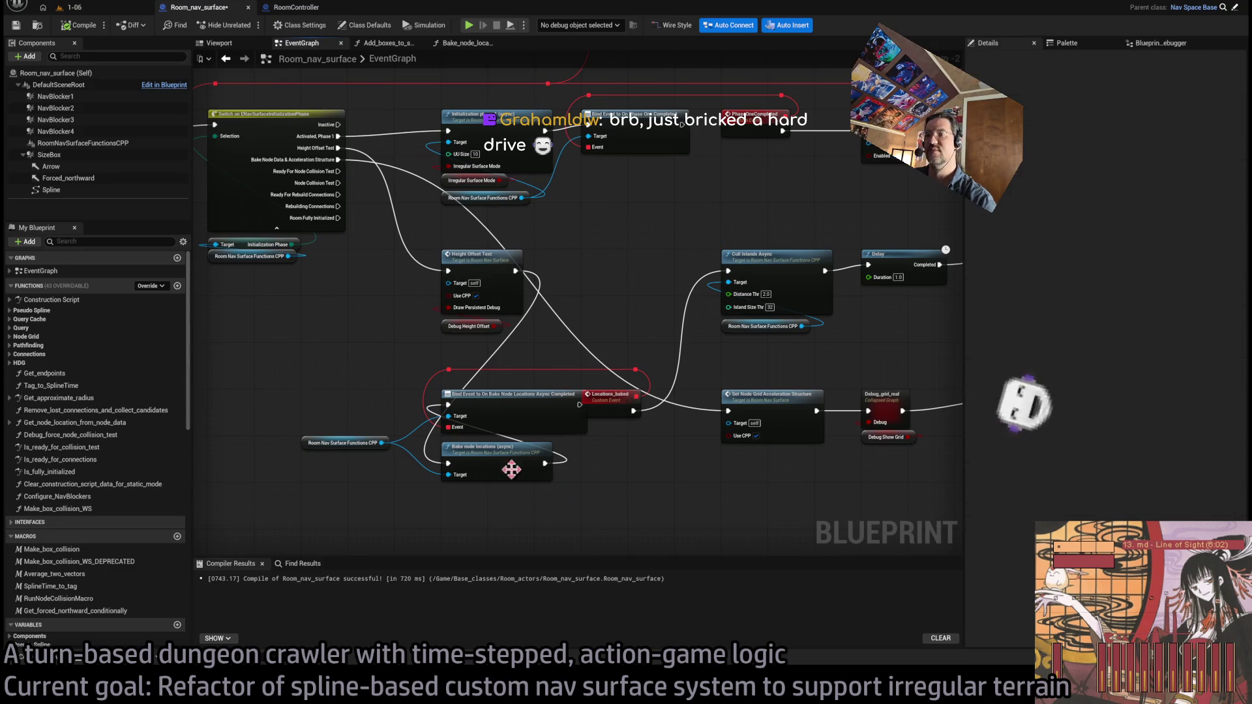
Move the Room Nav Surface Functions CPP reference down-right and reframe the graph's lower left
left_click(323, 476)
mouse_move(318, 450)
left_mouse_down()
mouse_move(417, 515)
mouse_move(460, 496)
left_mouse_up()
left_click(495, 524)
scroll(639, 411, "up", 2)
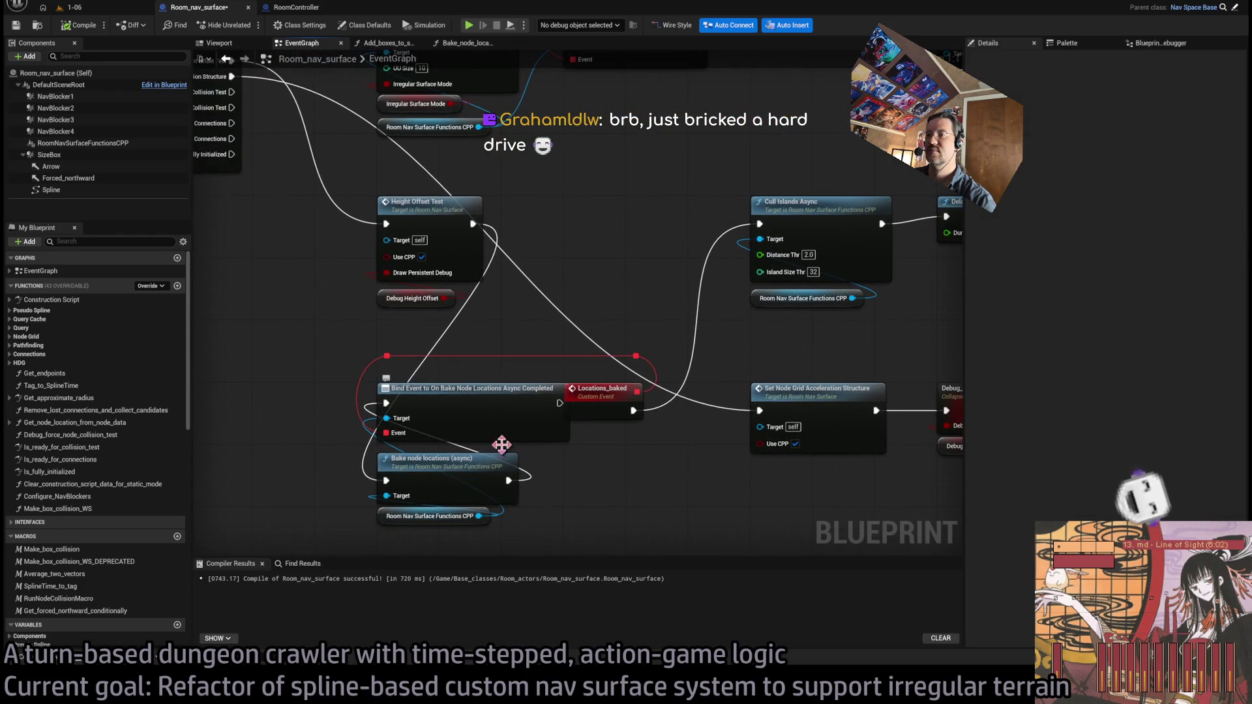
left_click_drag(642, 492, 622, 445)
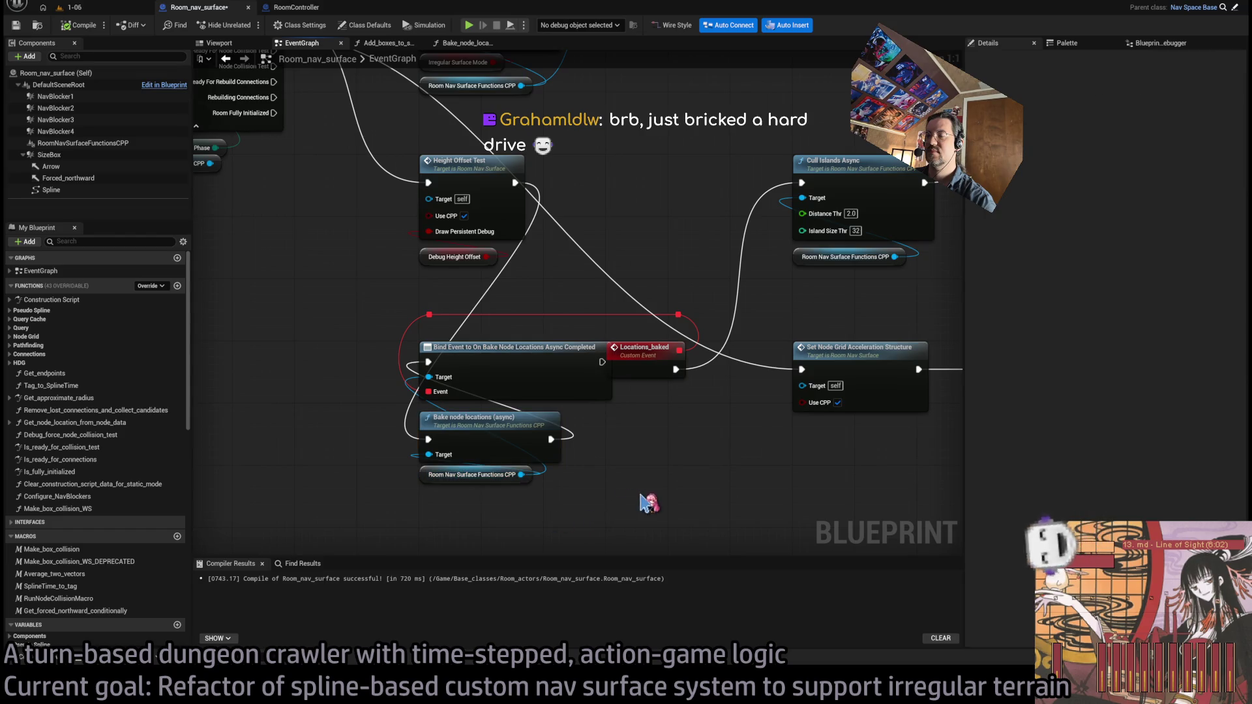
scroll(655, 406, "down", 3)
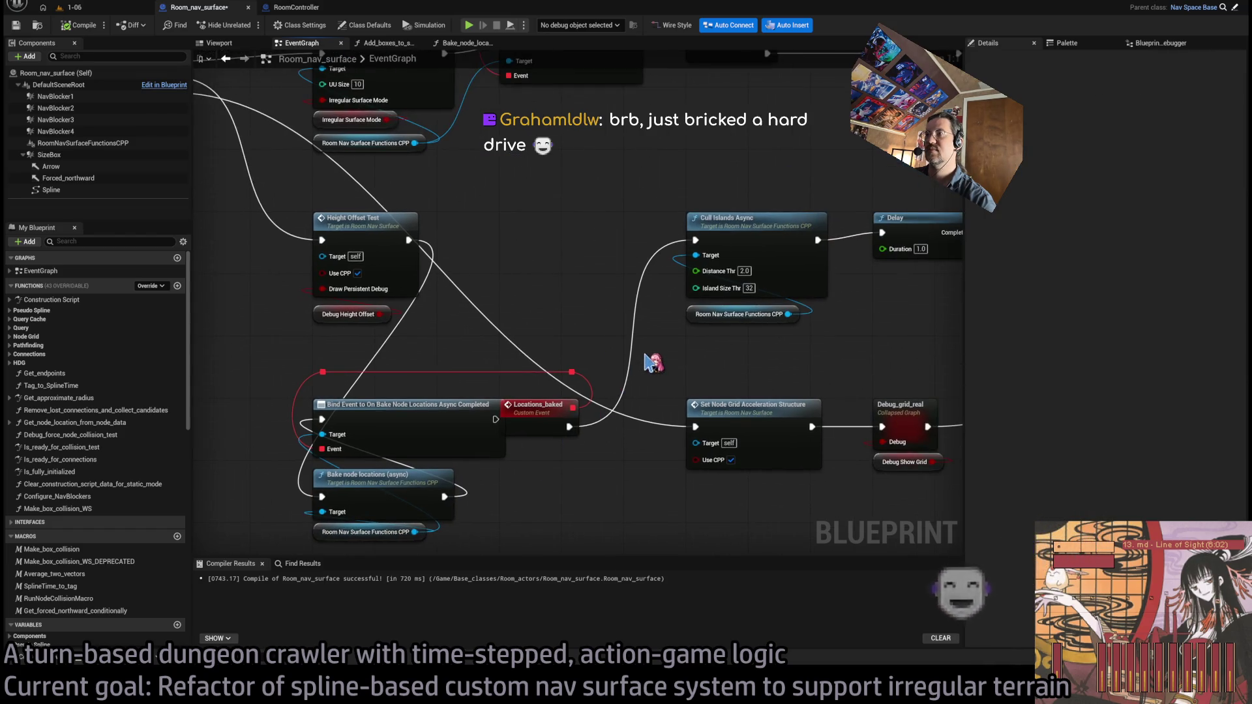
scroll(655, 363, "down", 2)
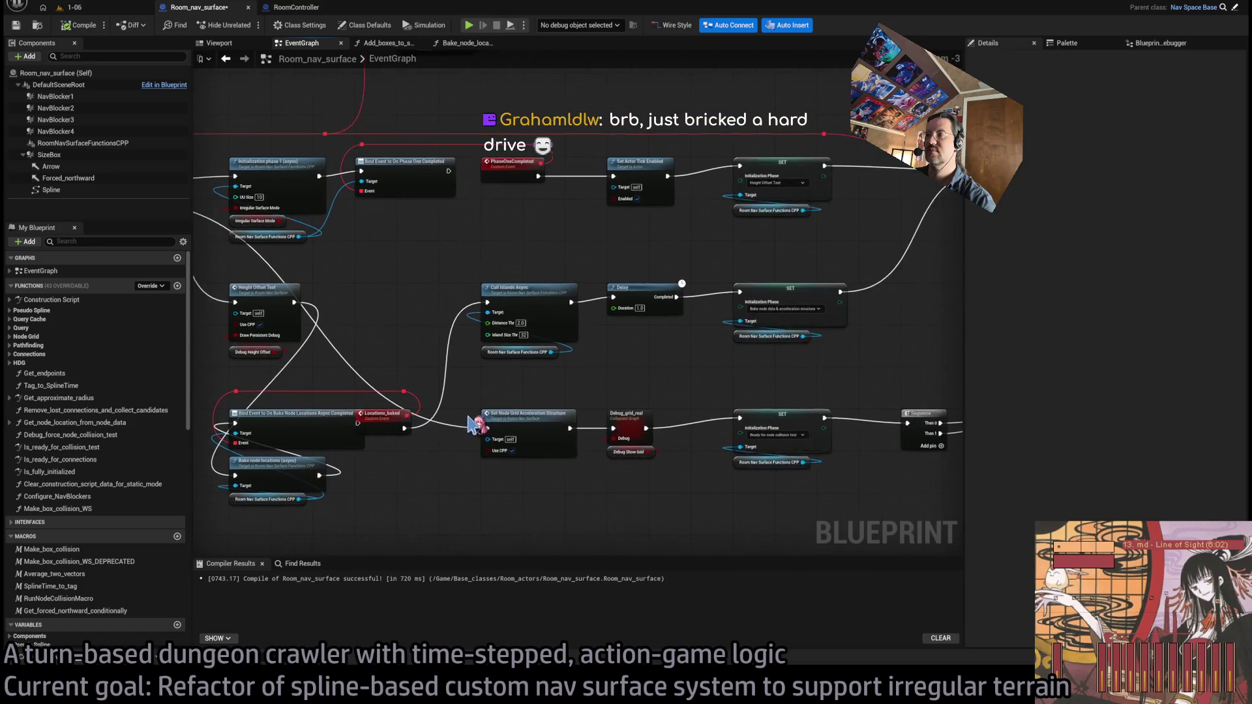
scroll(678, 391, "up", 1)
Shift Cull Islands Async, Delay and SET right, and move the bind, Locations_baked and bake nodes up-right
mouse_move(676, 400)
left_mouse_down()
mouse_move(359, 318)
mouse_move(464, 336)
mouse_move(210, 540)
left_mouse_up()
scroll(465, 335, "up", 1)
scroll(338, 385, "up", 1)
left_click_drag(339, 418, 502, 256)
left_click(562, 321)
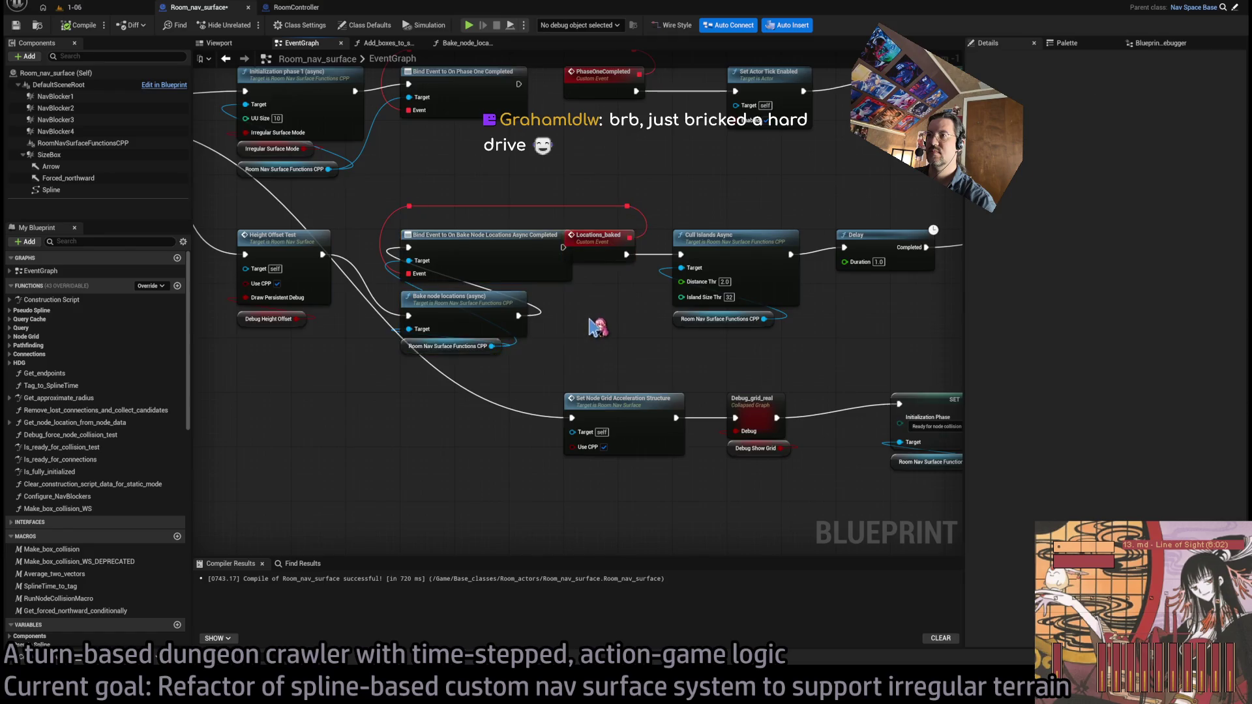
scroll(551, 358, "up", 1)
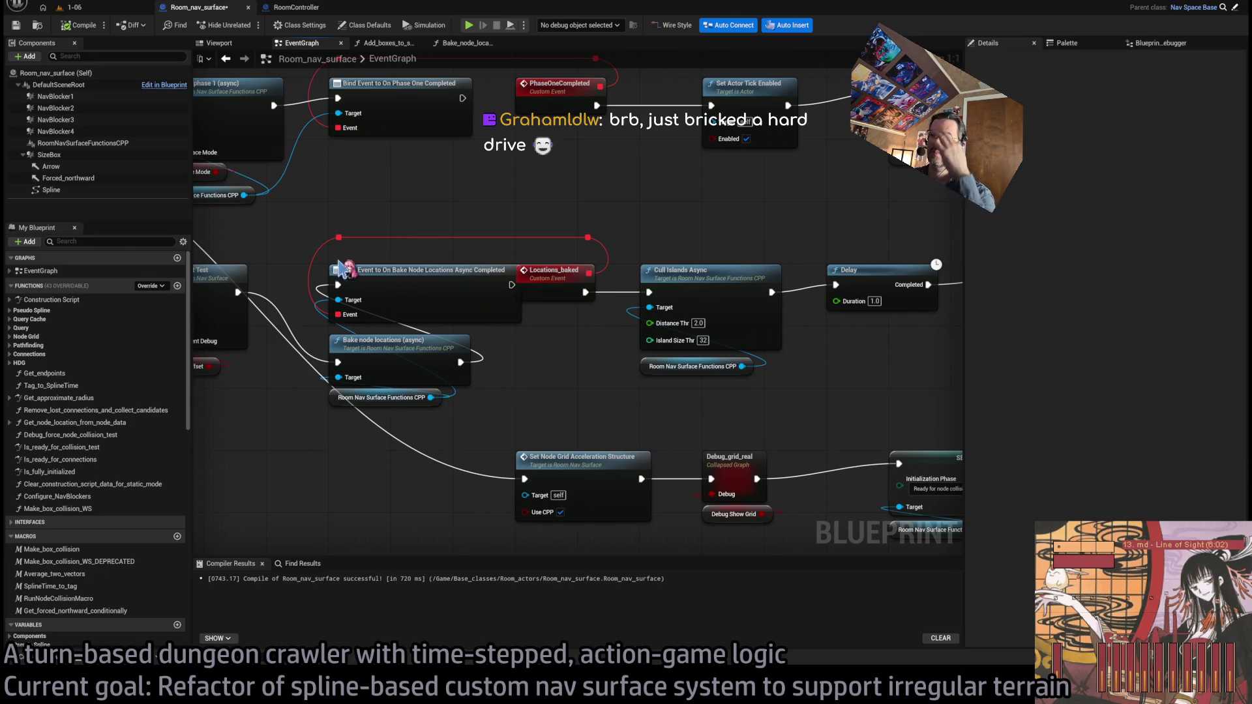
Place Locations_baked beside Cull Islands Async and select the Bind Event and Bake node locations nodes
left_click_drag(302, 219, 596, 409)
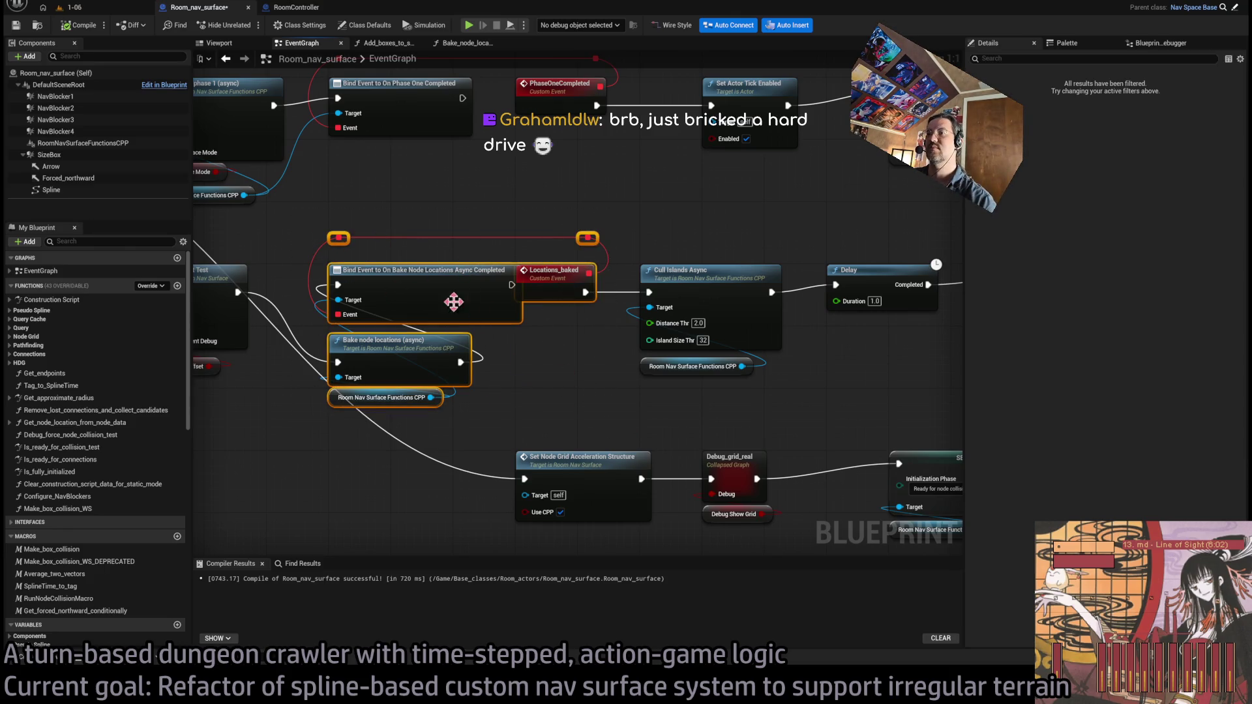
left_click(552, 272)
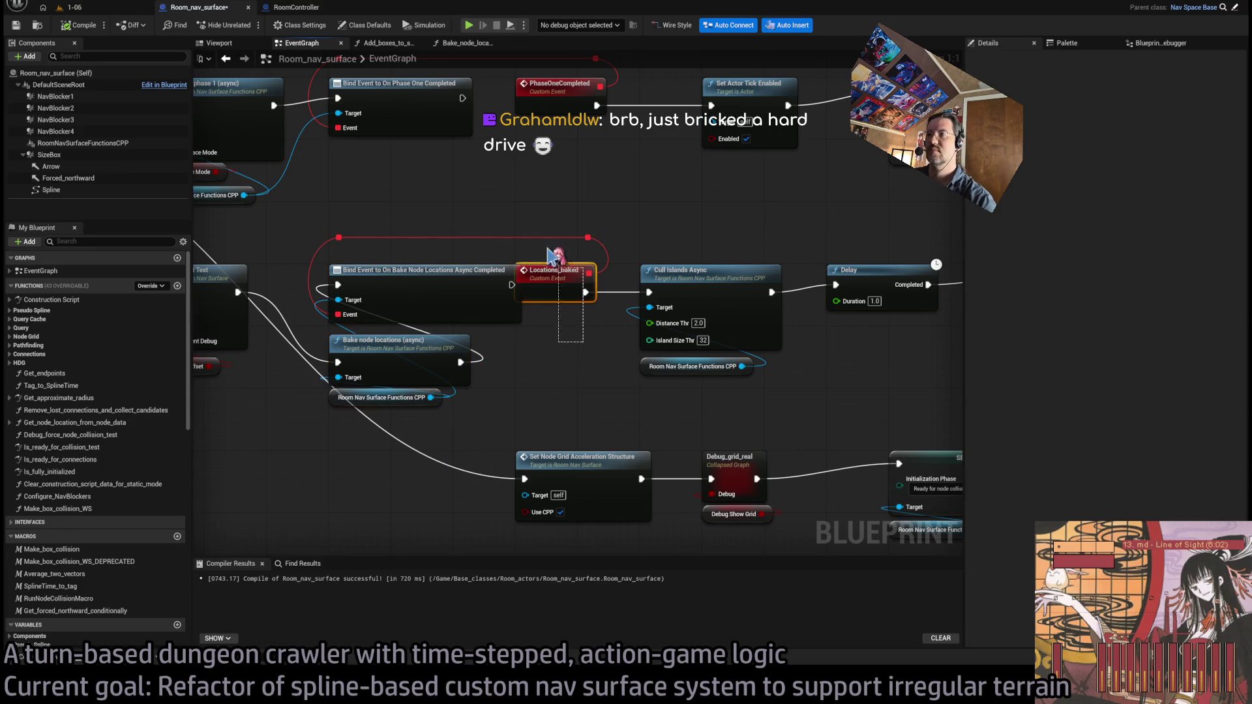
left_click_drag(552, 273, 614, 273)
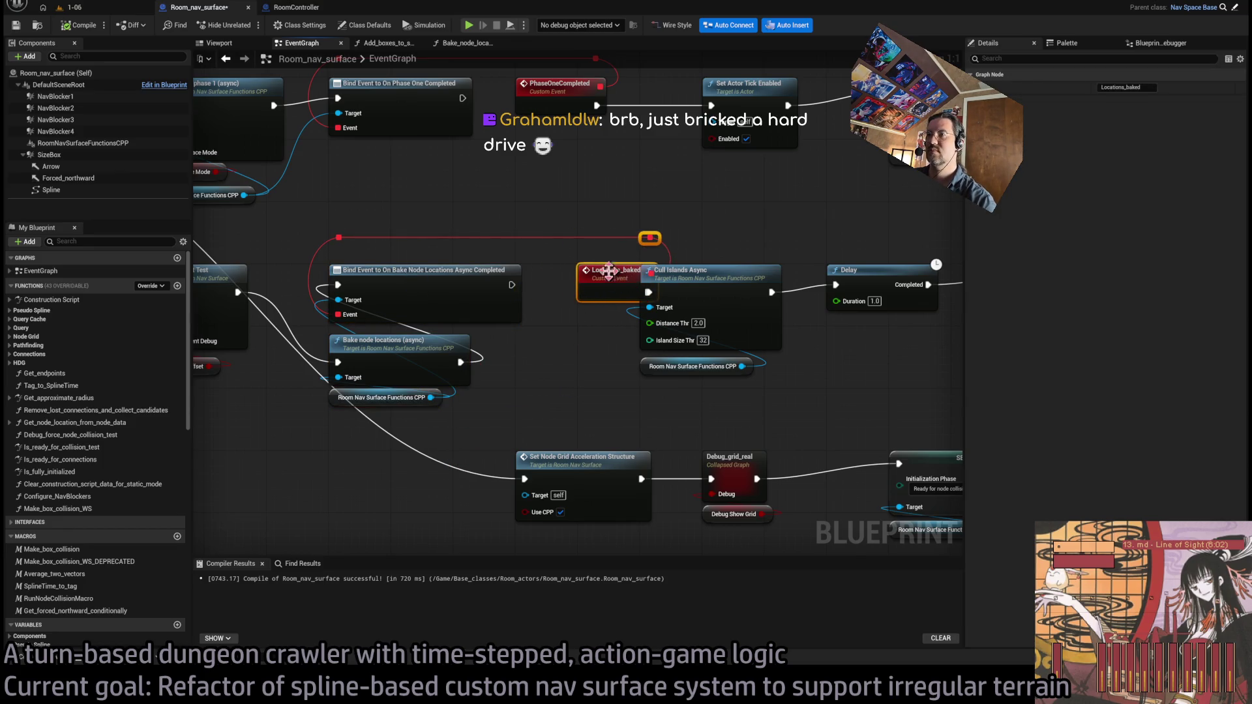
left_click_drag(537, 209, 303, 442)
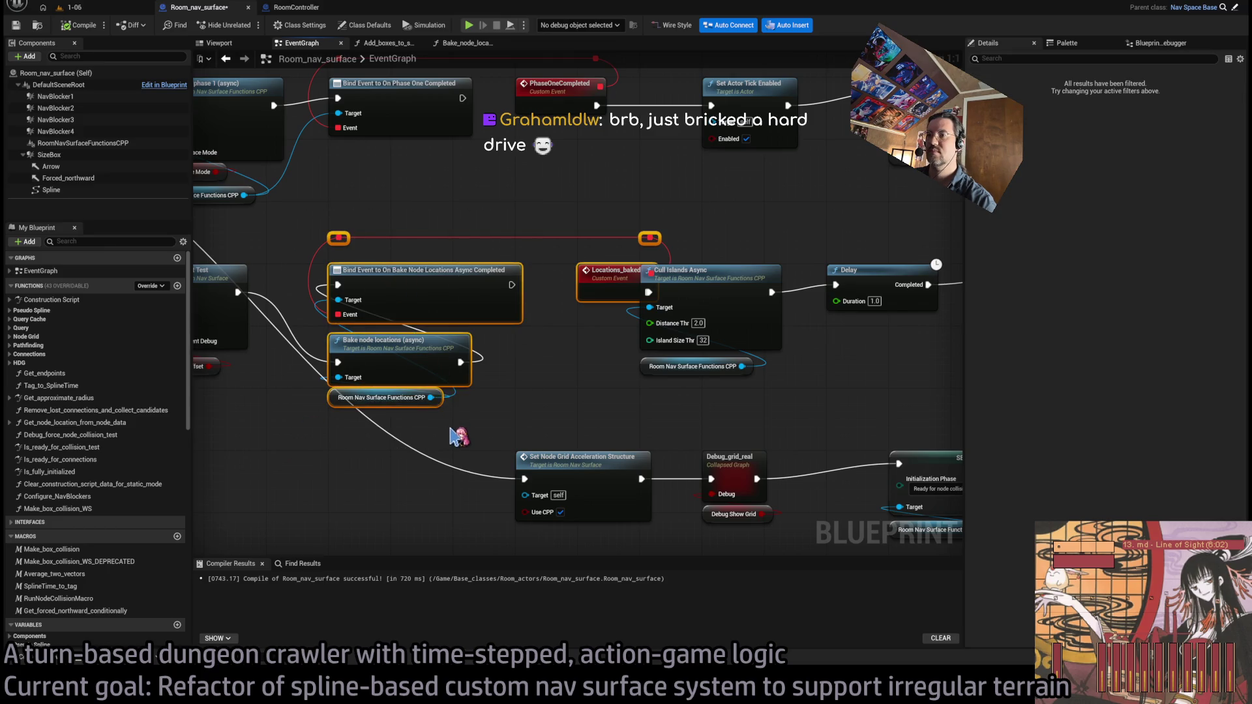
Collapse the selected nodes into a graph named Bake_node_locations_LATENT and place it on the execution wire
key("ctrl+g")
type("Bake_node")
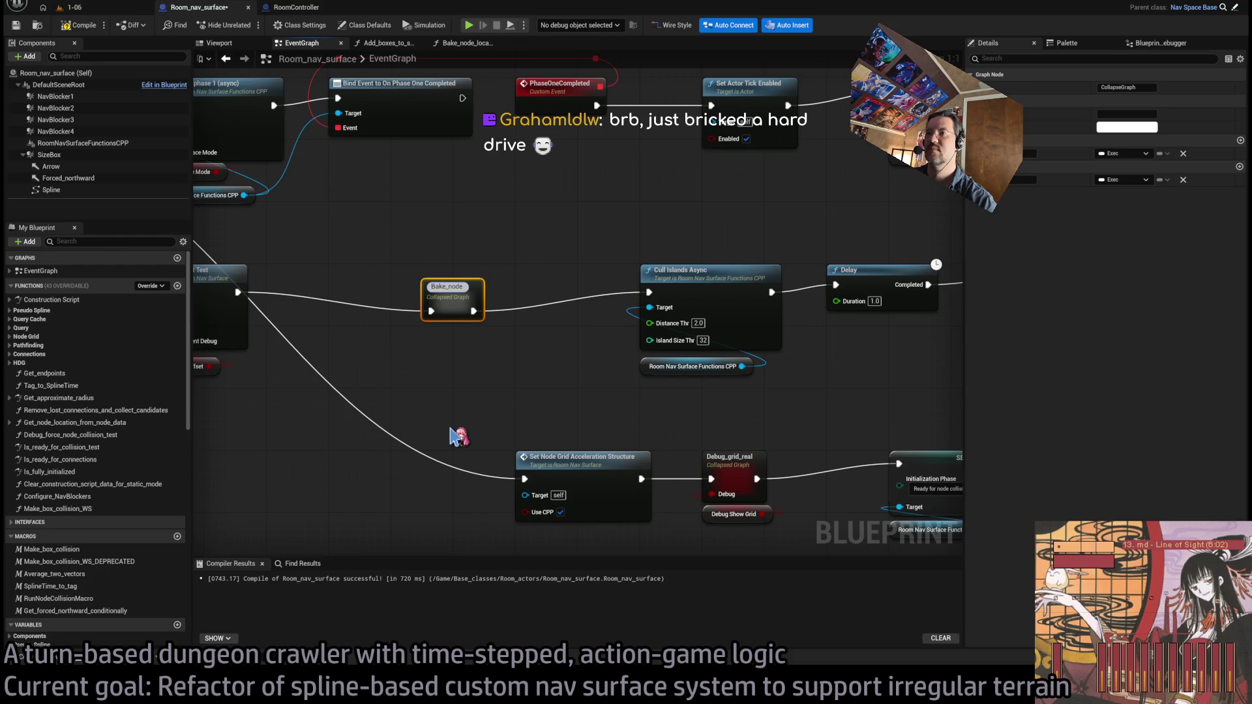
type("_locations_LATENT")
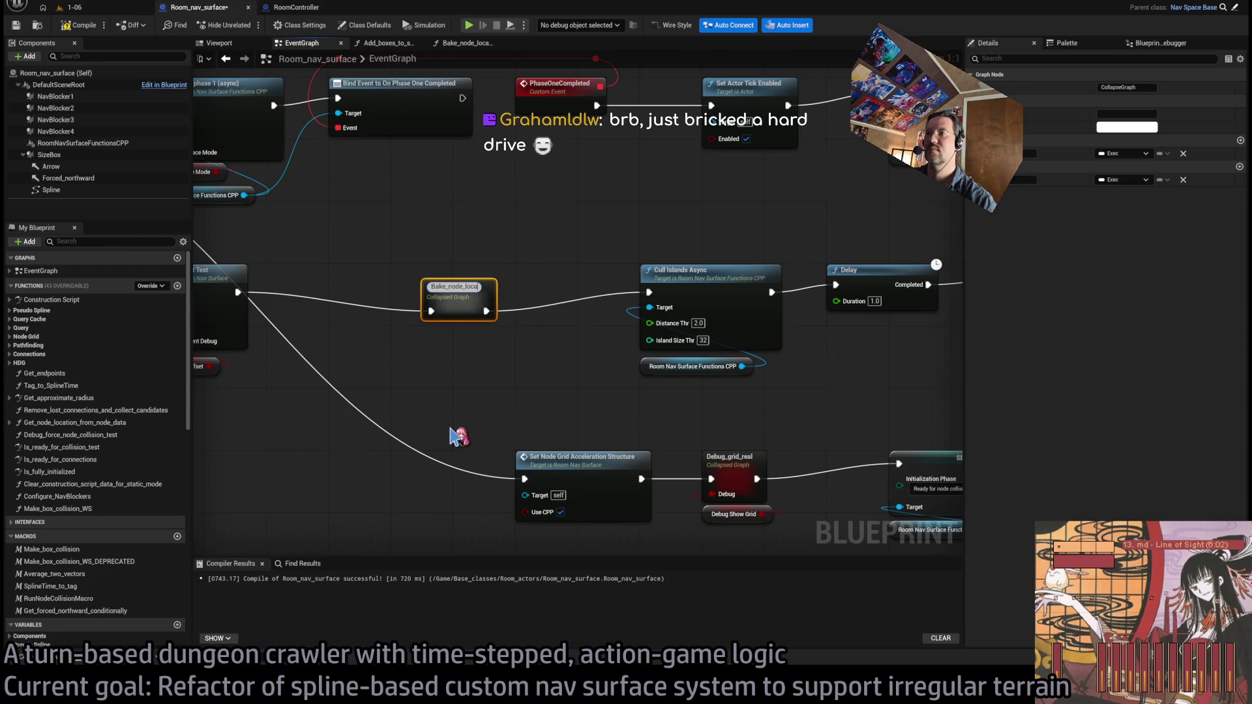
key("Return")
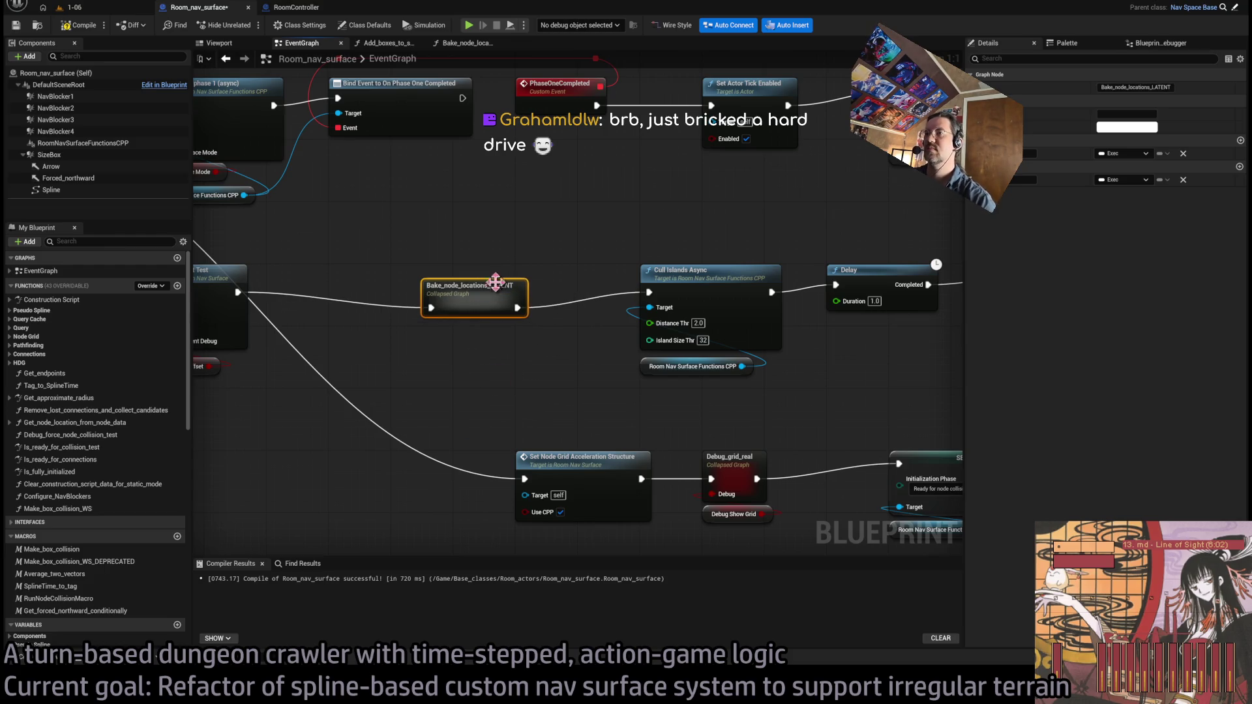
left_click_drag(479, 297, 383, 279)
Shift Cull Islands Async and Delay left to close the gap after the collapsed graph
left_click_drag(582, 238, 719, 377)
left_click_drag(727, 288, 601, 280)
left_click_drag(772, 285, 642, 285)
left_click_drag(314, 243, 559, 245)
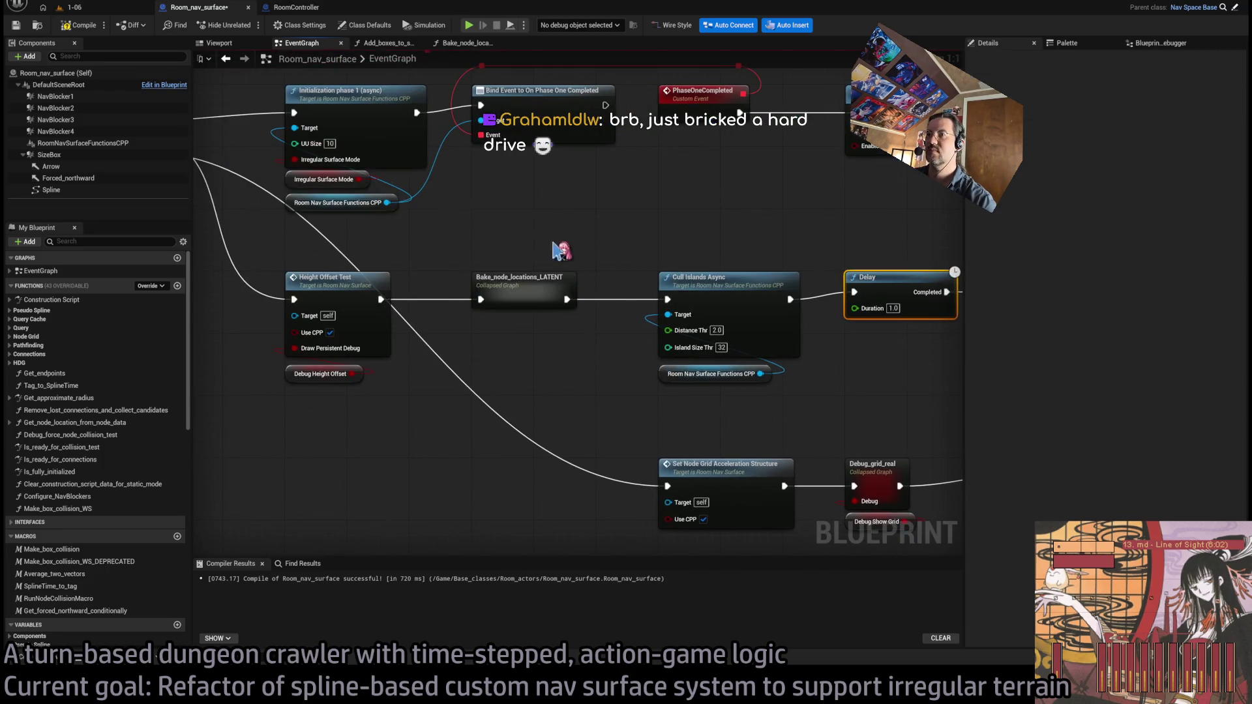
left_click(522, 287)
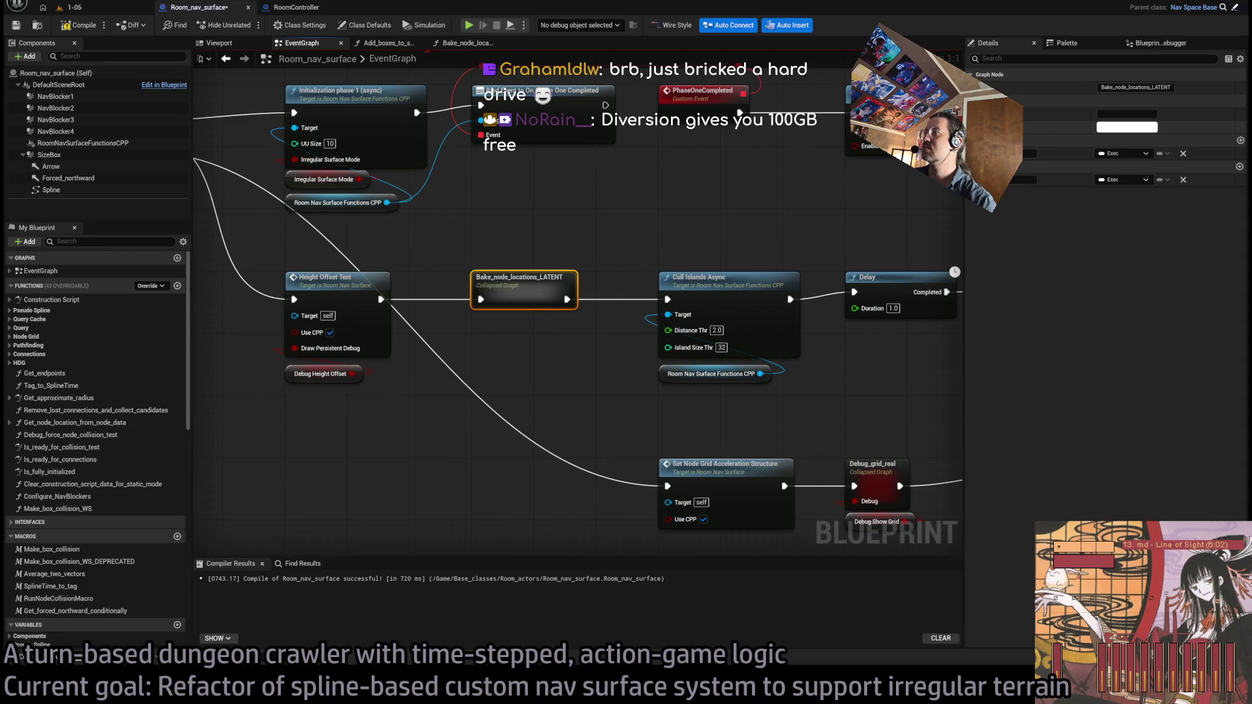
left_click(646, 287)
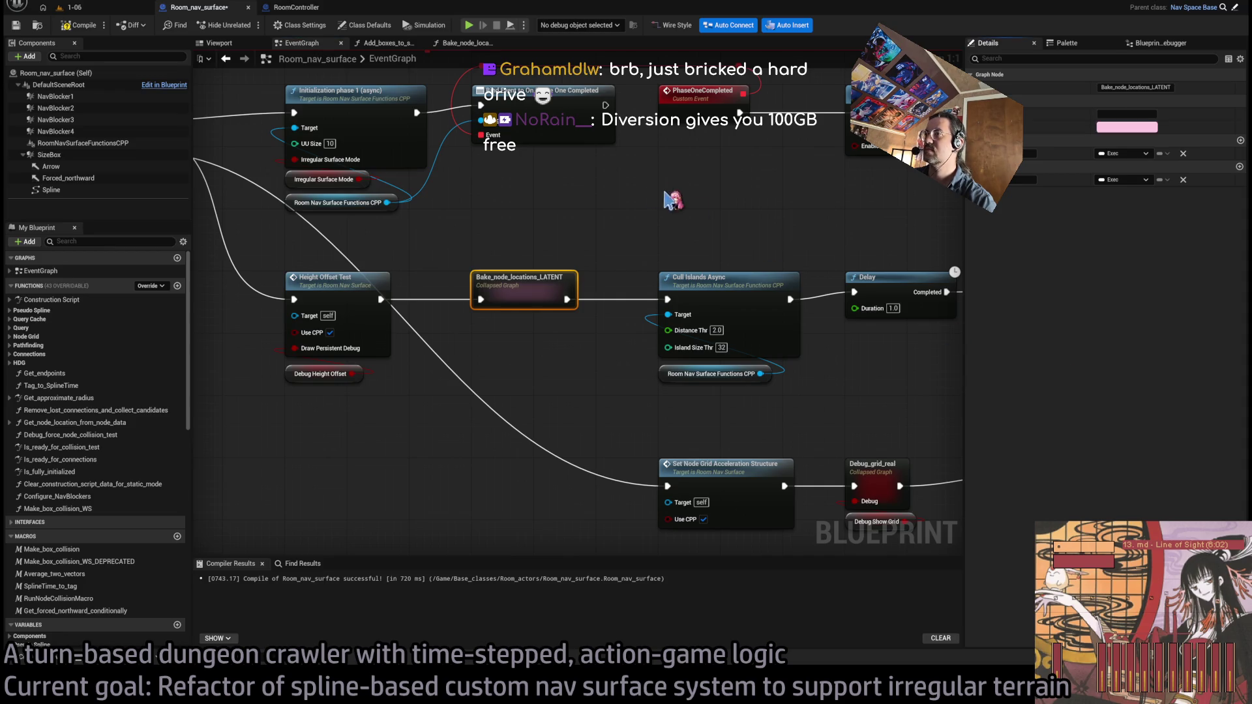
left_click_drag(645, 285, 604, 293)
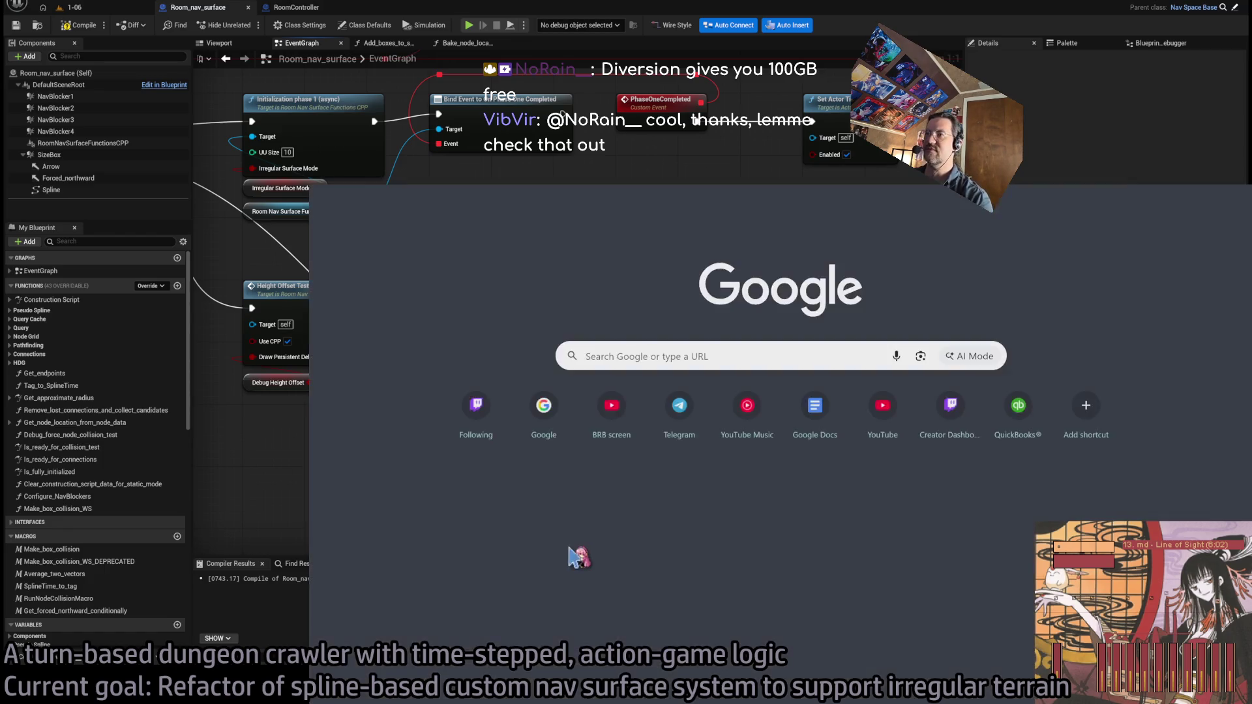
Search Google for 'Diversion source control'
type("Diversion")
key("Return")
left_click(711, 225)
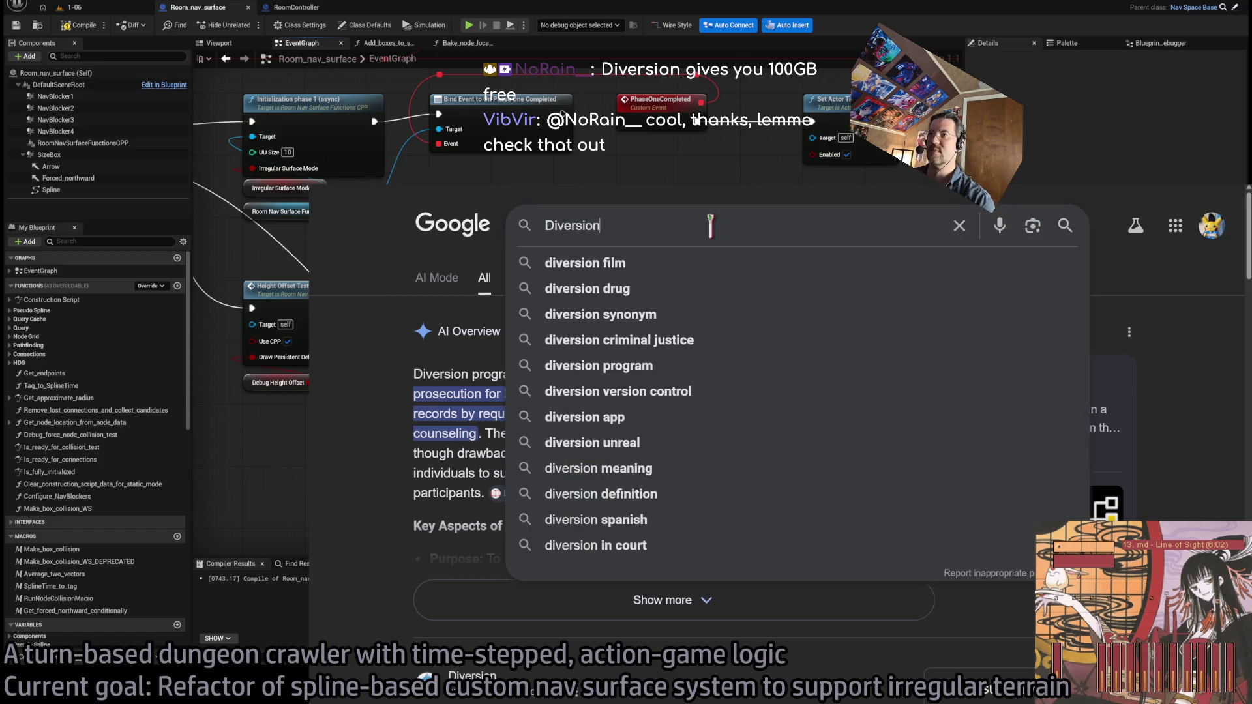
type("source control")
key("Return")
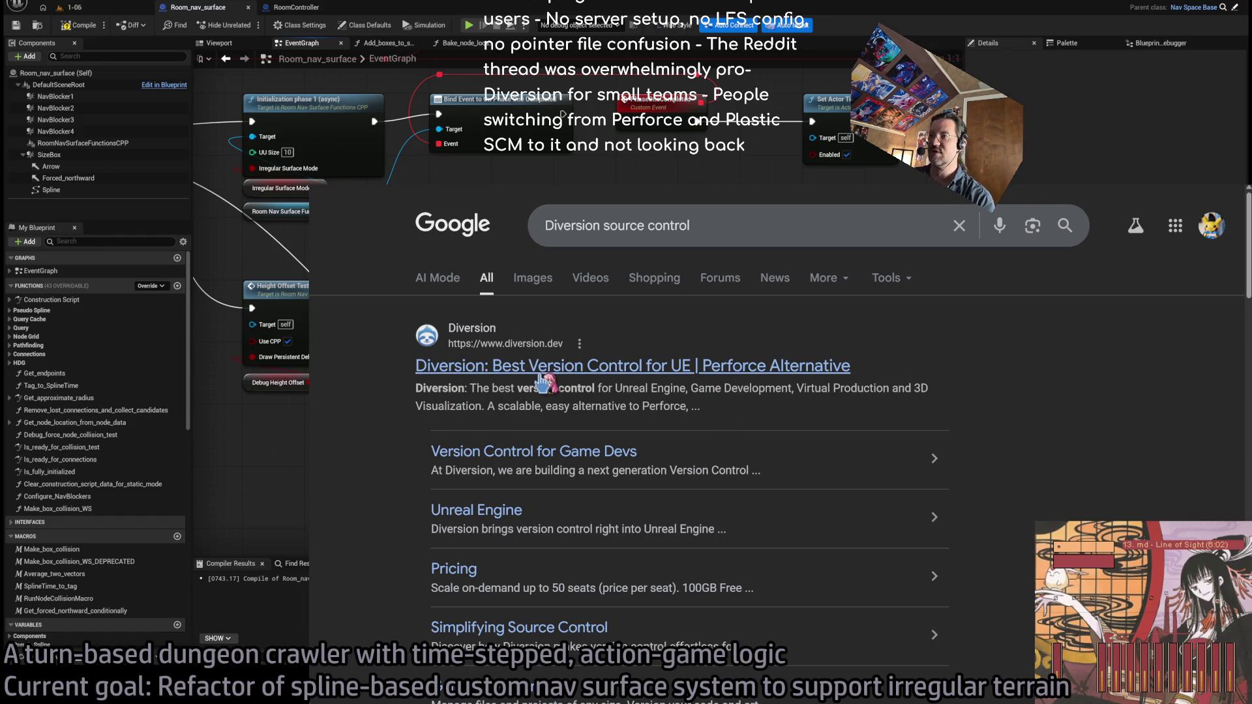
Open the Diversion website result and accept its cookie notice
left_click(657, 369)
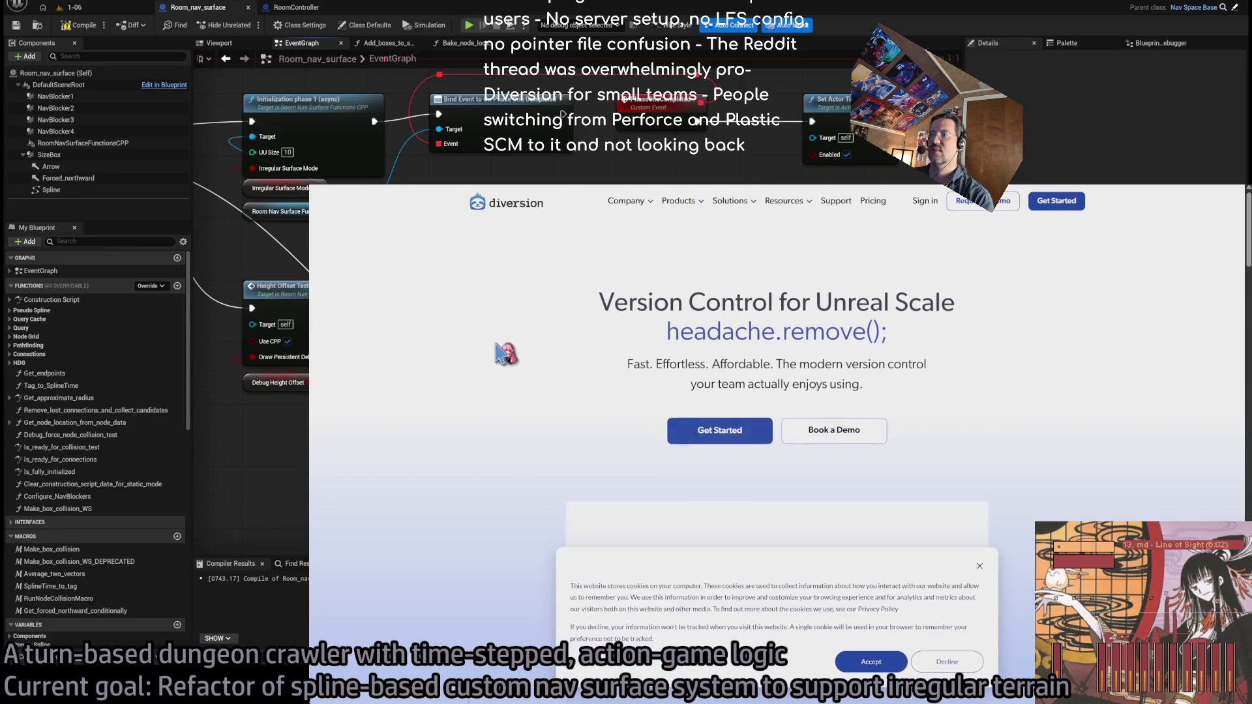
scroll(507, 352, "down", 3)
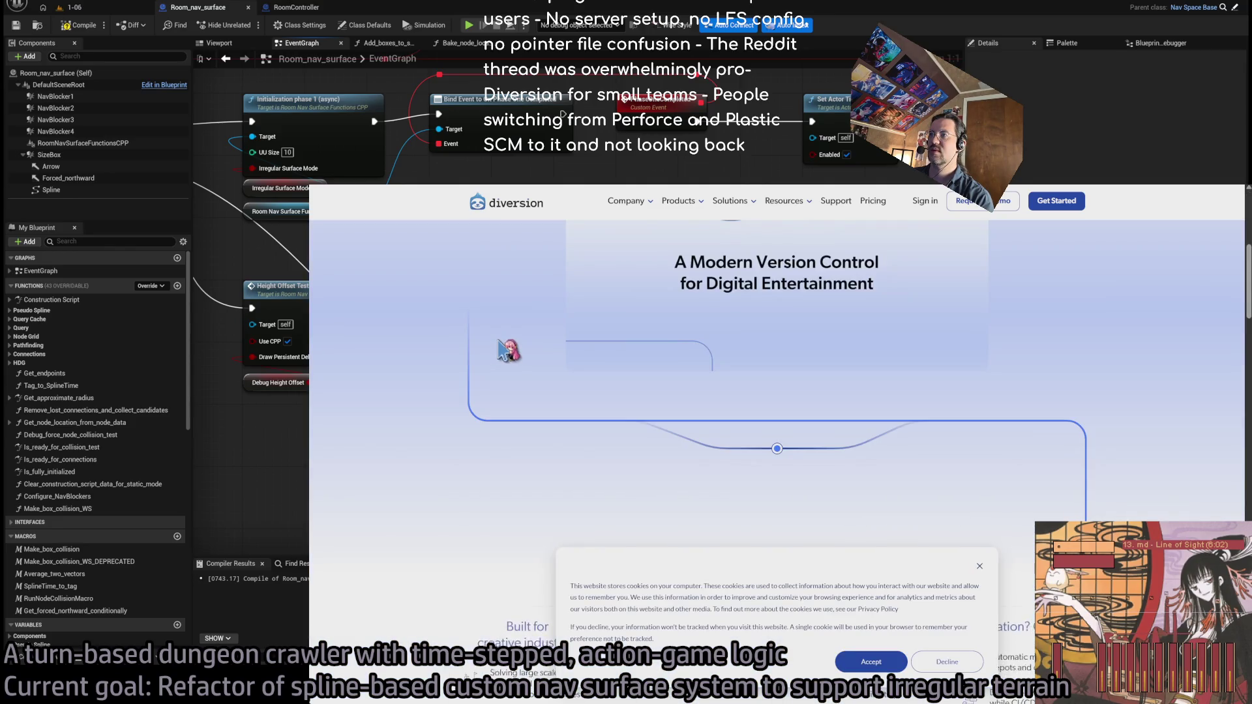
scroll(508, 352, "down", 3)
left_click(874, 657)
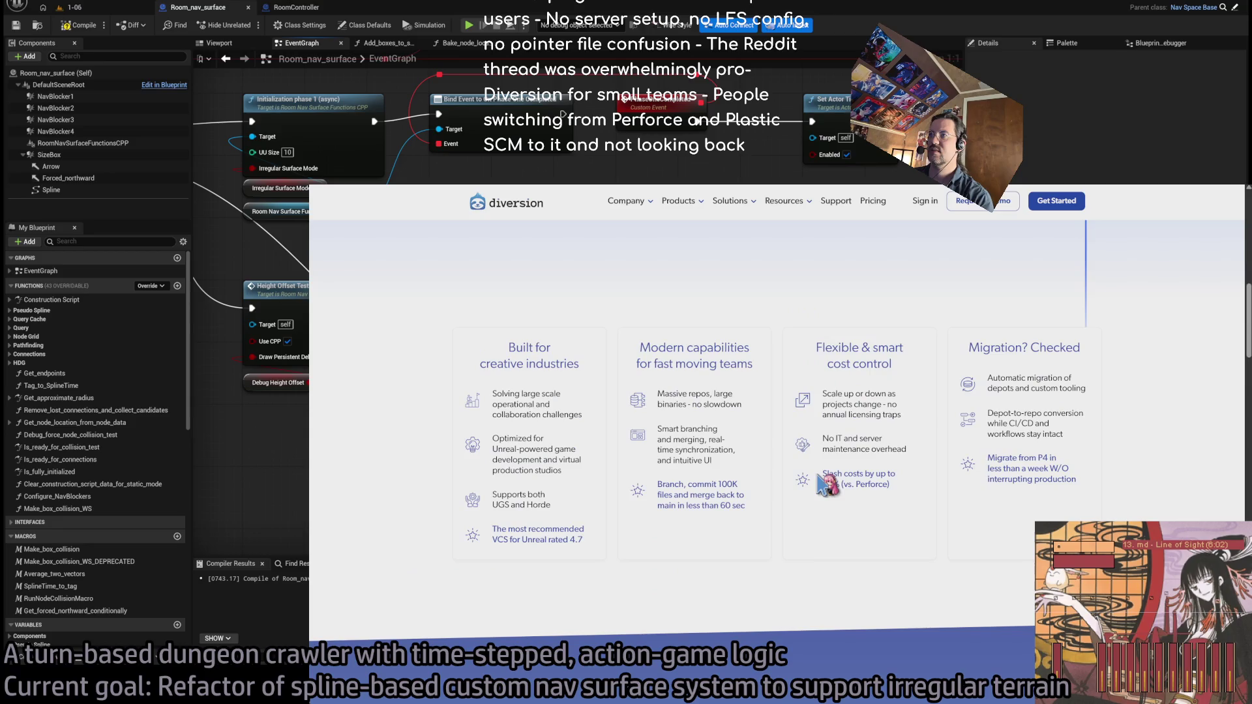
Go back to the results, view the Version Control for Game Devs survey page, then close the browser
key("alt+Left")
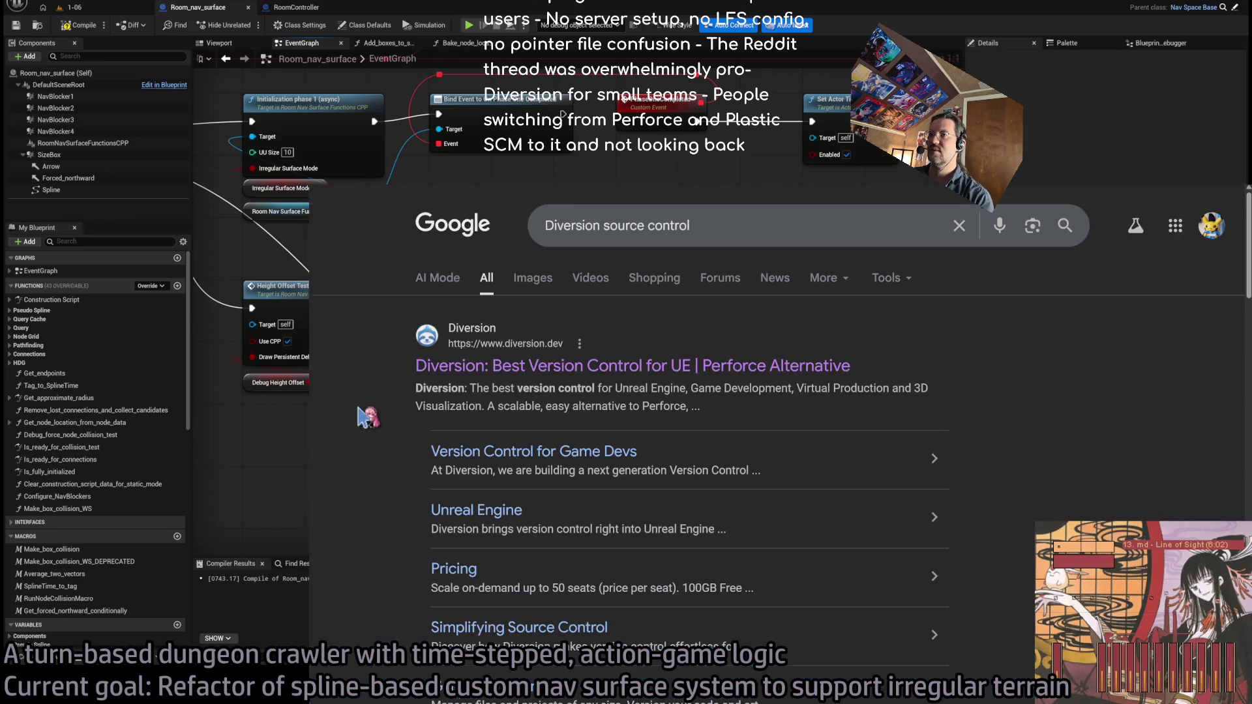
scroll(378, 406, "down", 5)
scroll(383, 405, "down", 5)
scroll(392, 411, "up", 15)
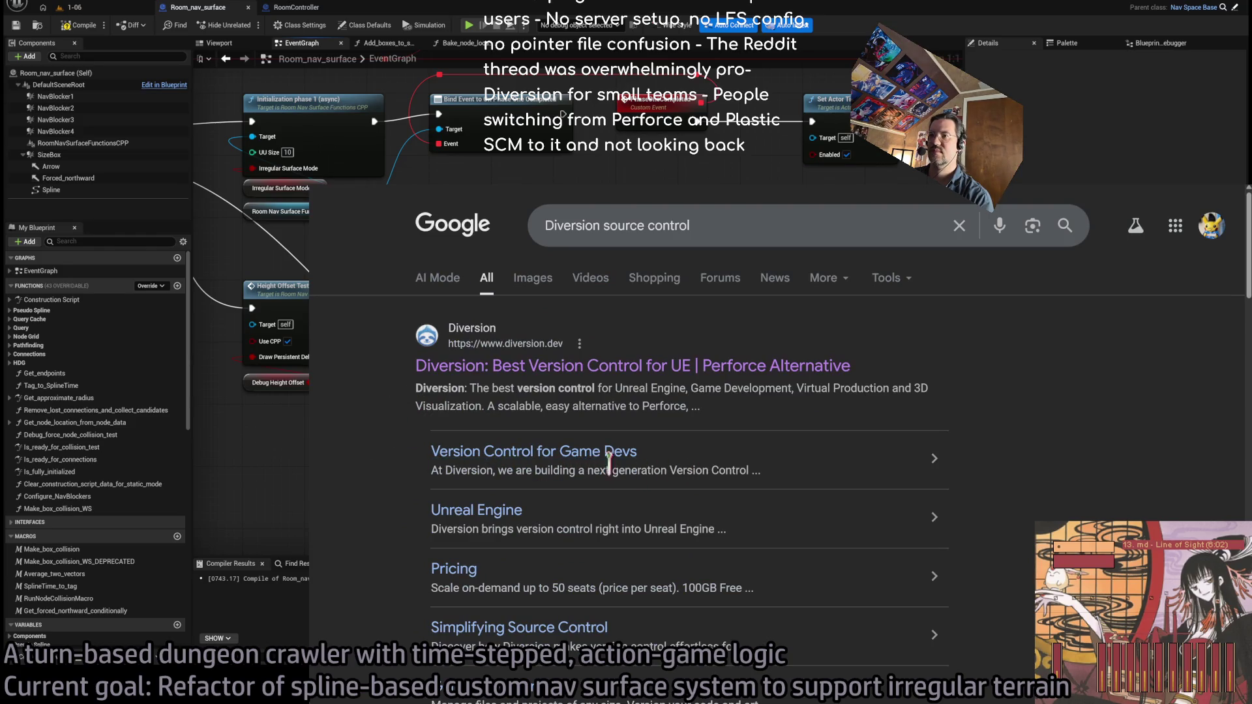
left_click(436, 457)
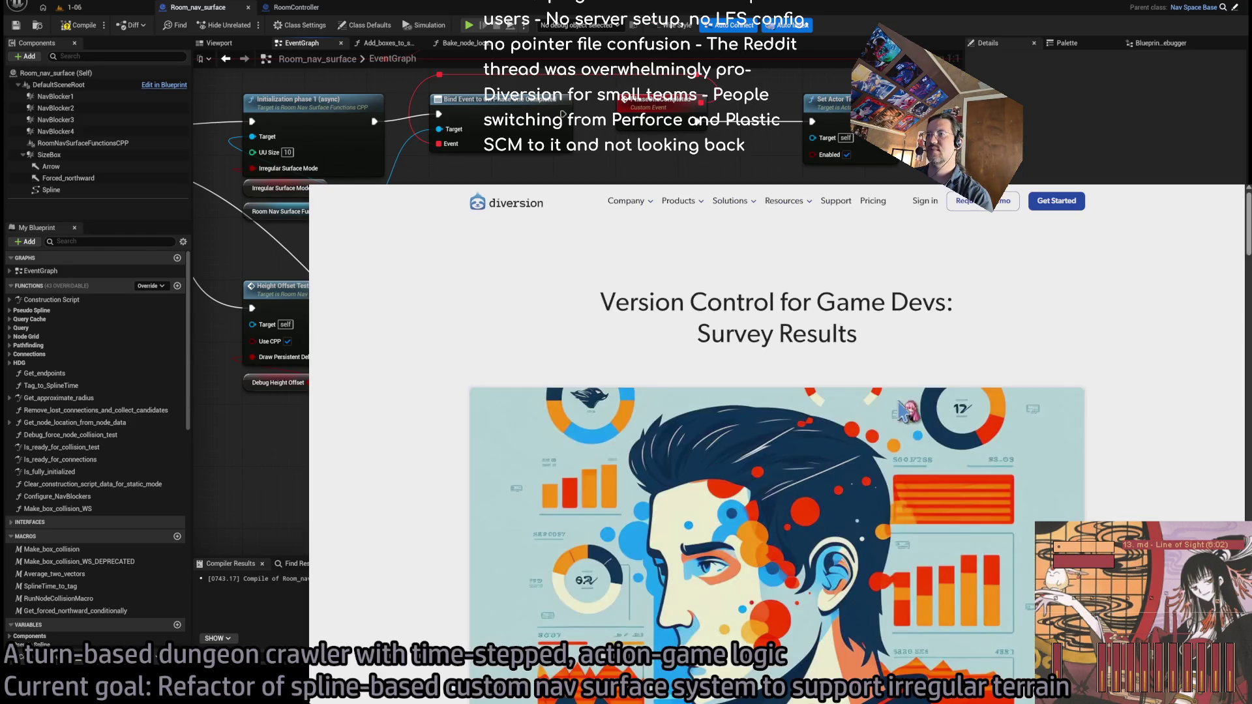
scroll(414, 349, "down", 6)
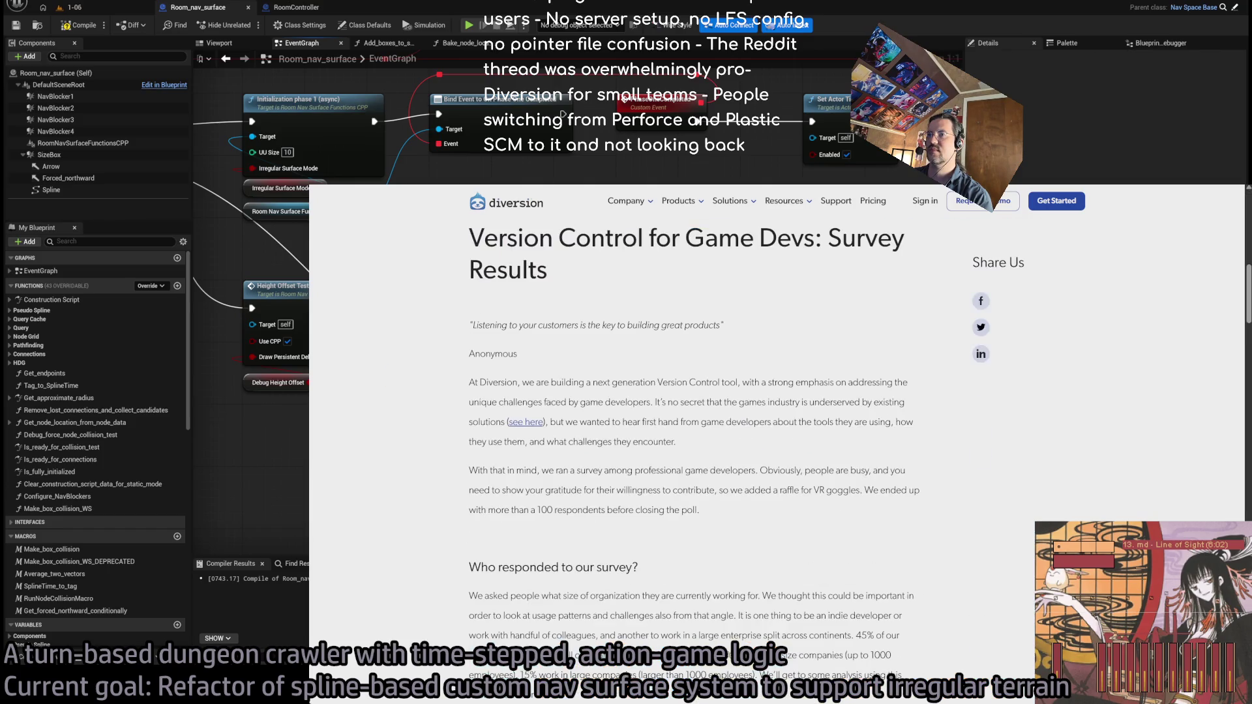
key("ctrl+w")
key("alt+Tab")
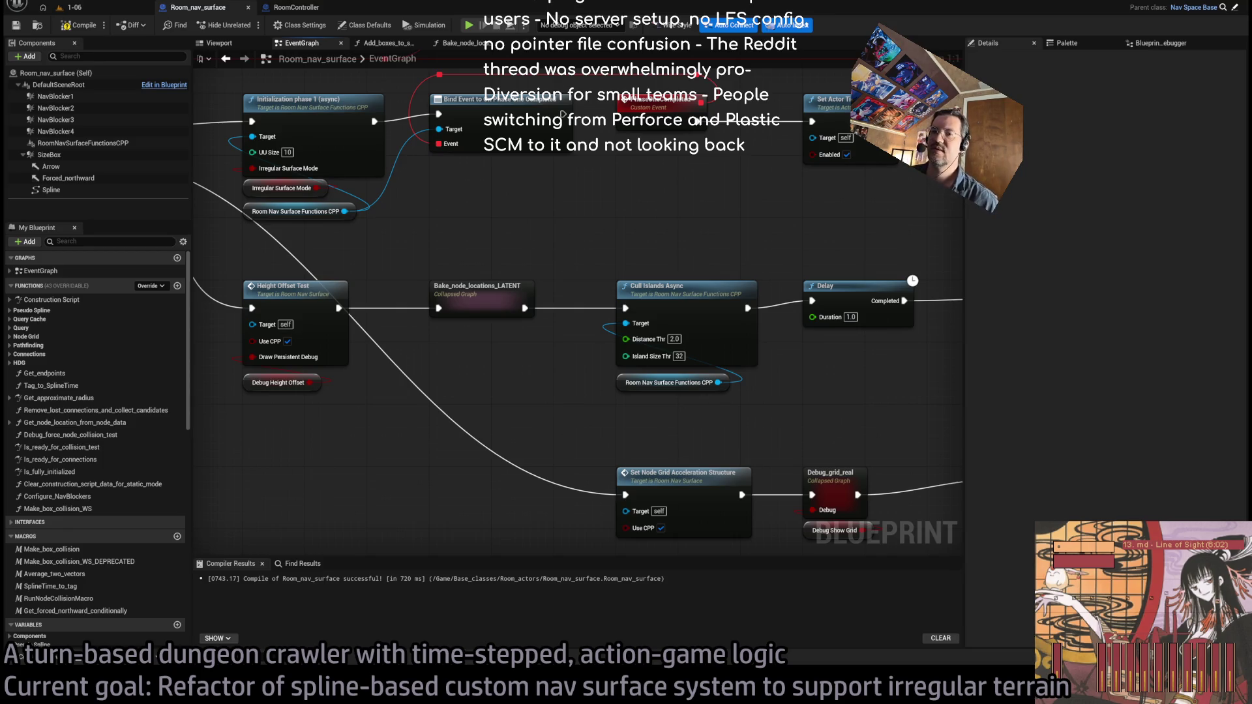
Search Wikipedia for diversion source control and open the List of version-control software article
key("ctrl+t")
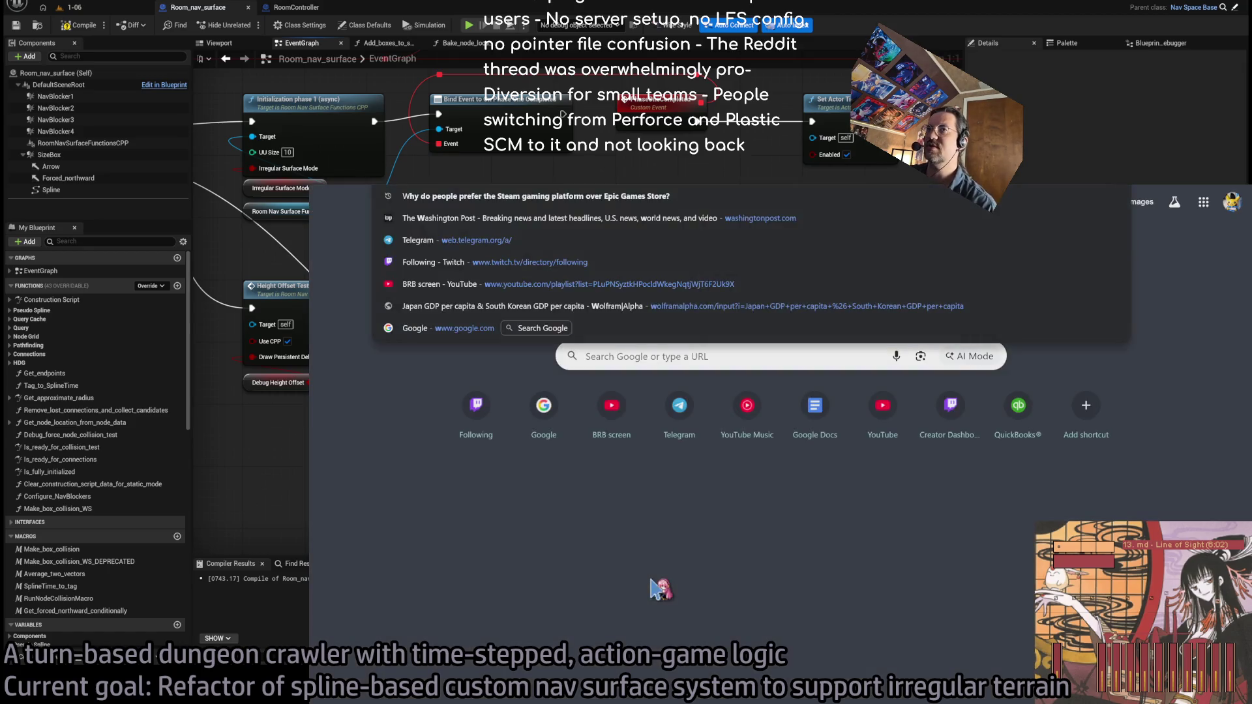
left_click(652, 581)
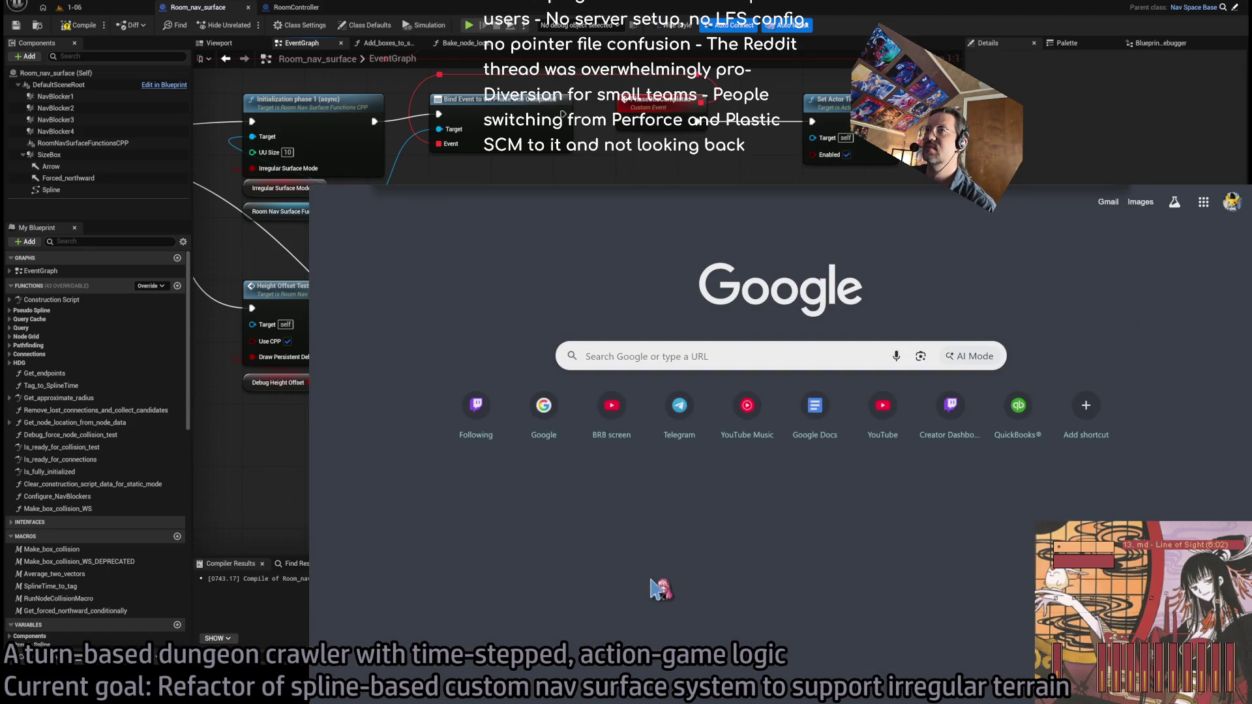
key("Return")
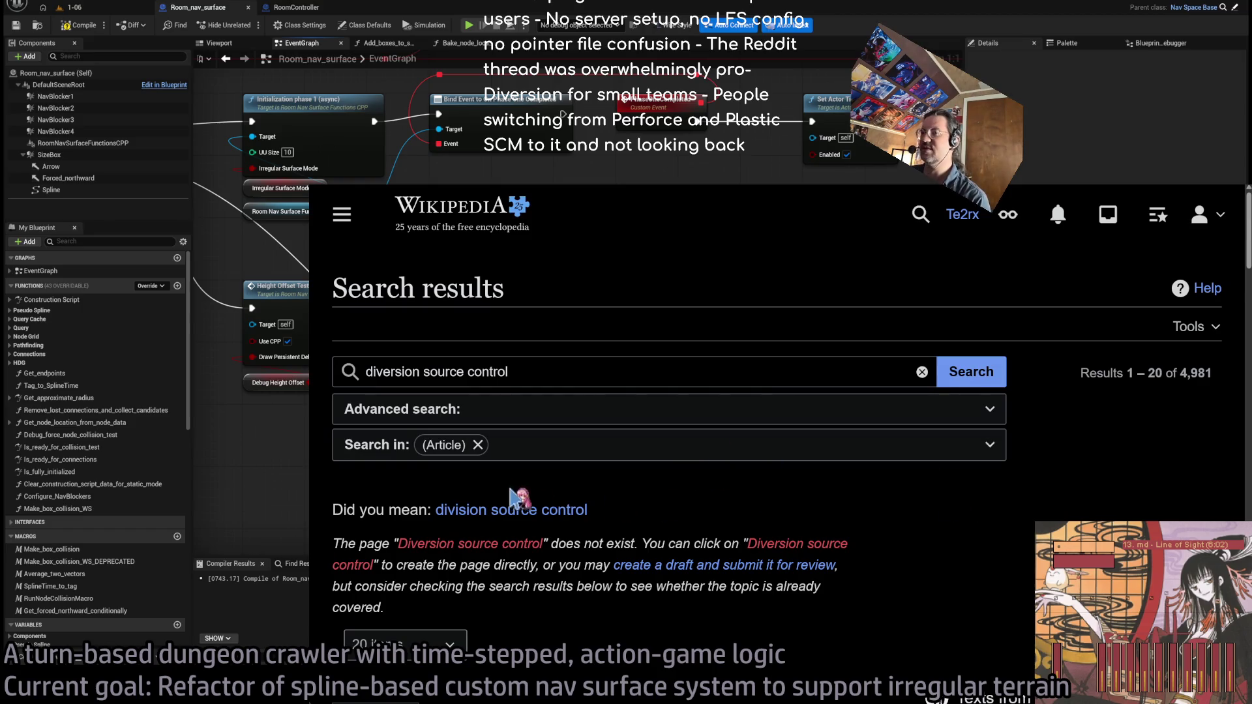
scroll(520, 499, "down", 4)
scroll(577, 448, "down", 5)
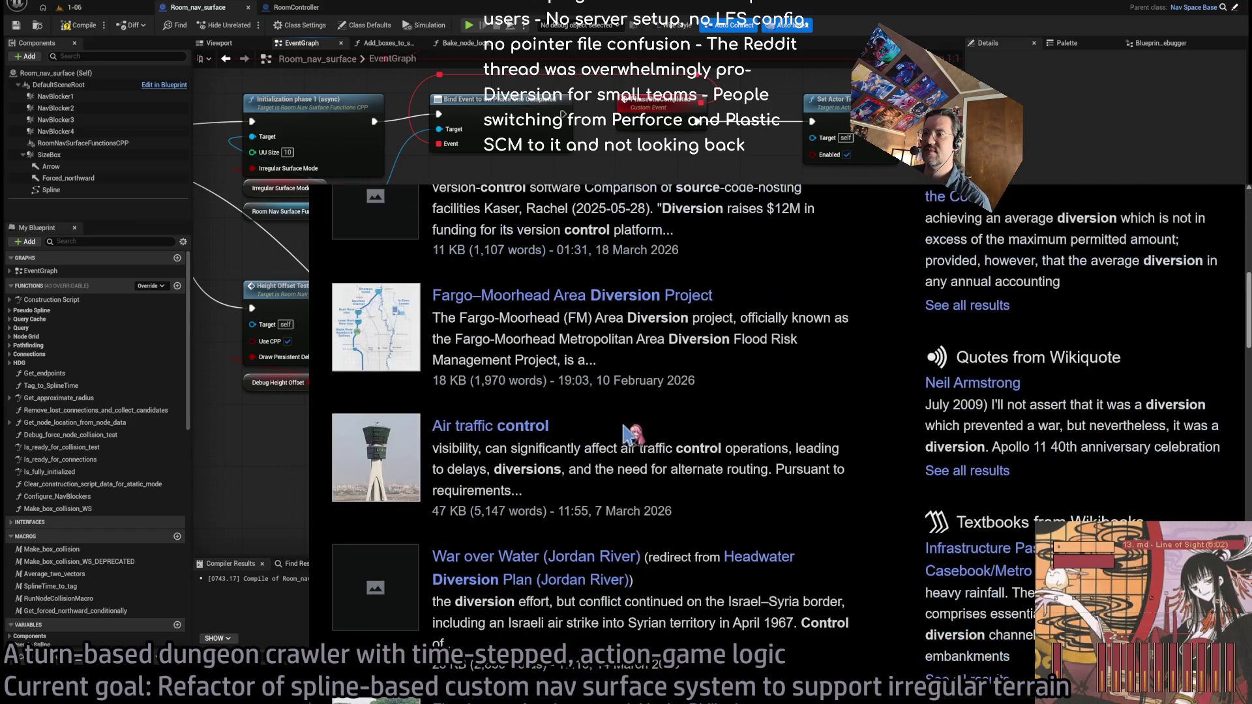
scroll(600, 391, "up", 4)
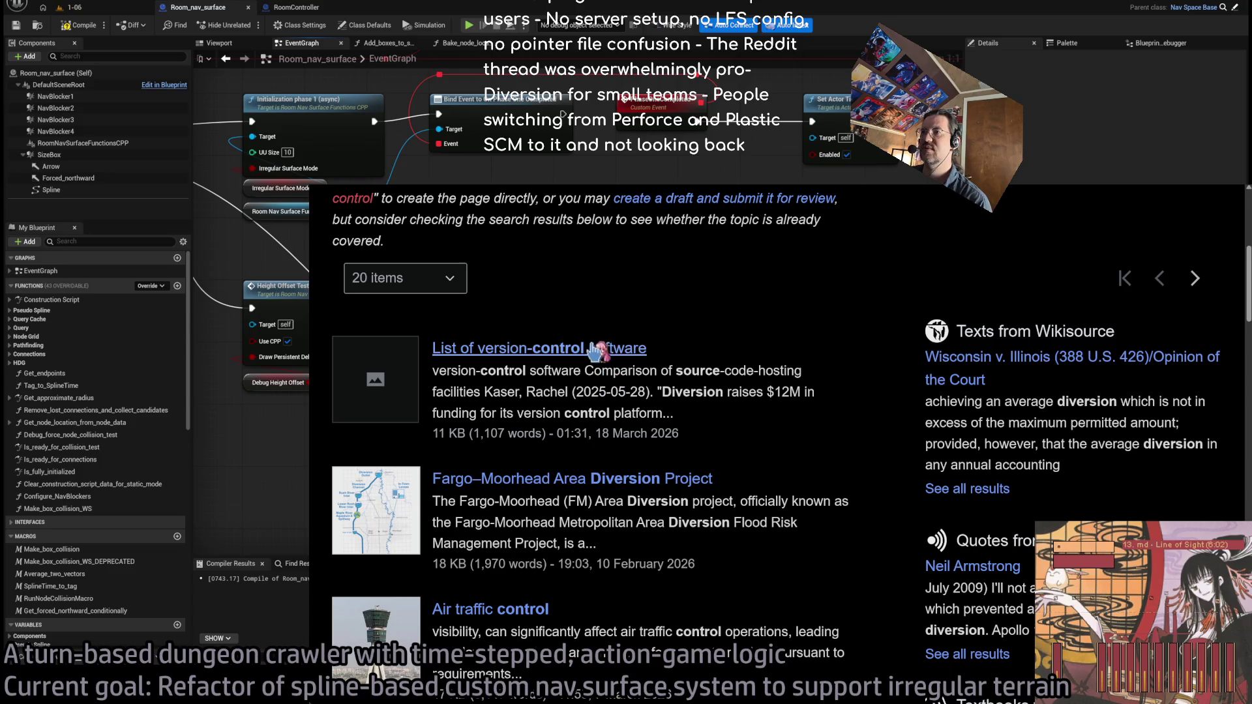
left_click(597, 349)
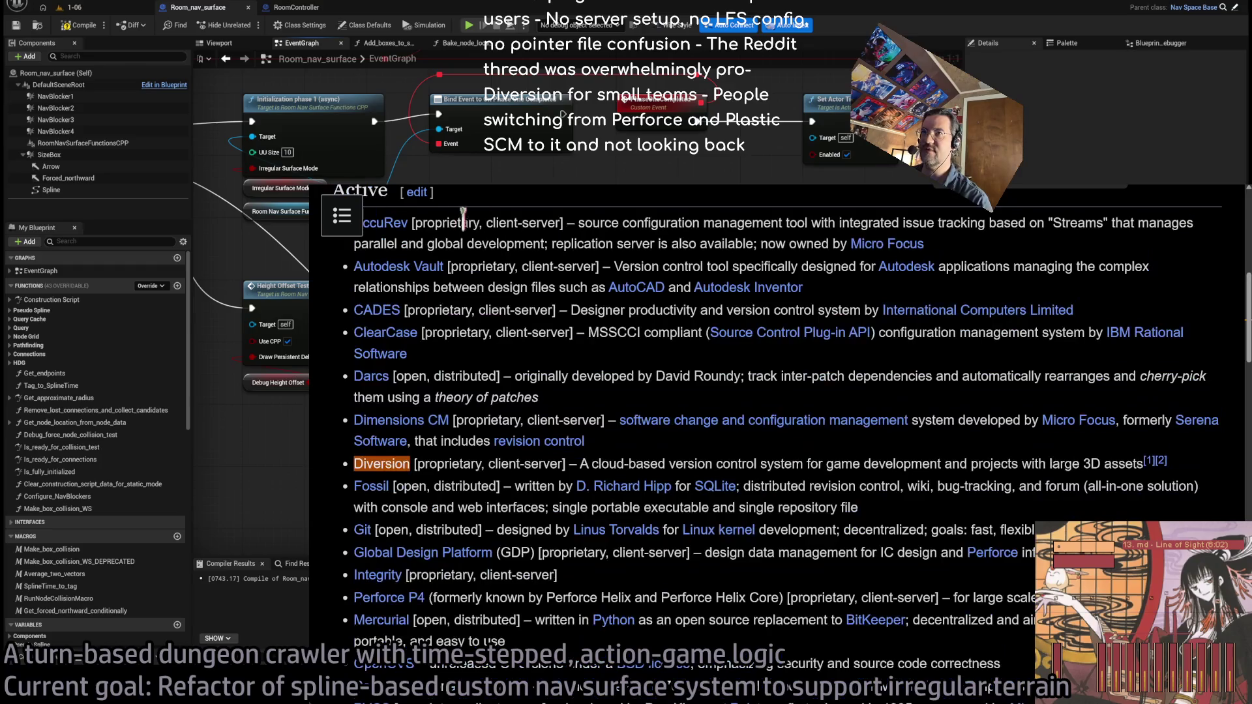
left_click(539, 466)
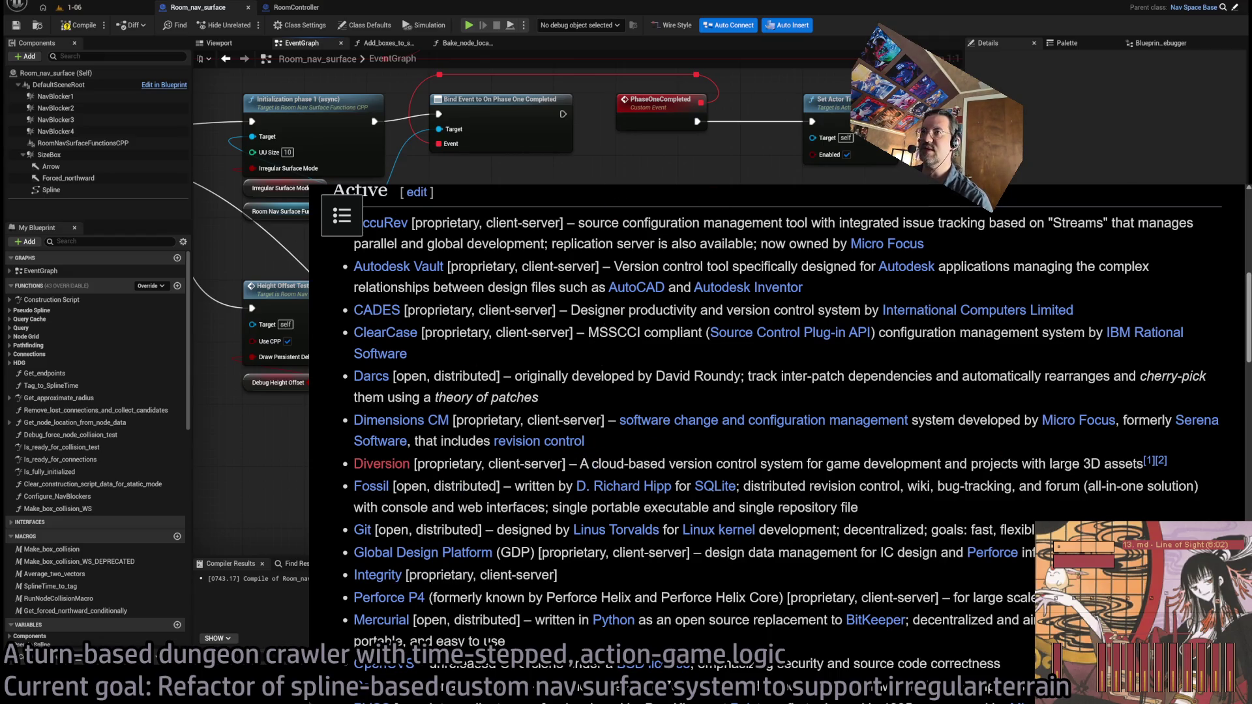
Search the web for Diversion, review the GLD: To-Do document, then return to Unreal
key("ctrl+l")
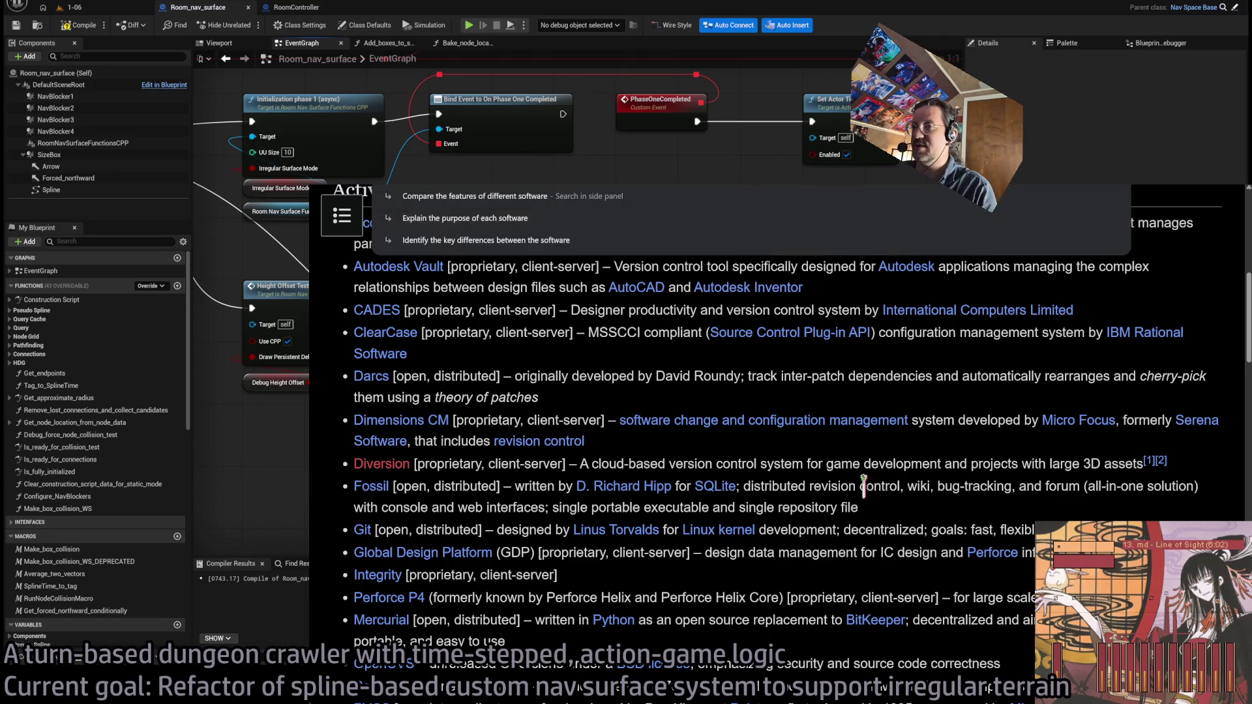
type("Diversion")
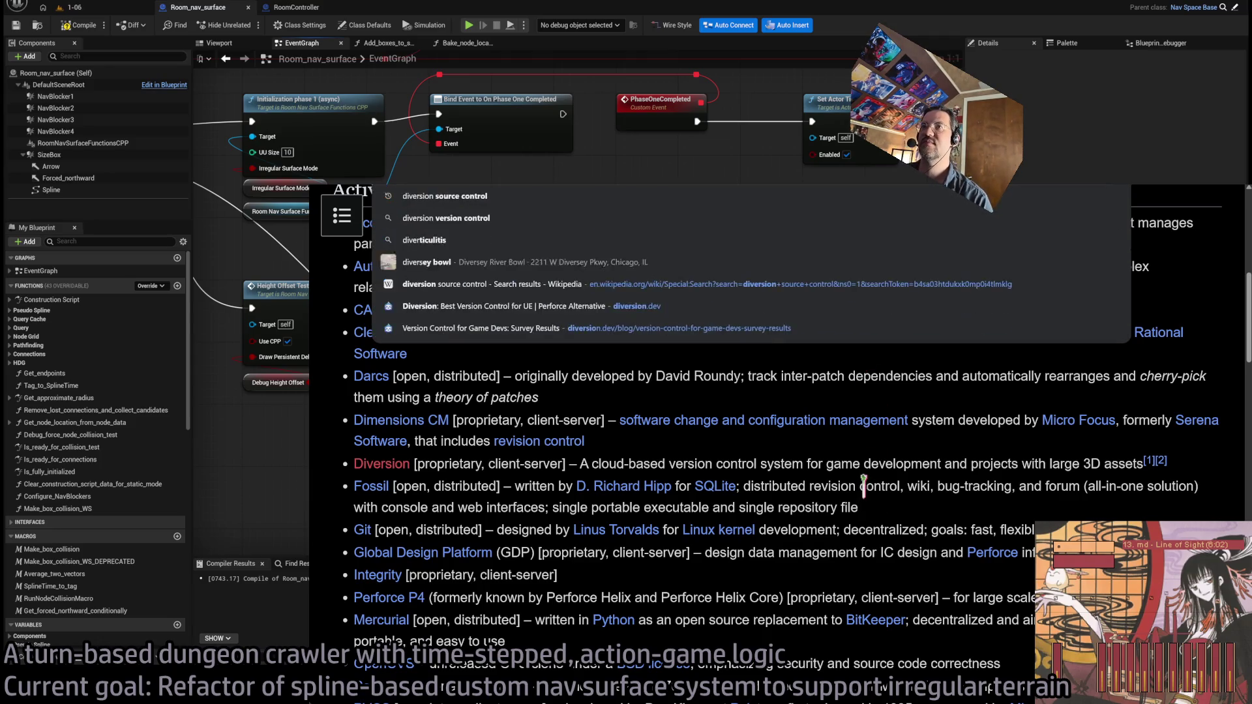
key("Return")
scroll(613, 312, "down", 4)
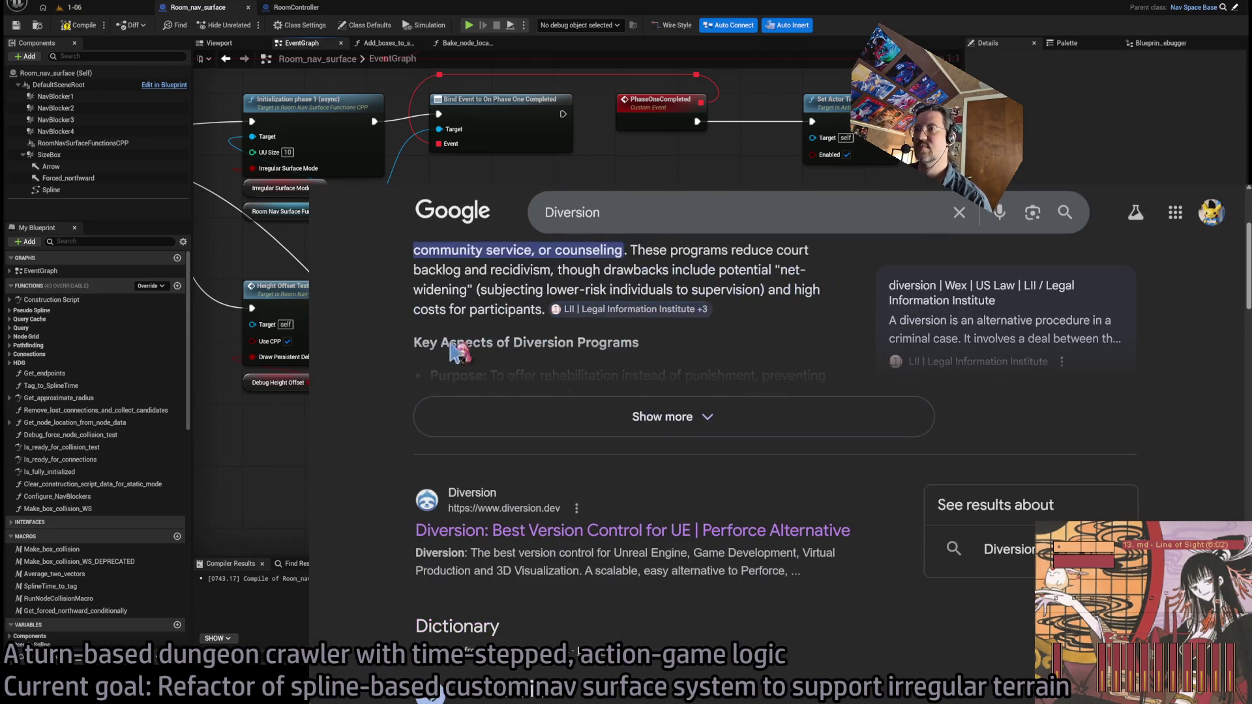
key("ctrl+Tab")
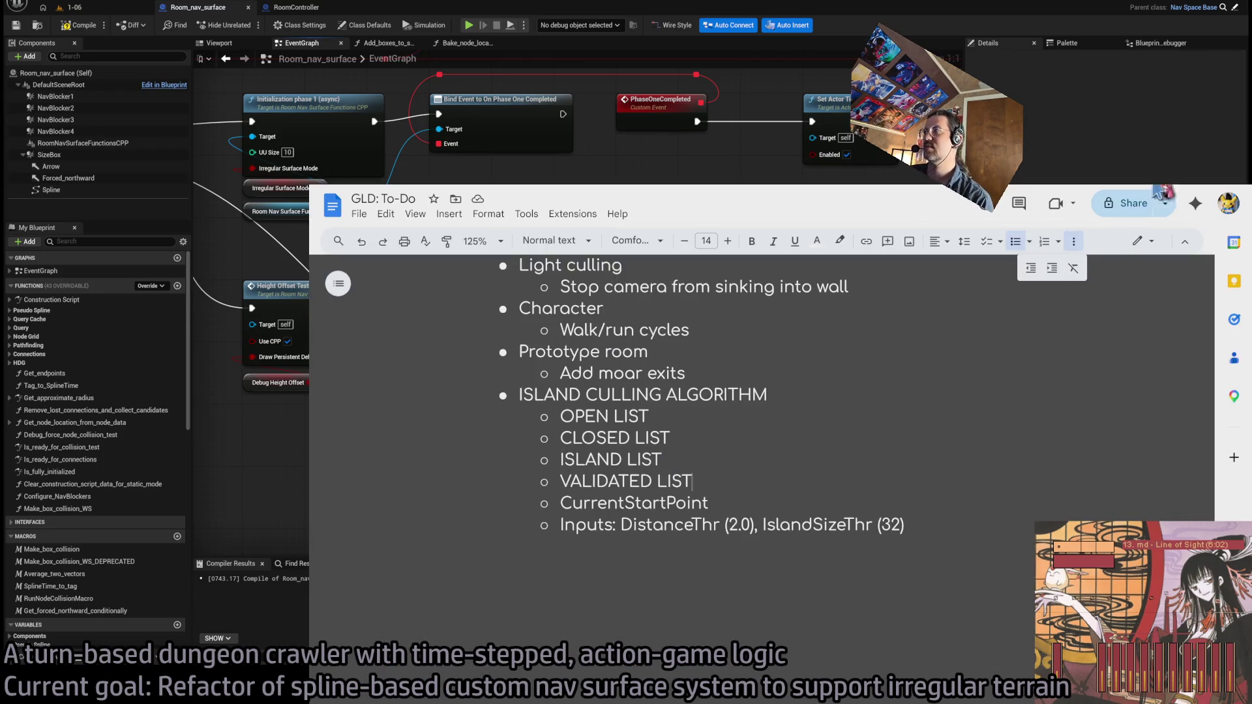
key("alt+Tab")
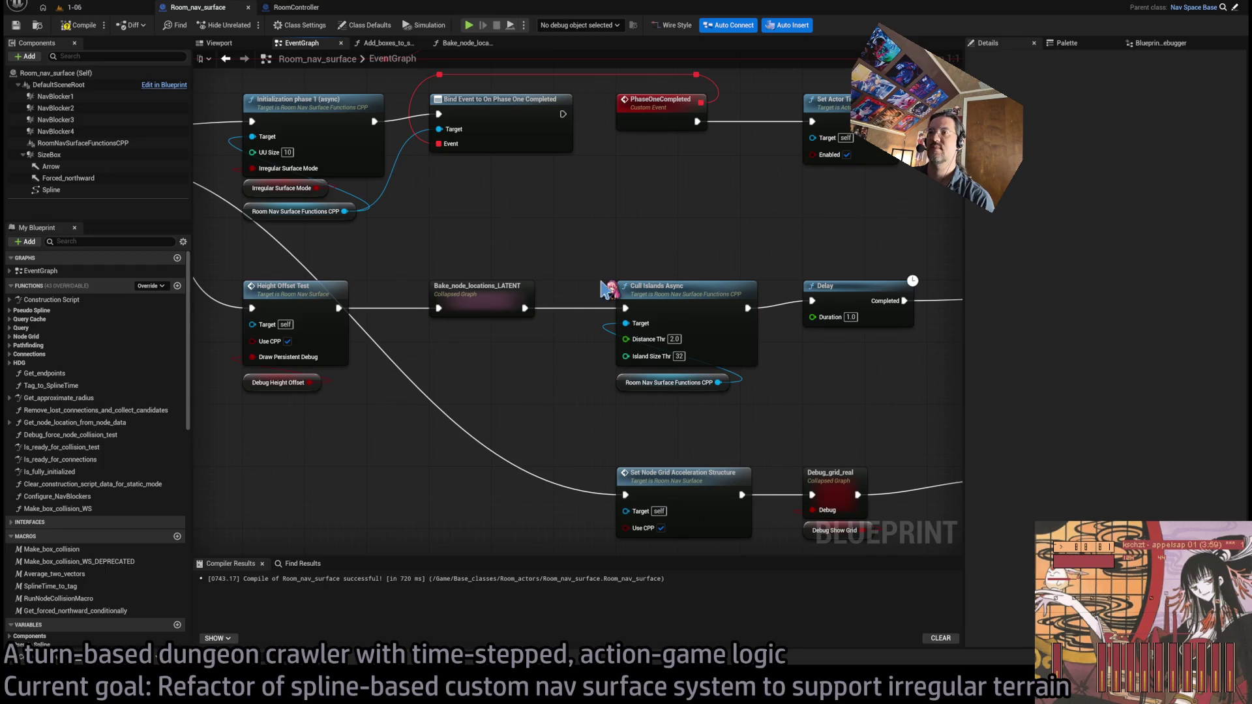
Look over the nodes around Cull Islands Async, then switch to the CullIslandsAsync C++ code in Rider
left_click_drag(602, 281, 462, 280)
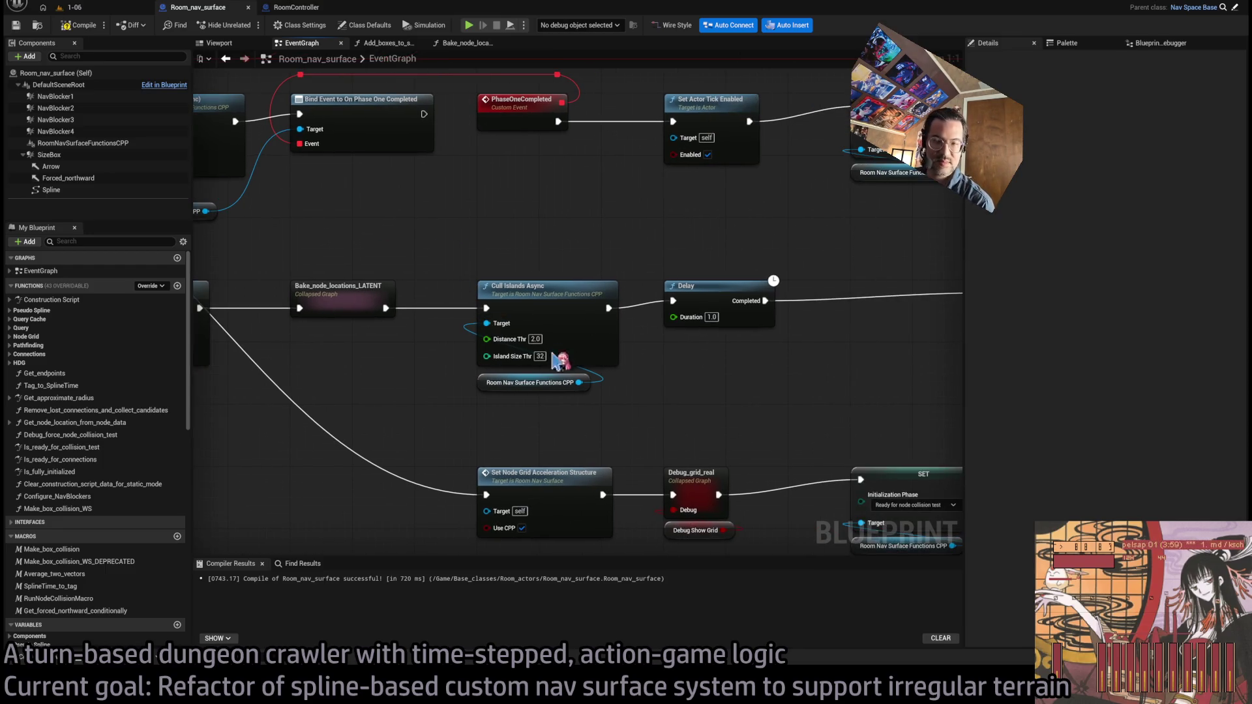
scroll(498, 345, "down", 3)
left_click_drag(638, 349, 746, 339)
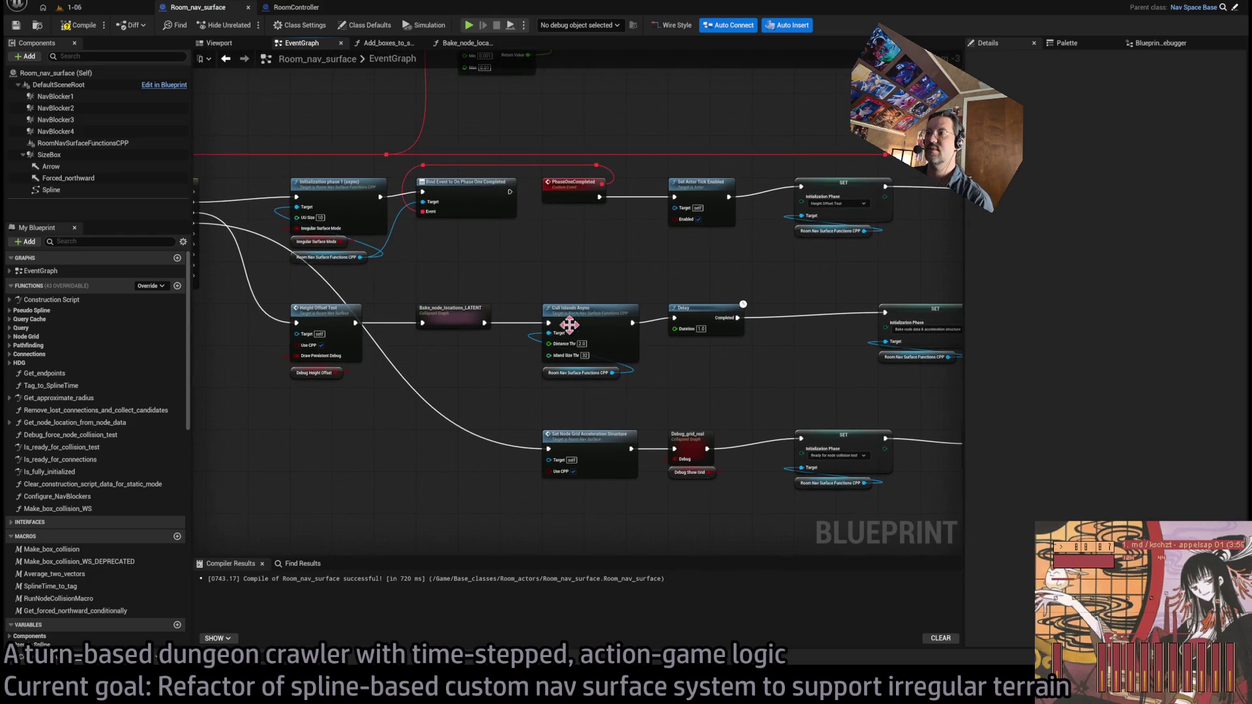
scroll(649, 411, "up", 2)
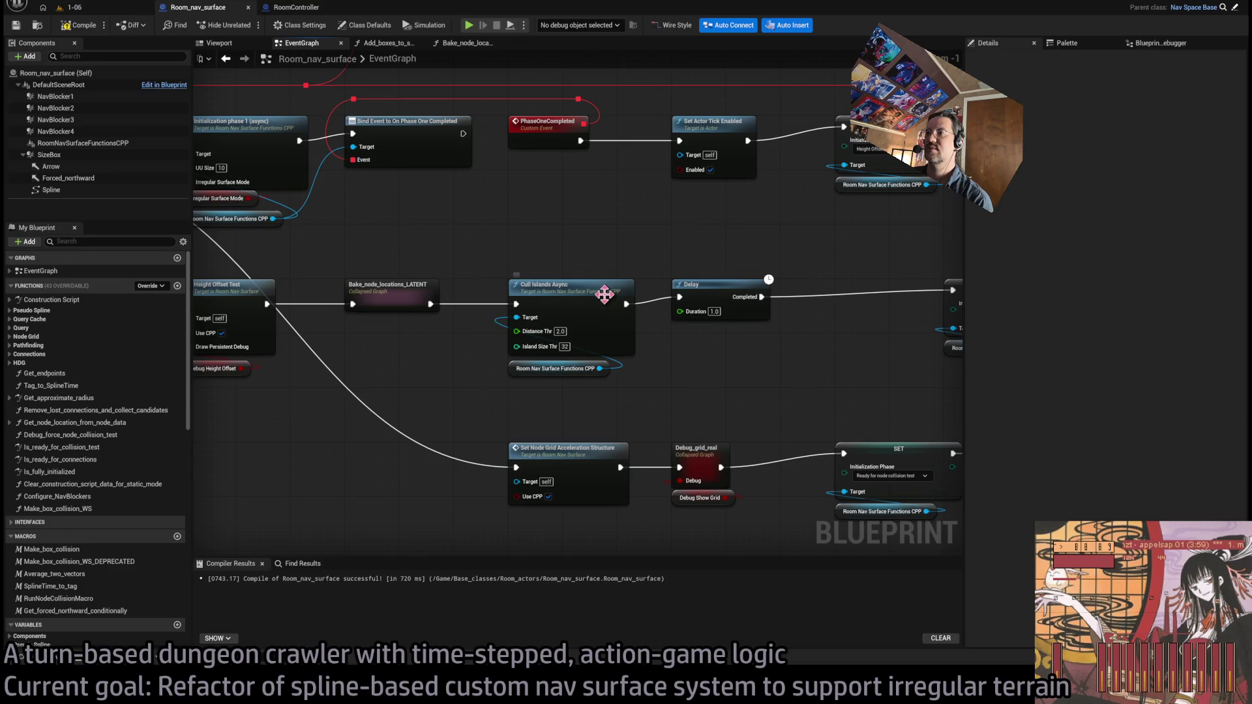
key("alt+Tab")
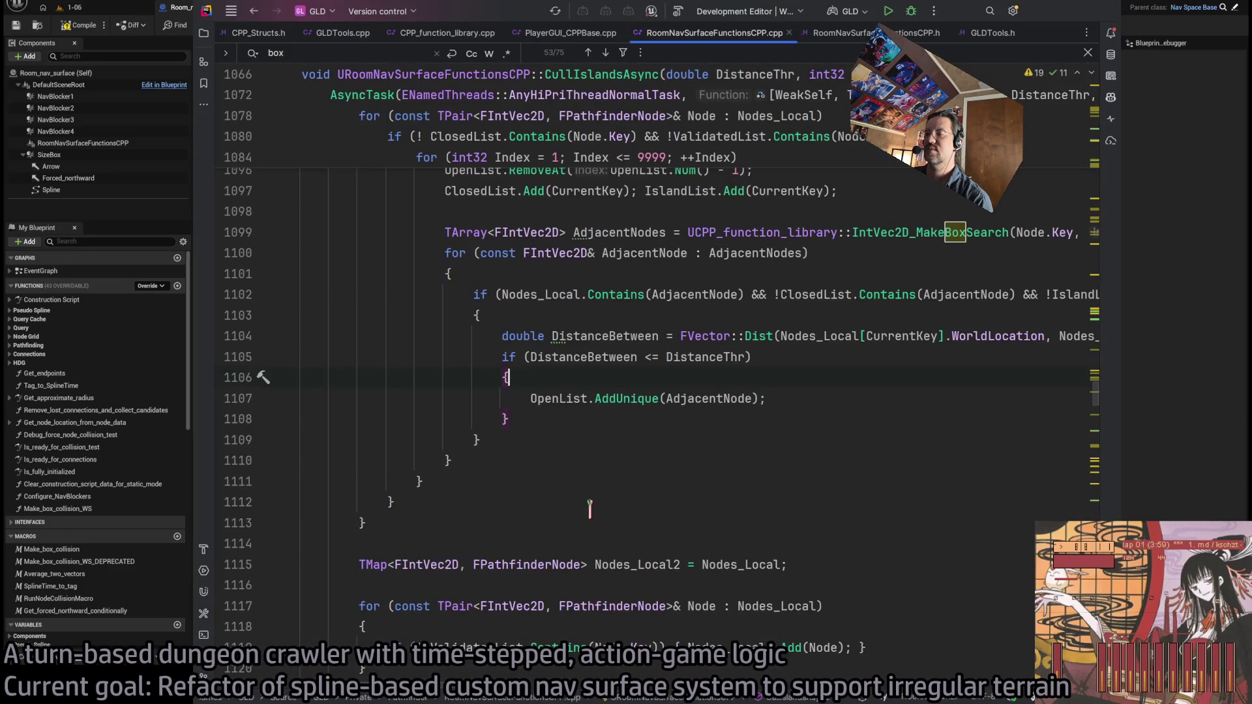
Review the WeakSelf guard clause and place the caret at the end of line 1124
scroll(461, 521, "down", 3)
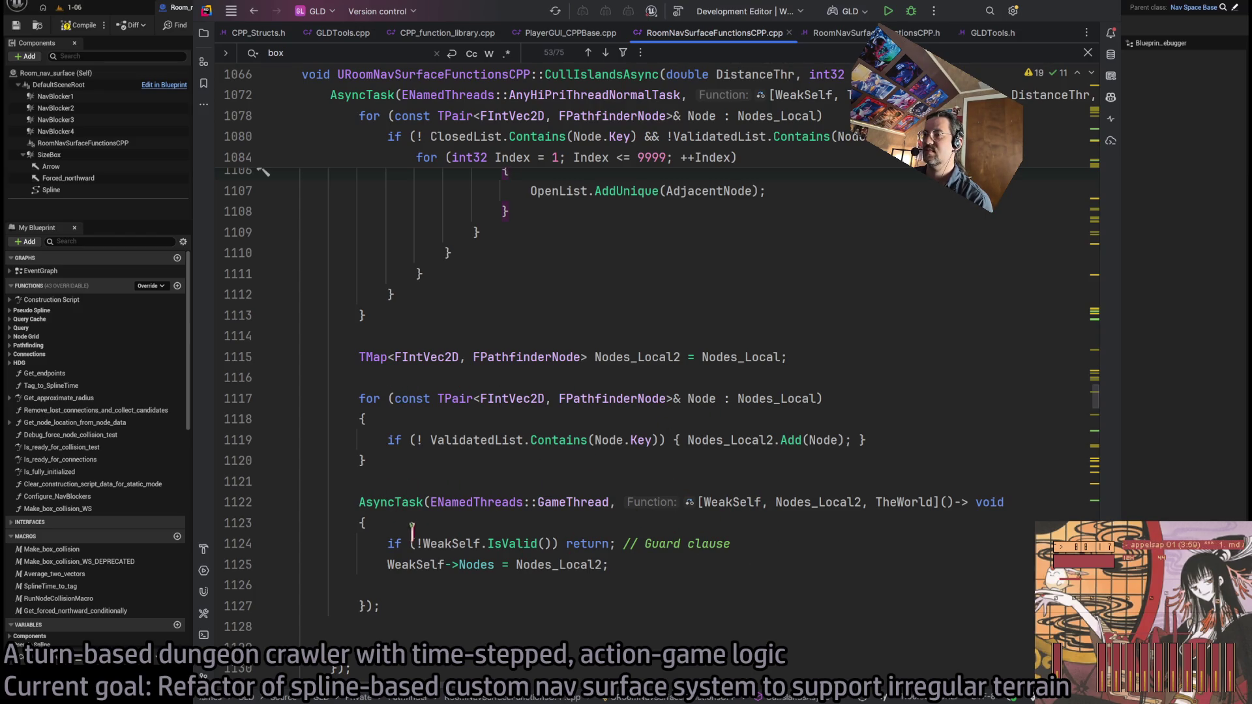
left_click(730, 497)
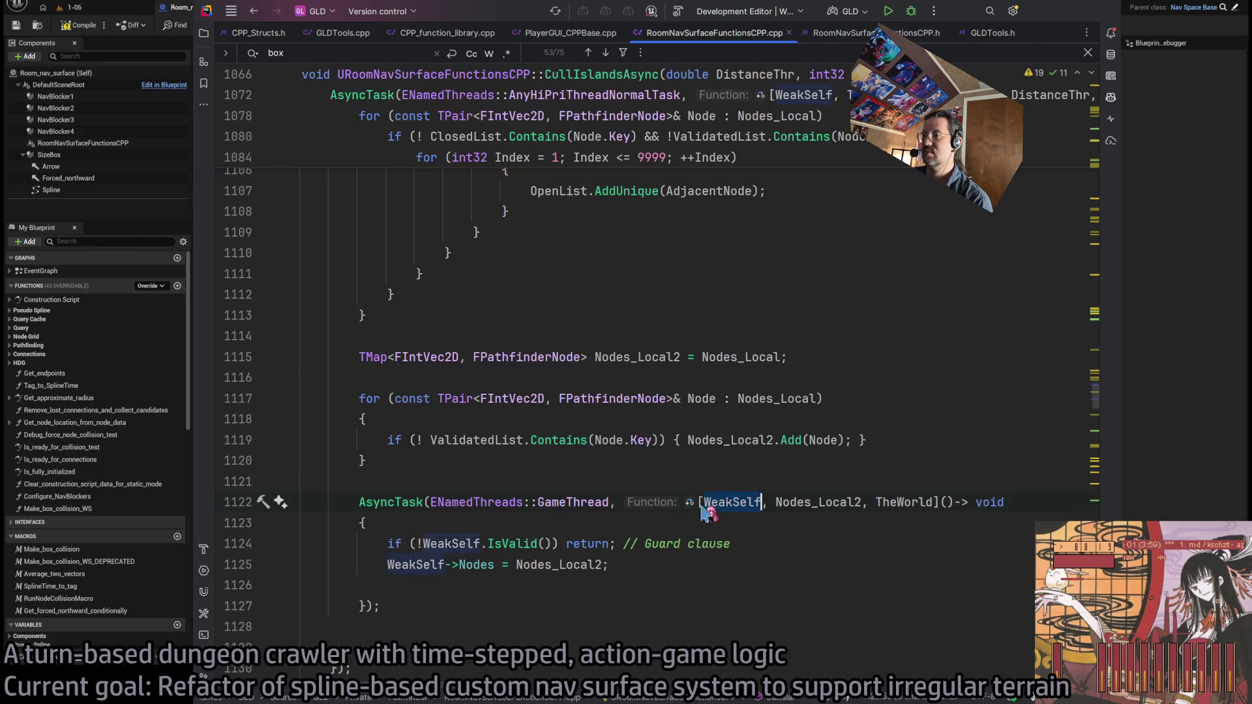
triple_click(733, 546)
left_click(538, 545)
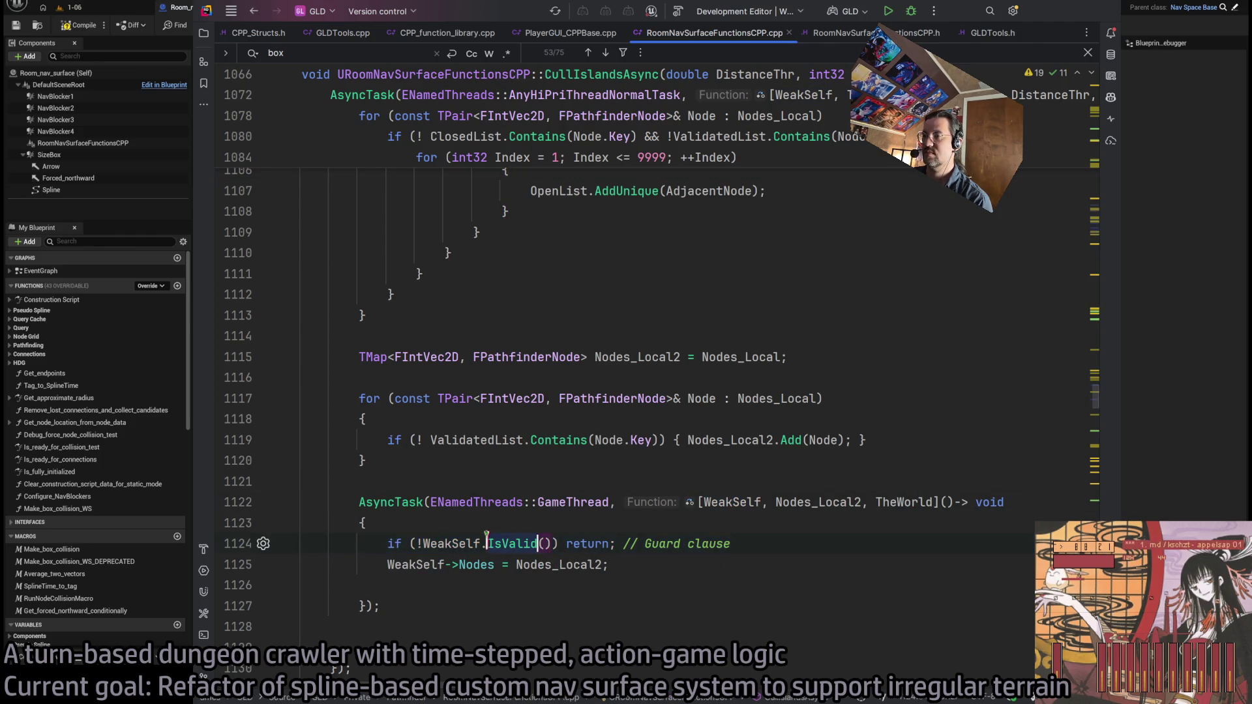
left_click(647, 565)
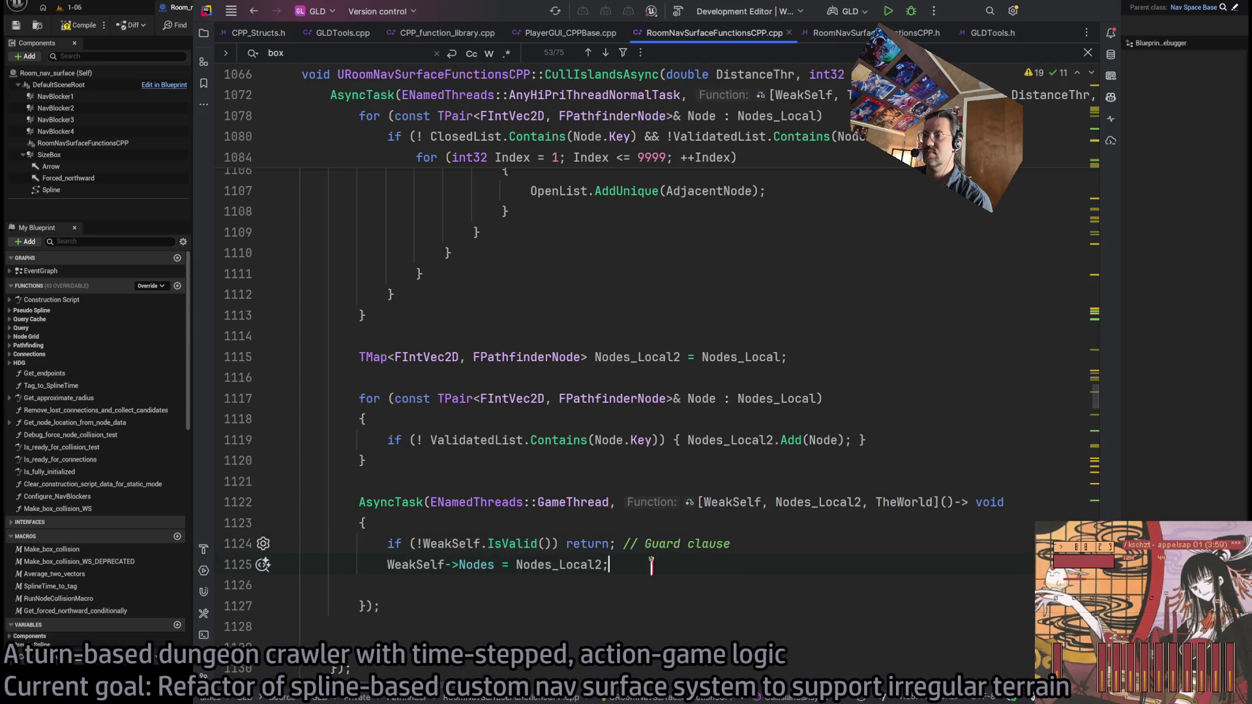
left_click(729, 543)
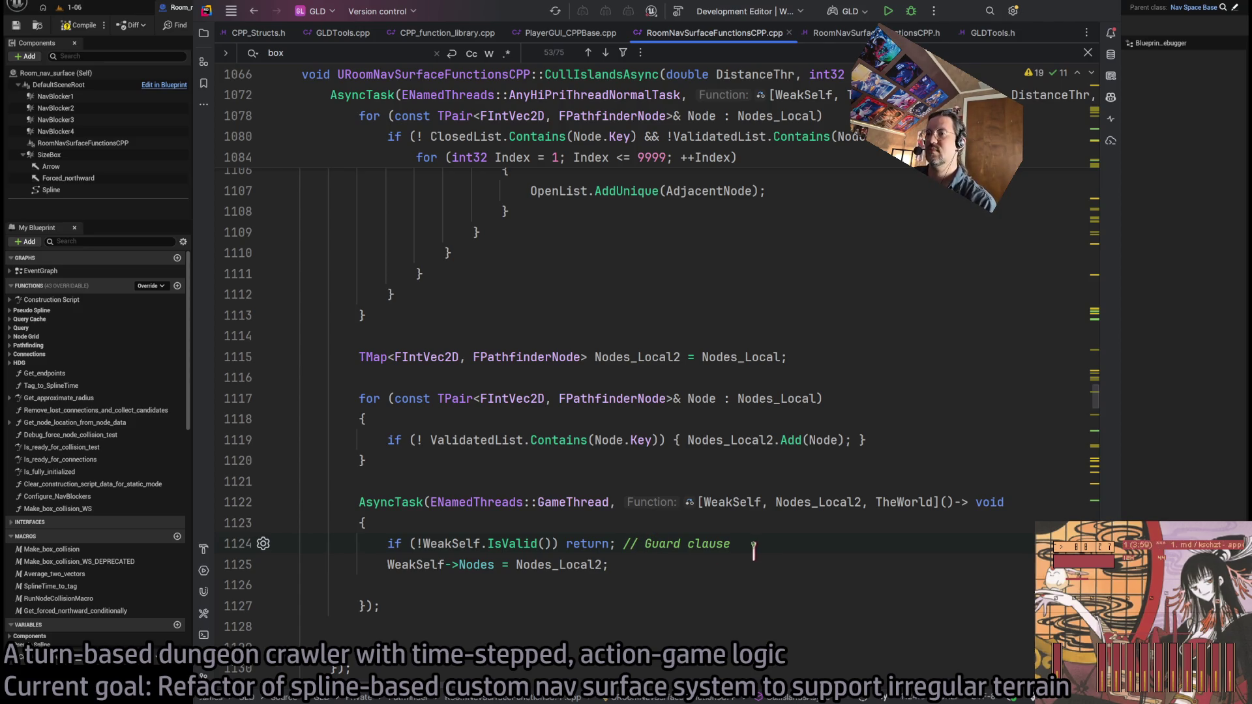
Insert a blank line 1125 after the guard clause and open GitHub Copilot chat
key("Return")
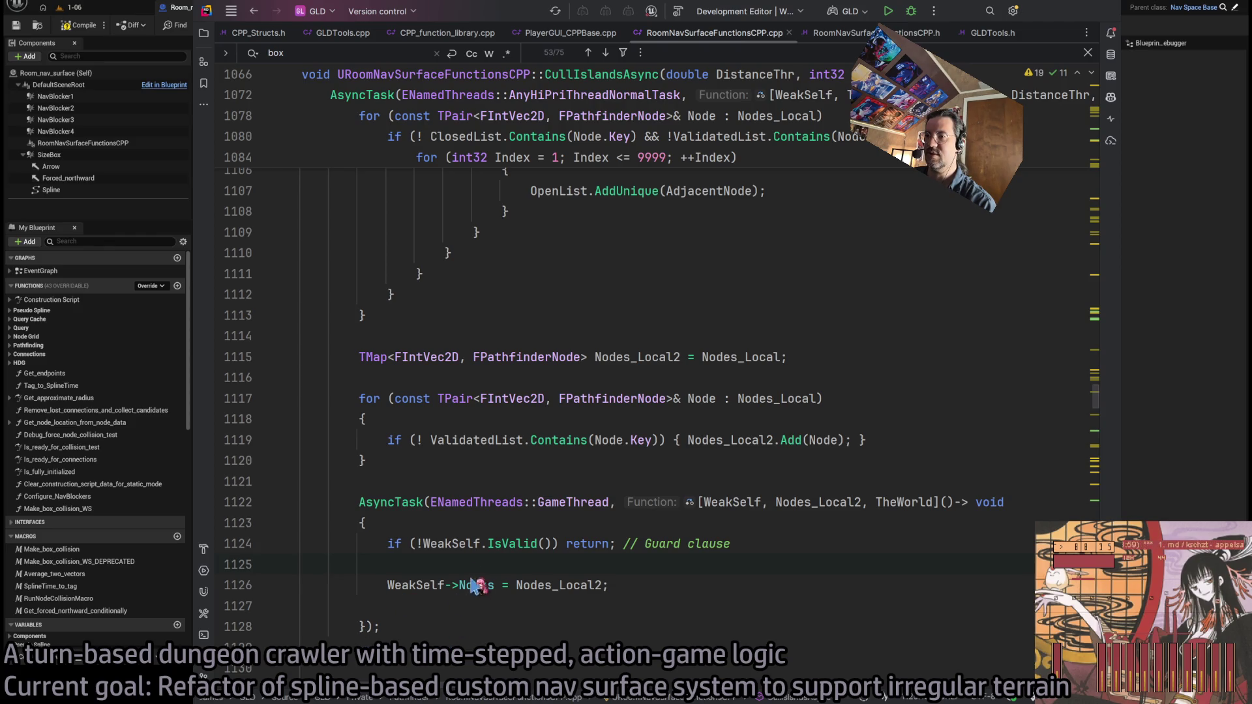
left_click(445, 562)
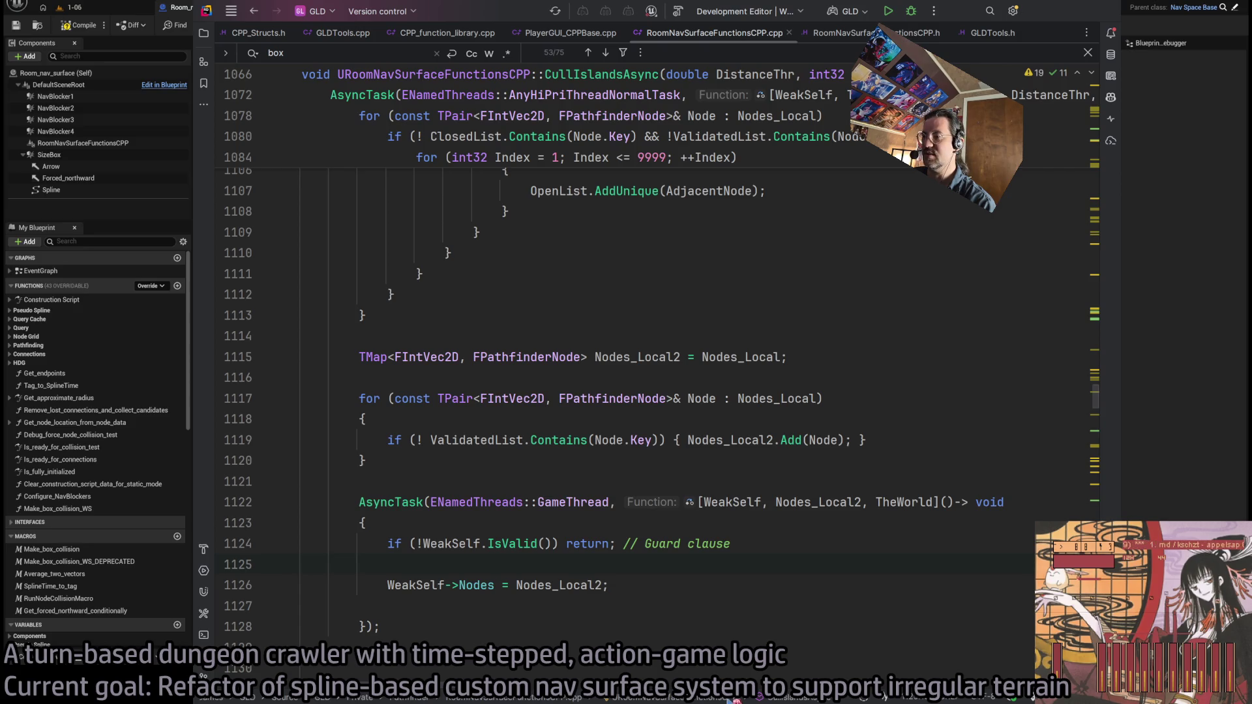
key("ctrl+shift+c")
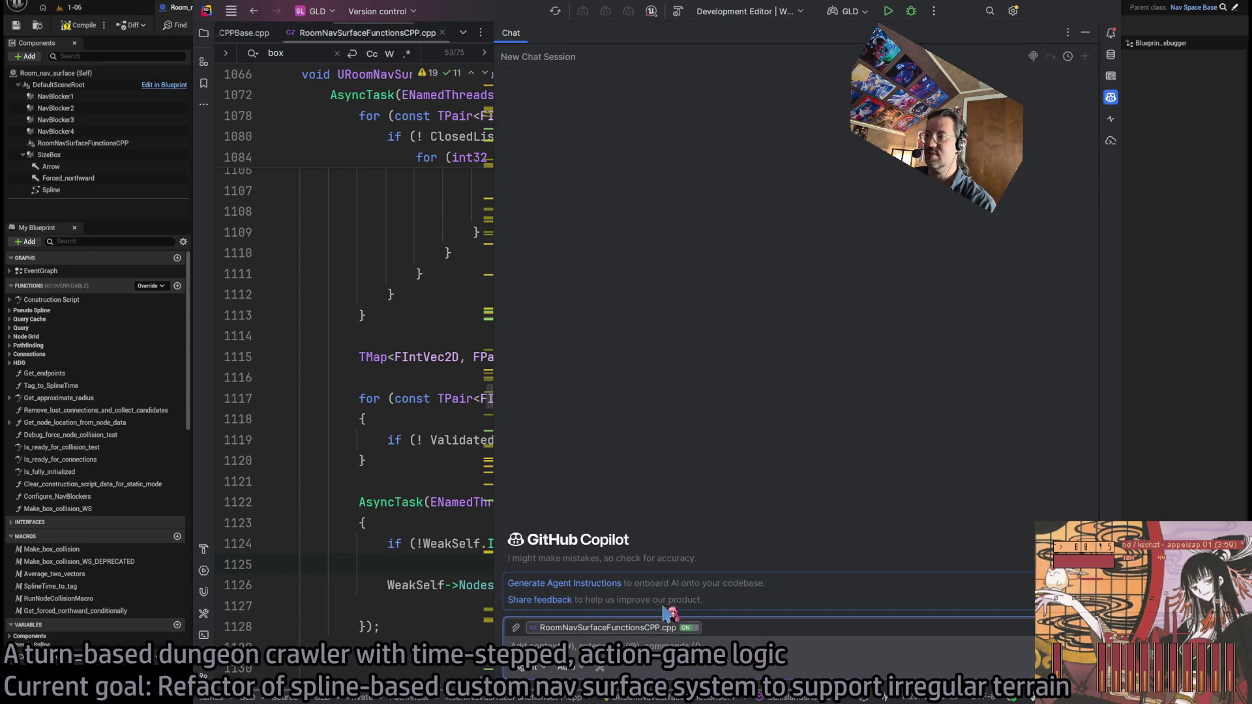
Close the Copilot chat panel and start an inline Copilot question at line 1125
left_click(1085, 32)
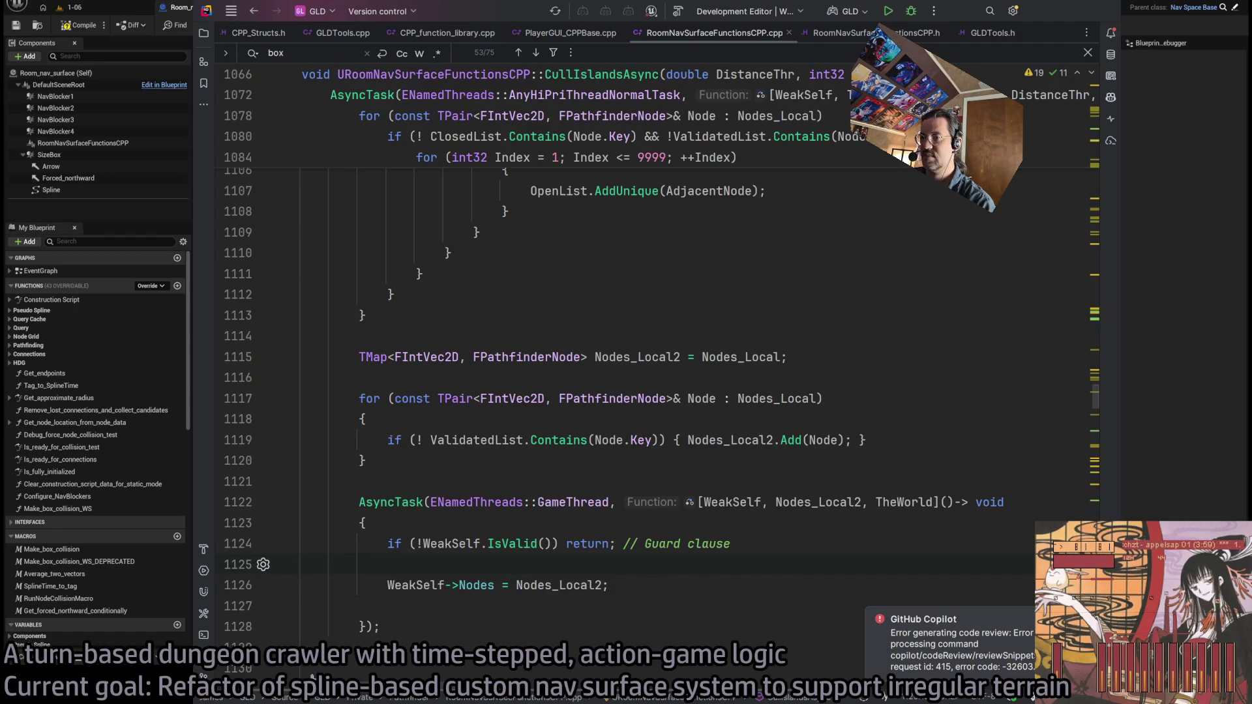
left_click(264, 564)
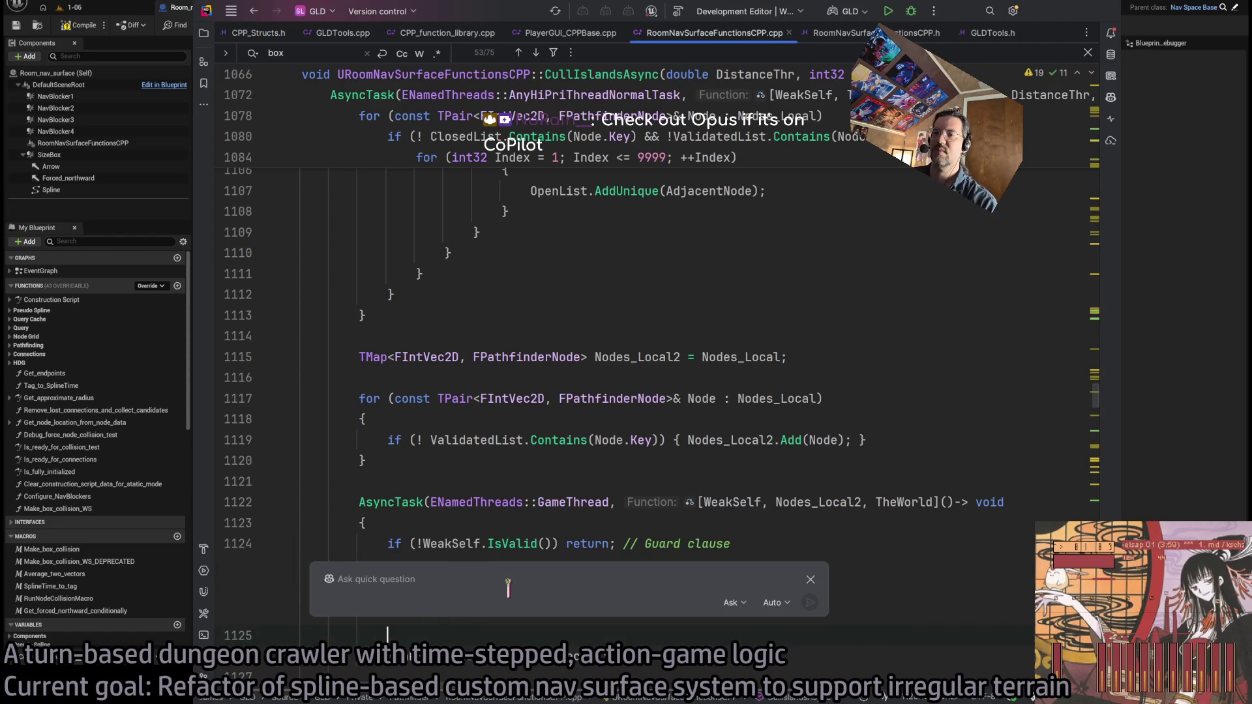
Ask Copilot for a C++ UE_LOG printing the Nodes_Local2 and WeakSelf->Nodes lengths
type("I would like a U")
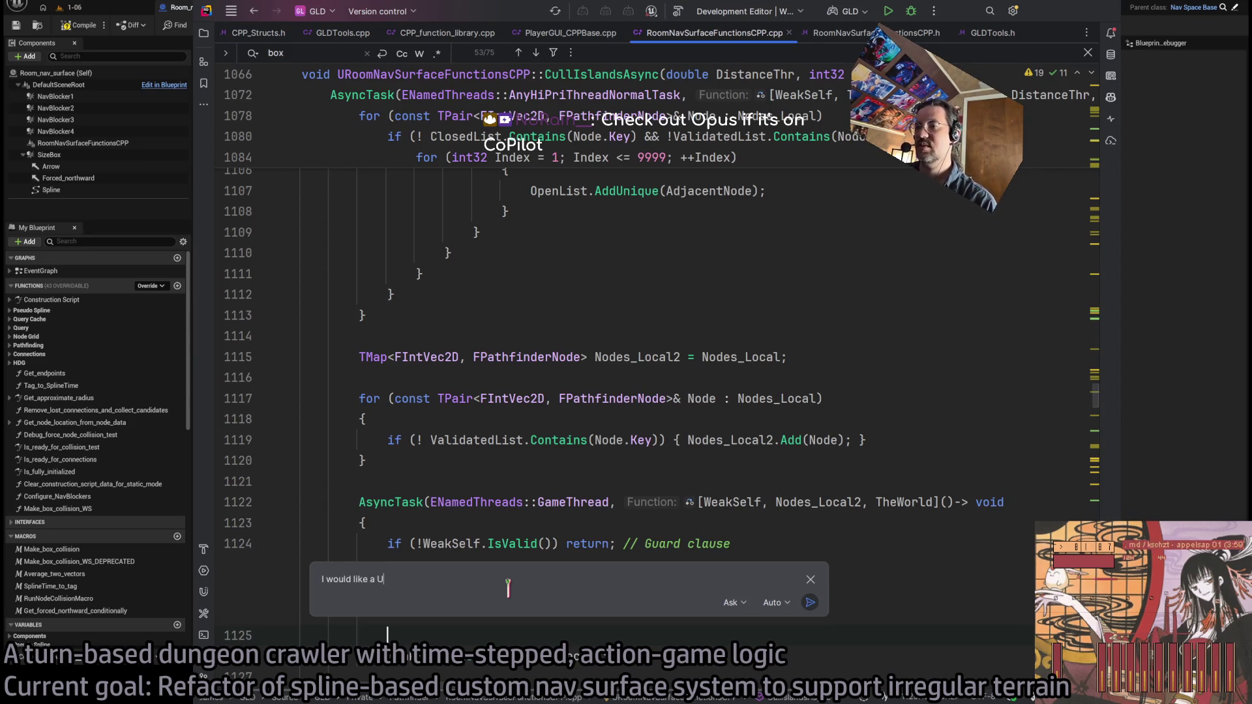
type("nreal Engine")
type(" debug prin")
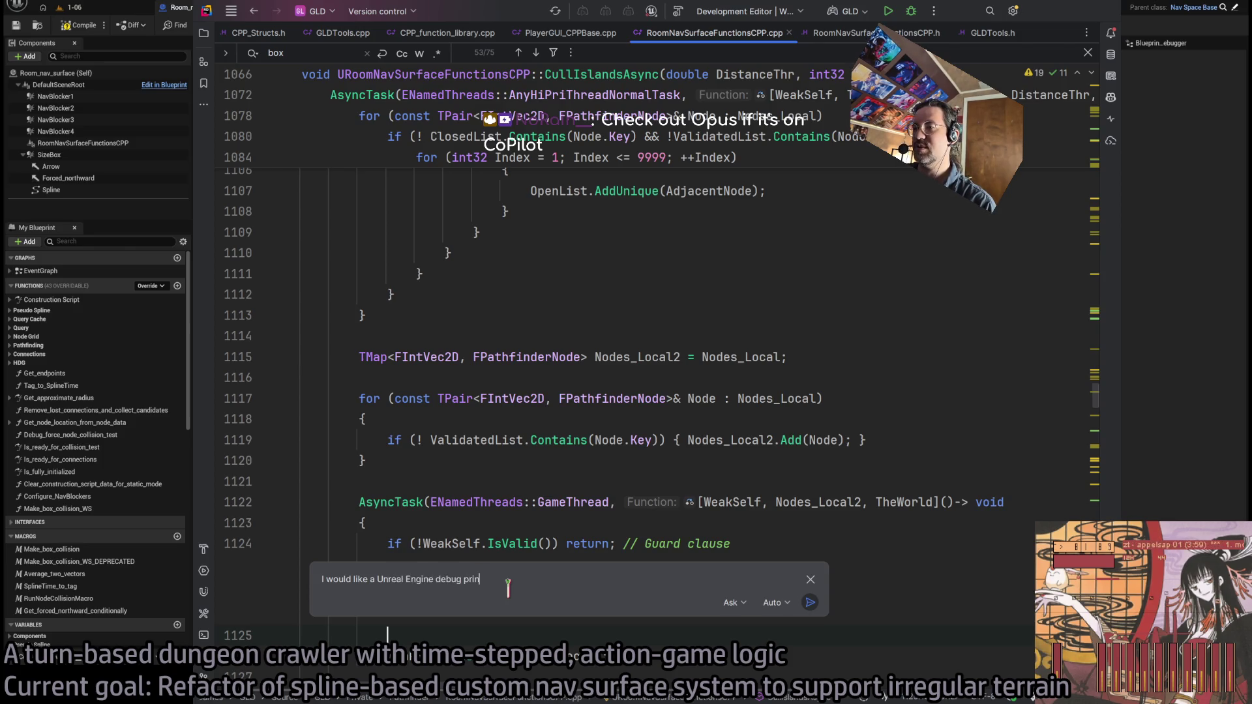
key("Right")
key("Right")
type("C++")
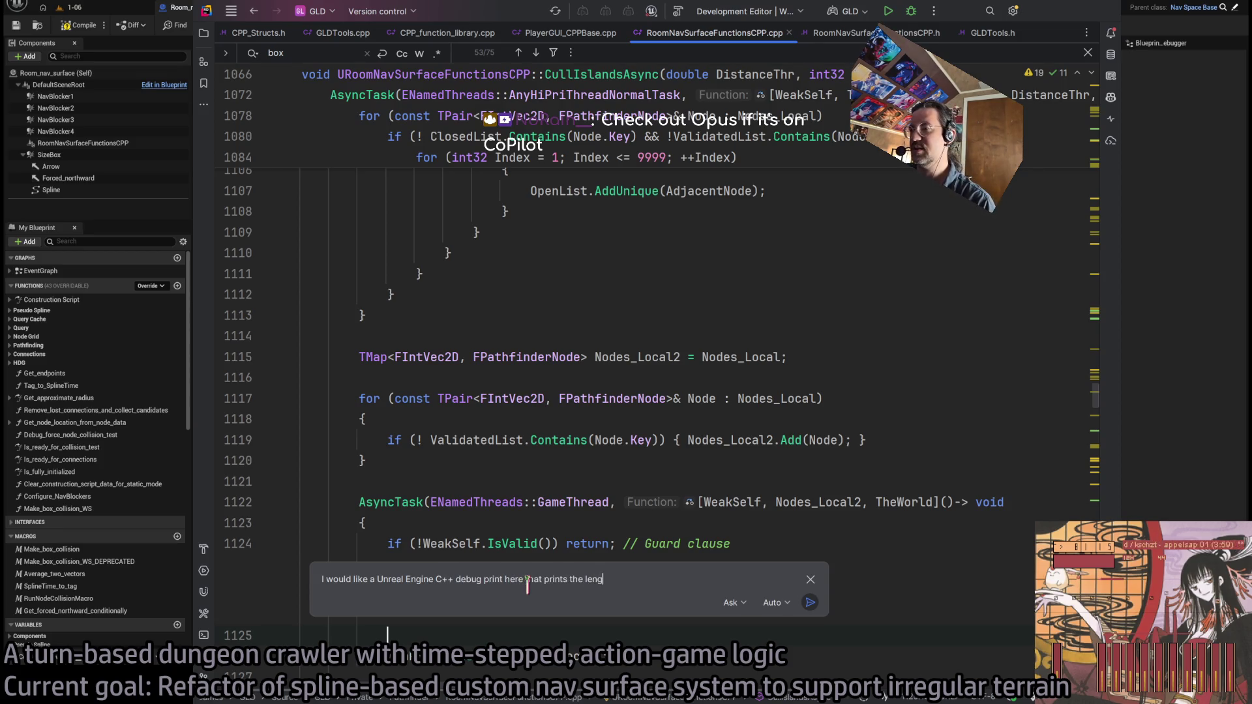
type(", Nodes_Local2, and")
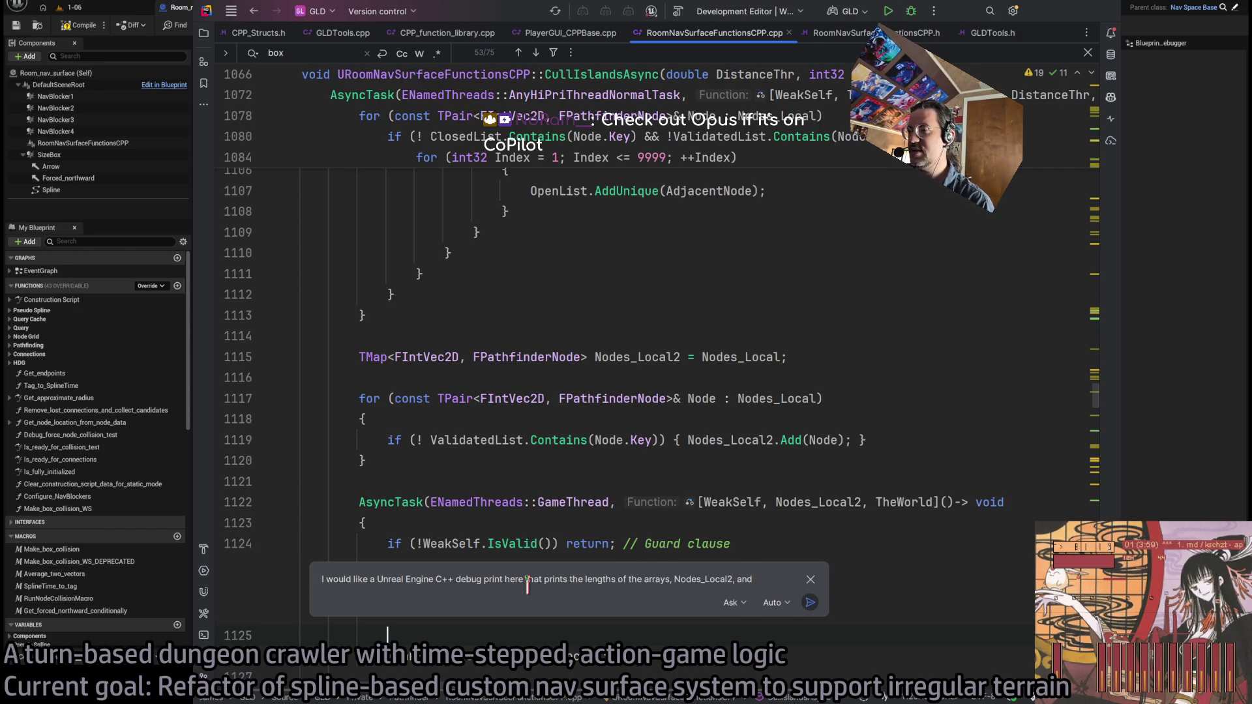
type(" WeakSelf->Nodes")
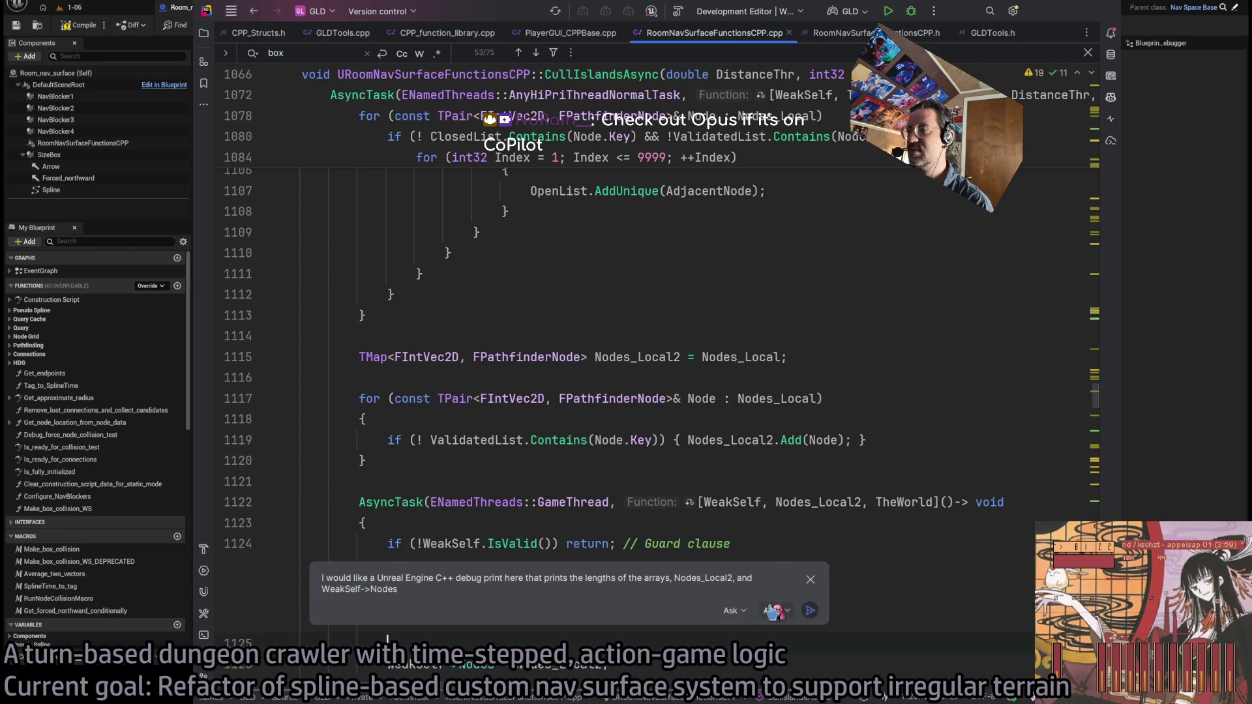
left_click(809, 610)
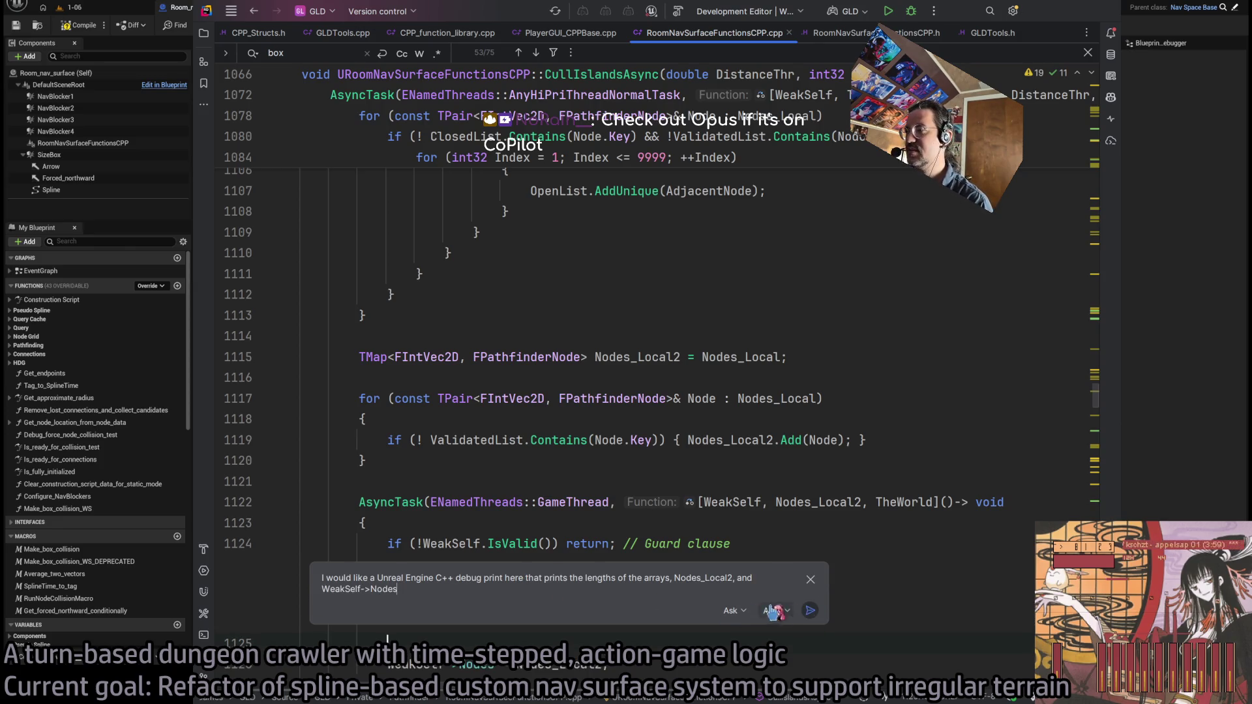
scroll(574, 522, "down", 5)
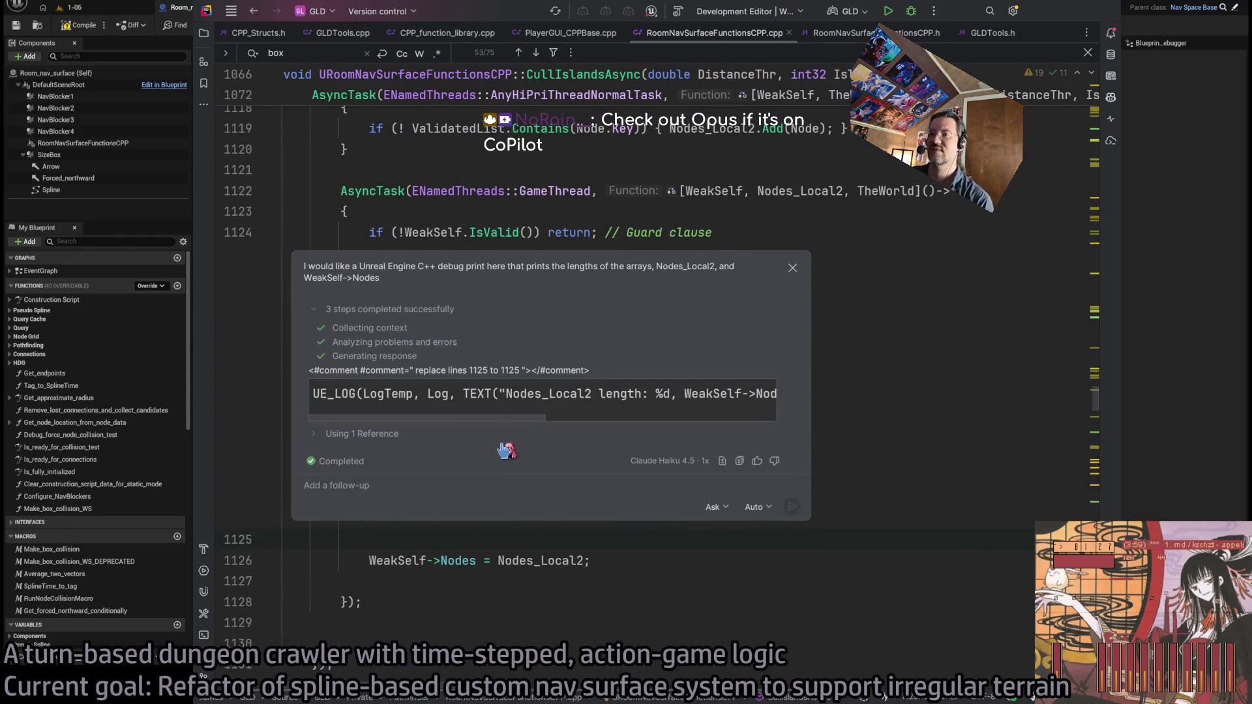
Paste Copilot's suggested UE_LOG line onto empty line 1125 and dismiss the answer popup
triple_click(465, 399)
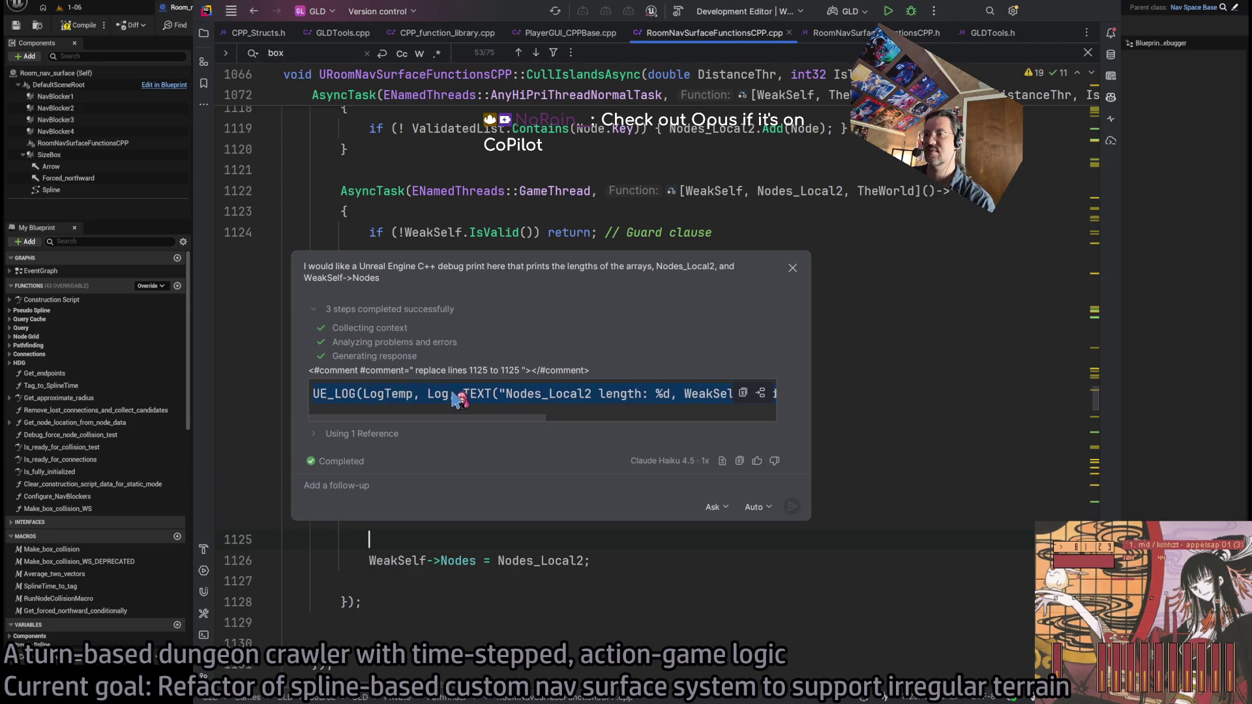
left_click(571, 540)
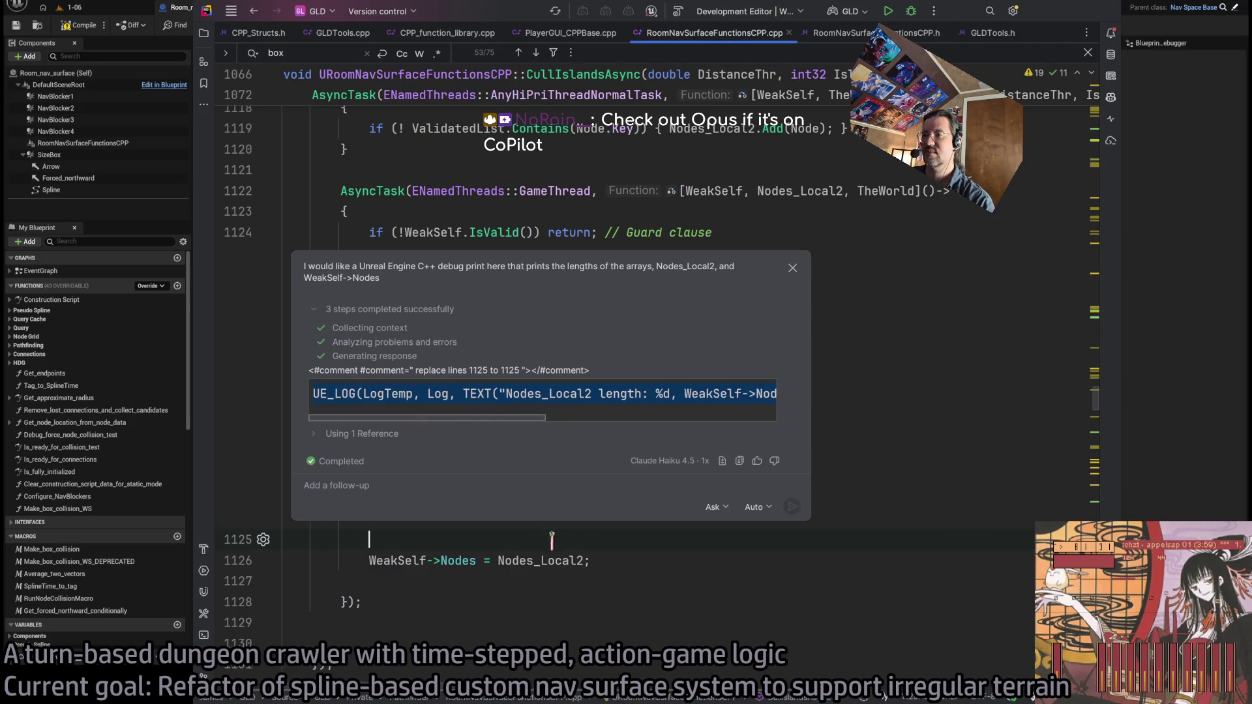
key("ctrl+v")
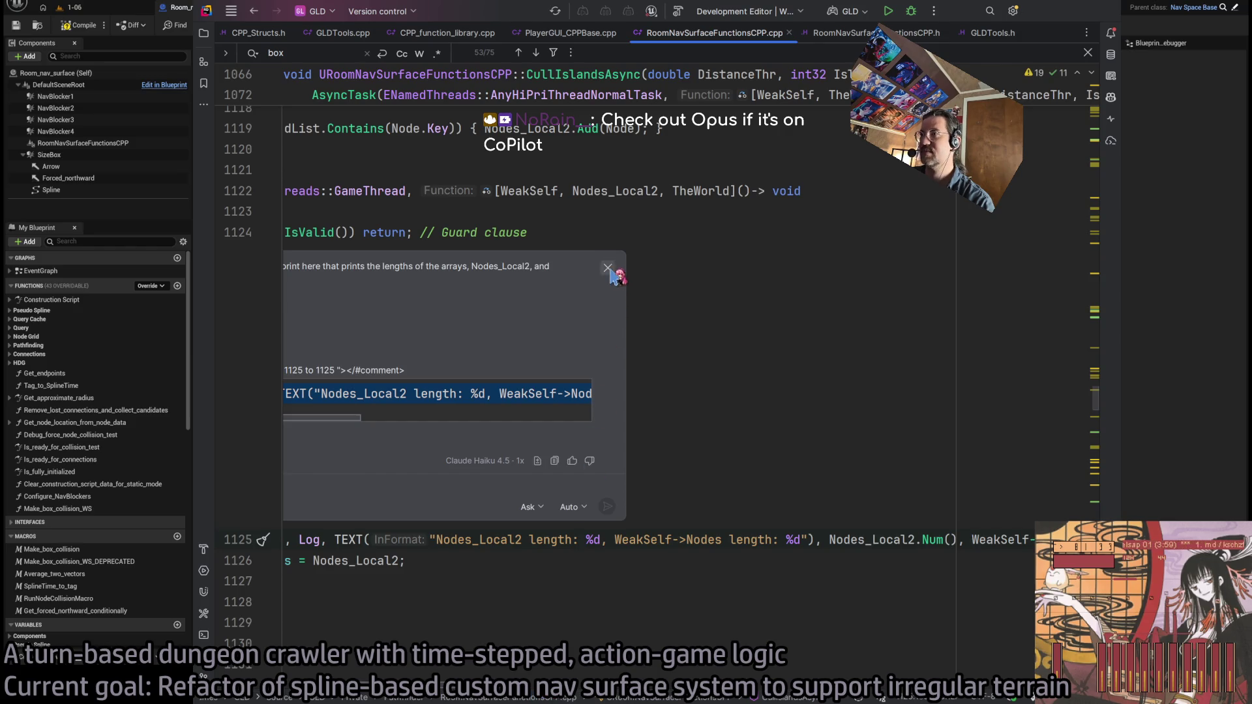
left_click(608, 267)
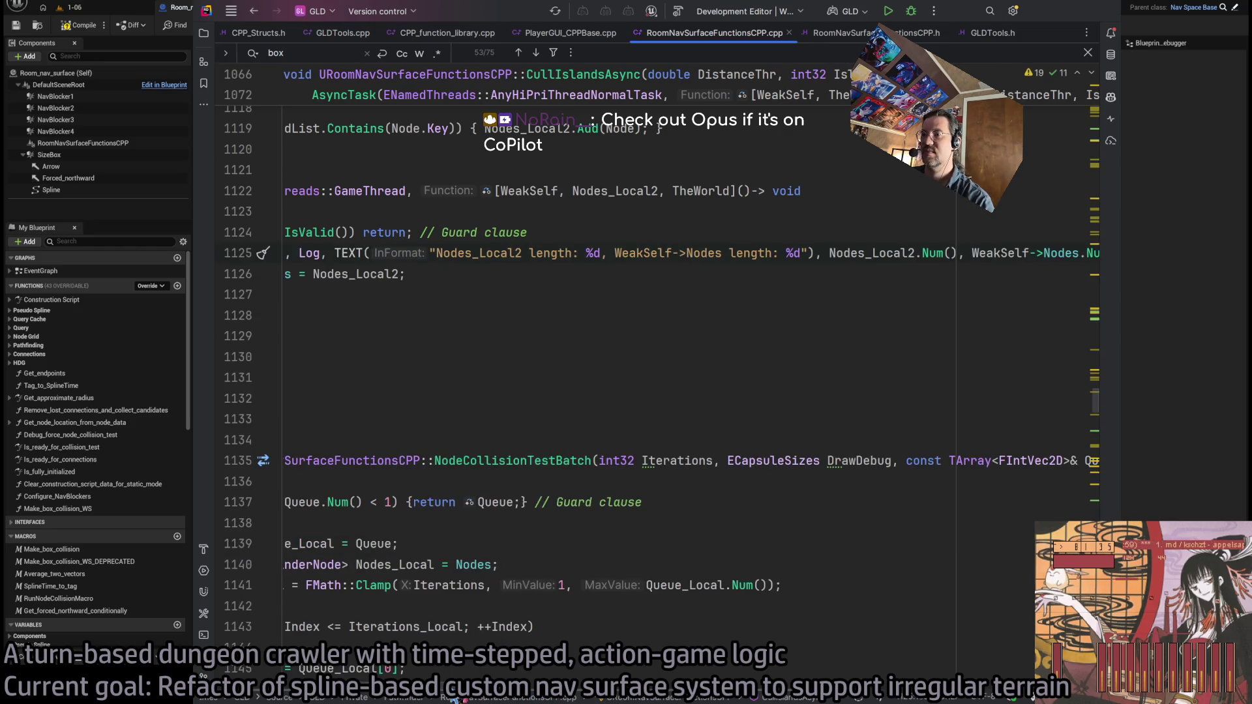
scroll(454, 699, "left", 5)
scroll(482, 684, "right", 10)
scroll(514, 675, "left", 3)
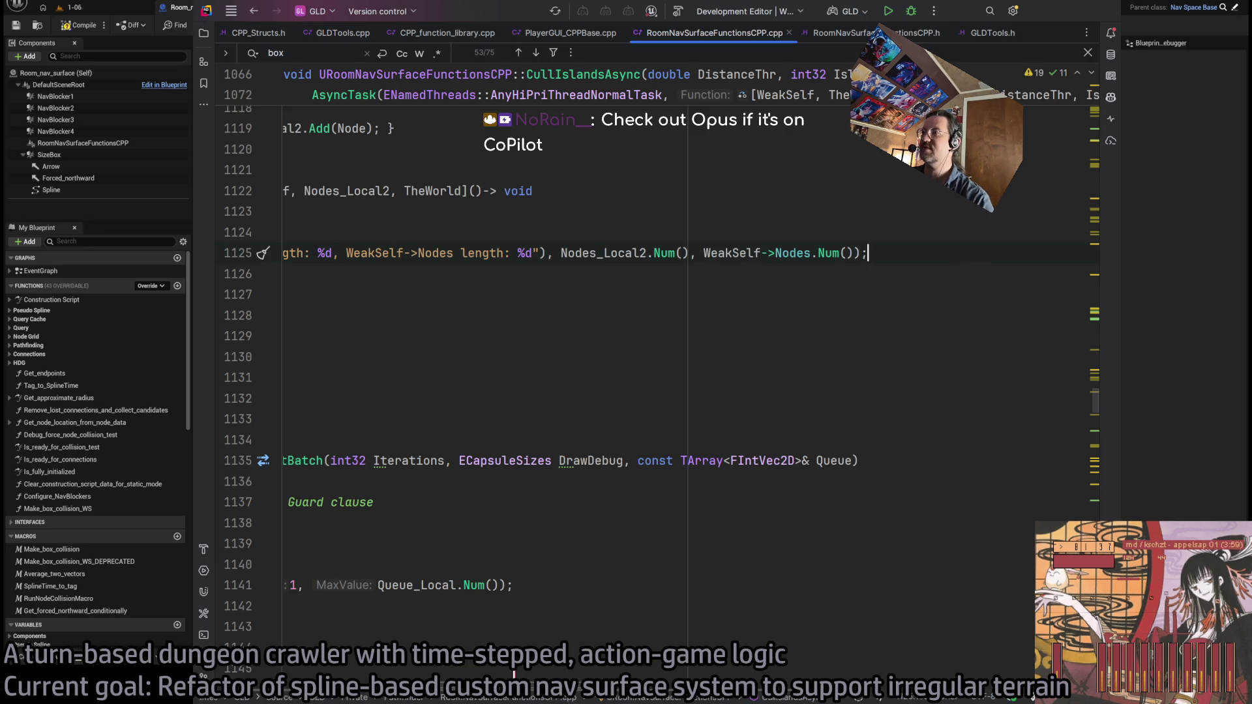
Build the project, rebuilding after the failed Live Coding attempt
scroll(514, 675, "left", 5)
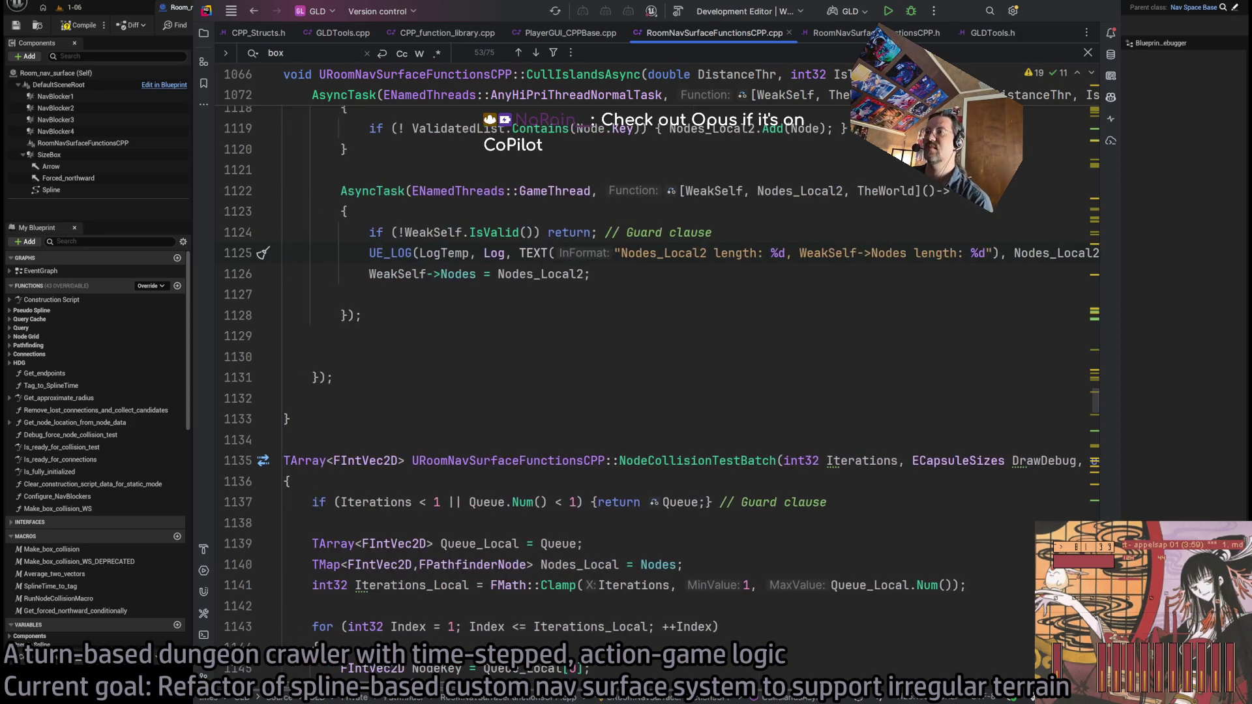
scroll(393, 673, "right", 2)
scroll(489, 521, "left", 2)
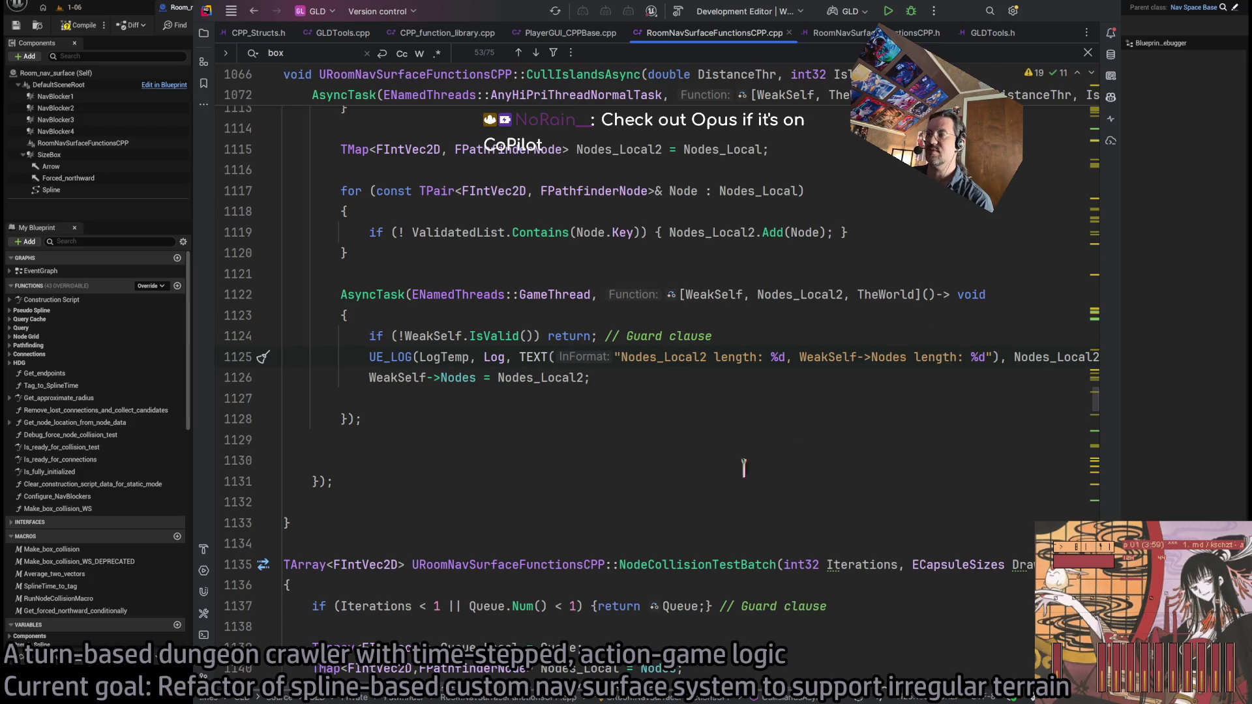
left_click(680, 12)
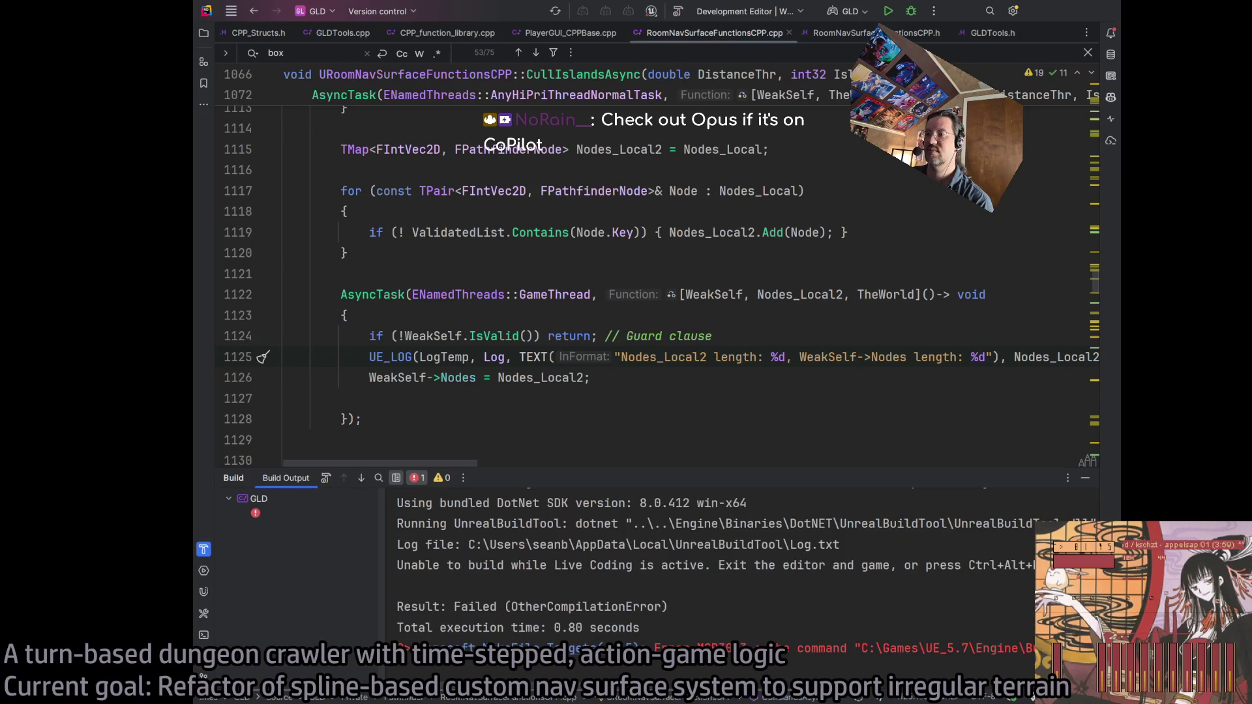
left_click(680, 12)
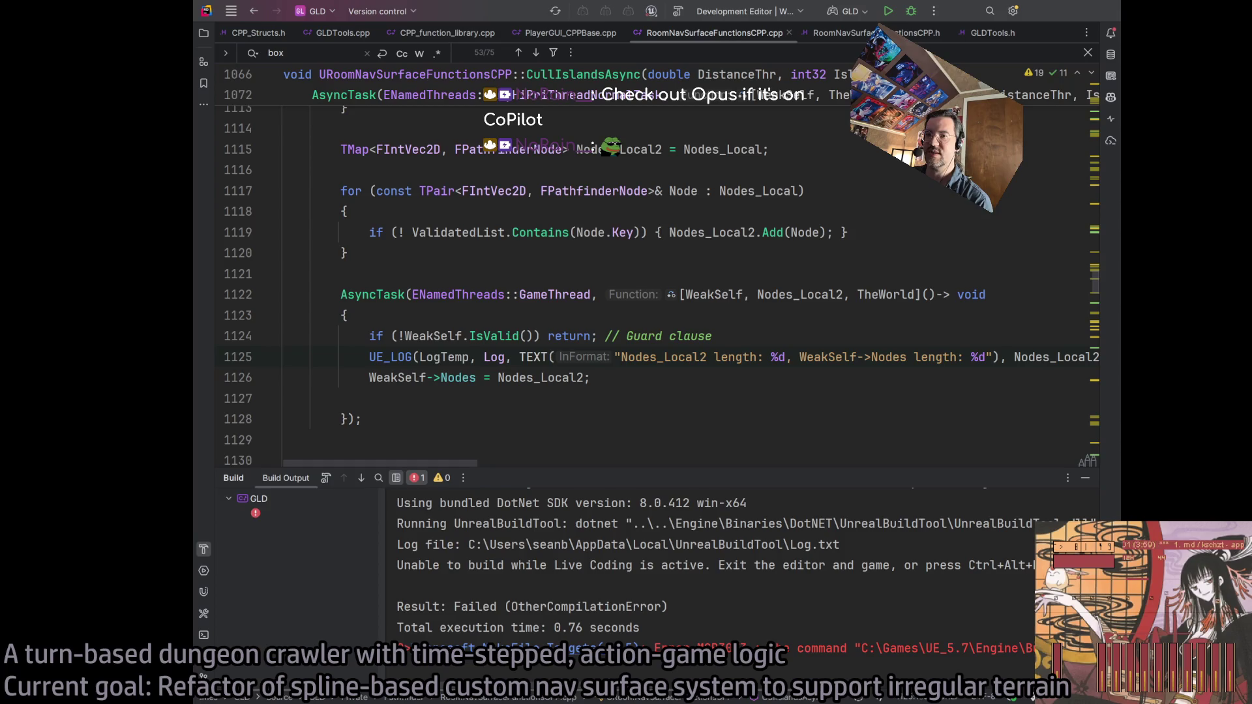
left_click(784, 382)
left_click(680, 12)
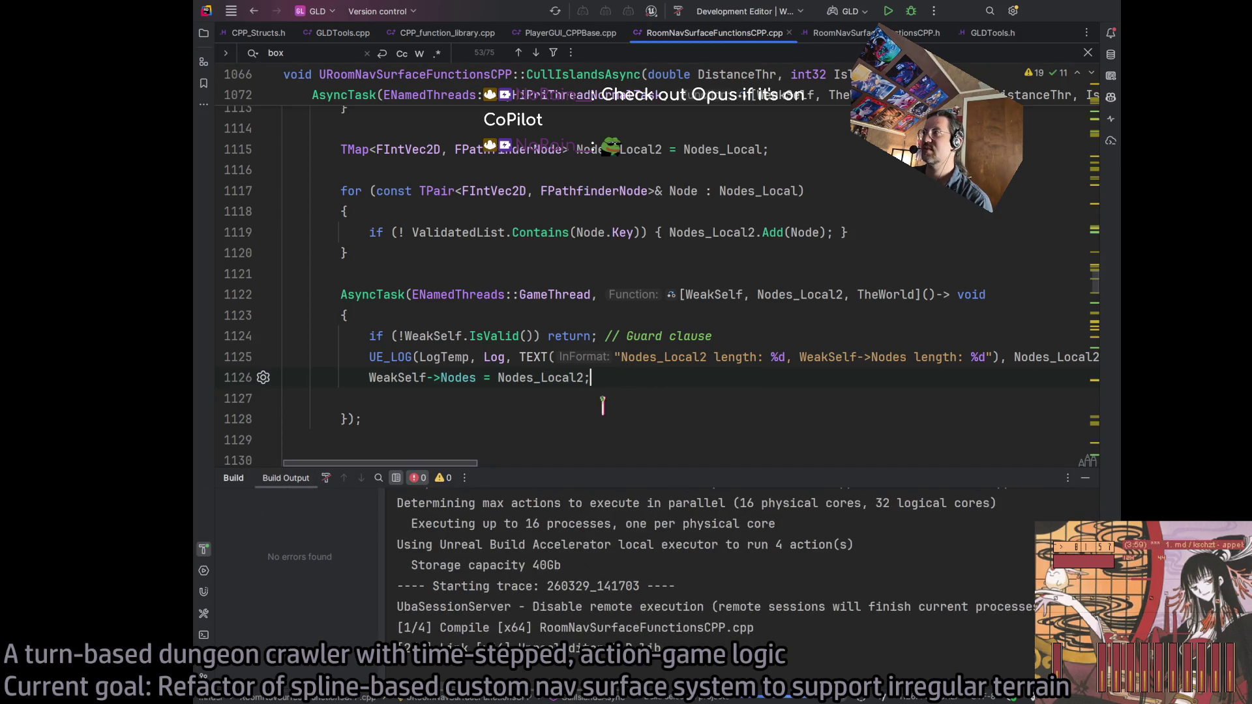
Review the code from line 1115 to 1128 around the guard clause return
left_click(632, 399)
mouse_move(587, 423)
left_mouse_down()
mouse_move(306, 290)
mouse_move(313, 189)
mouse_move(341, 154)
left_mouse_up()
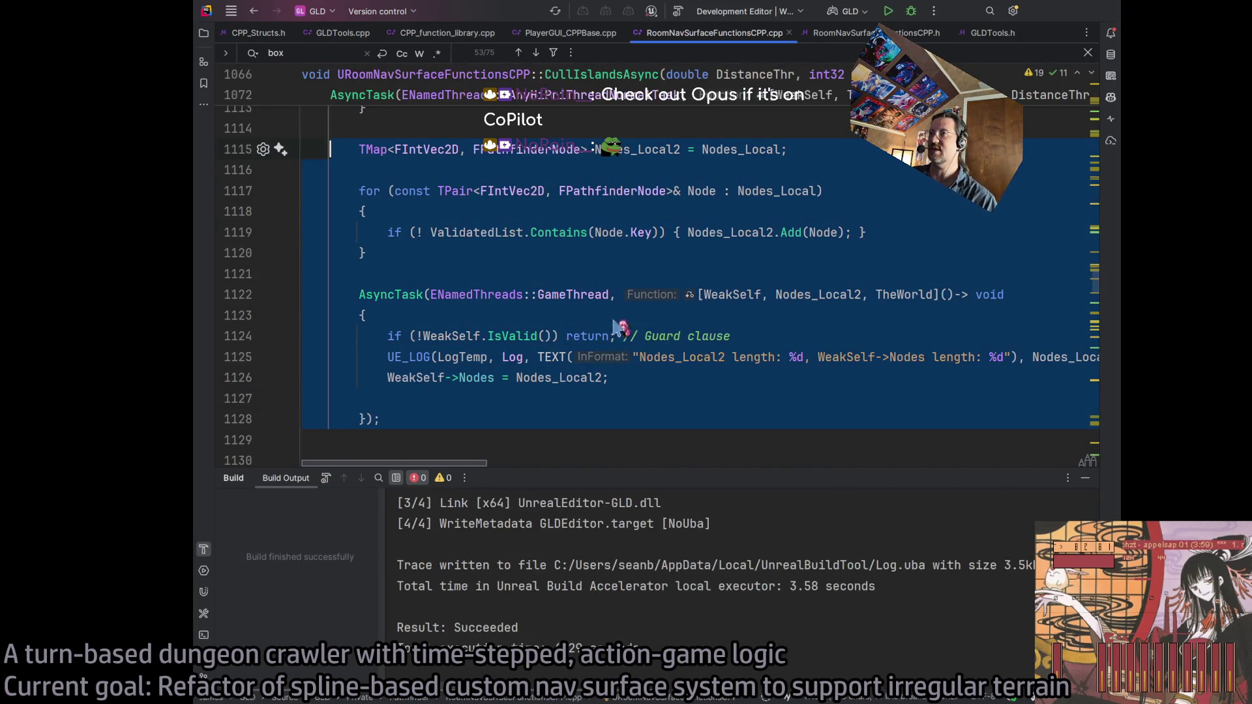
left_click(435, 420)
left_click(405, 149)
left_click(595, 336)
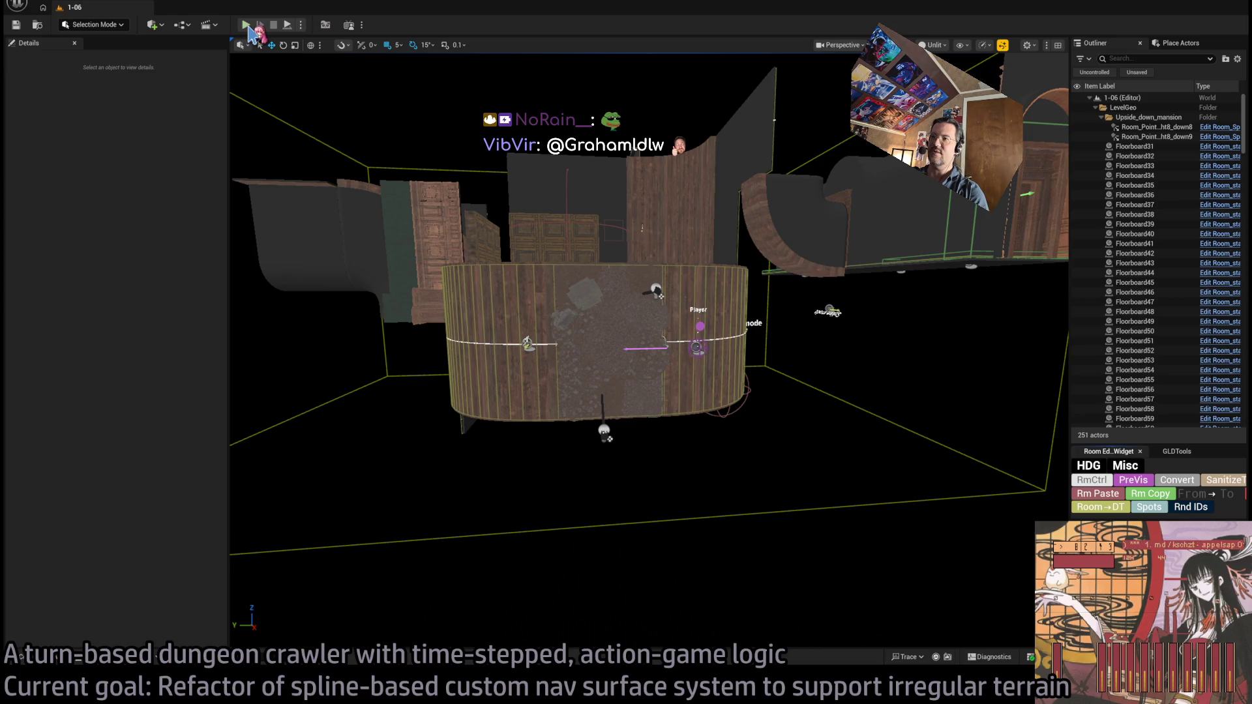
Play-test level 1-06, read the Nodes_Local2 lengths (up to 1287) in the Output Log, then stop
left_click(247, 25)
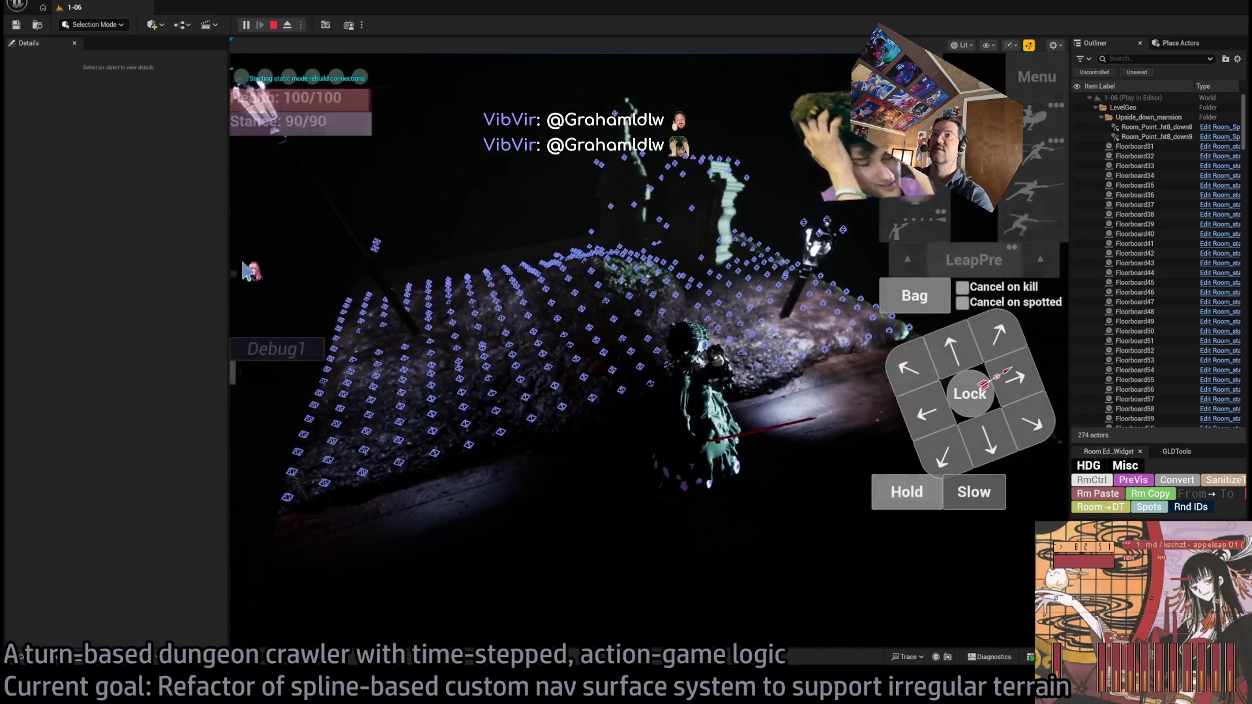
key("grave")
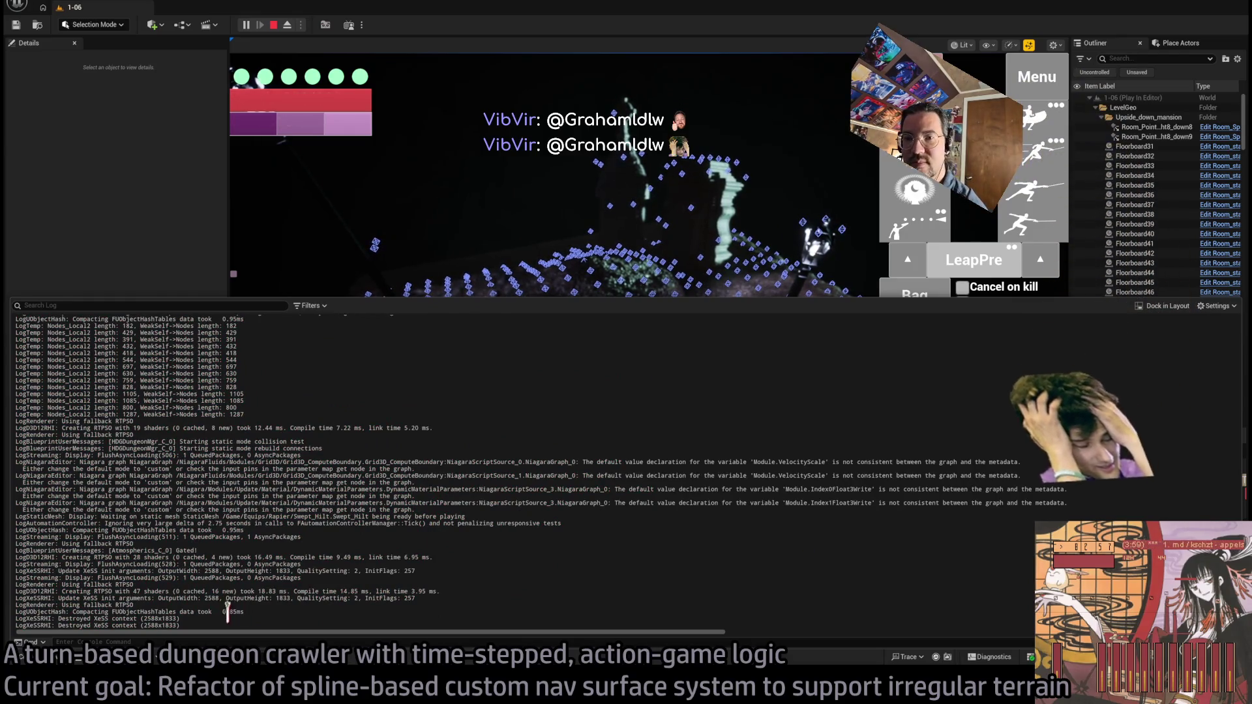
mouse_move(225, 611)
left_mouse_down()
mouse_move(336, 514)
mouse_move(371, 433)
mouse_move(343, 428)
mouse_move(302, 450)
left_mouse_up()
scroll(307, 418, "up", 1)
left_click(315, 373)
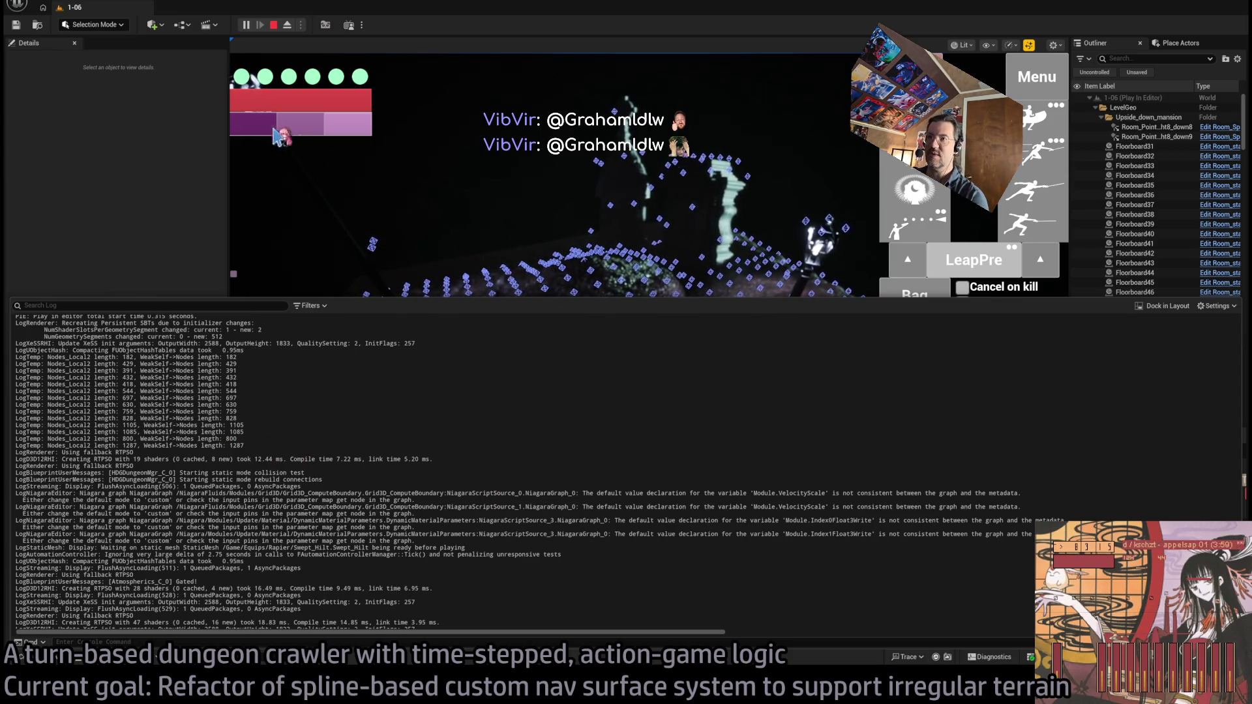
left_click(448, 247)
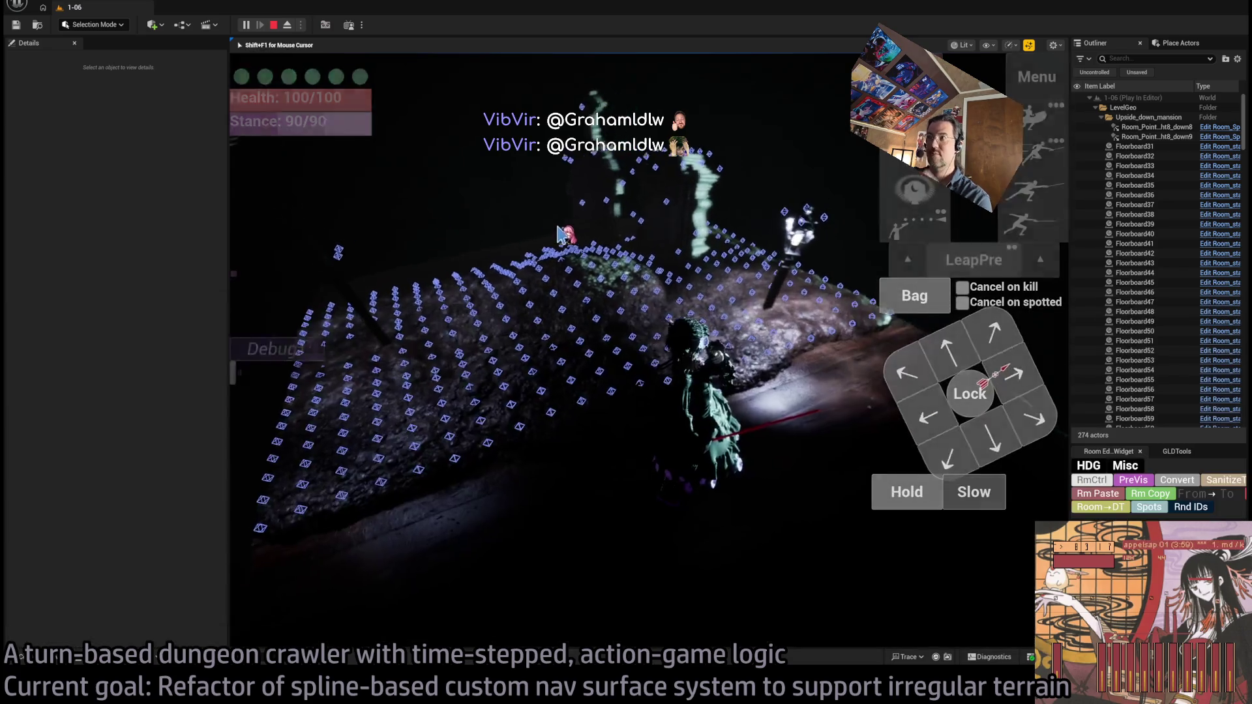
left_click(274, 26)
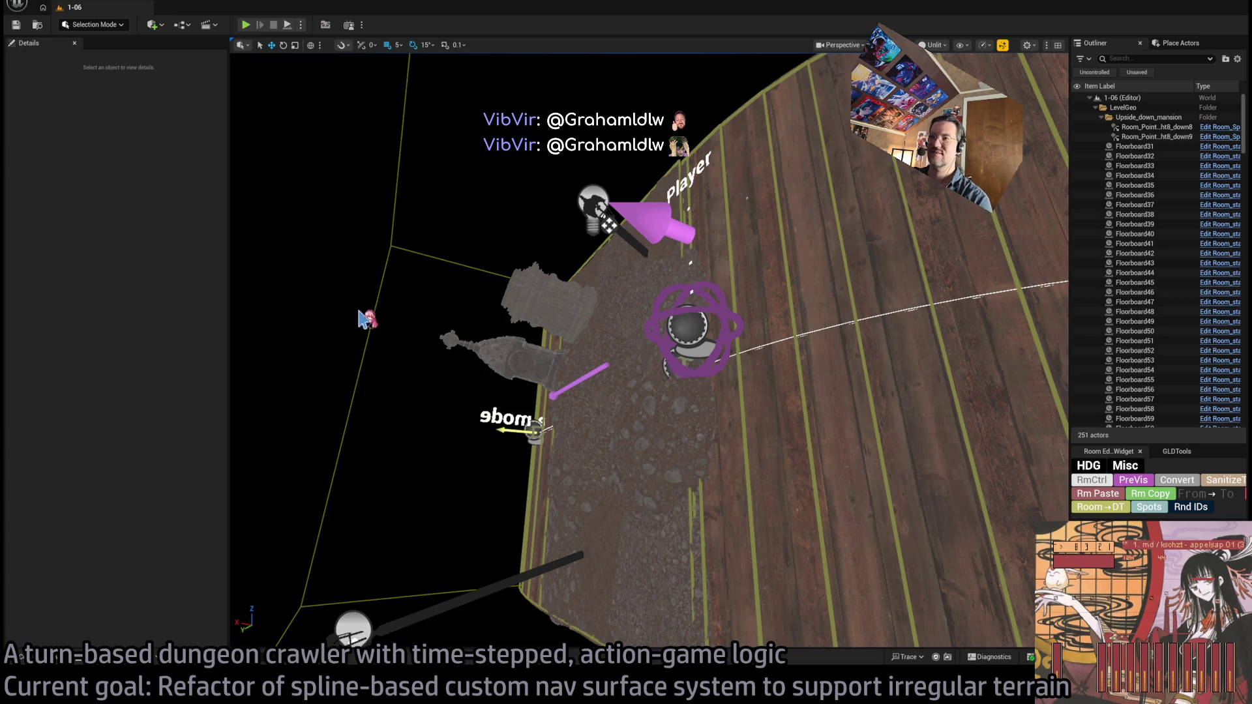
Set the Delay after Cull Islands Async in Room_nav_surface's EventGraph to 0.5
key("alt+Tab")
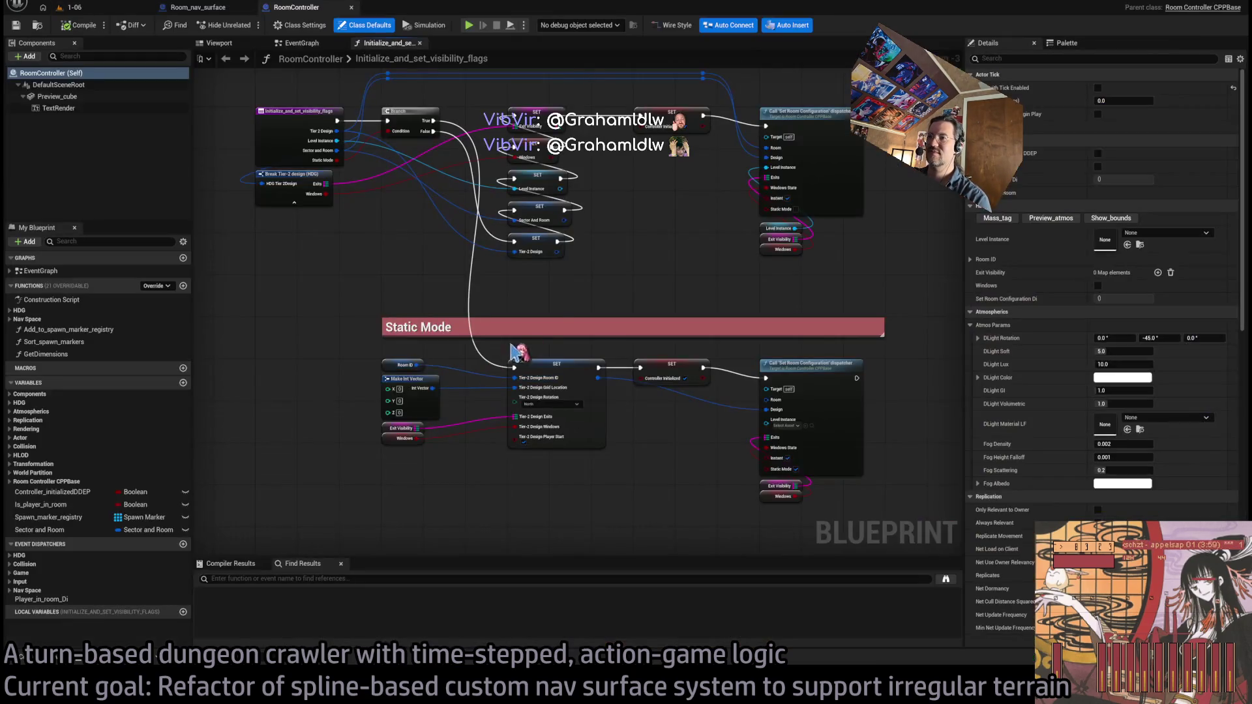
scroll(511, 363, "down", 3)
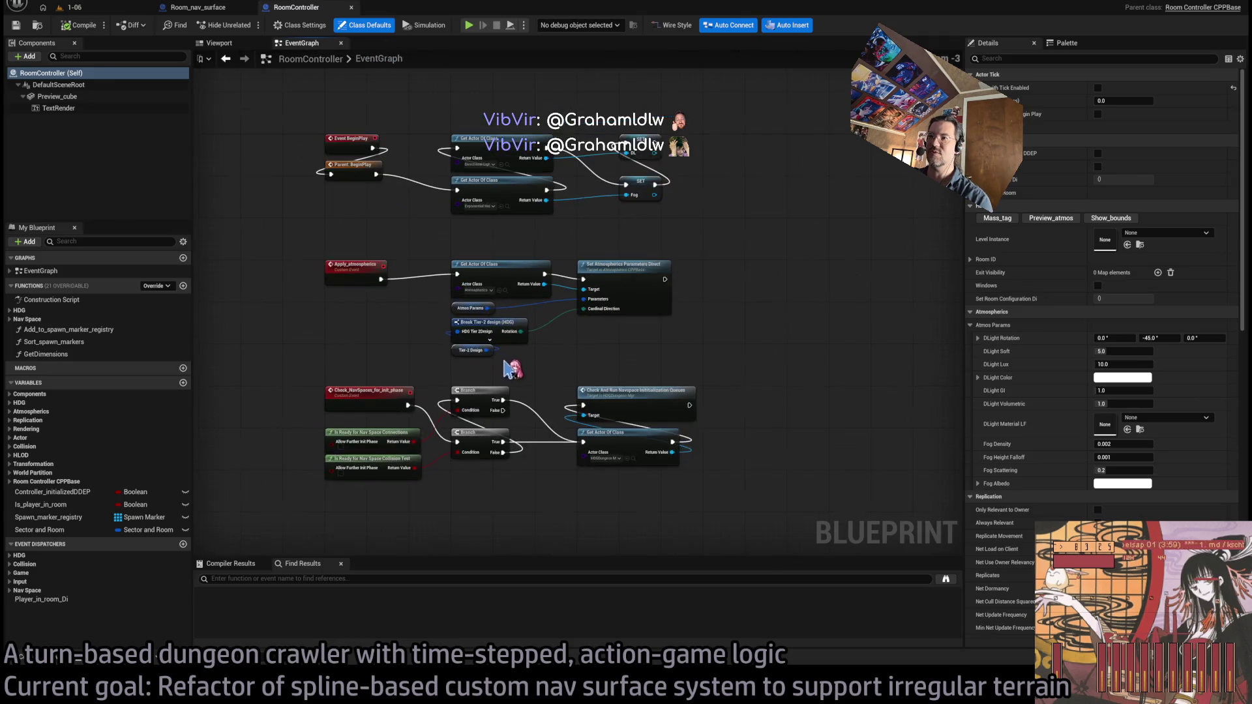
left_click(213, 9)
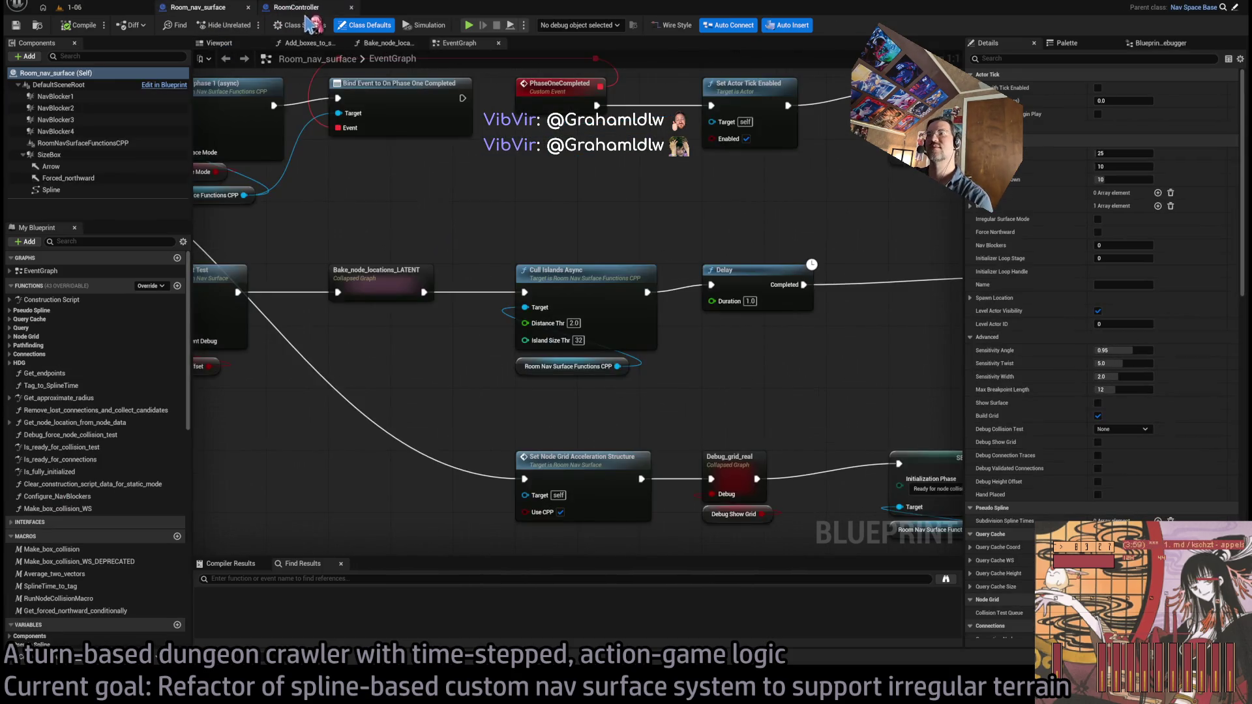
scroll(541, 261, "up", 4)
mouse_move(541, 260)
left_mouse_down()
mouse_move(567, 280)
mouse_move(595, 366)
mouse_move(439, 338)
left_mouse_up()
left_click_drag(703, 357, 551, 374)
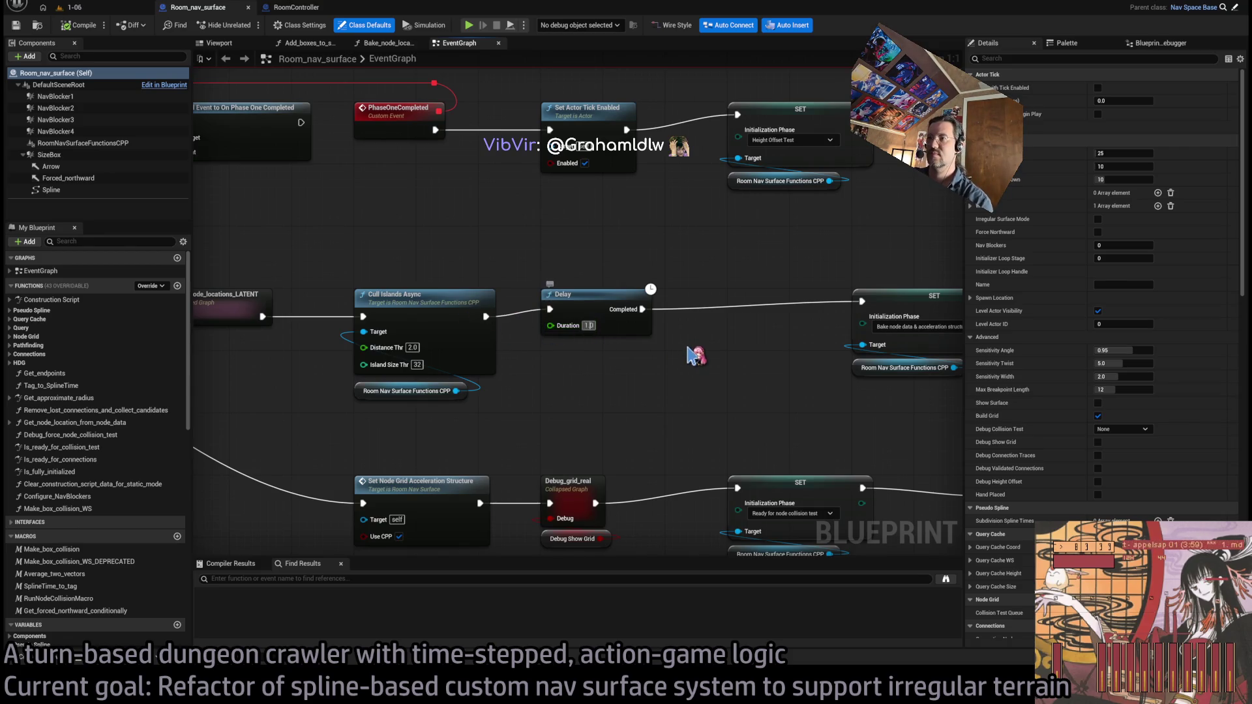
type("0.5")
key("Return")
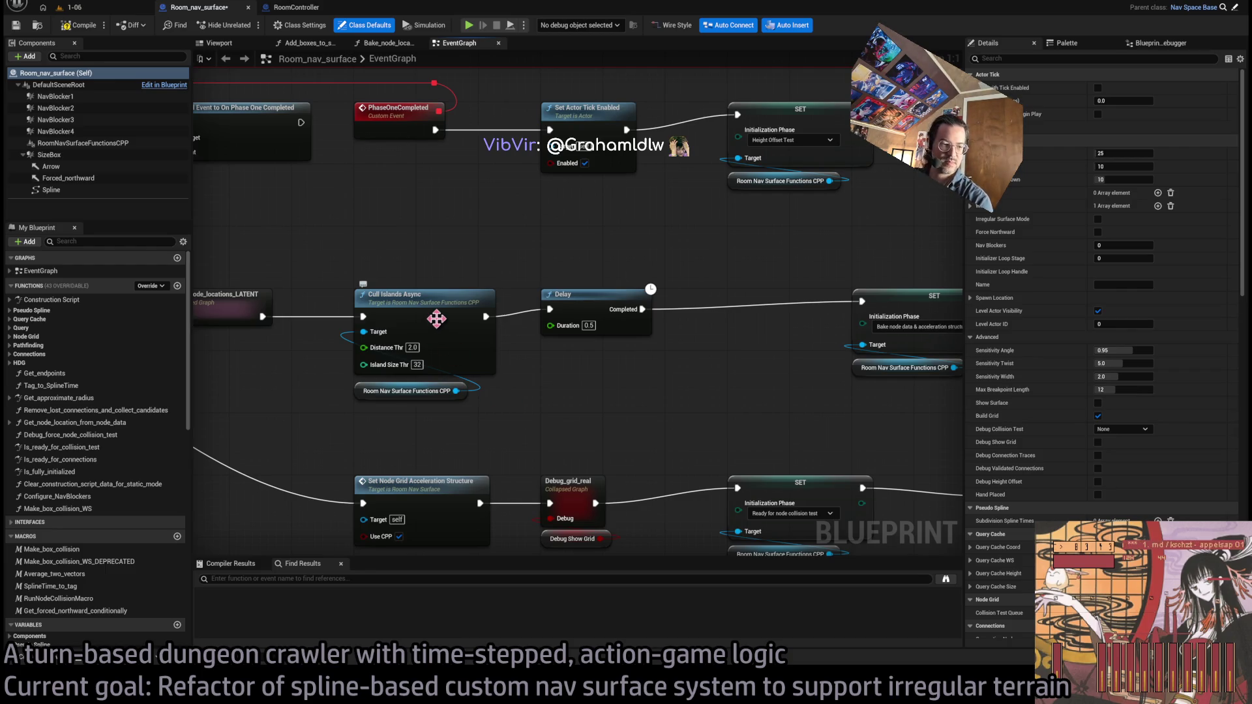
Insert a Branch on Irregular_surface_mode before Bake_node_locations_LATENT and compile the blueprint
left_click_drag(356, 266, 591, 298)
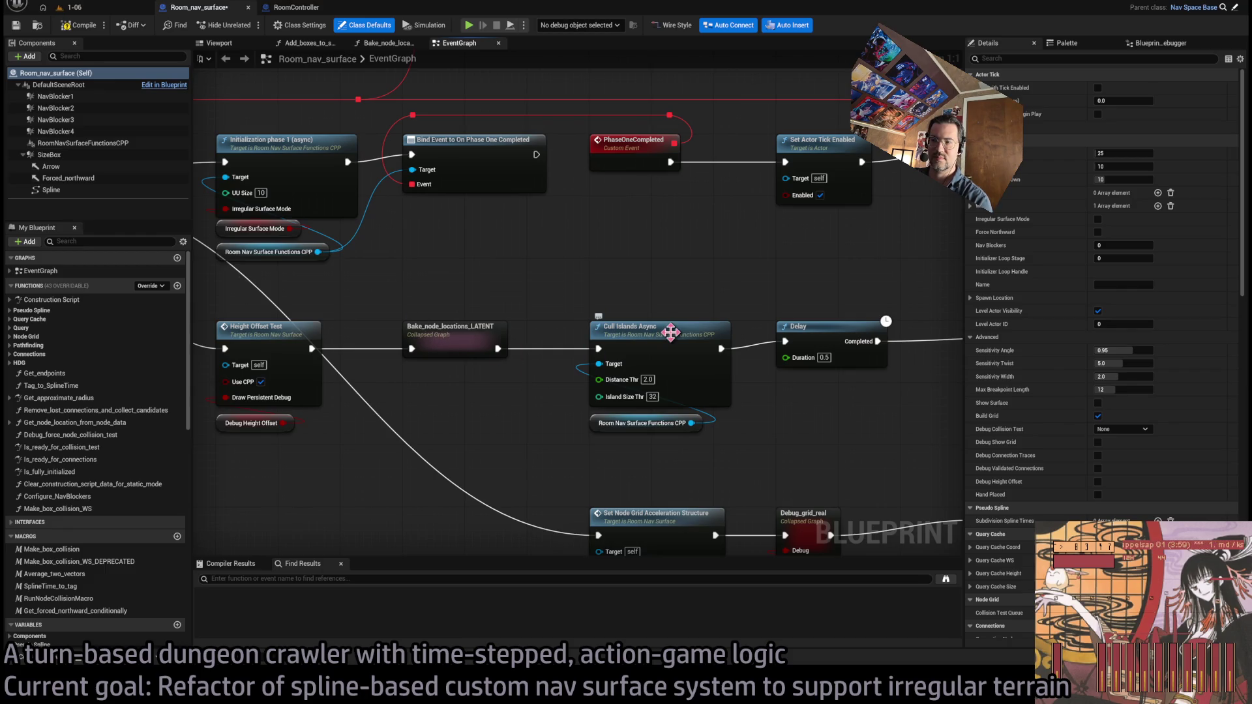
left_click_drag(645, 348, 586, 321)
mouse_move(573, 411)
left_mouse_down()
mouse_move(498, 326)
mouse_move(575, 376)
mouse_move(548, 377)
left_mouse_up()
scroll(580, 339, "down", 1)
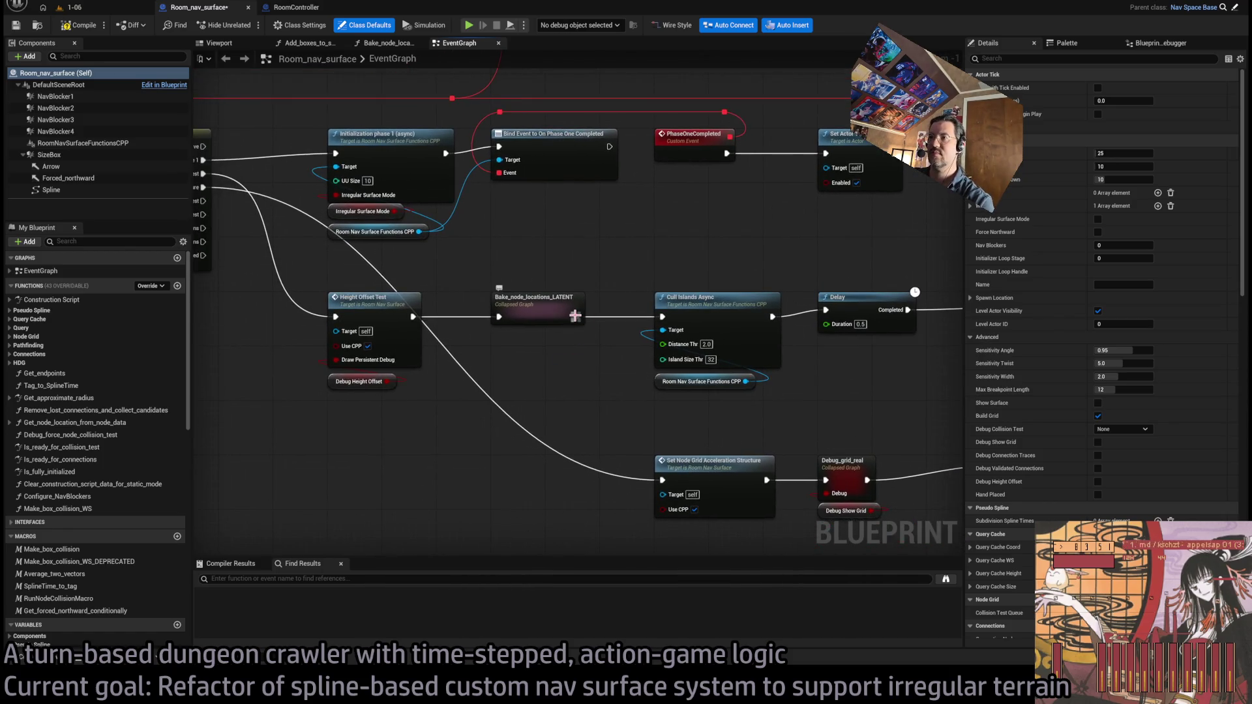
mouse_move(575, 315)
left_mouse_down()
mouse_move(575, 371)
mouse_move(505, 305)
left_mouse_up()
scroll(111, 536, "down", 3)
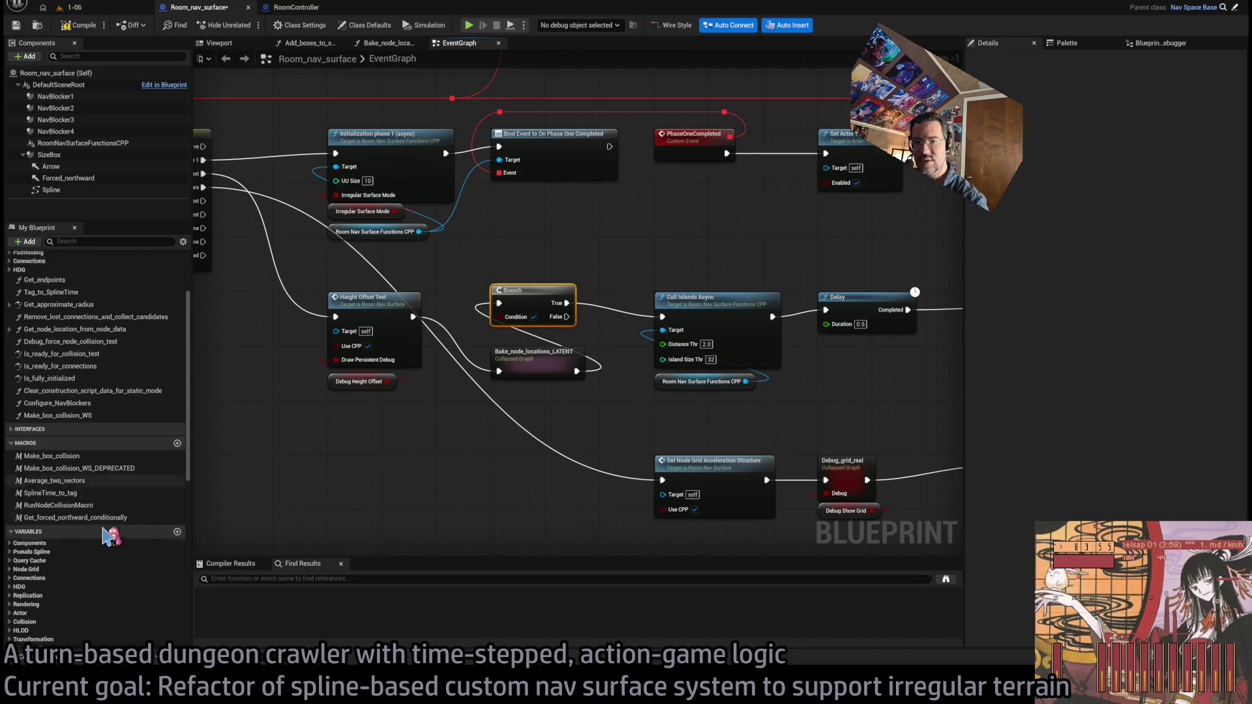
scroll(110, 536, "down", 5)
left_click(49, 435)
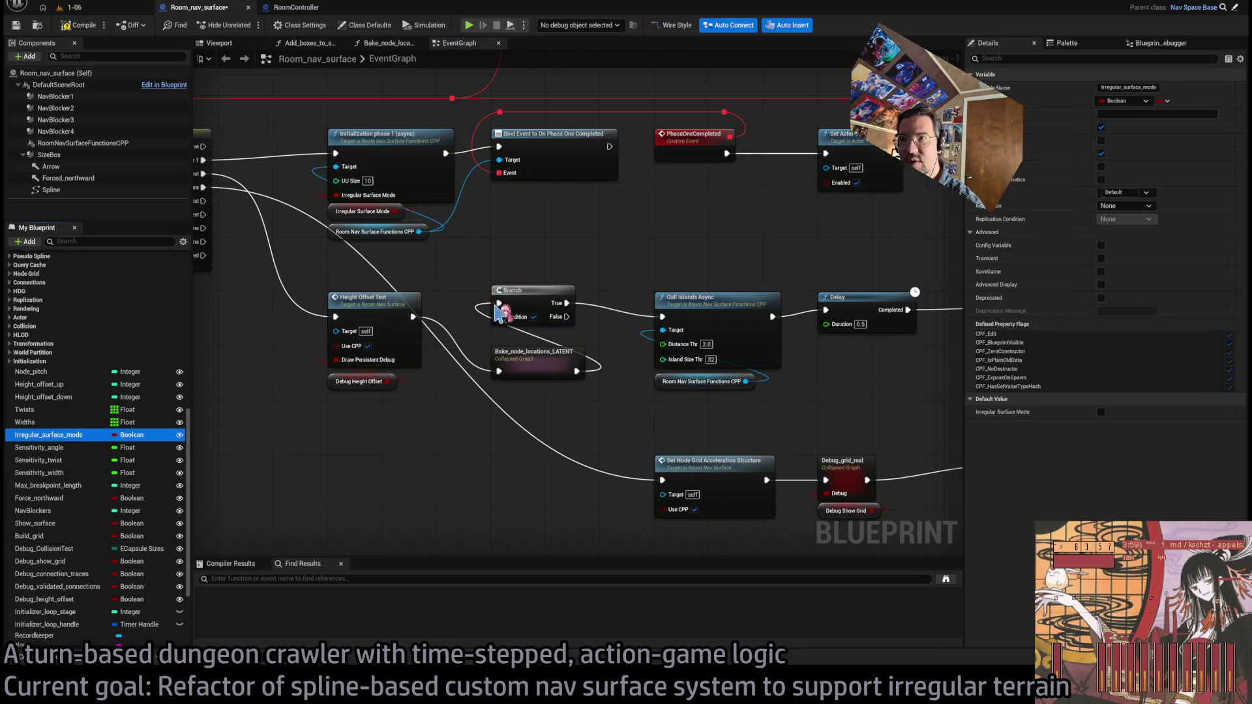
mouse_move(502, 313)
left_mouse_down()
mouse_move(446, 305)
mouse_move(529, 335)
mouse_move(587, 282)
mouse_move(1014, 299)
mouse_move(788, 330)
left_mouse_up()
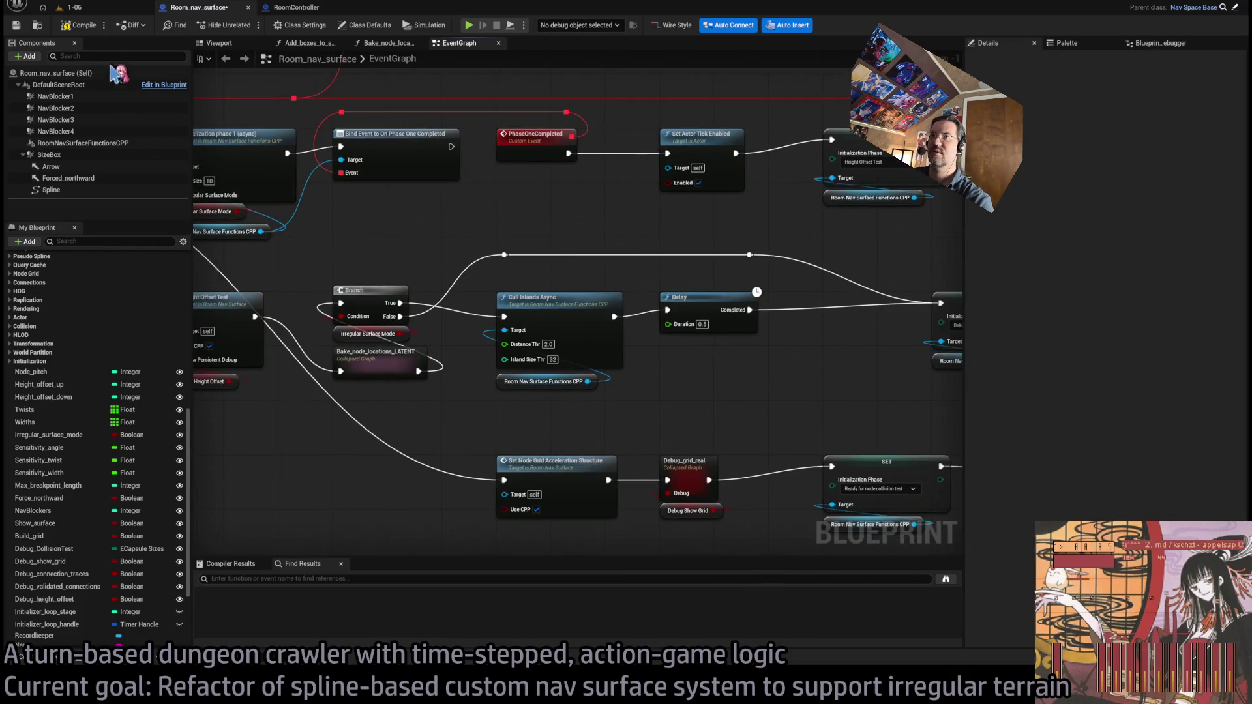
left_click(81, 25)
left_click(99, 9)
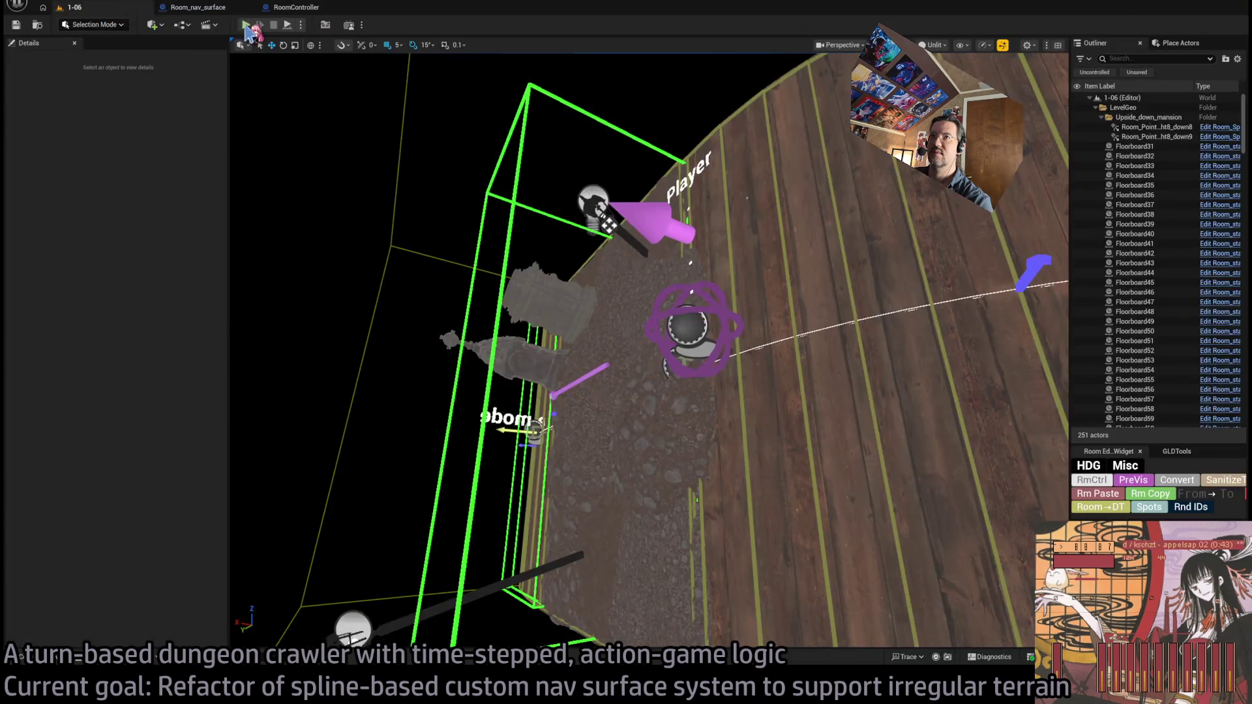
Select the Room_nav_surface10 actor and launch a fresh play test of level 1-06
left_click(668, 363)
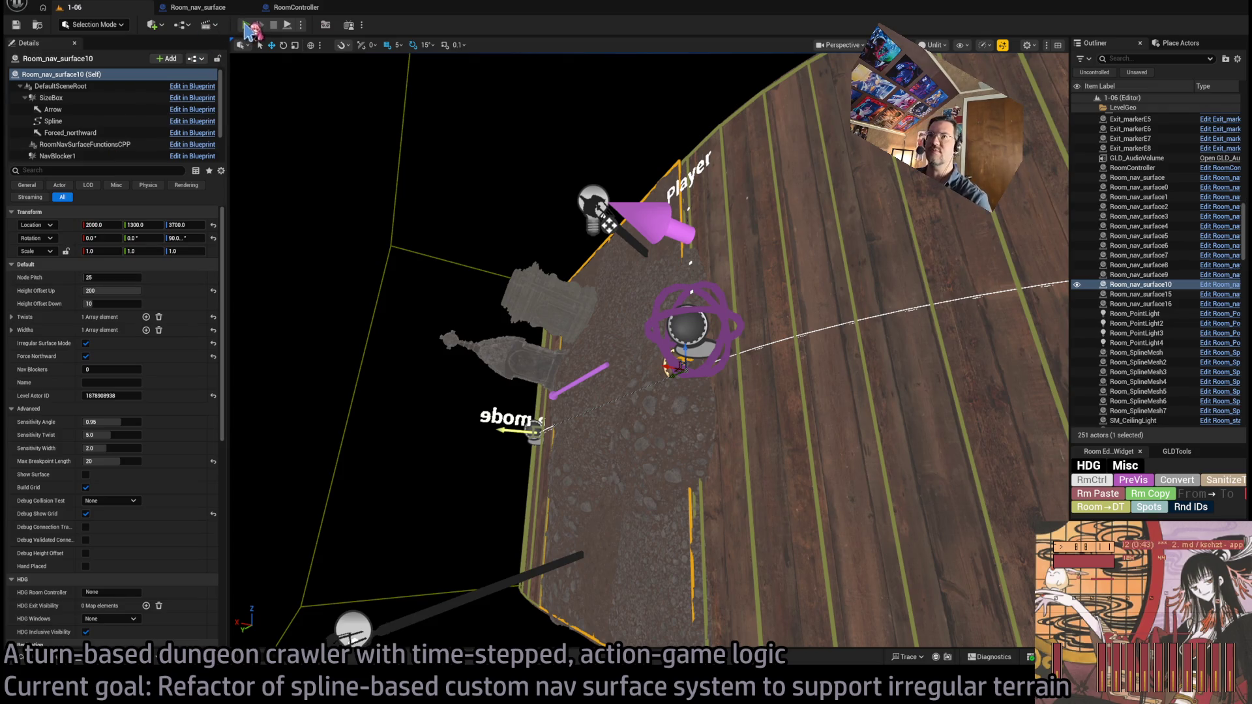
left_click(245, 25)
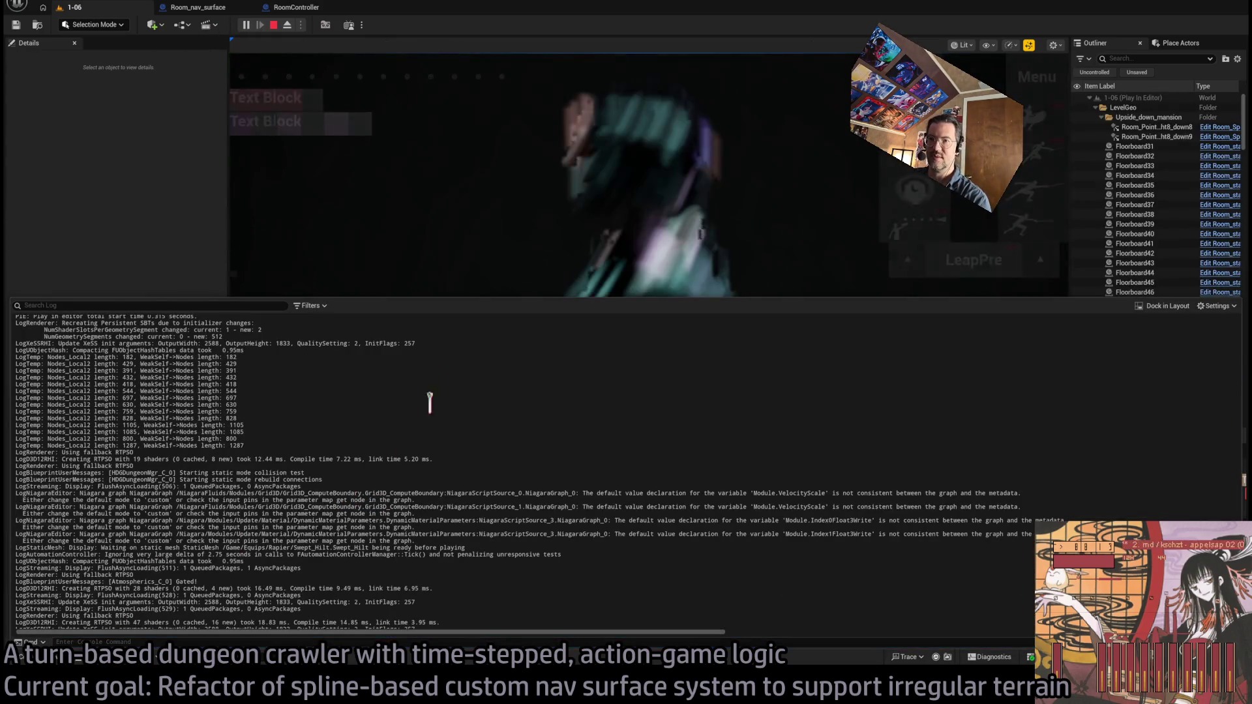
scroll(388, 546, "up", 5)
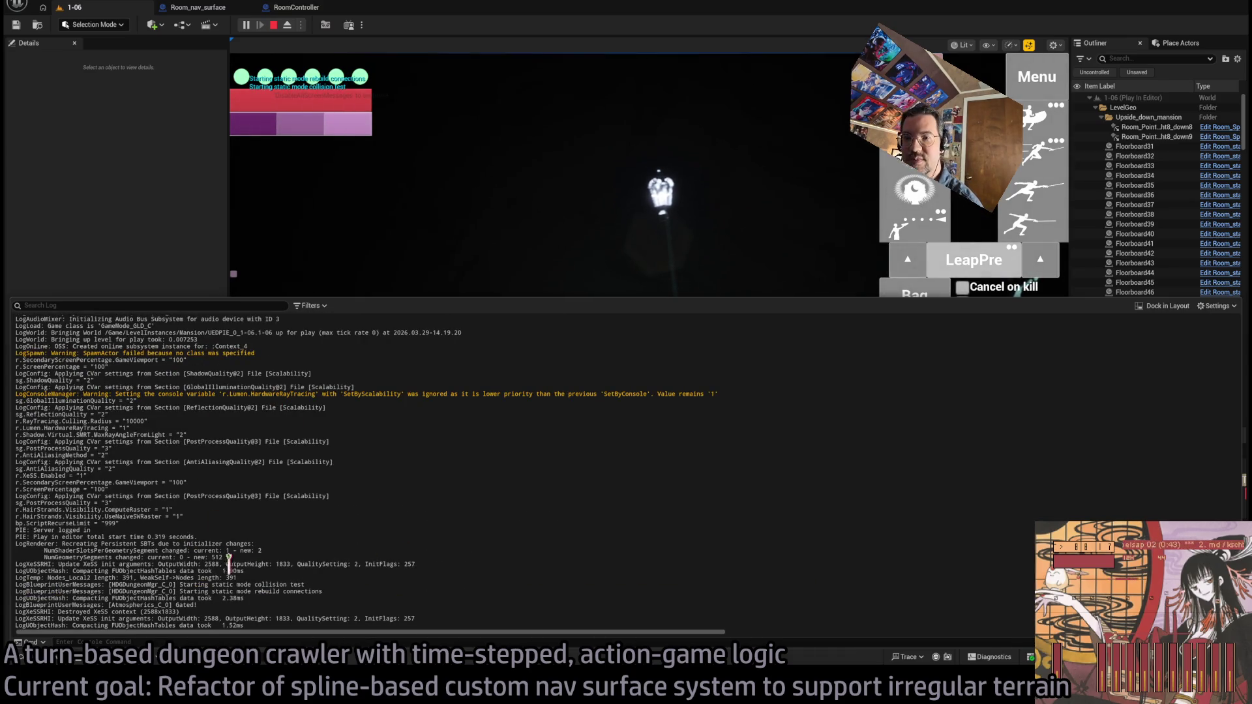
scroll(303, 551, "up", 5)
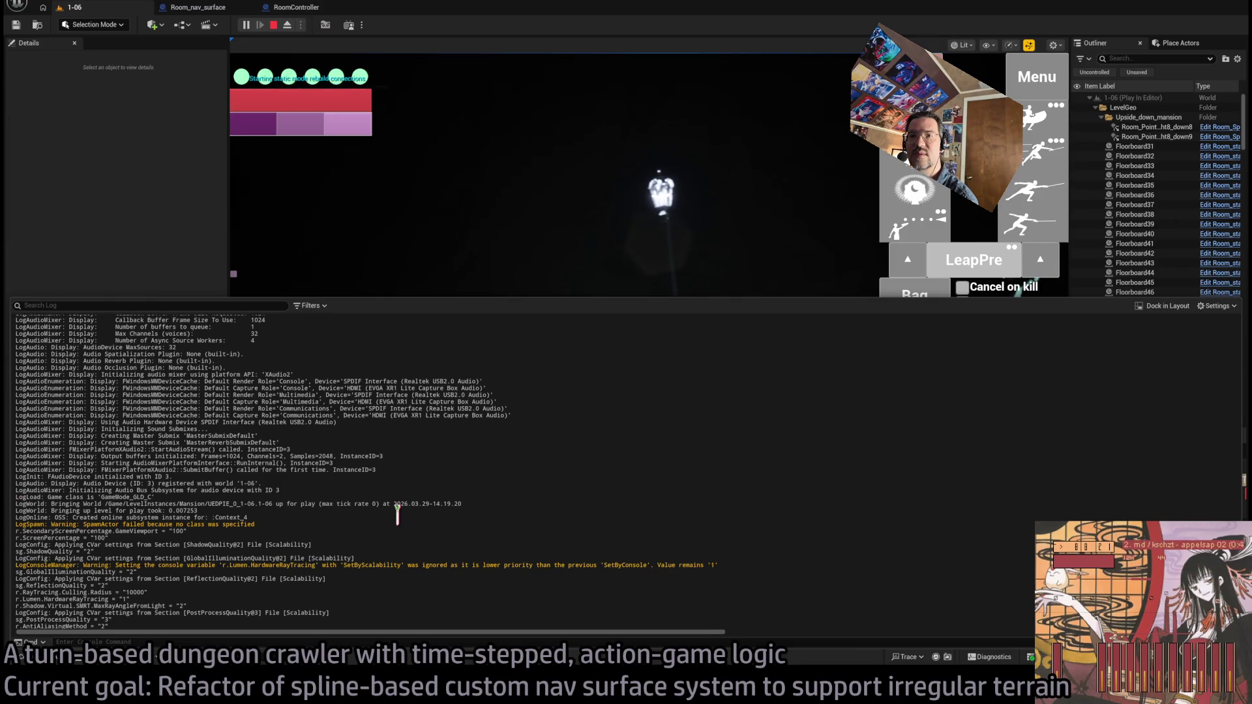
scroll(397, 515, "up", 3)
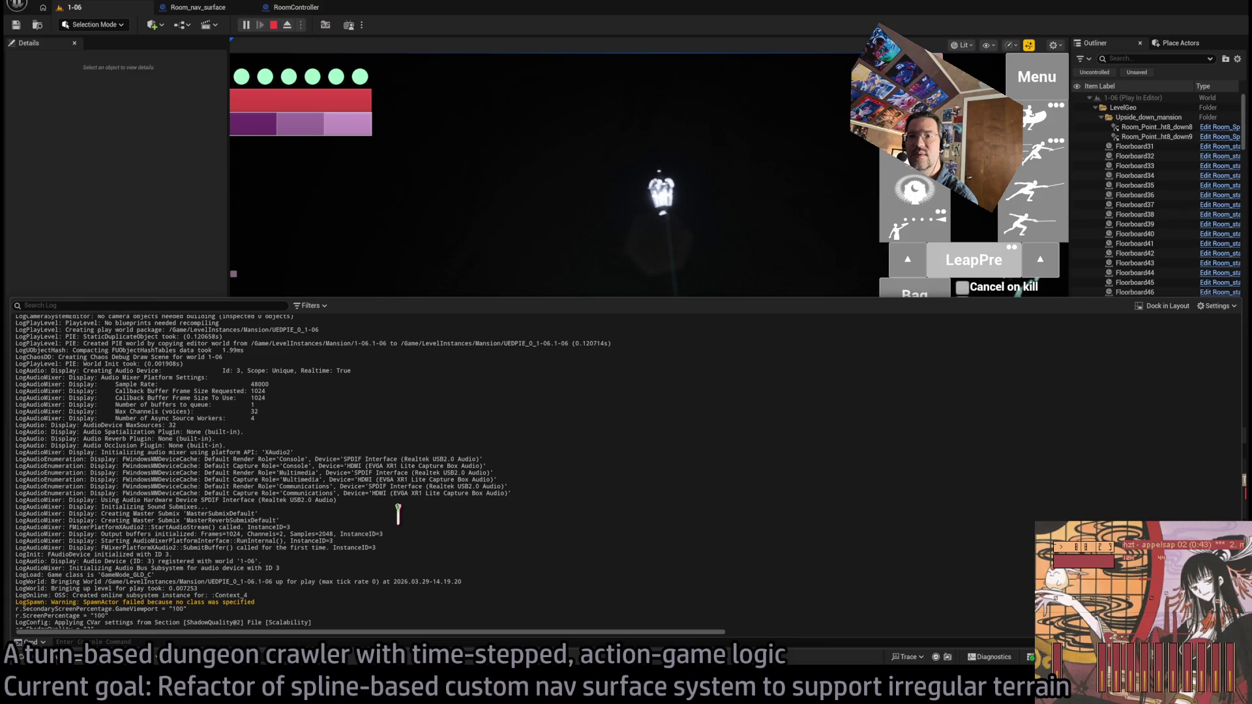
scroll(396, 516, "down", 8)
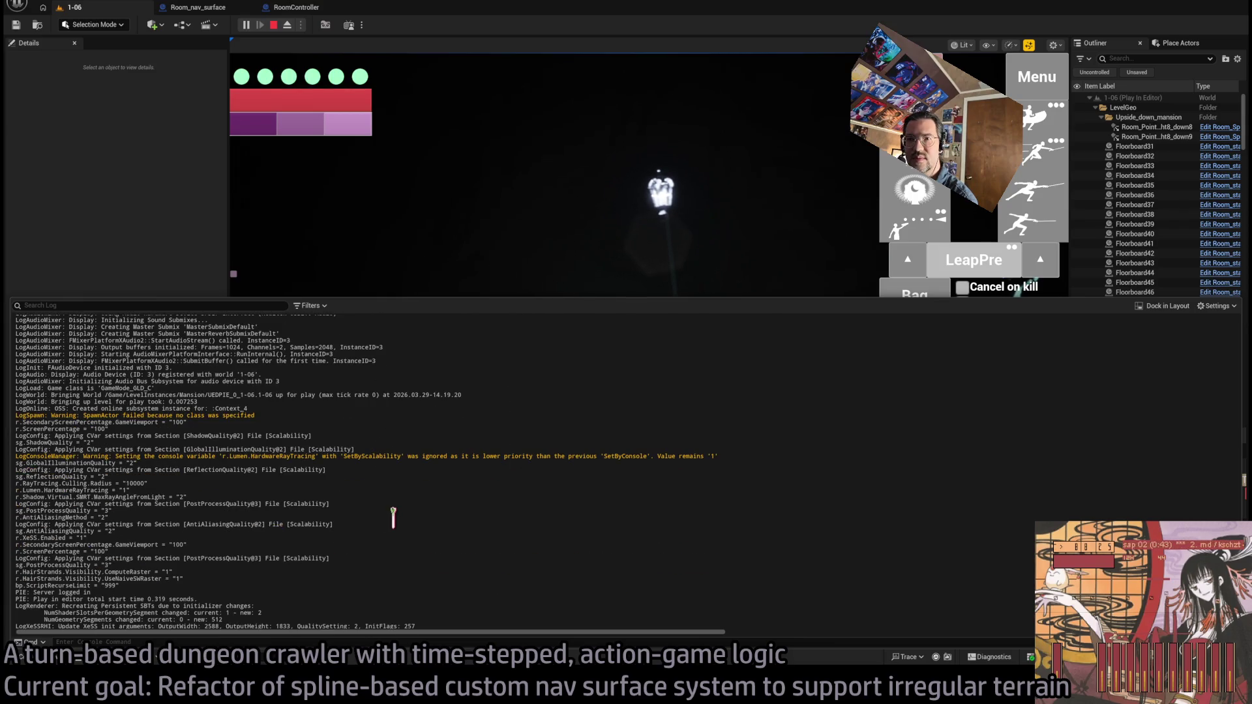
scroll(393, 515, "down", 3)
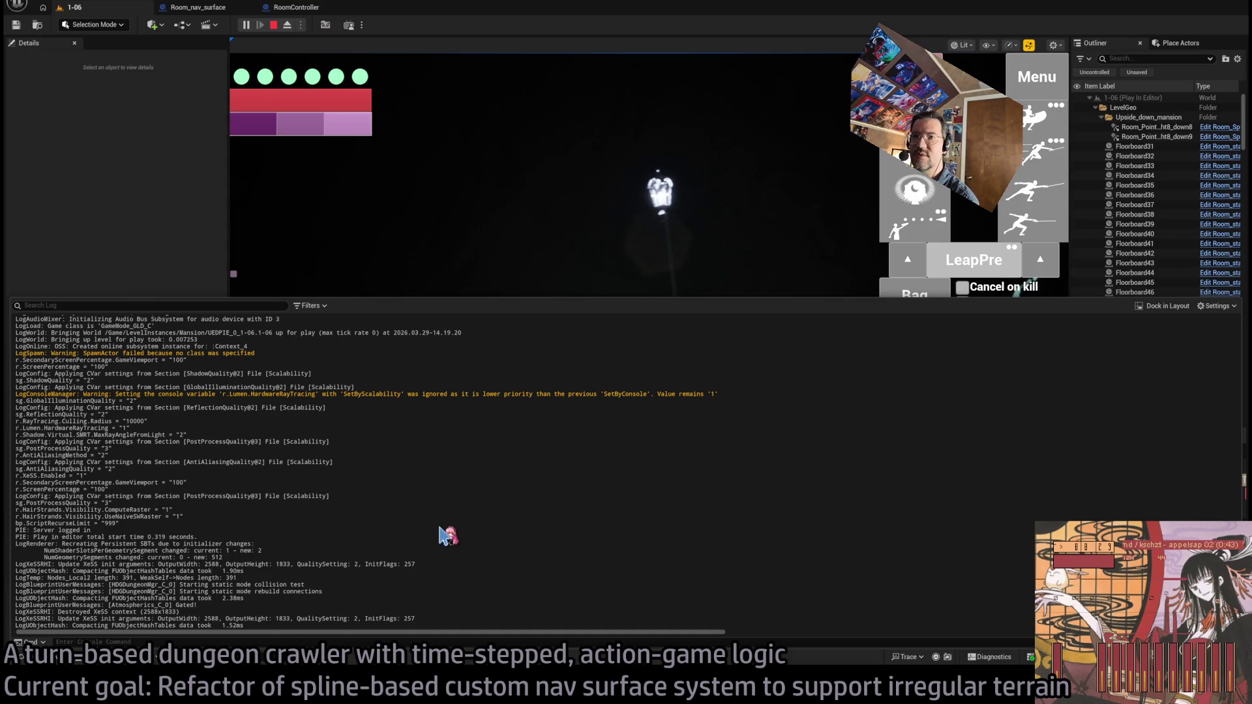
left_click(273, 25)
key("alt+p")
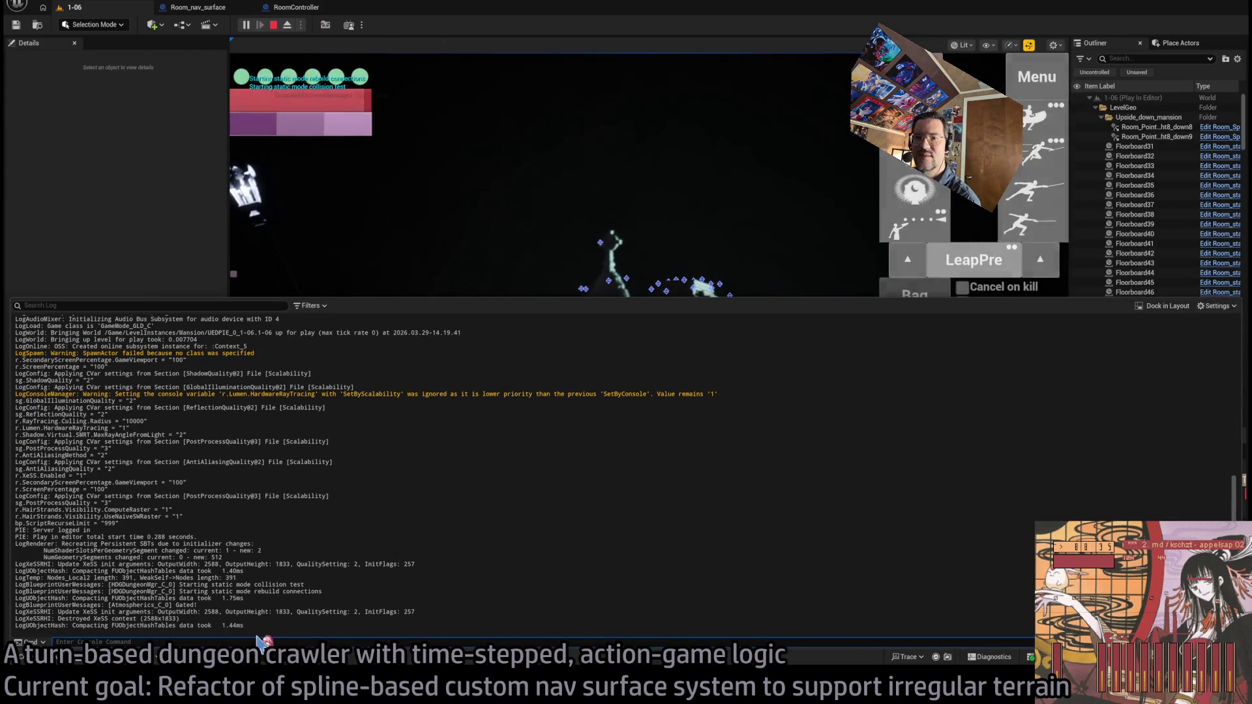
Check the log line showing Nodes_Local2 and WeakSelf->Nodes both at 391, then stop the session
mouse_move(268, 630)
left_mouse_down()
mouse_move(313, 590)
mouse_move(358, 581)
mouse_move(428, 618)
mouse_move(441, 590)
mouse_move(441, 615)
mouse_move(455, 546)
left_mouse_up()
left_click(449, 594)
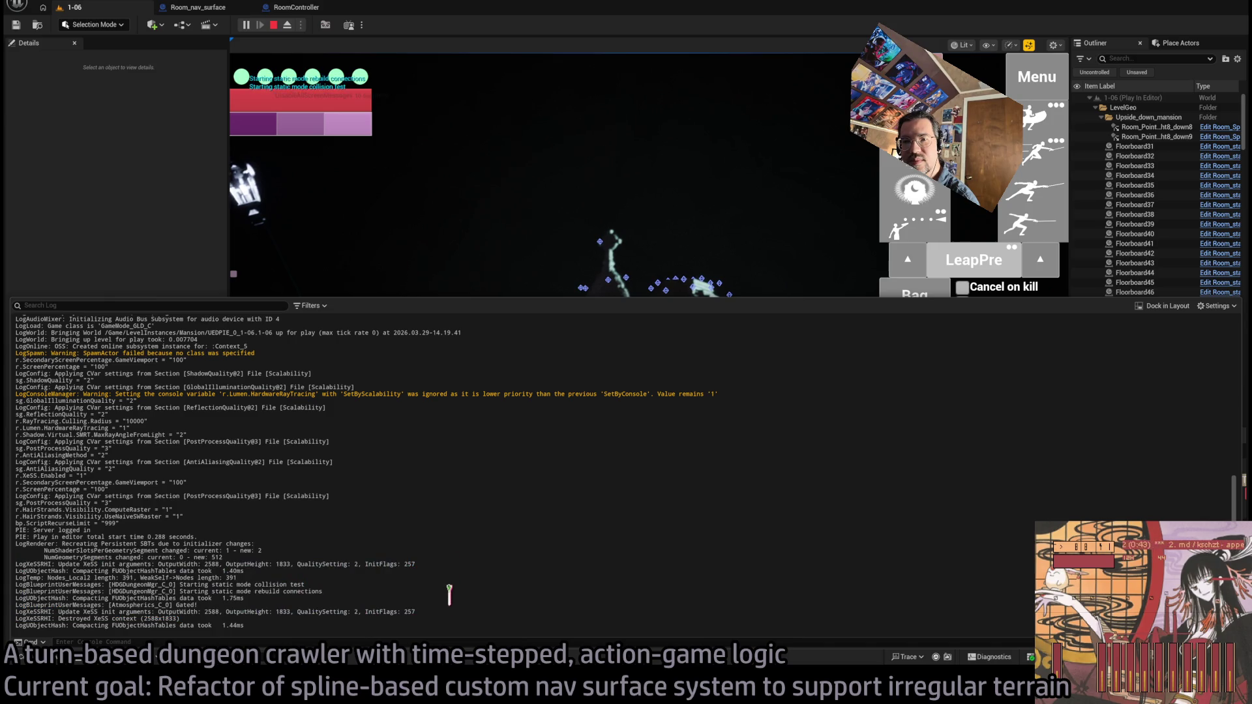
left_click_drag(280, 578, 279, 562)
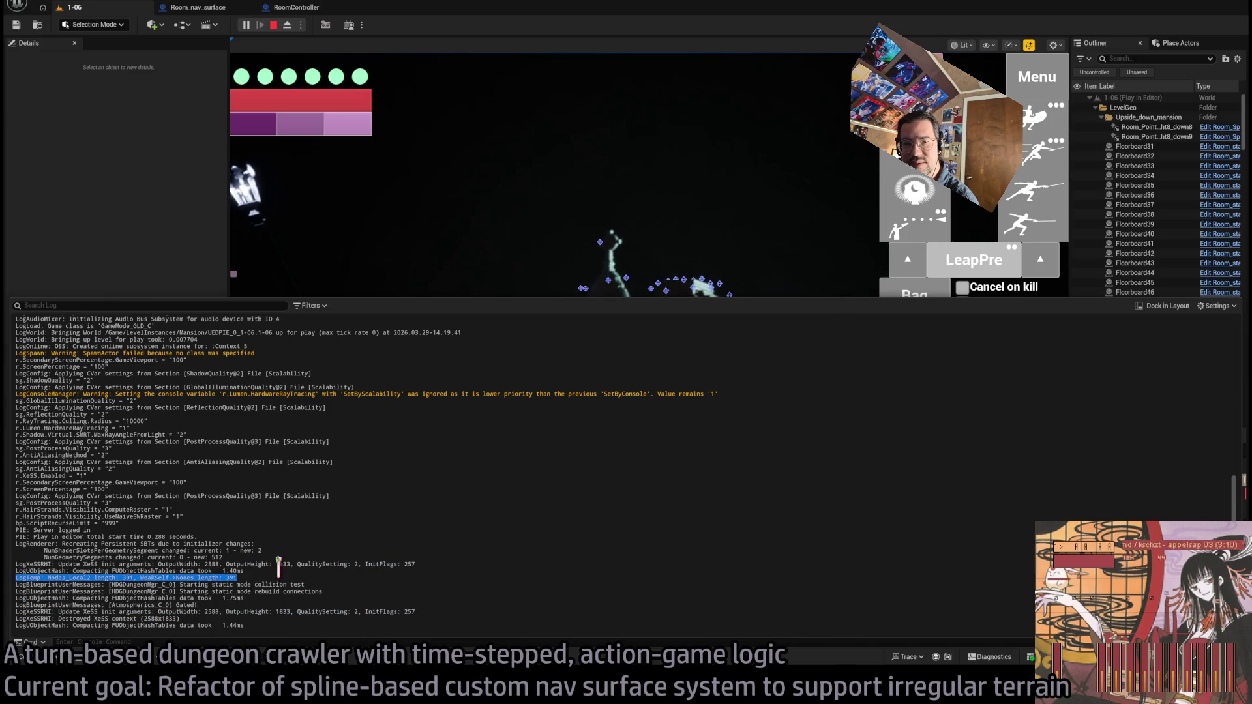
left_click(237, 580)
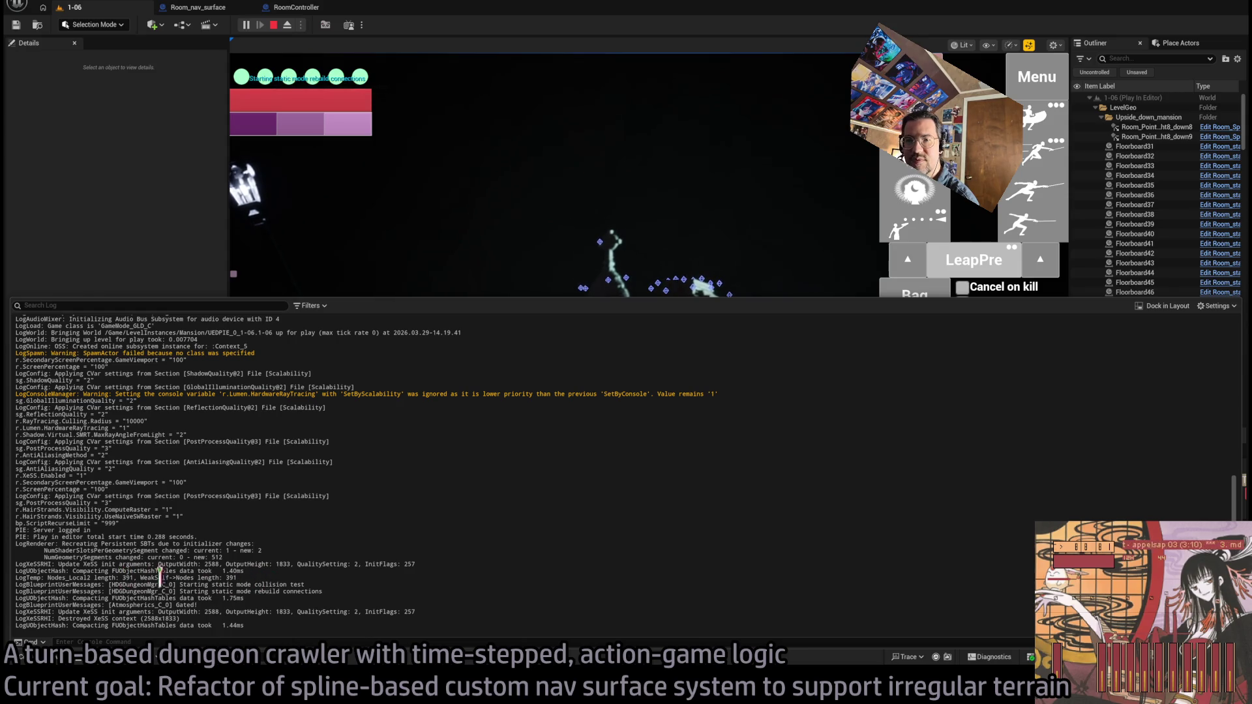
left_click(526, 222)
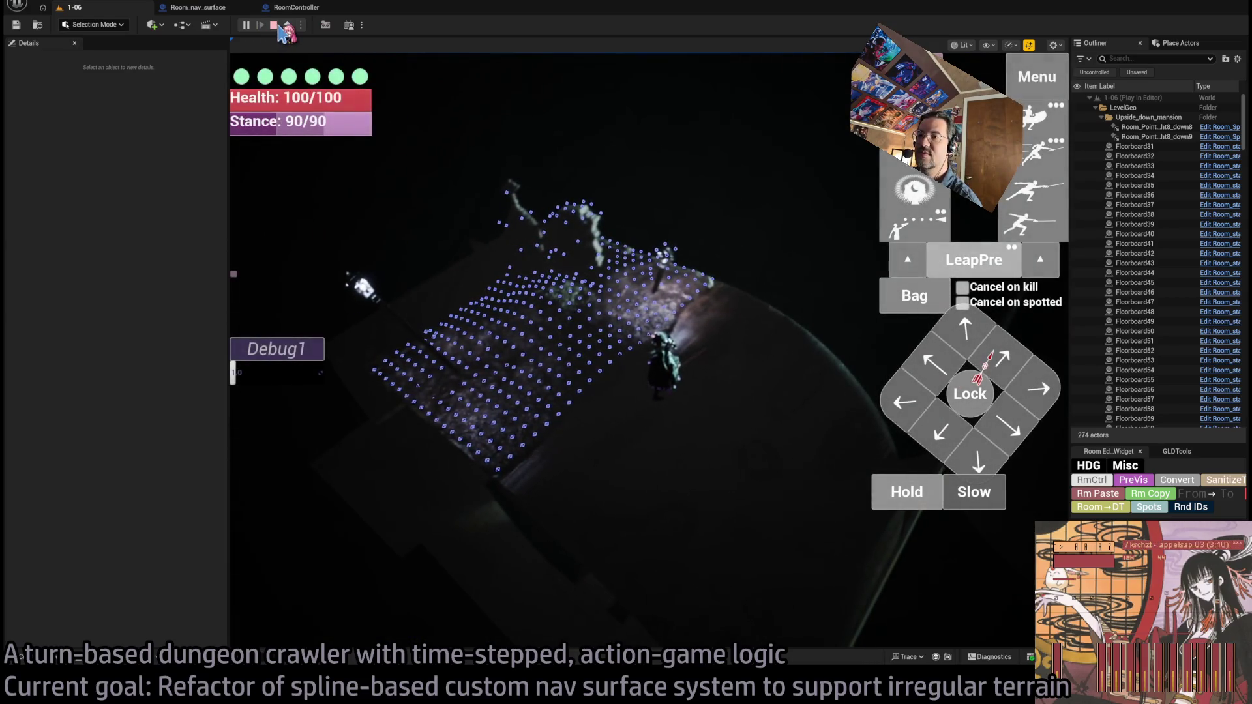
left_click(274, 25)
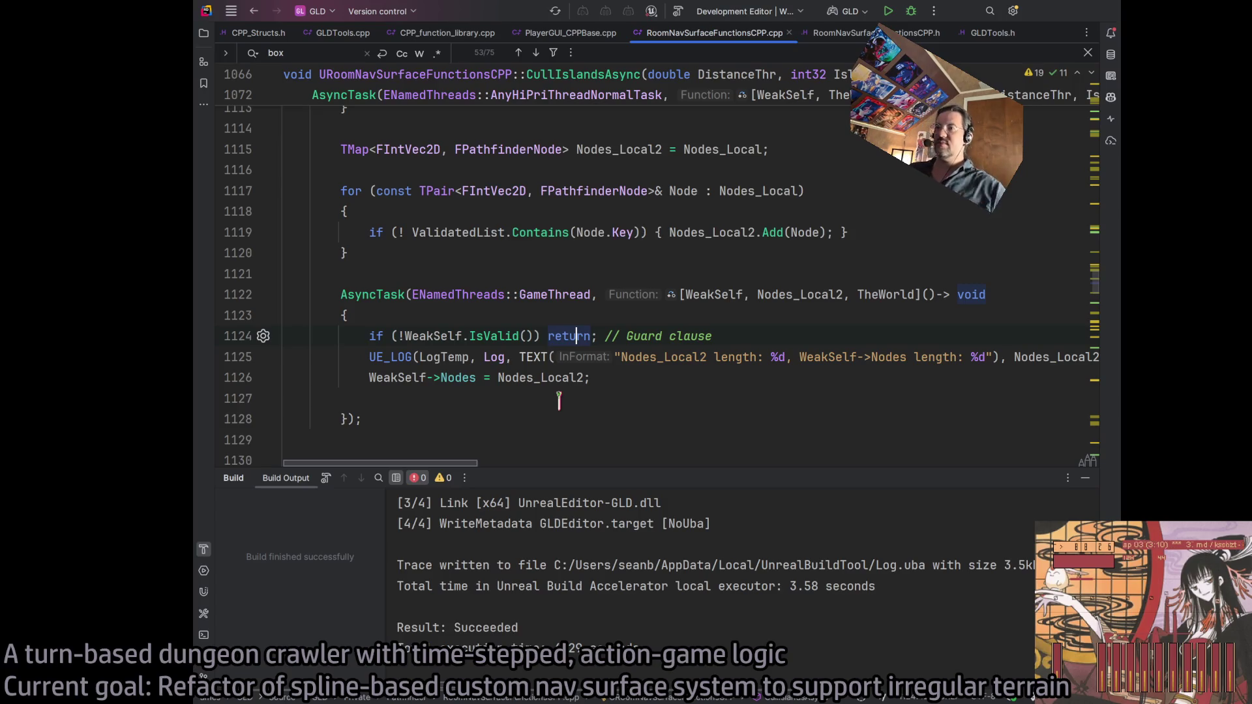
Close the Build panel and change the line-1125 UE_LOG verbosity to Warning
key("shift+Escape")
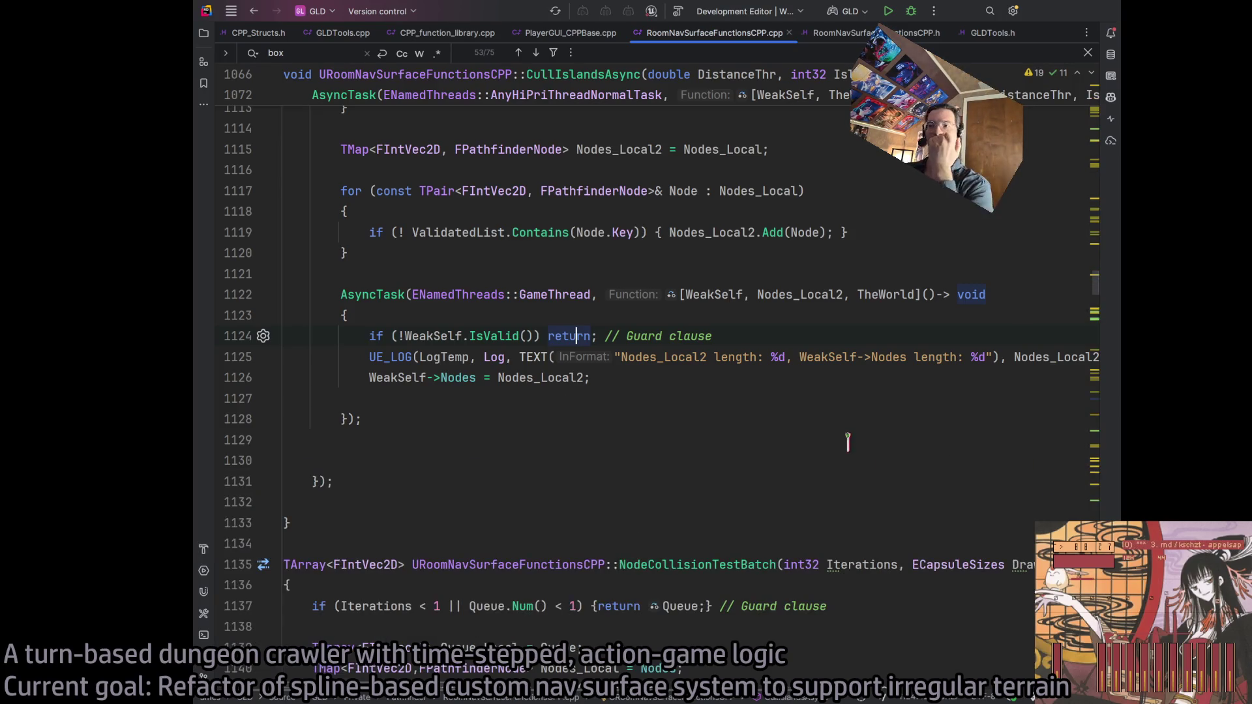
scroll(844, 435, "up", 13)
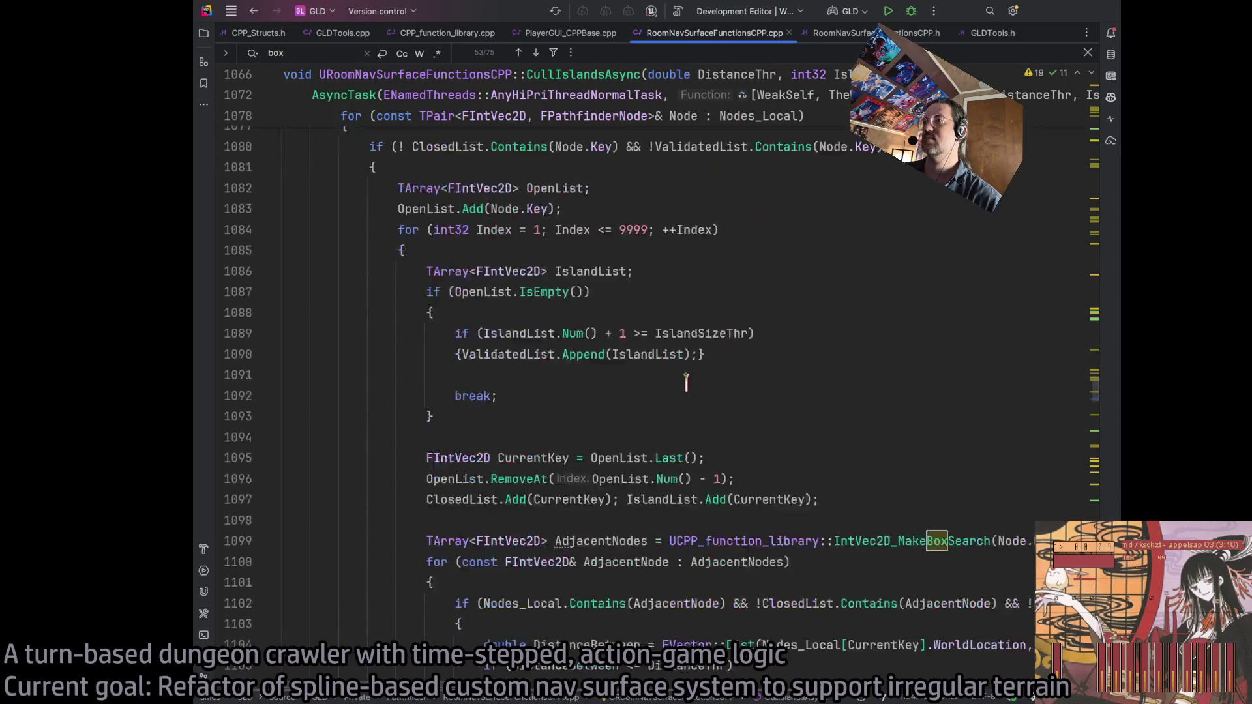
scroll(506, 375, "down", 12)
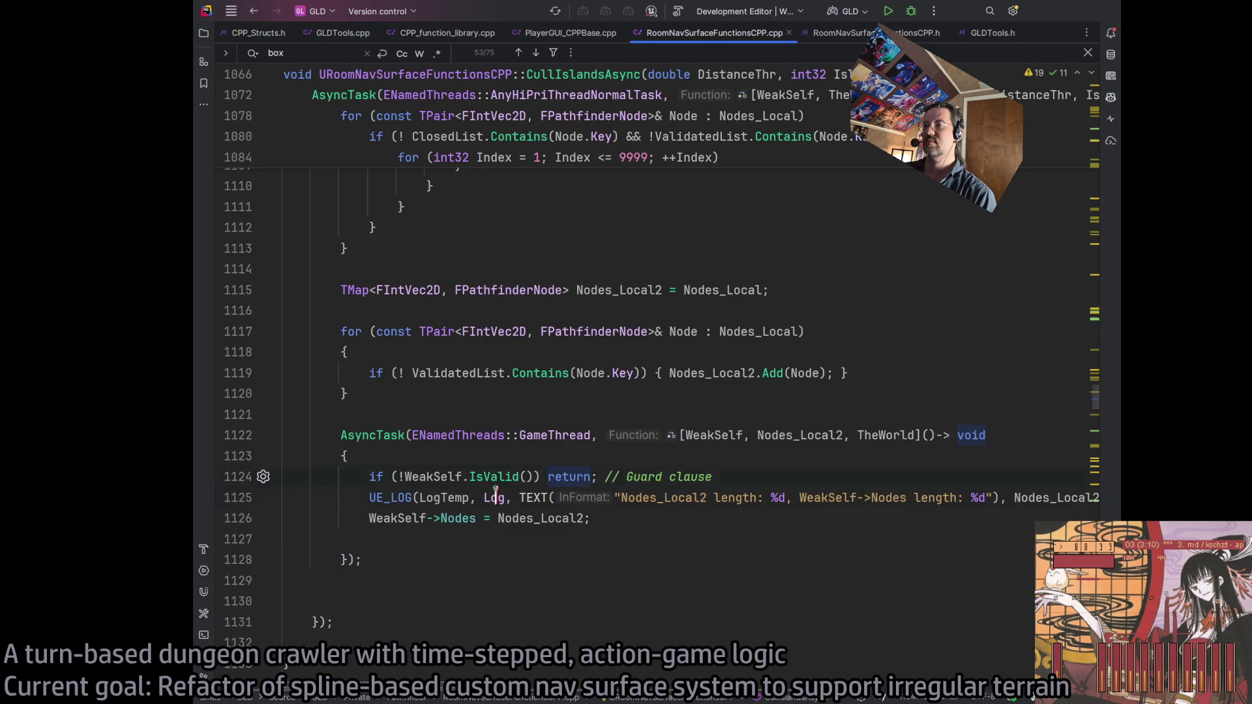
left_click(494, 497)
scroll(586, 457, "left", 1)
key("BackSpace")
key("BackSpace")
key("BackSpace")
type("WARNING")
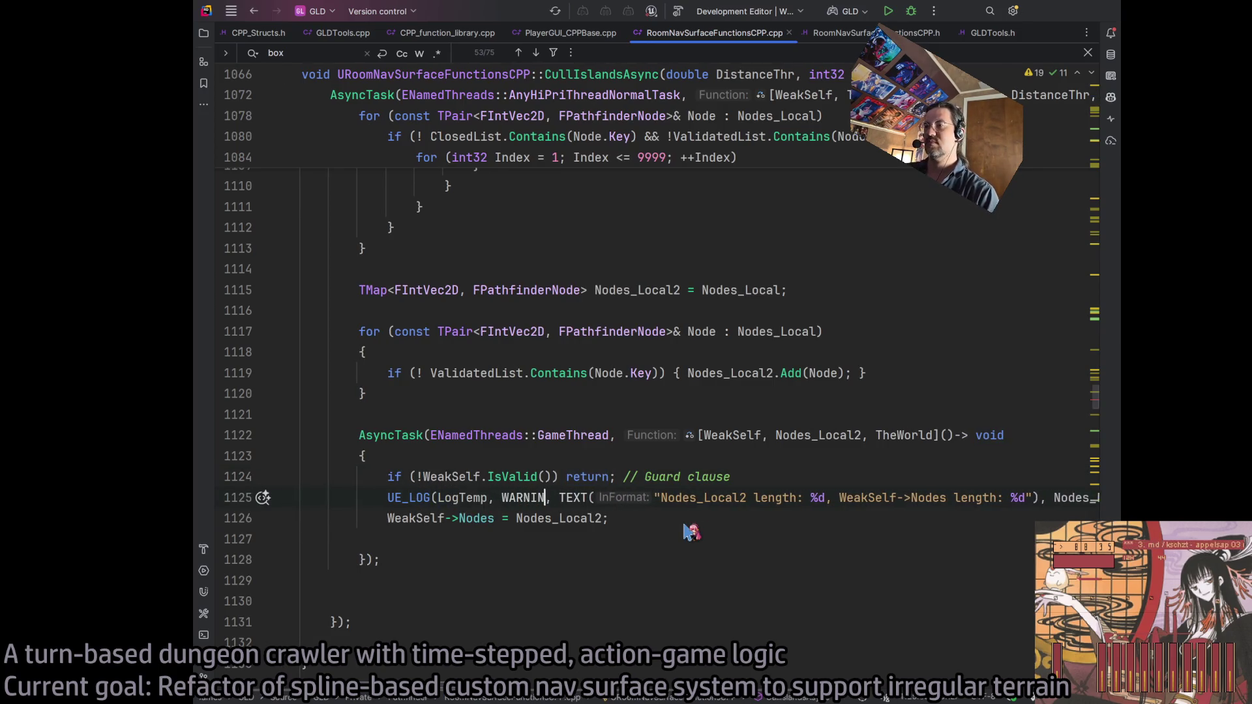
double_click(541, 498)
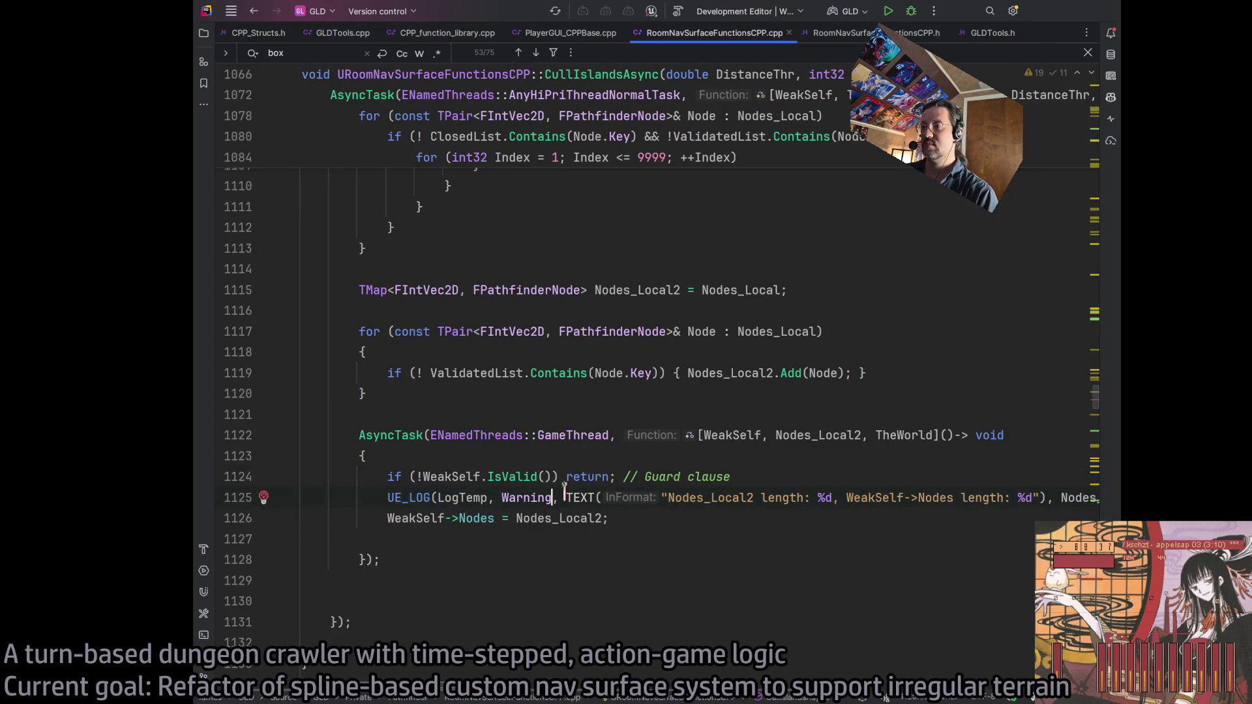
type("Warning")
Drop 'length' after Nodes_Local2 and replace 'WeakSelf->Nodes length' with 'Nodes' in the message
triple_click(481, 498)
scroll(626, 503, "up", 2)
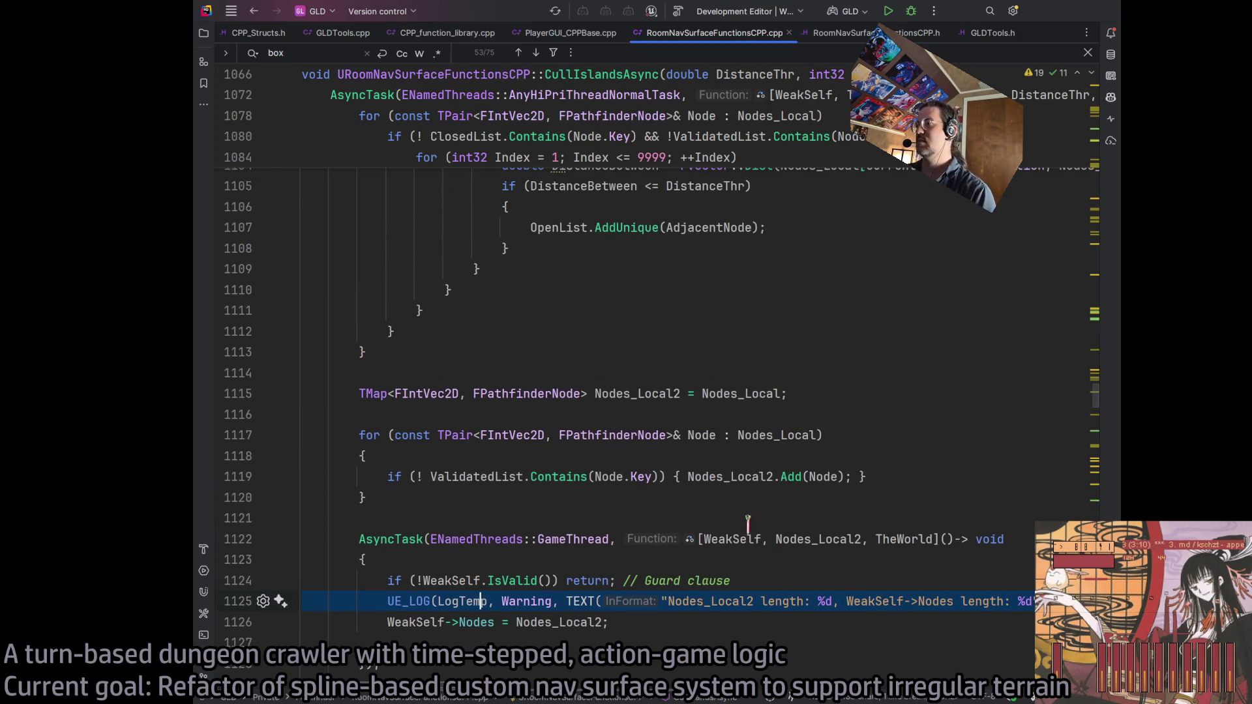
double_click(776, 602)
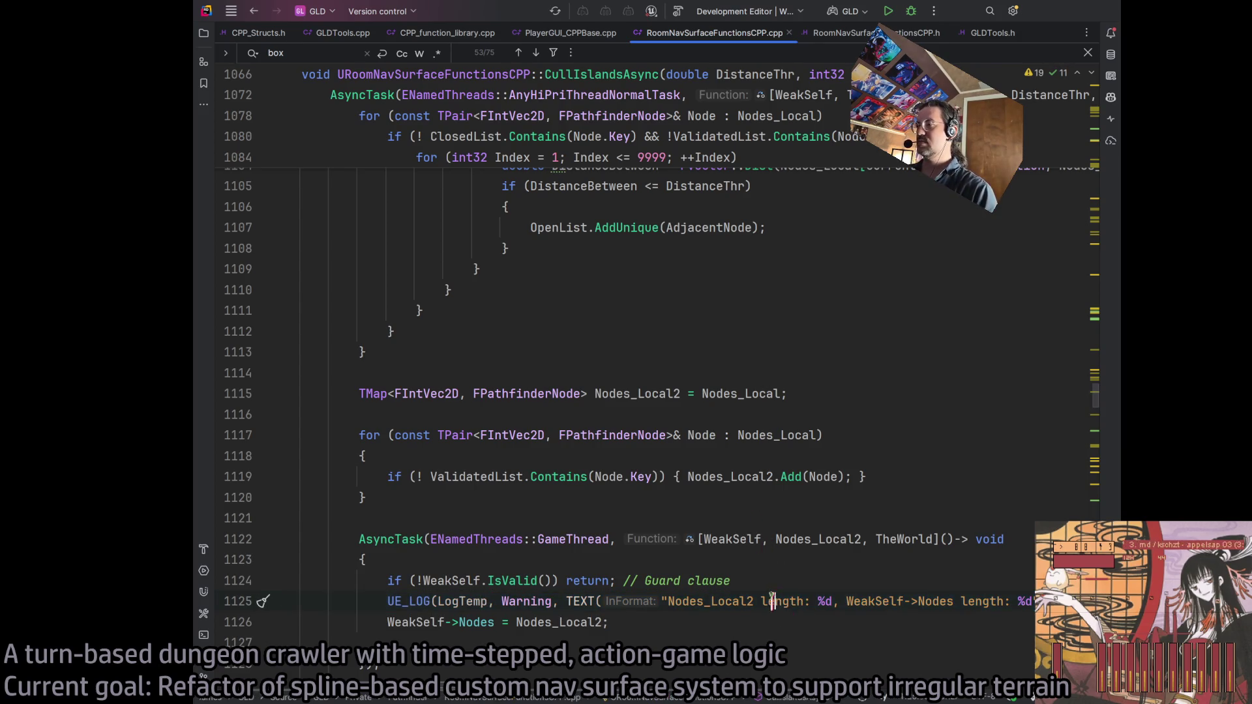
key("BackSpace")
key("Delete")
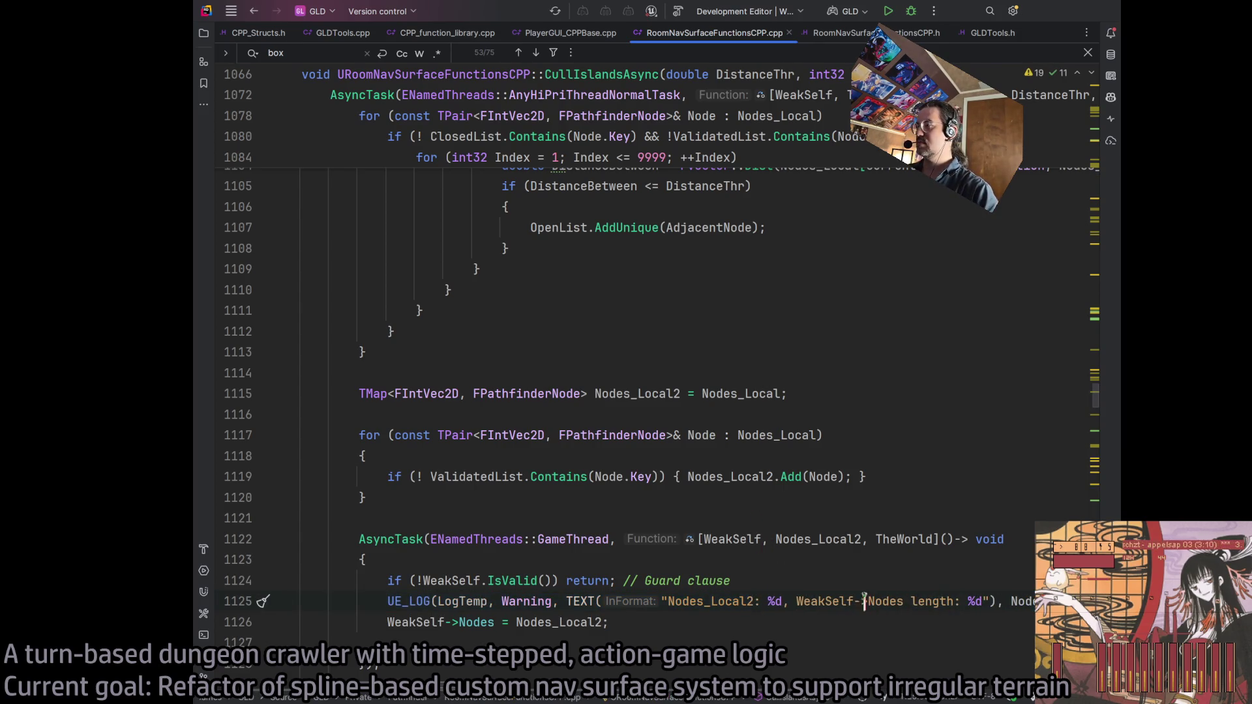
double_click(831, 601)
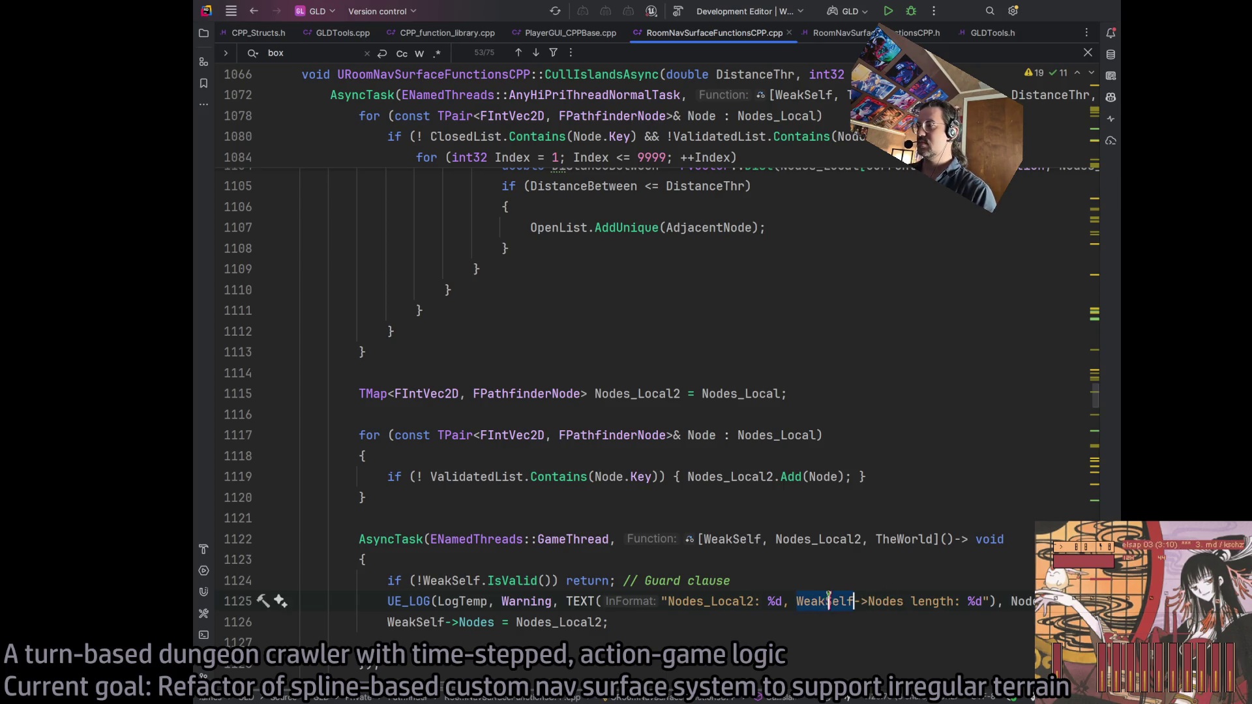
key("ctrl+shift+Right")
key("ctrl+shift+Right")
key("ctrl+shift+Right")
double_click(834, 601)
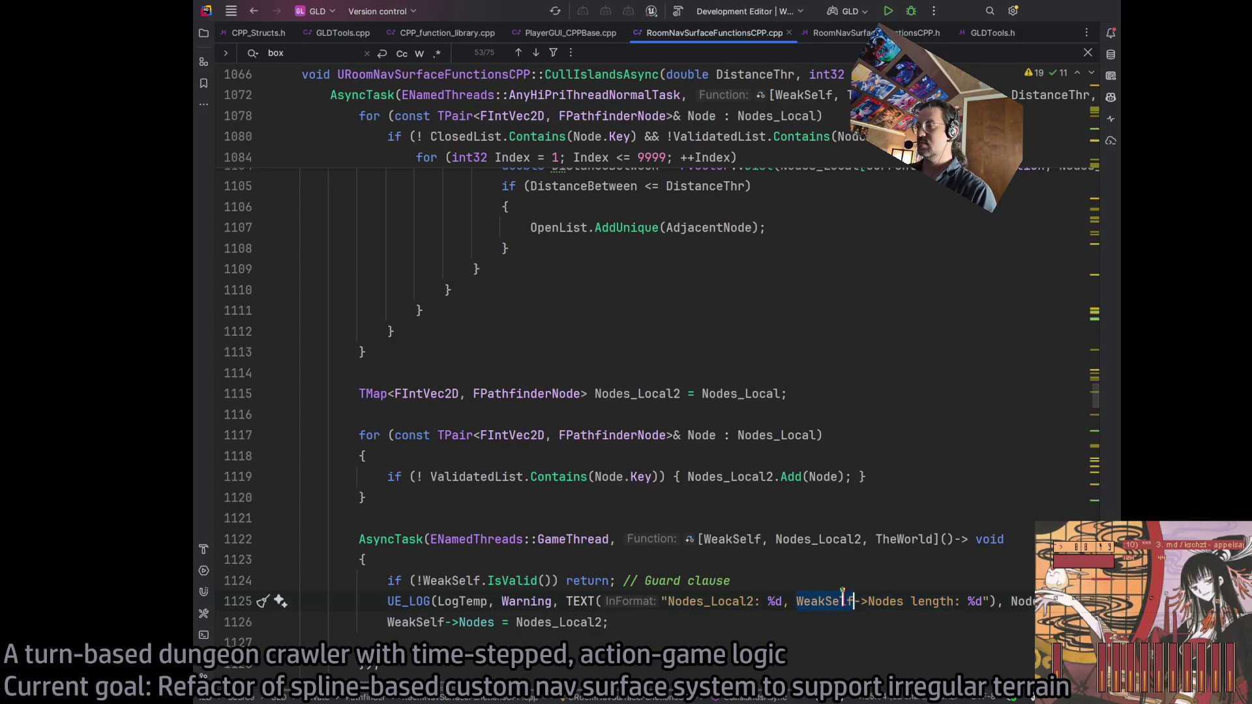
double_click(932, 601)
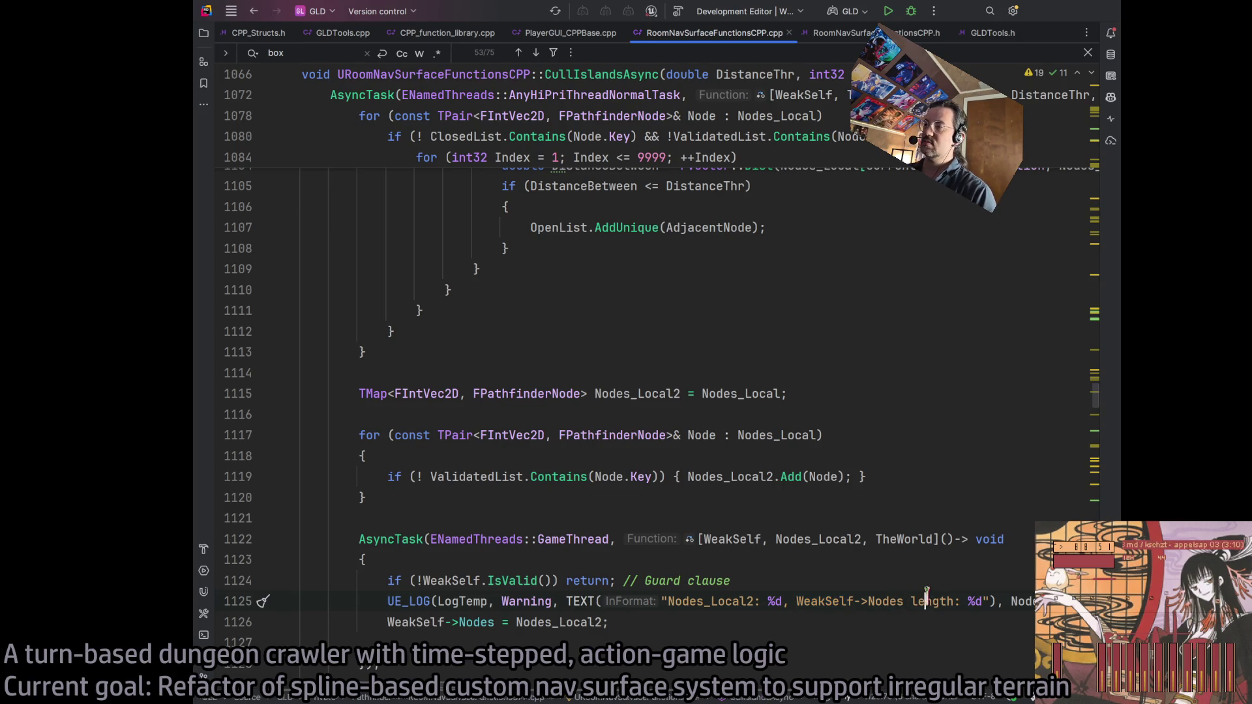
double_click(833, 601)
key("ctrl+shift+Right")
key("ctrl+shift+Right")
key("ctrl+shift+Right")
key("BackSpace")
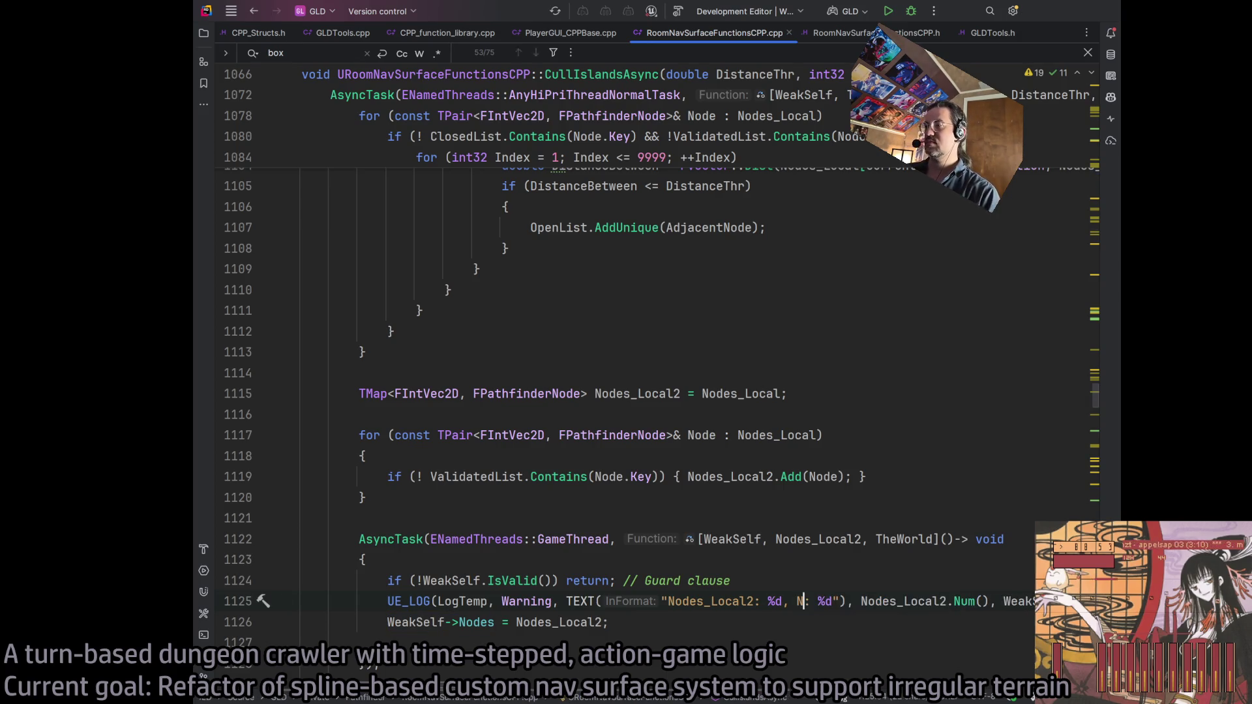
type("Nodes")
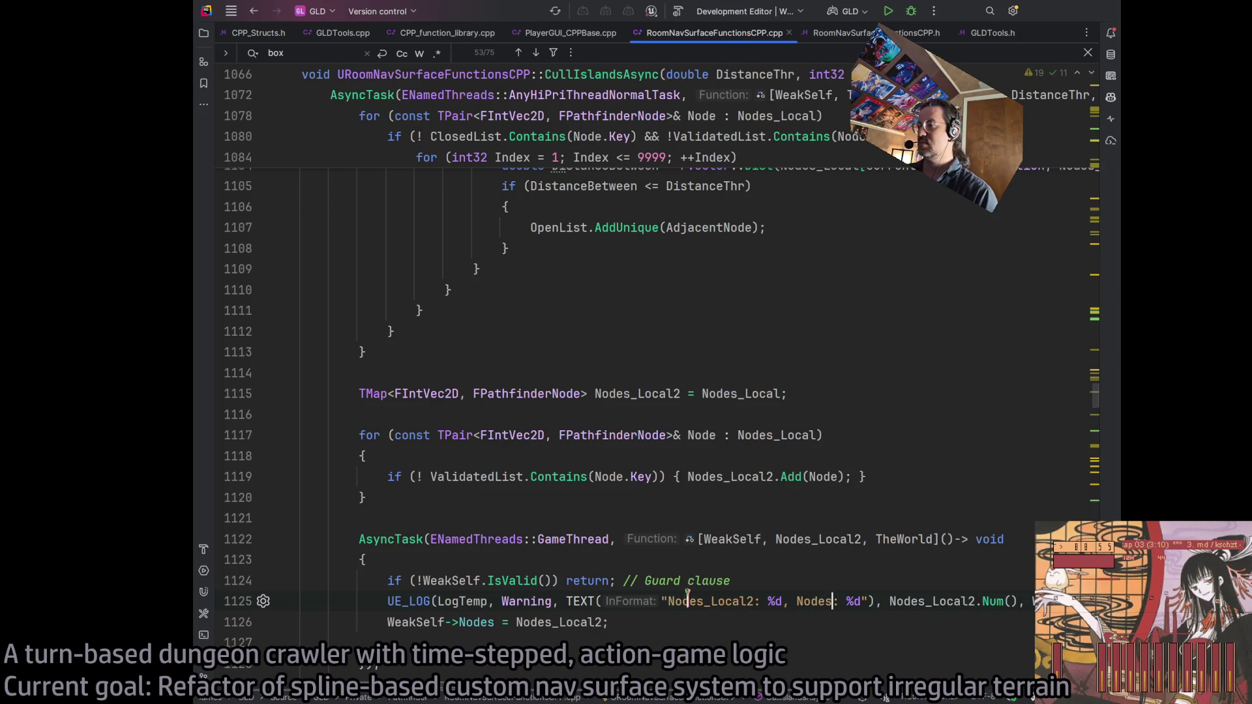
Reword the message labels to 'Pruned nodes' and 'Original nodes'
double_click(686, 600)
type("Pruned nodes")
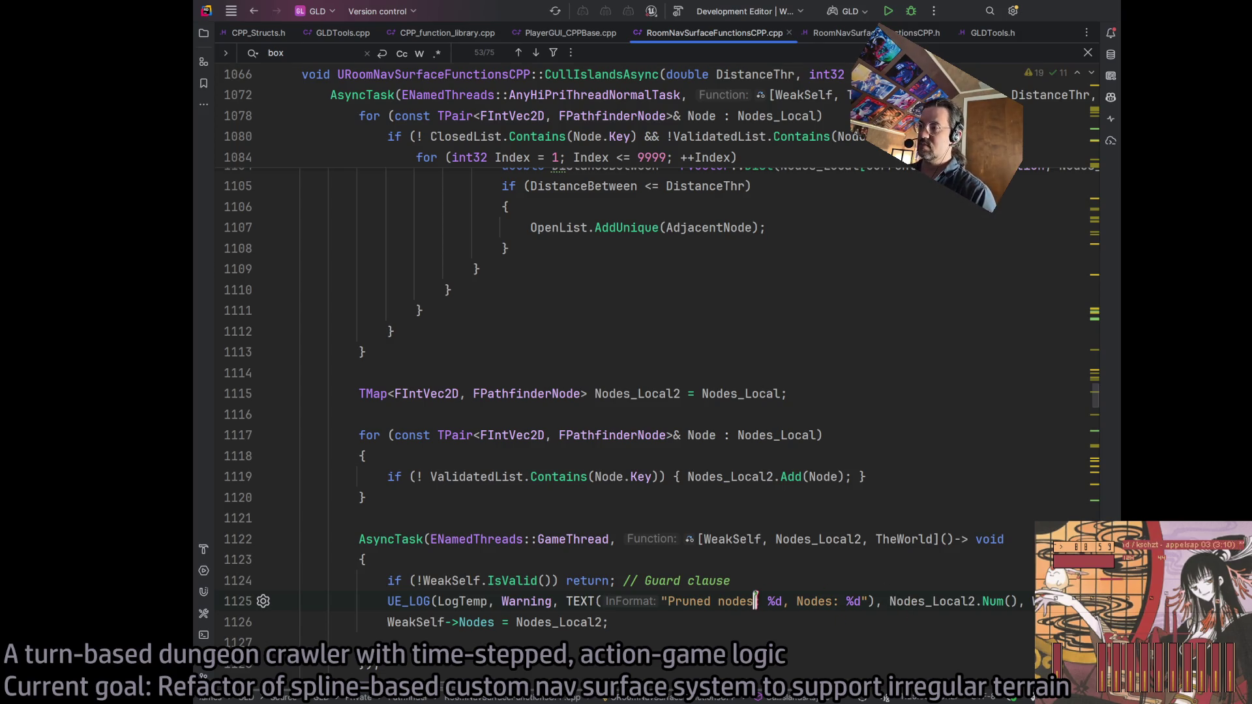
key("ctrl+z")
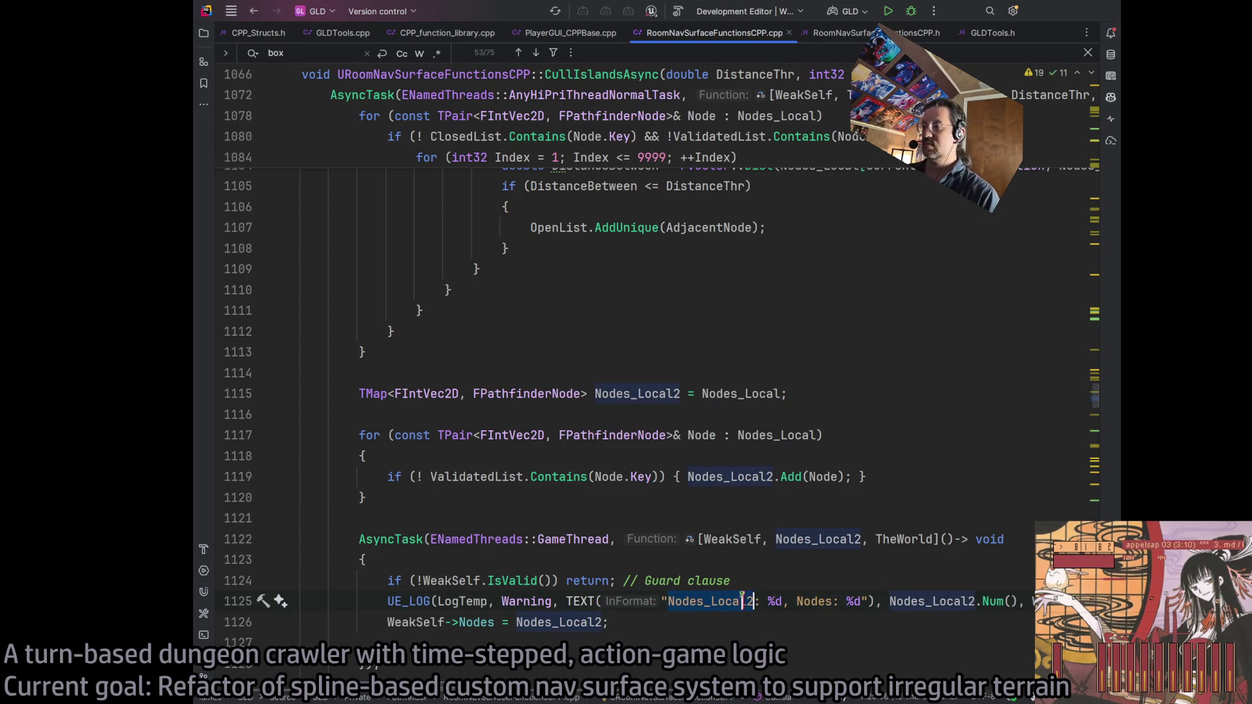
type("Pruned nodes")
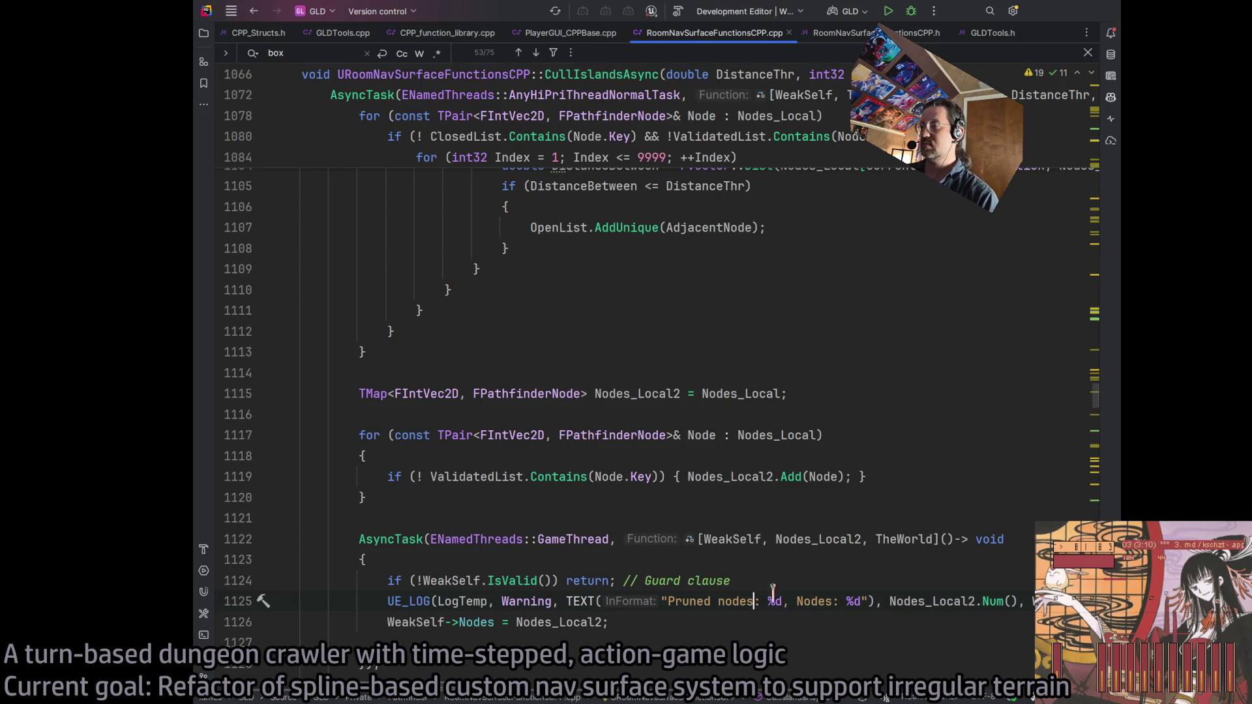
double_click(817, 601)
type("Original nod")
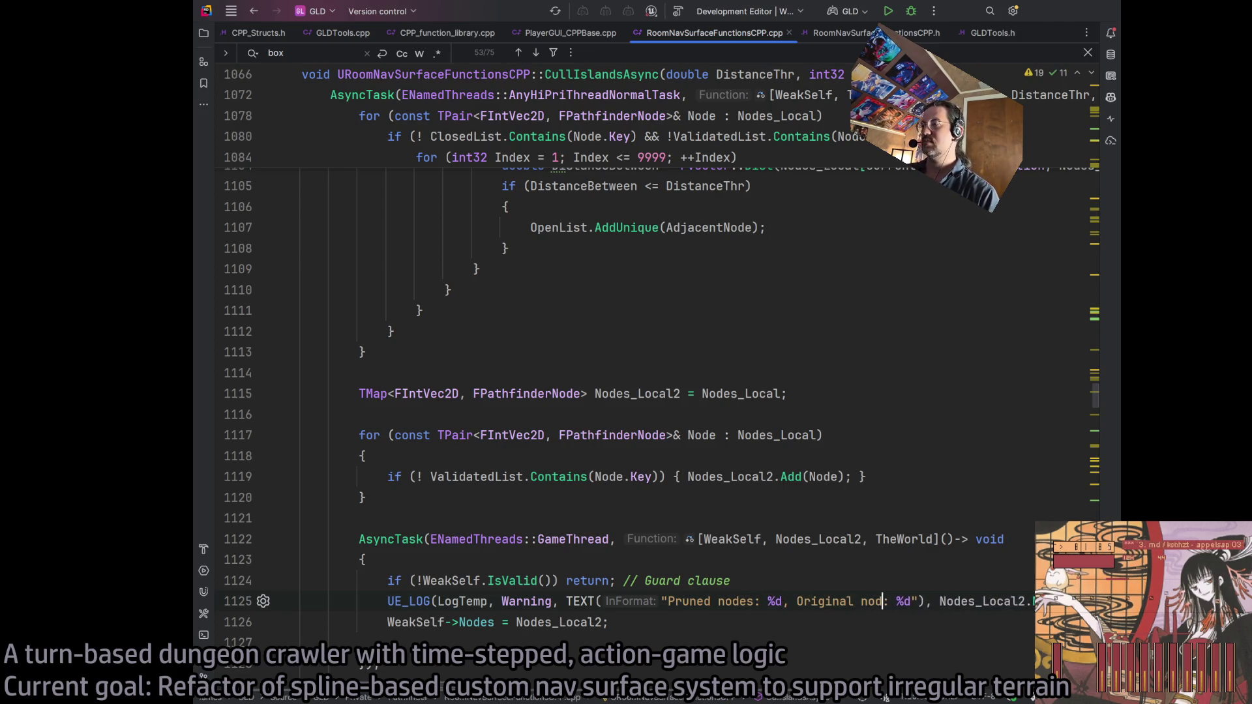
type("es")
left_click(712, 622)
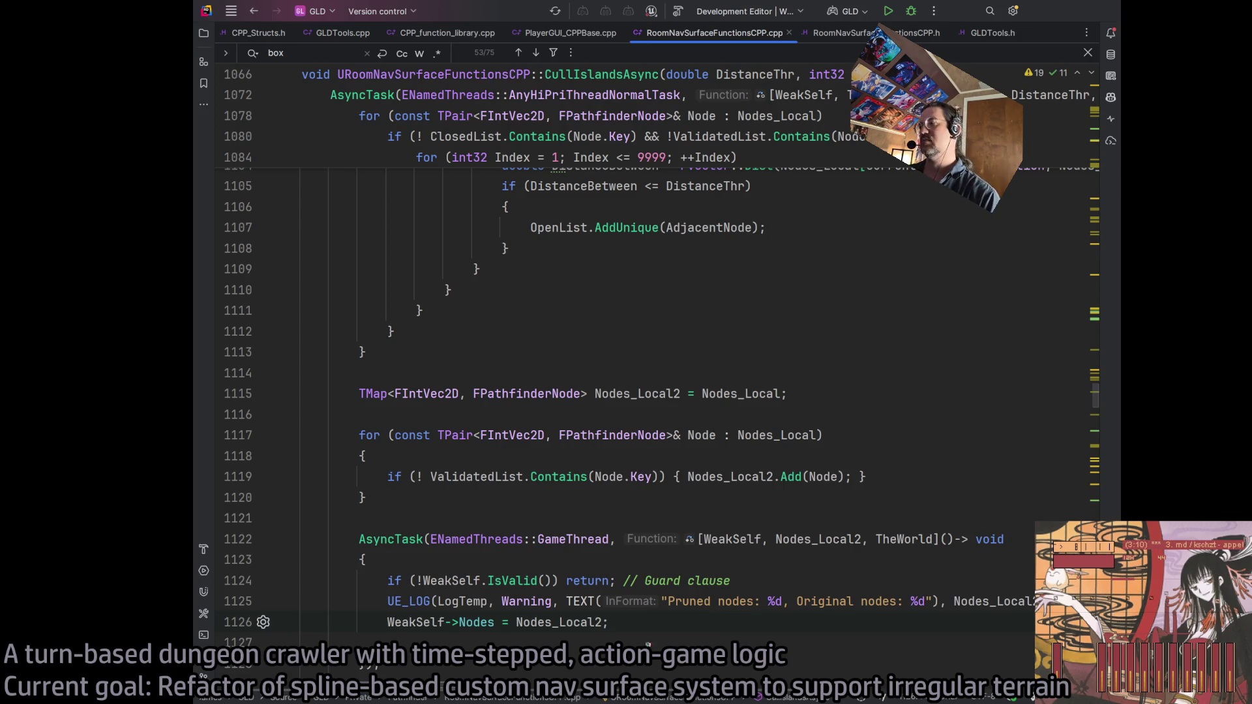
scroll(442, 687, "right", 5)
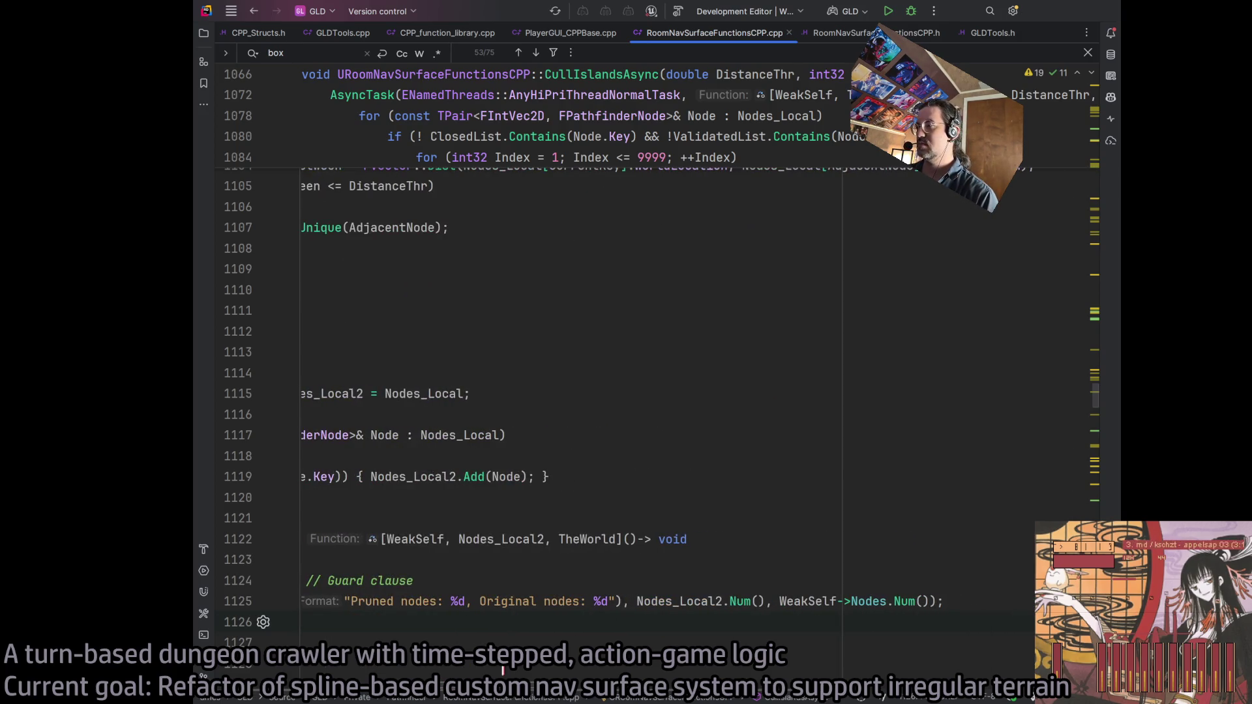
scroll(502, 670, "left", 5)
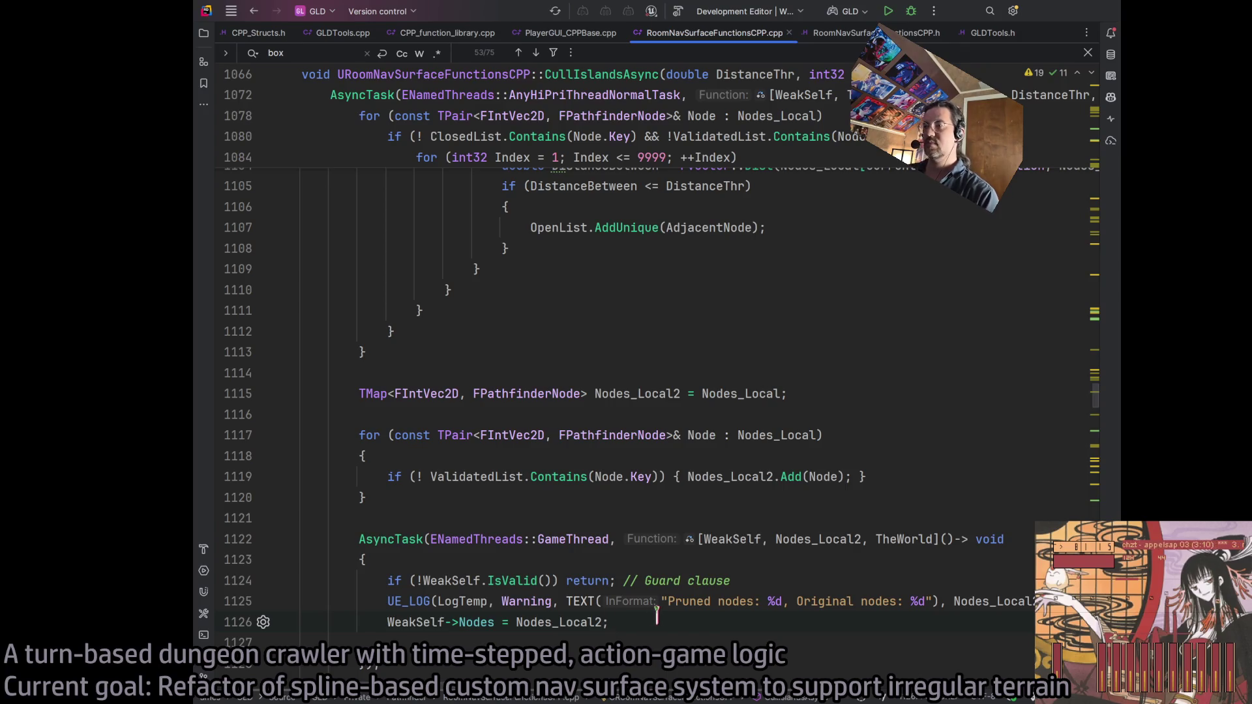
scroll(657, 616, "up", 15)
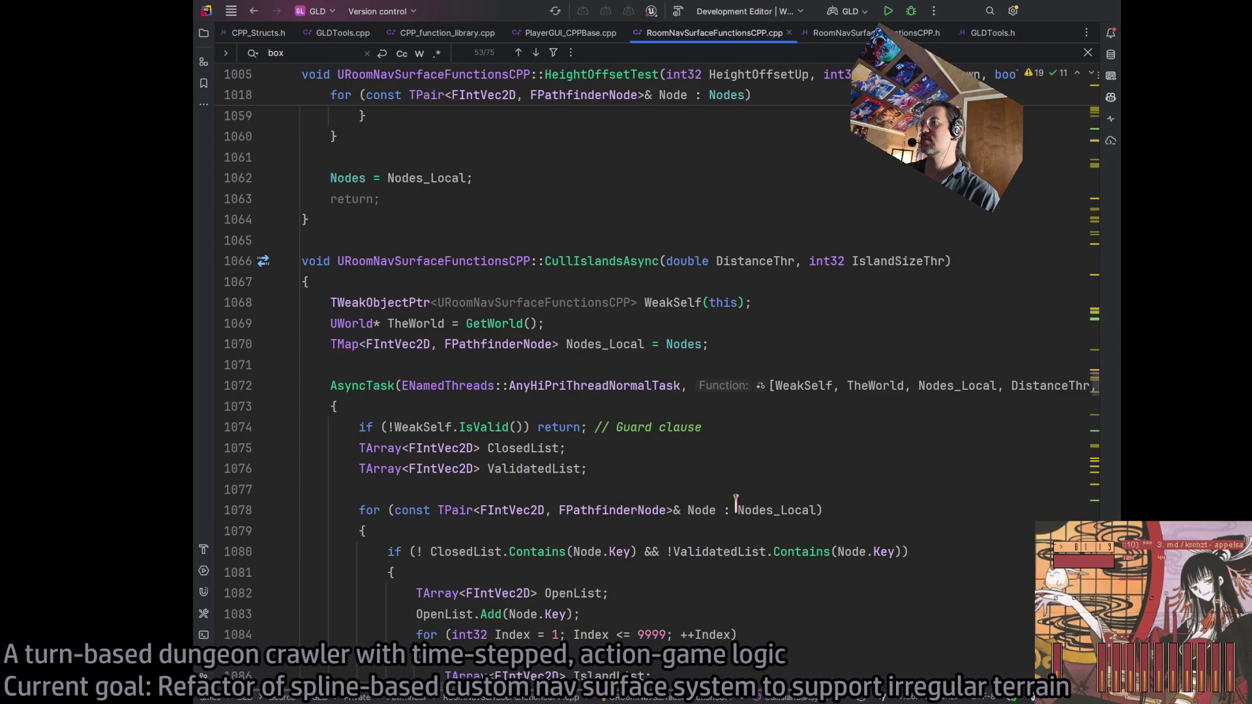
scroll(735, 505, "down", 9)
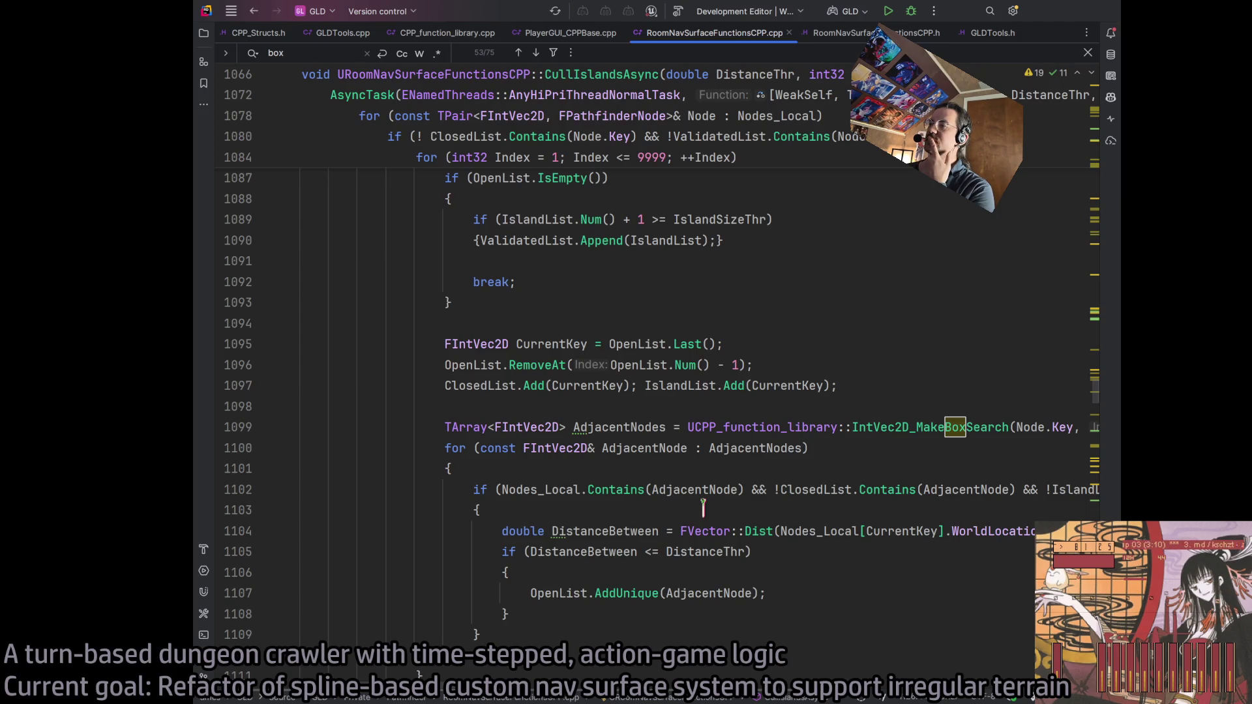
scroll(546, 548, "right", 3)
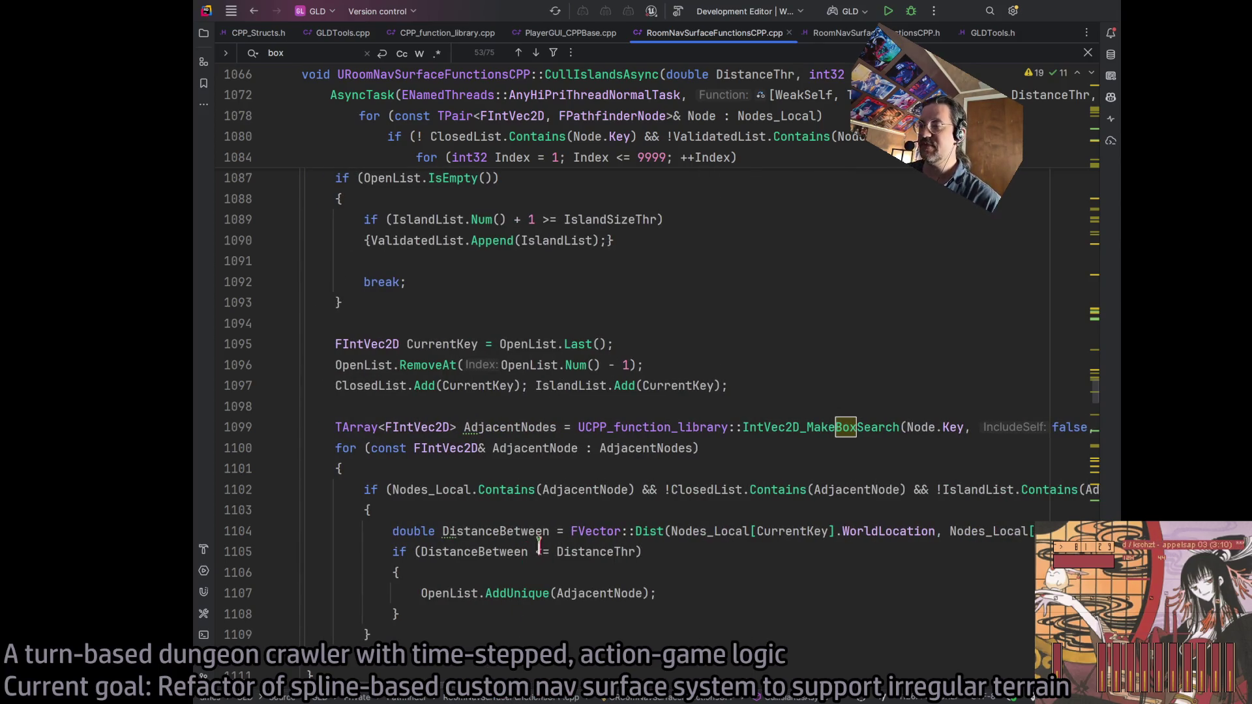
left_click(538, 546)
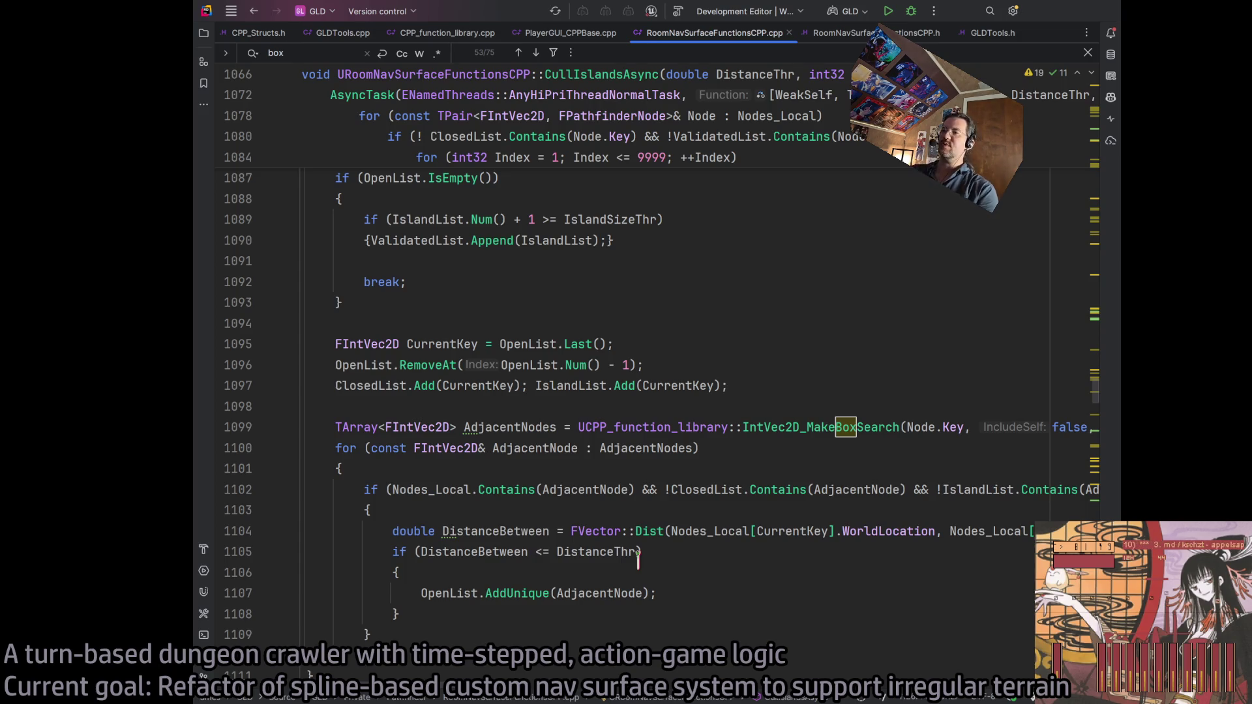
left_click(558, 551)
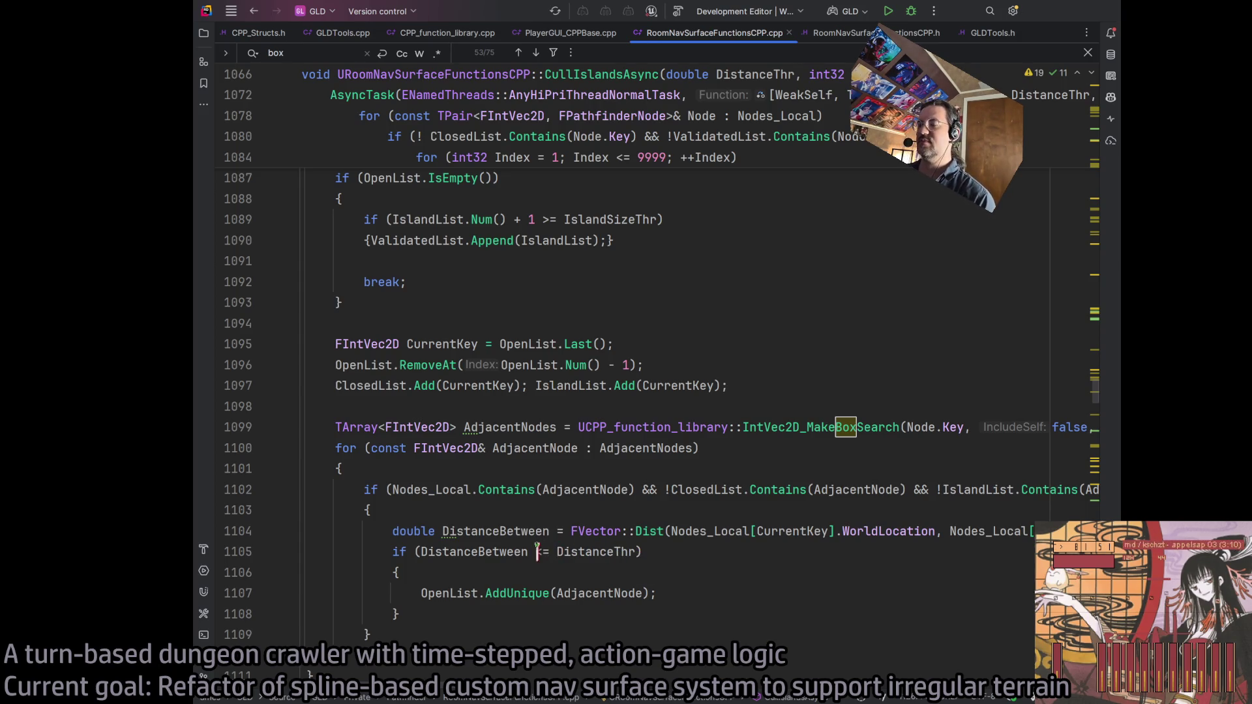
left_click(606, 552)
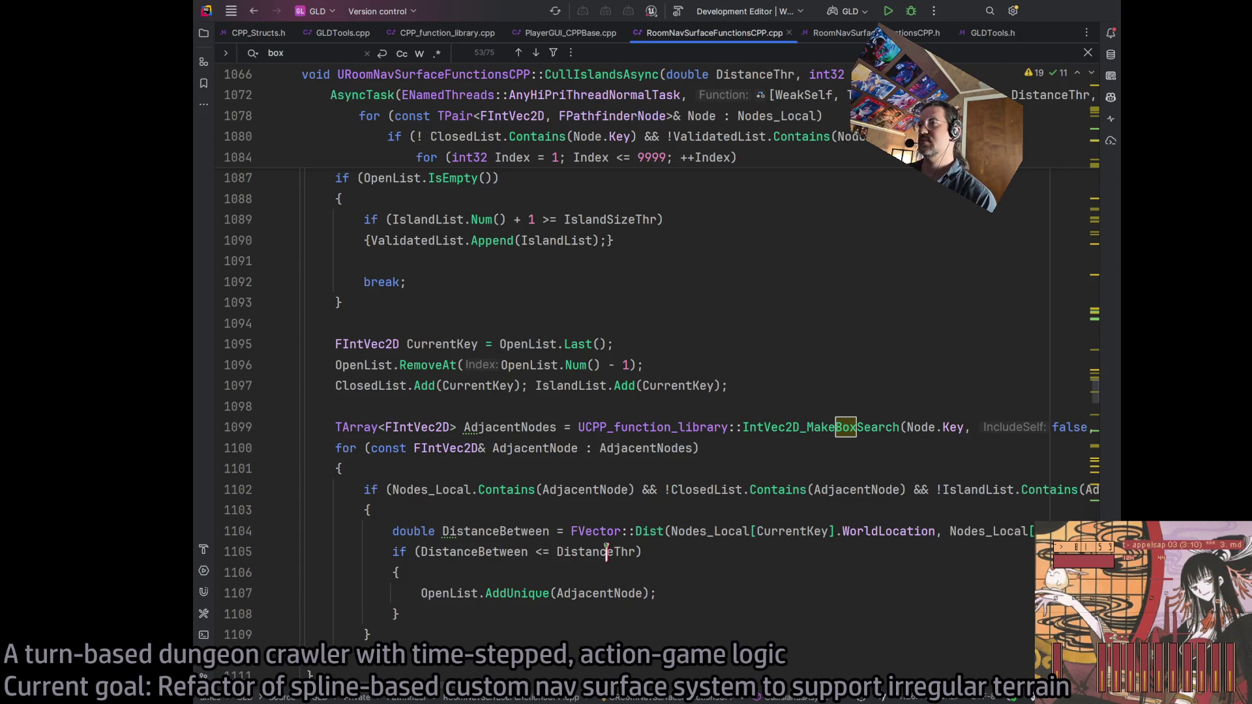
scroll(662, 569, "up", 4)
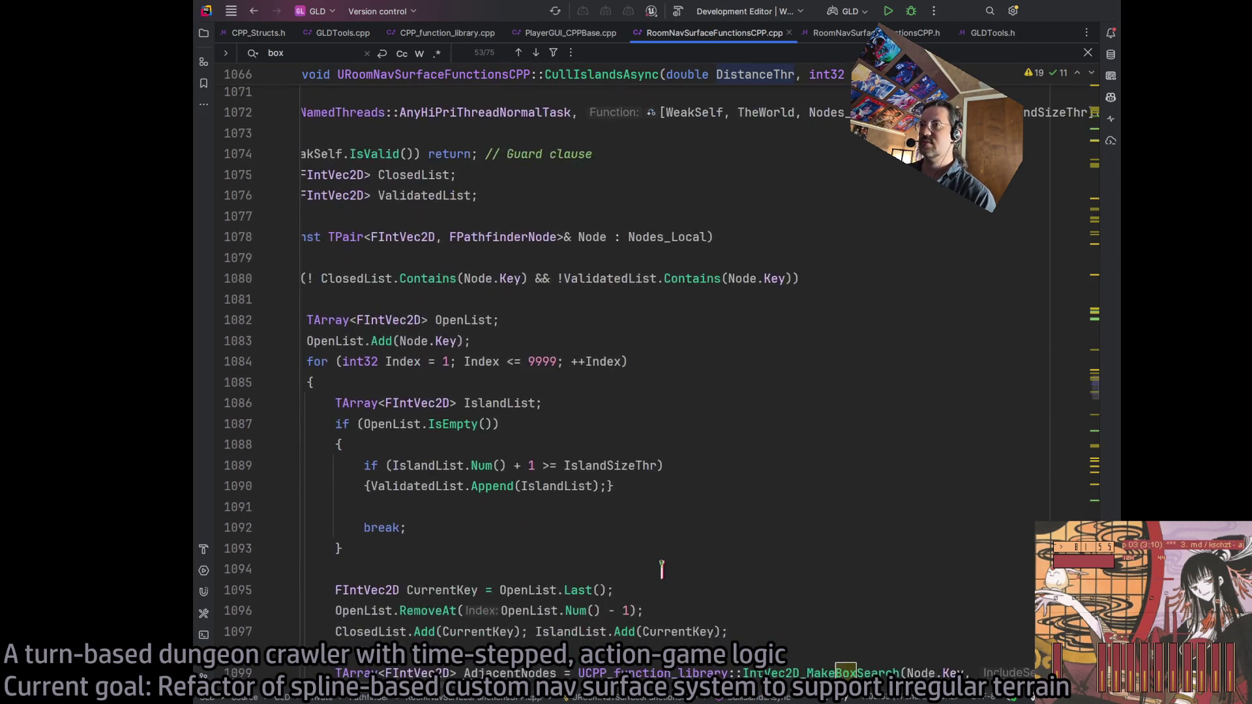
scroll(662, 569, "up", 7)
scroll(501, 536, "left", 3)
scroll(501, 536, "up", 11)
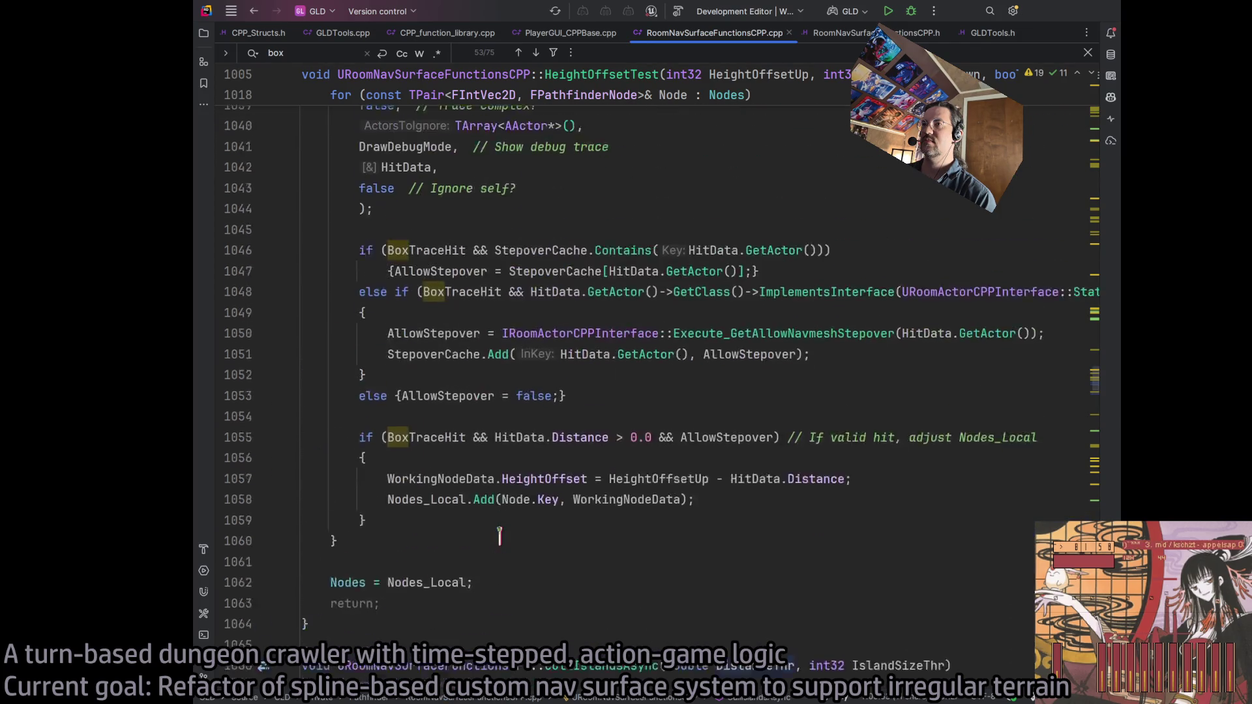
scroll(500, 536, "up", 6)
scroll(501, 536, "down", 20)
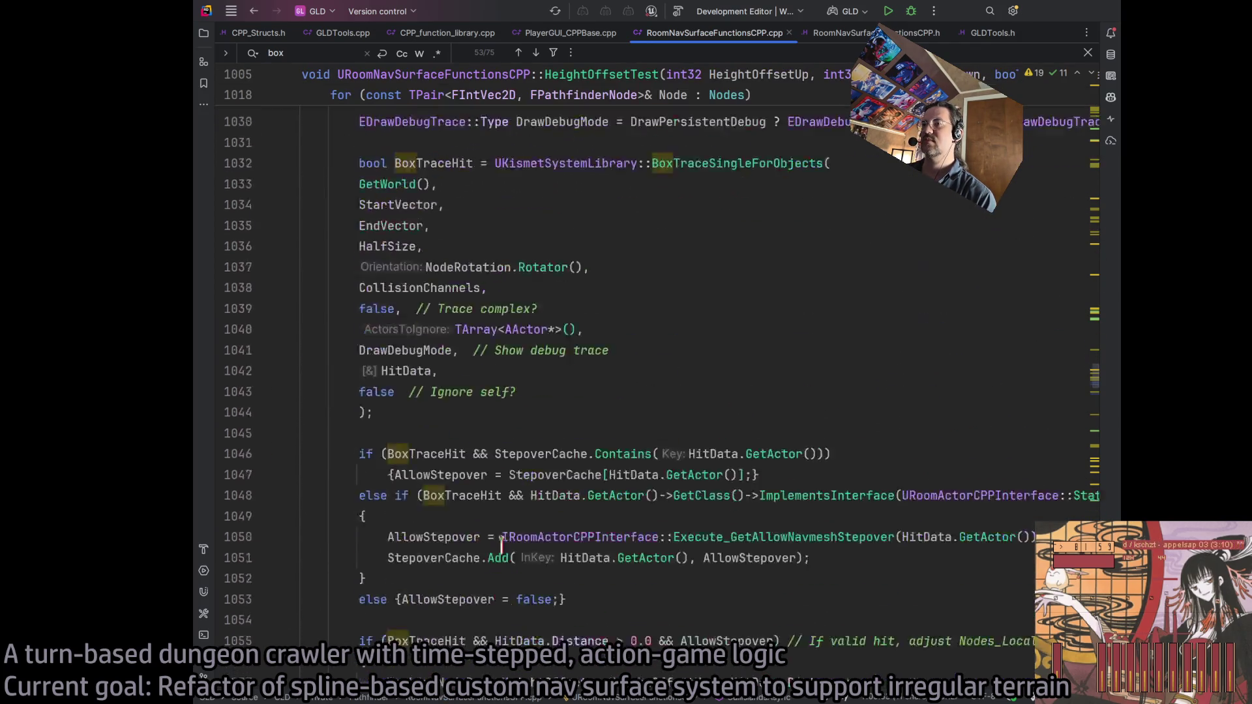
scroll(500, 539, "up", 3)
scroll(515, 525, "down", 5)
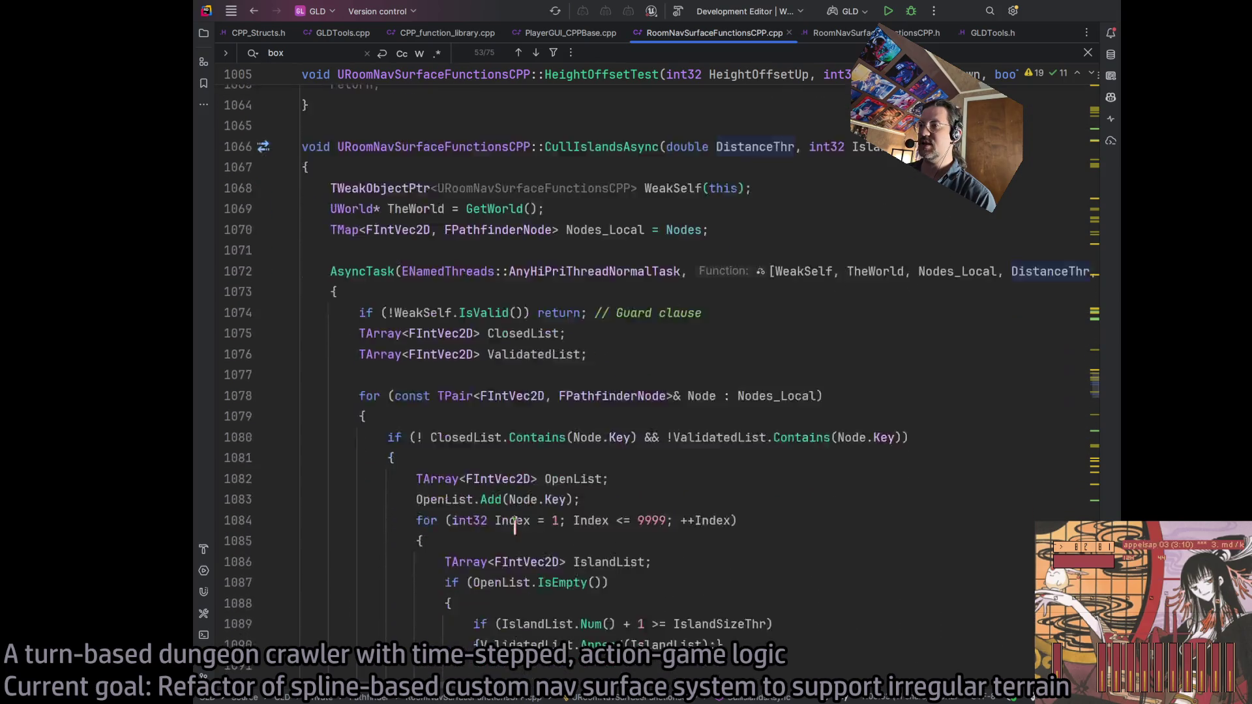
scroll(721, 486, "up", 5)
scroll(721, 486, "up", 1)
left_click(767, 369)
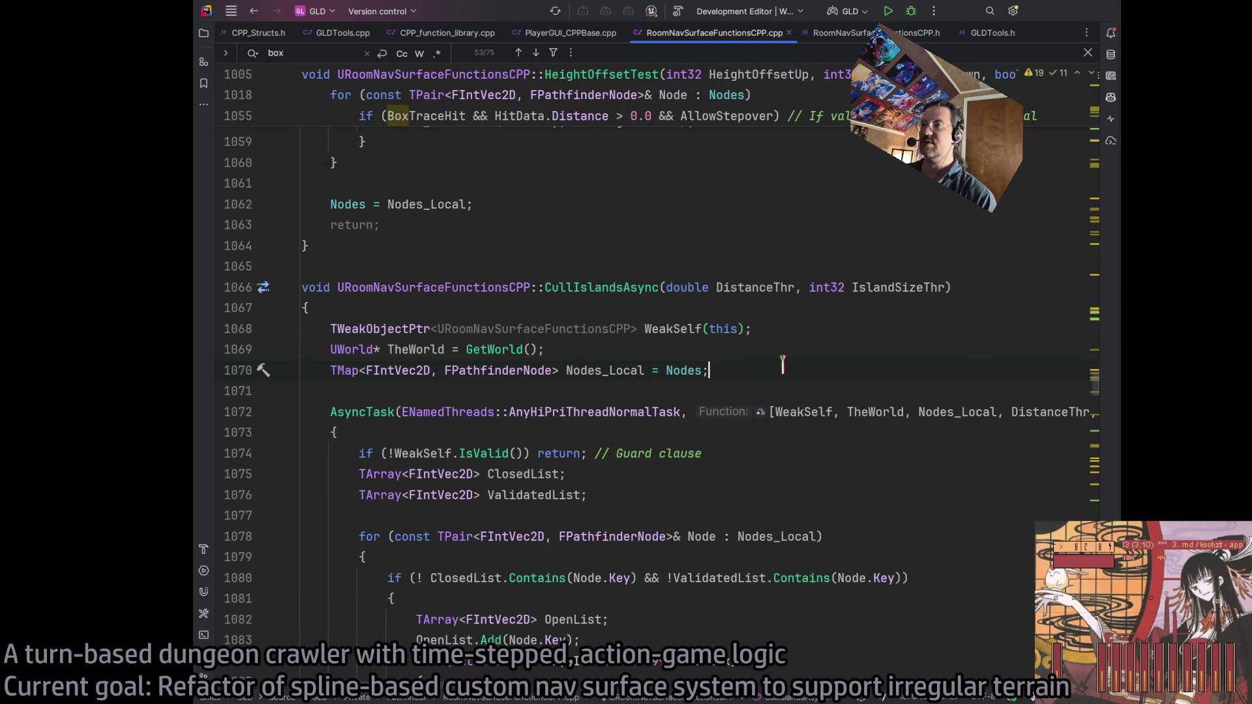
Add 'double DistThr = NodePitch * DistanceThr;' as new line 1071
key("Return")
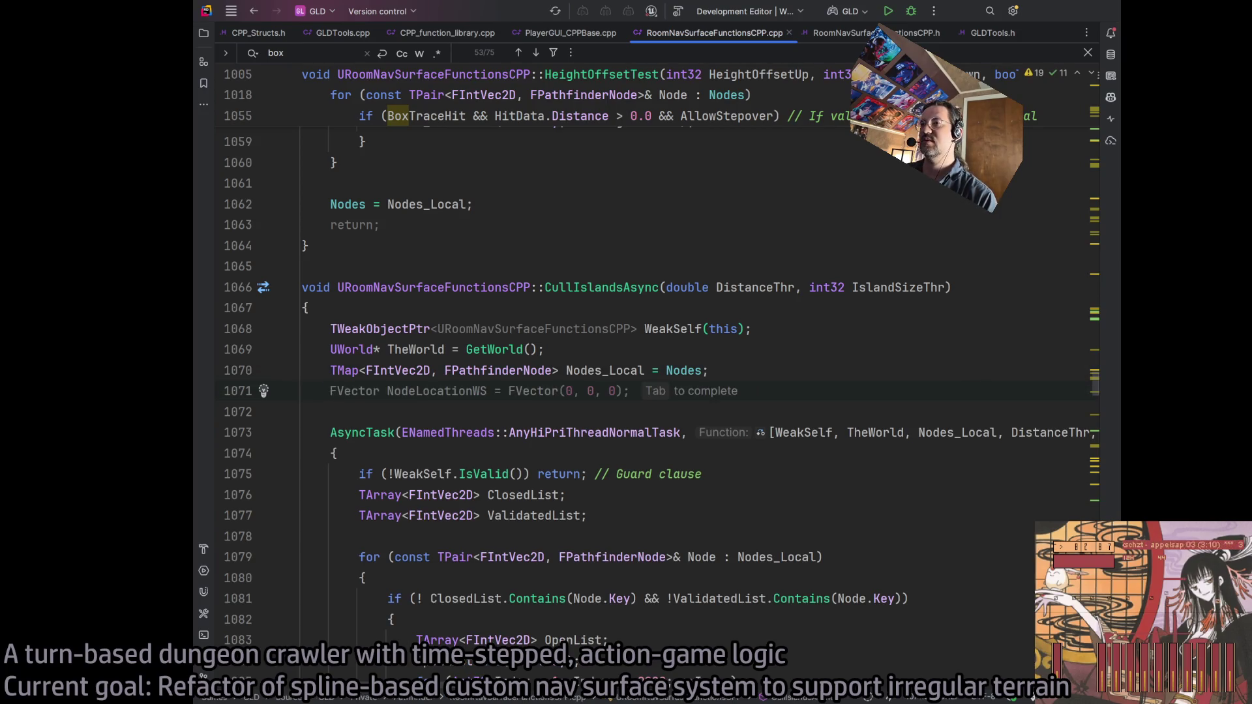
type("NodePitch *")
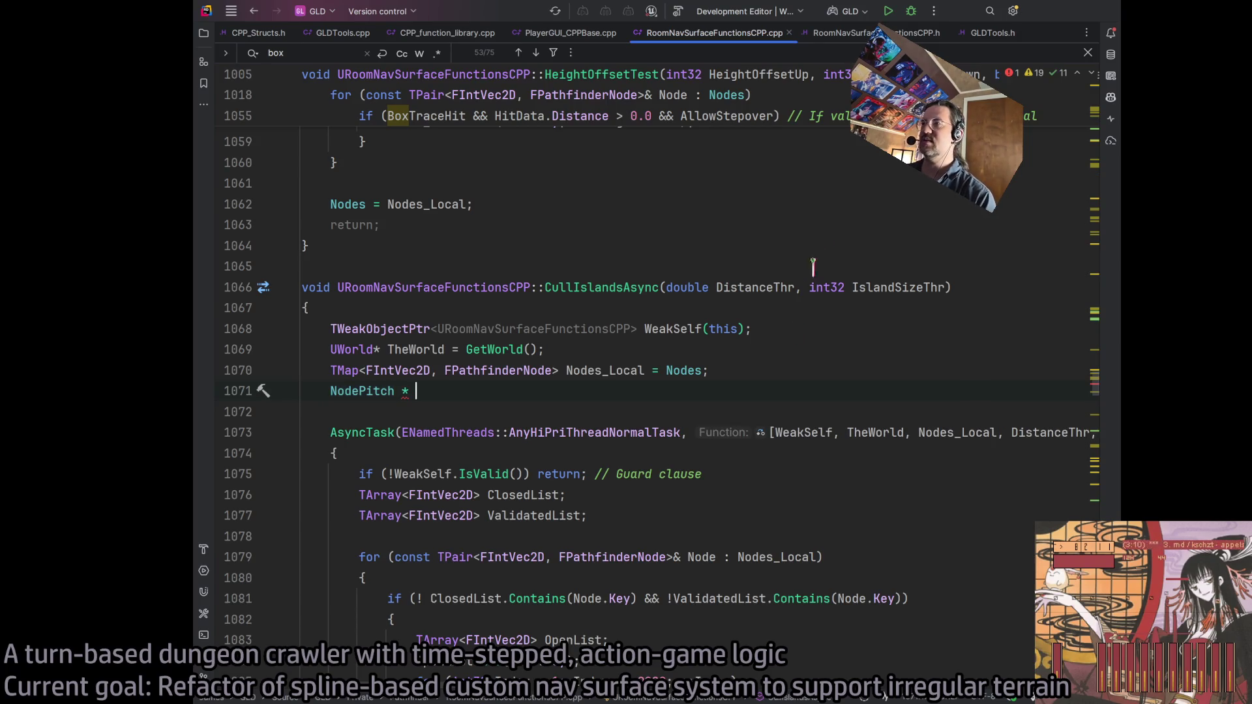
double_click(772, 287)
key("ctrl+c")
left_click(418, 390)
key("ctrl+v")
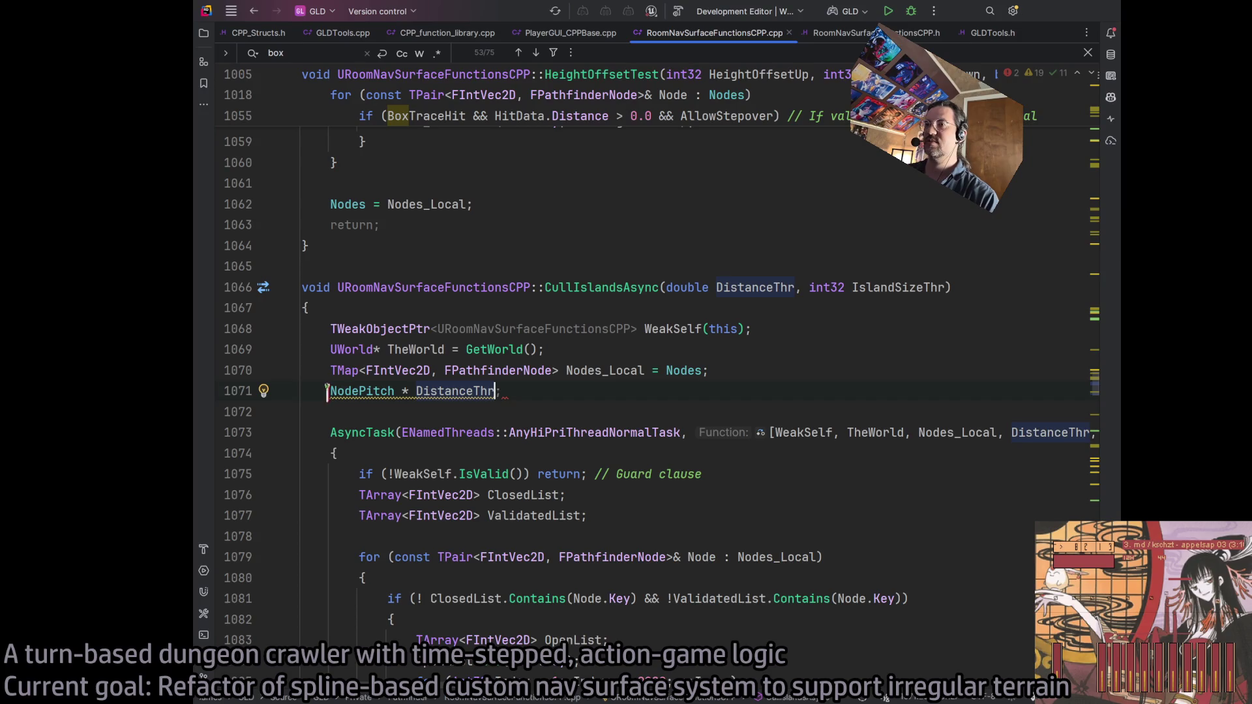
left_click(328, 390)
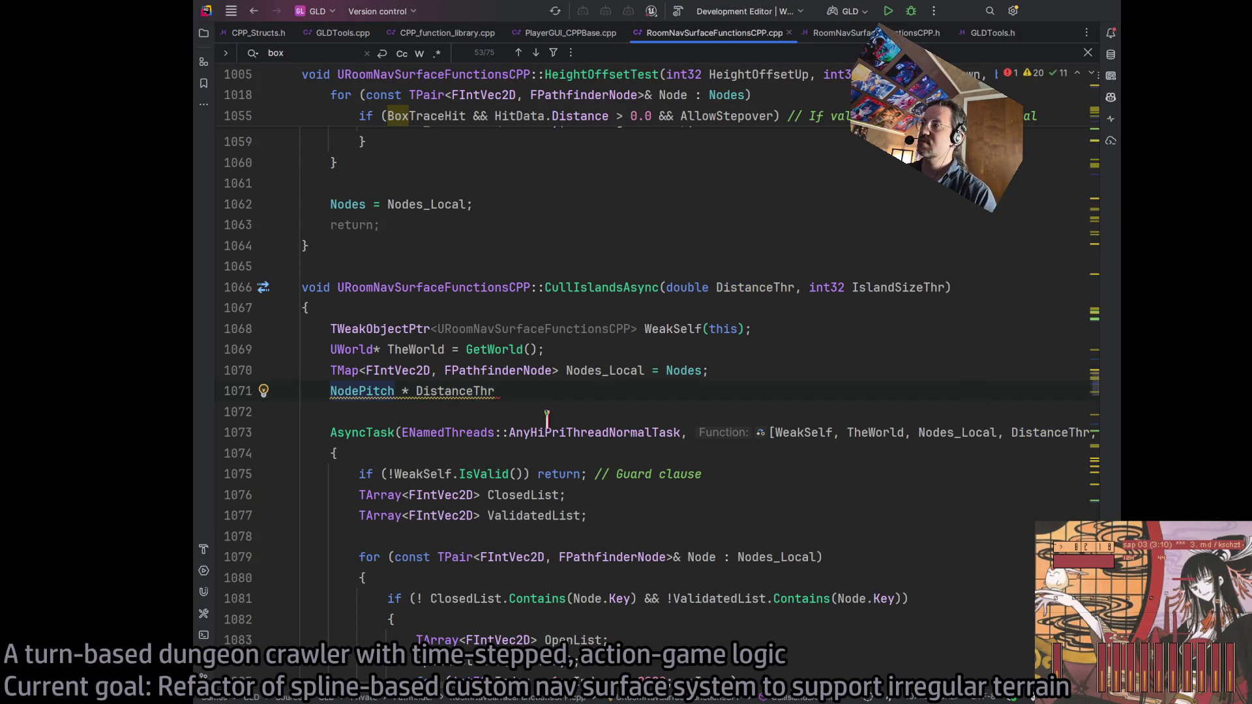
type("DistThr =")
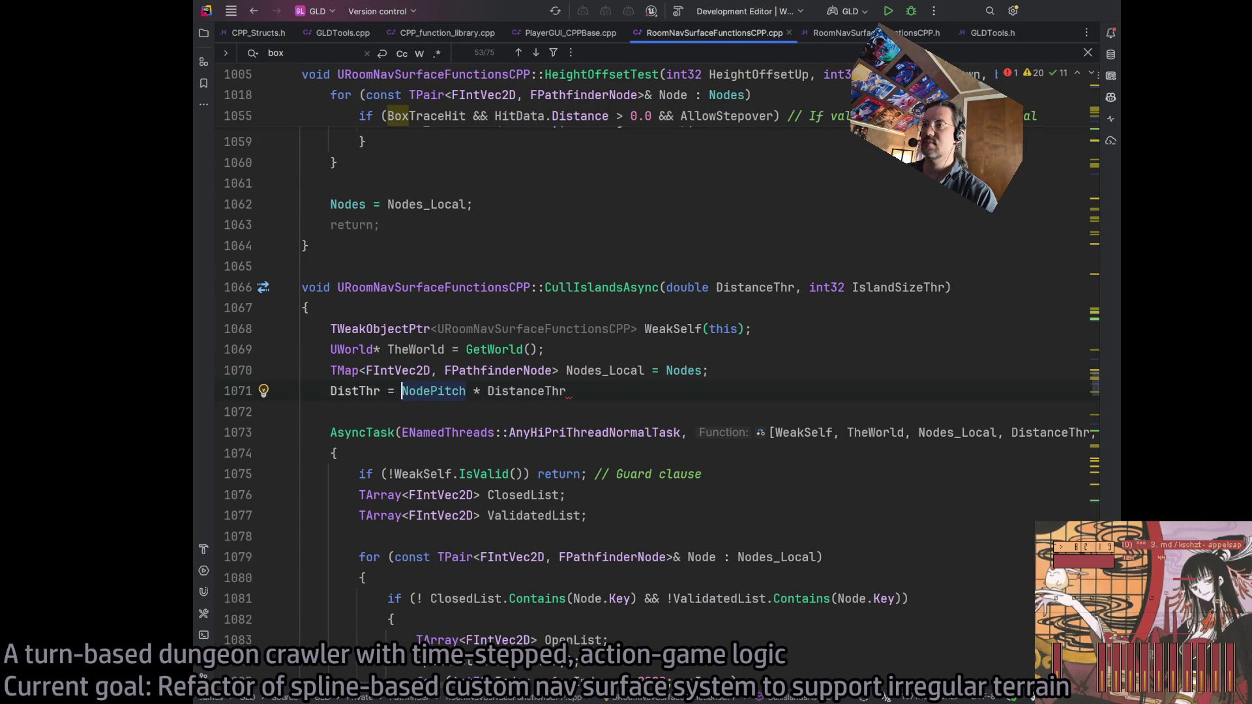
left_click(628, 391)
type(";")
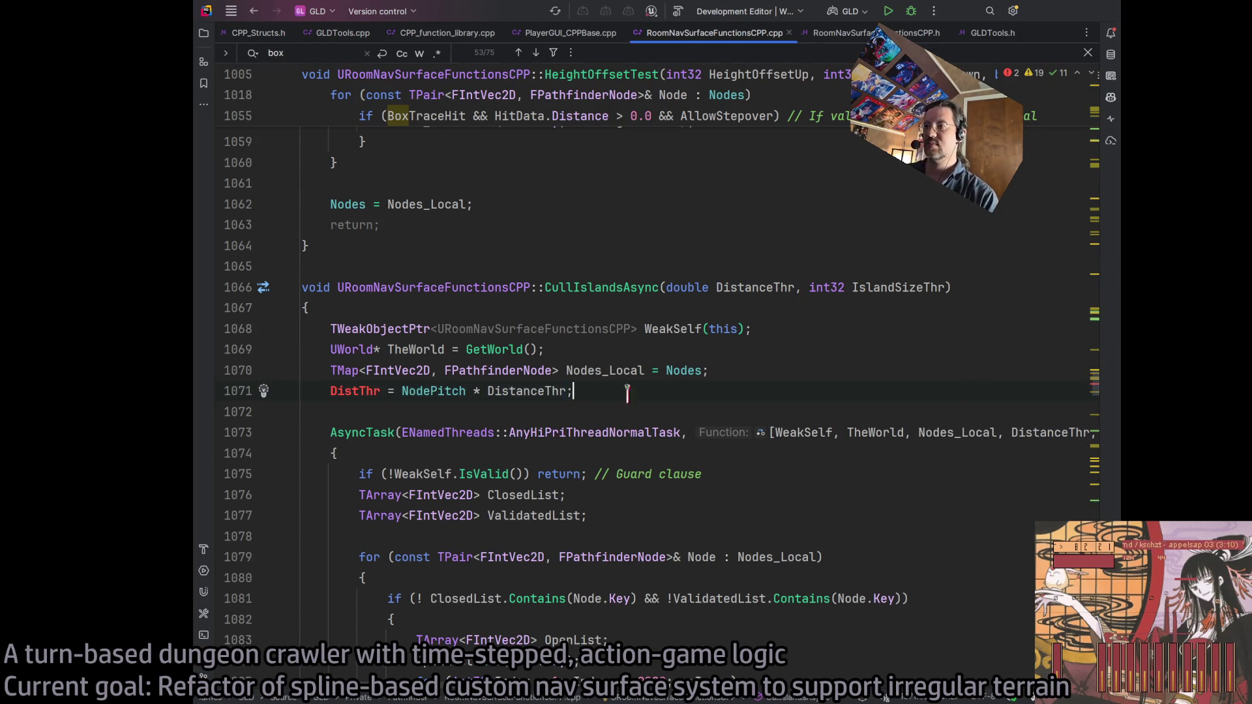
key("Home")
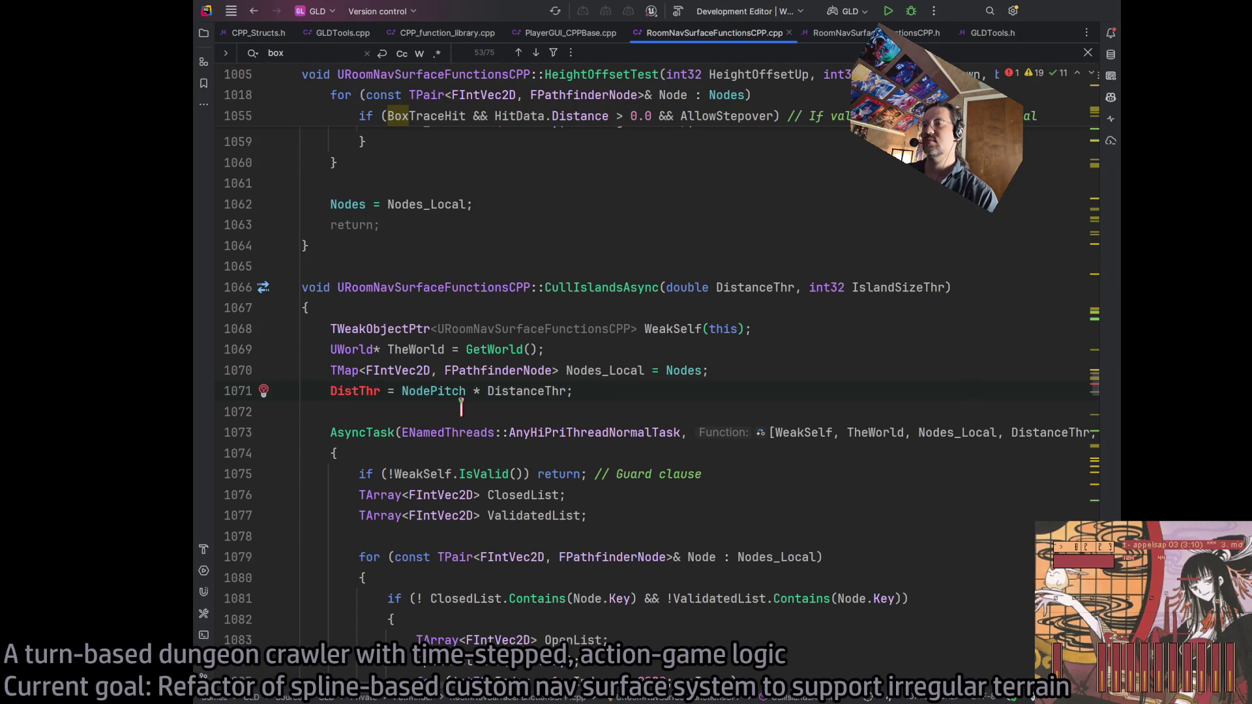
type("double")
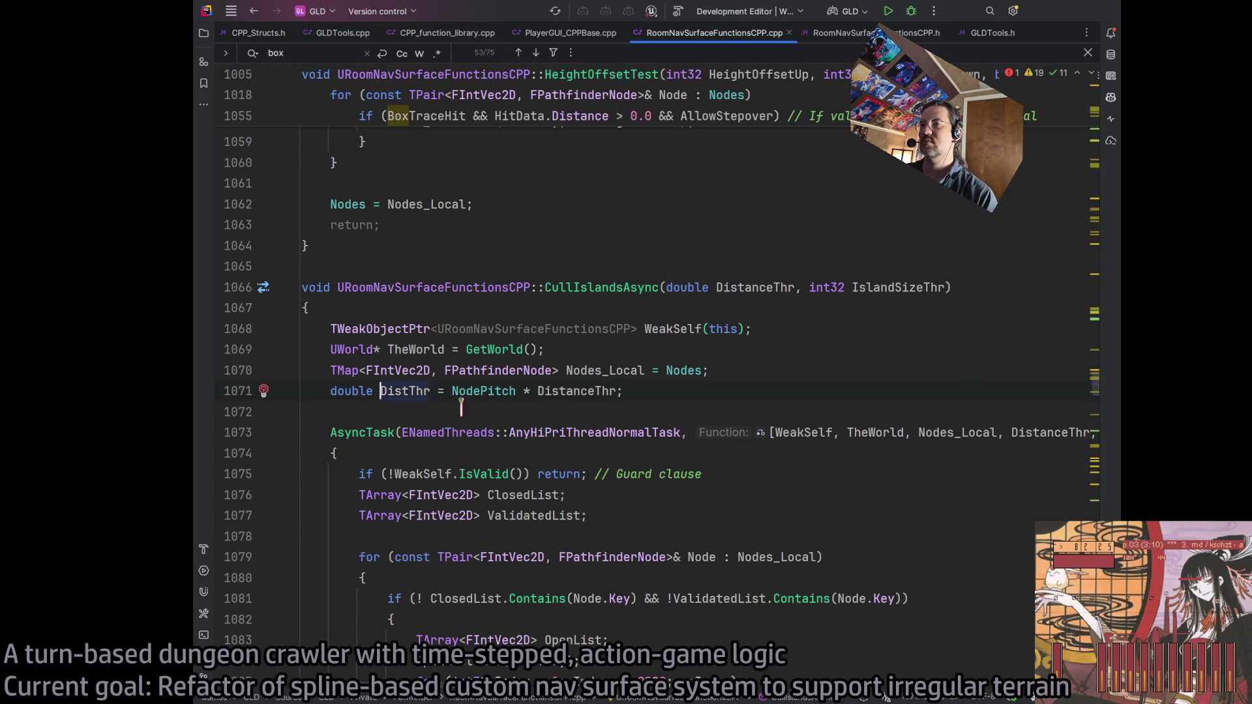
key("ctrl+Right")
Replace DistanceThr with DistThr in the AsyncTask capture list and the line-1106 distance check
double_click(1050, 432)
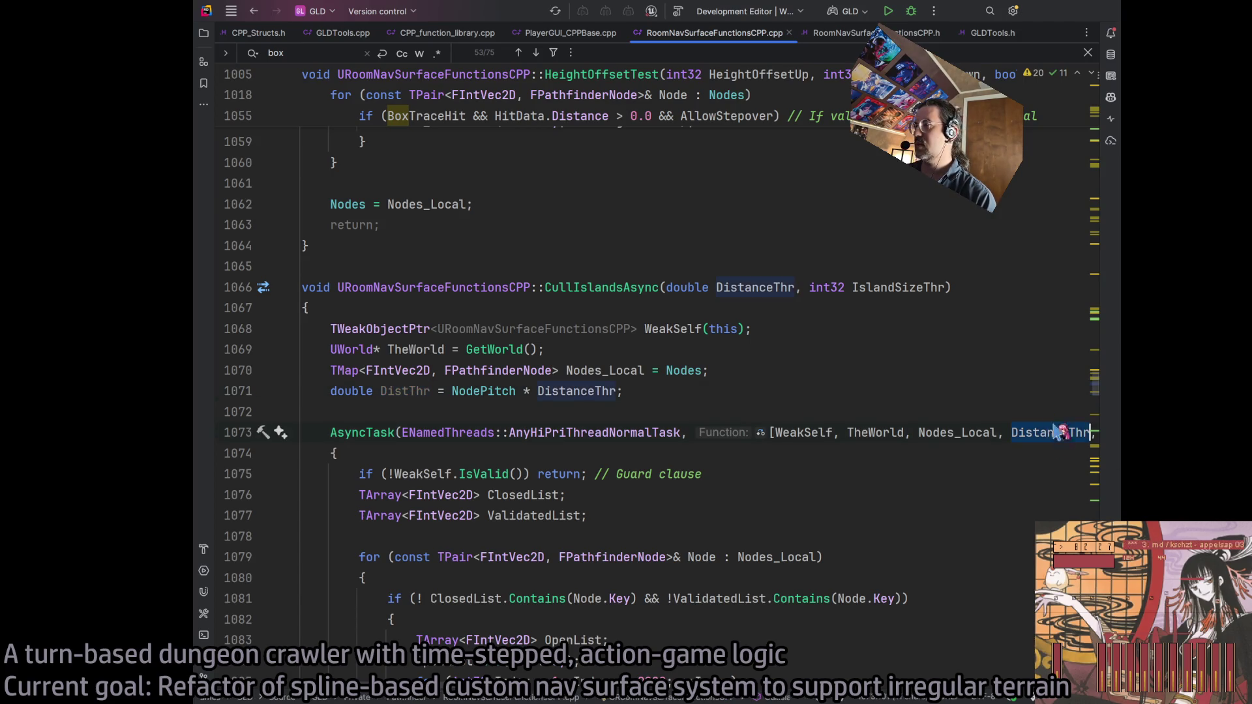
type("DistThr")
scroll(795, 510, "down", 10)
scroll(795, 511, "up", 10)
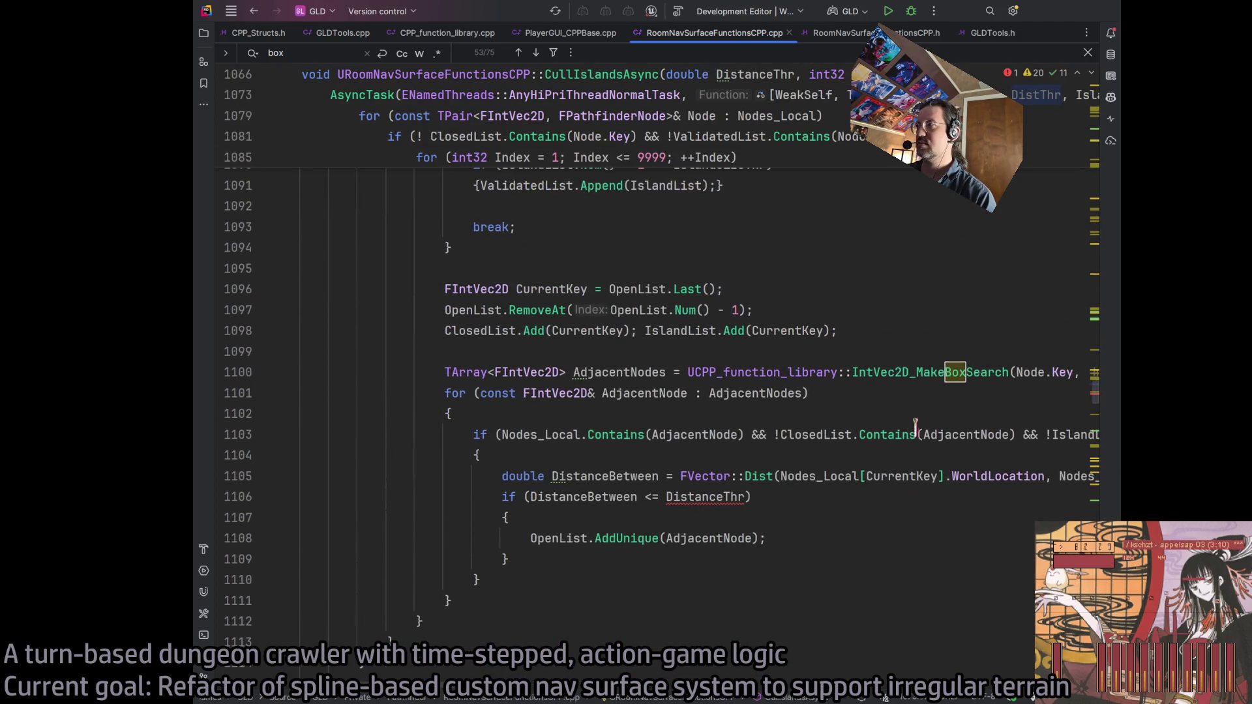
double_click(708, 497)
type("DistThr")
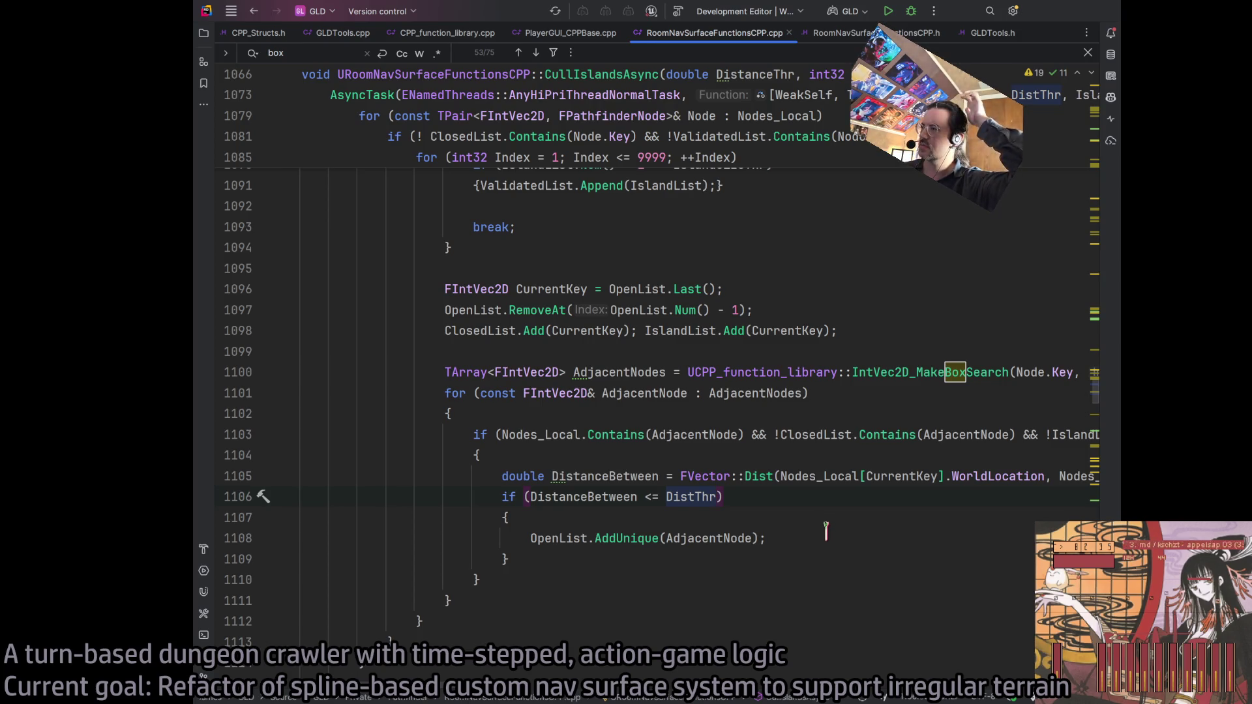
left_click(824, 531)
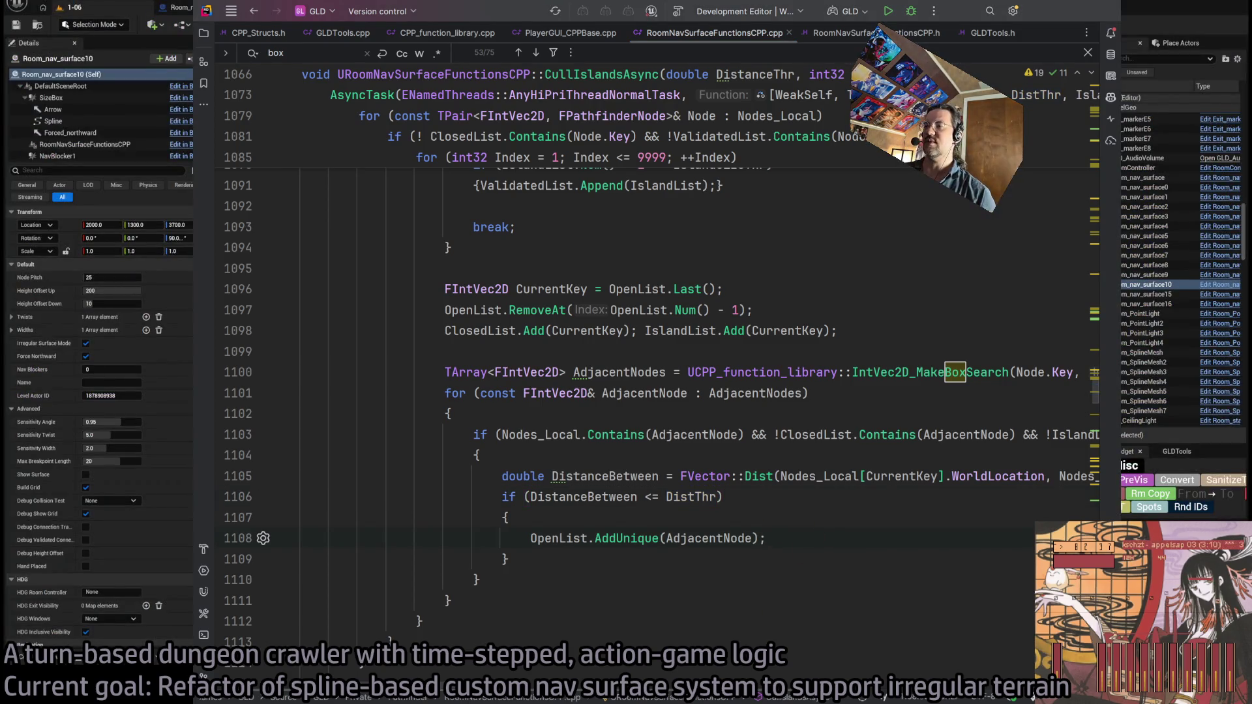
left_click(758, 502)
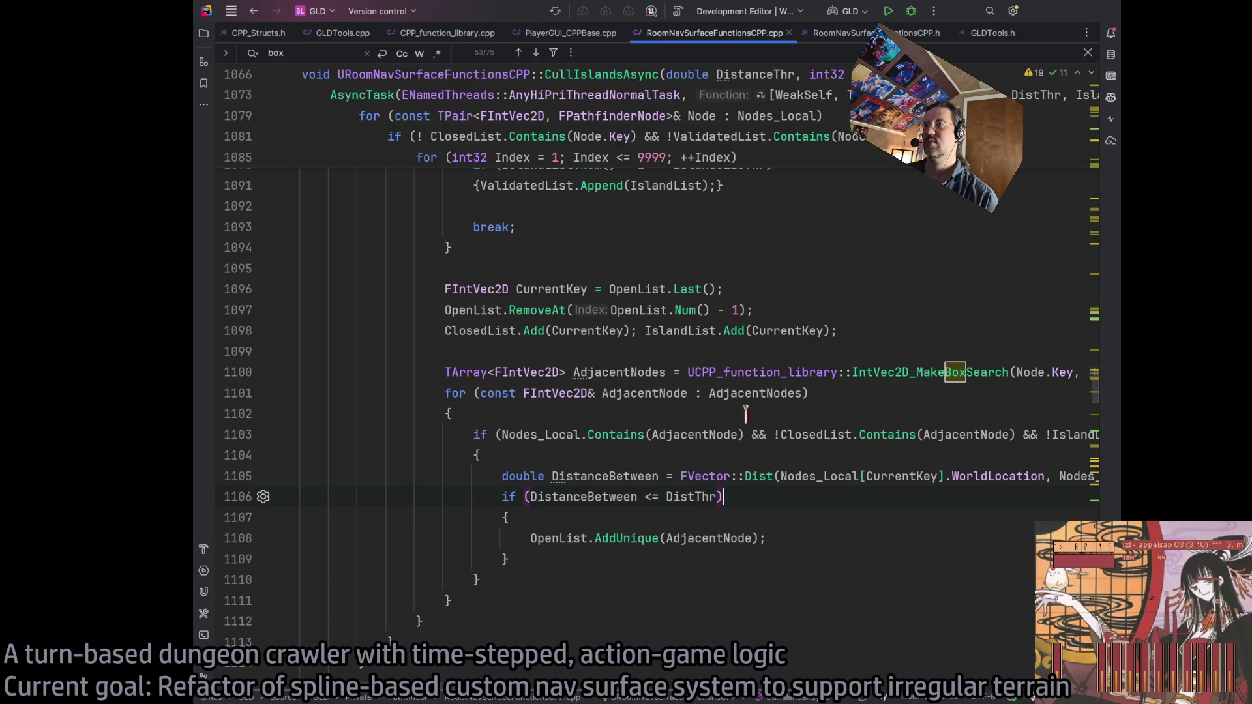
Trace the uses of ValidatedList through CullIslandsAsync, starting from line 1081
left_click(791, 533)
scroll(679, 463, "up", 5)
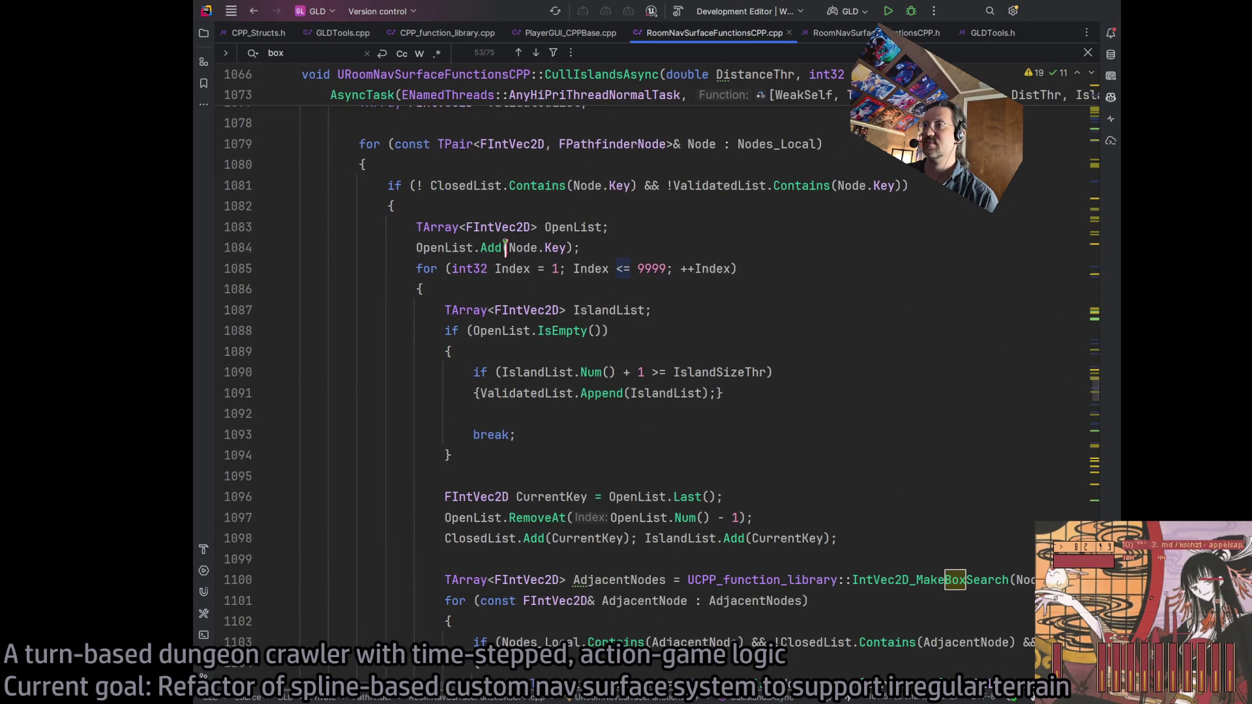
double_click(544, 391)
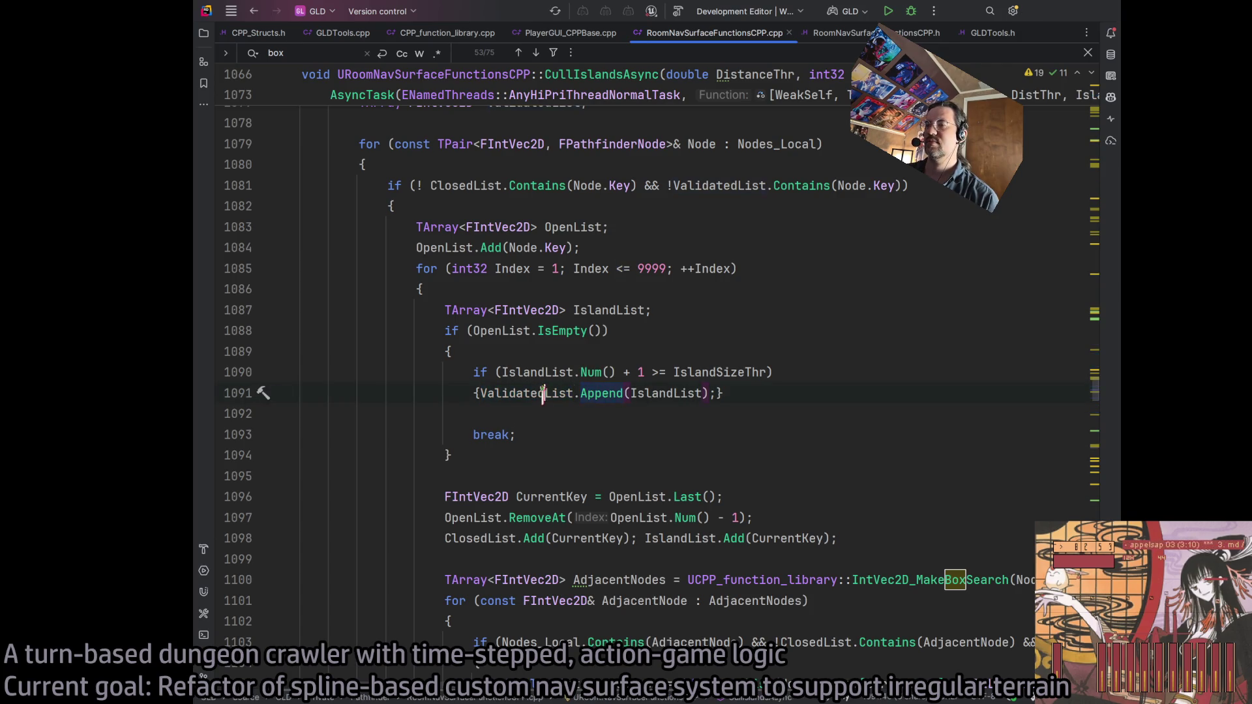
scroll(658, 378, "up", 3)
double_click(718, 288)
scroll(716, 300, "up", 5)
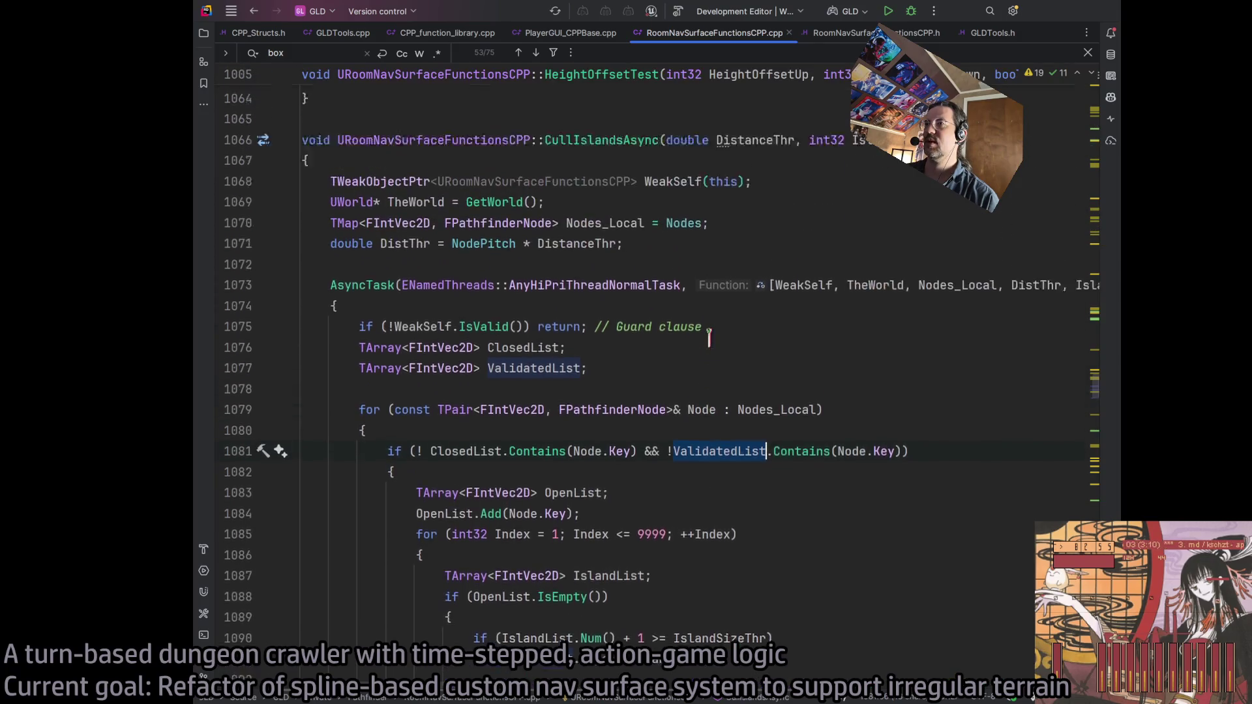
scroll(530, 280, "down", 8)
scroll(551, 296, "down", 10)
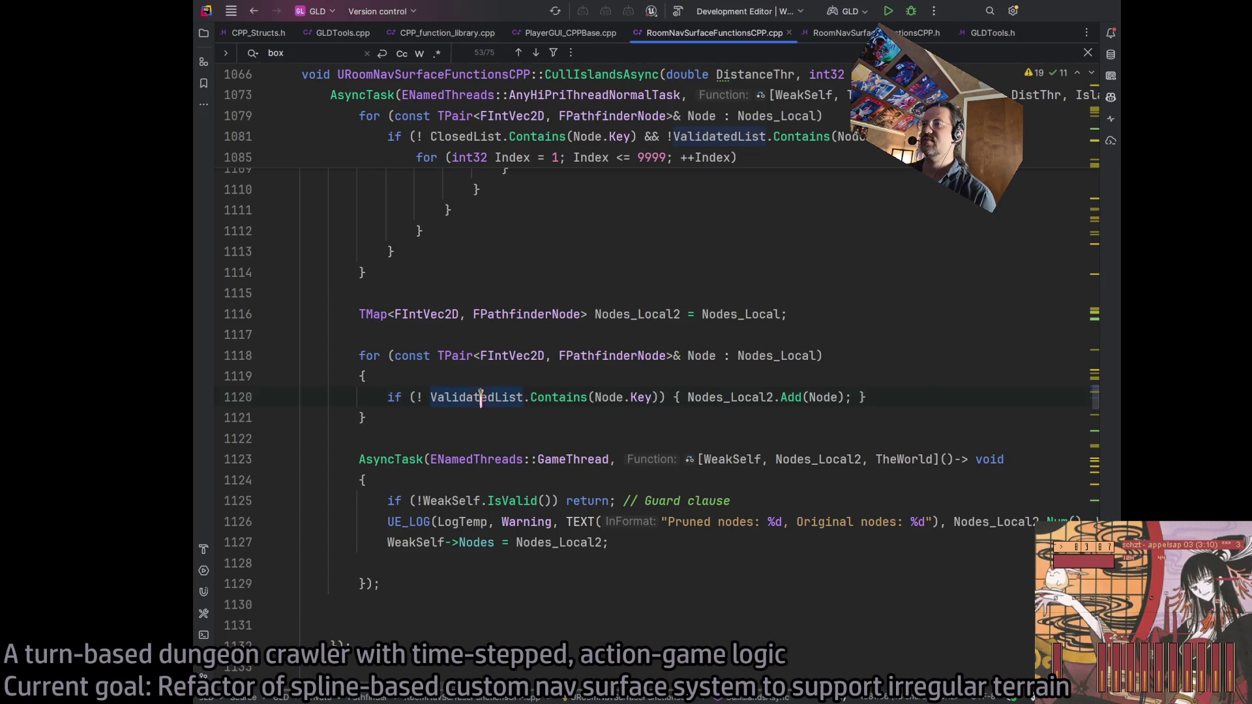
Remove the '!' before ValidatedList.Contains on line 1120 and start a project build
left_click(415, 399)
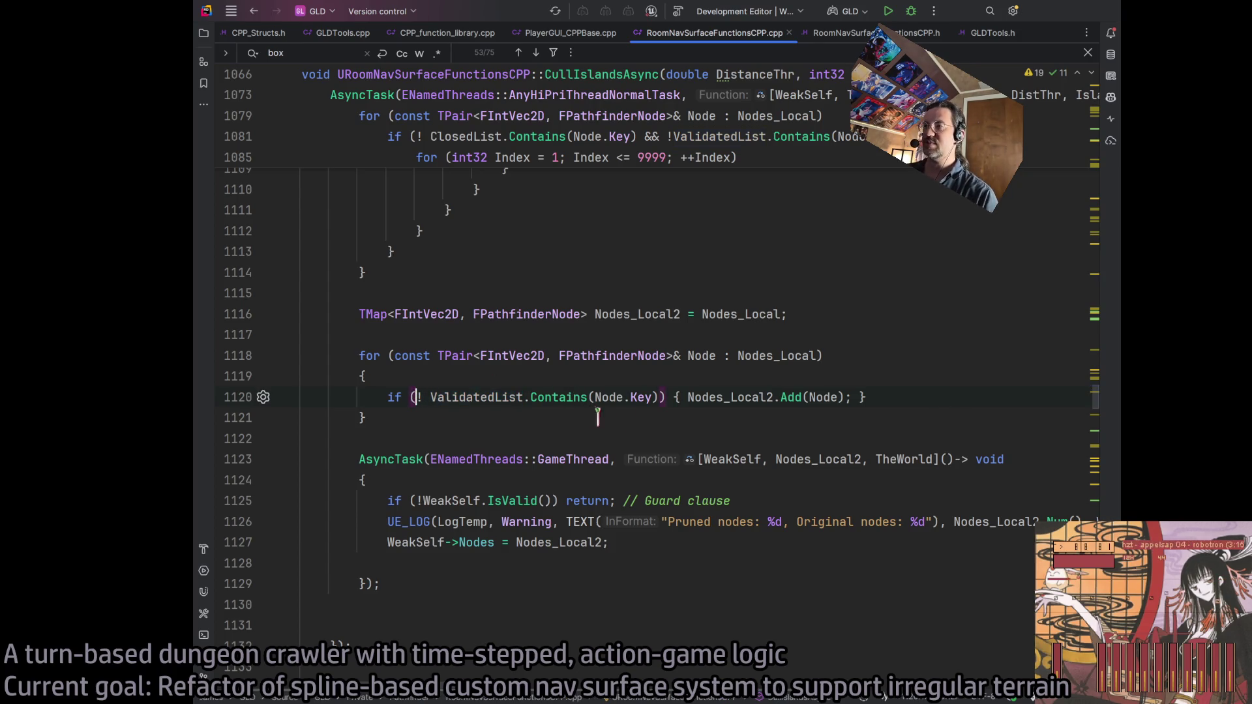
key("Delete")
key("Delete")
key("ctrl+w")
key("ctrl+w")
key("ctrl+w")
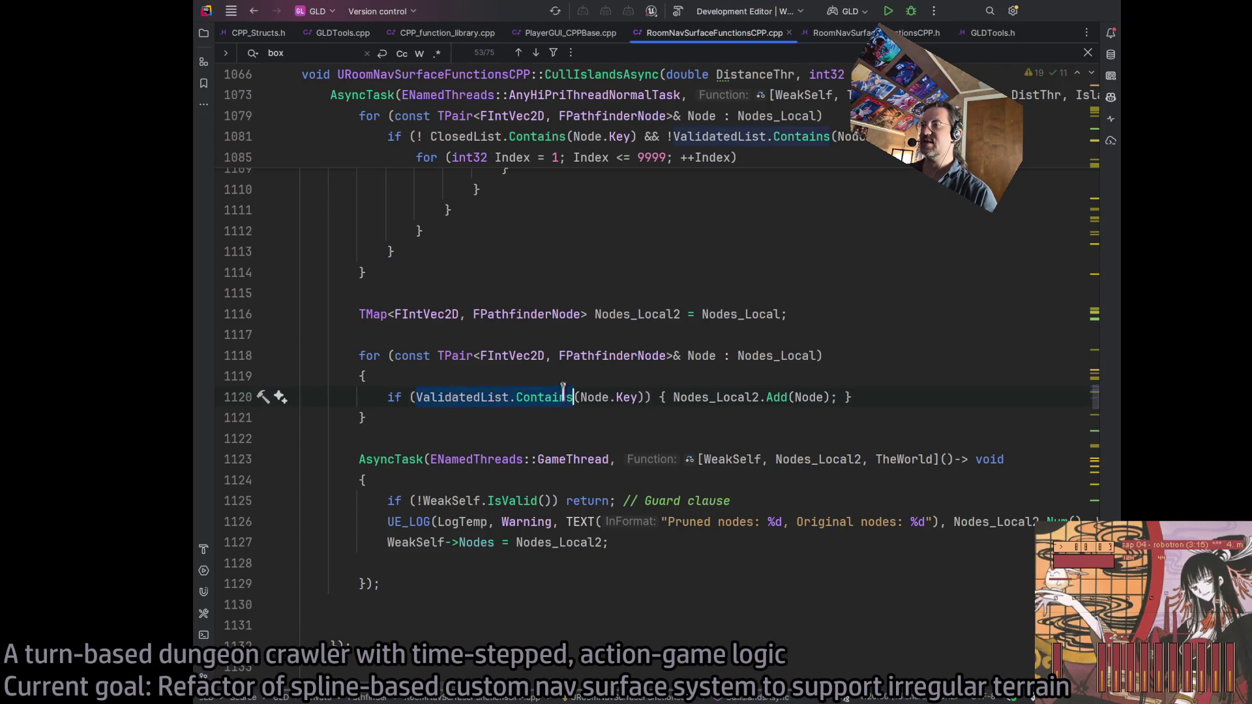
double_click(720, 397)
left_click_drag(720, 397, 825, 397)
left_click(825, 397)
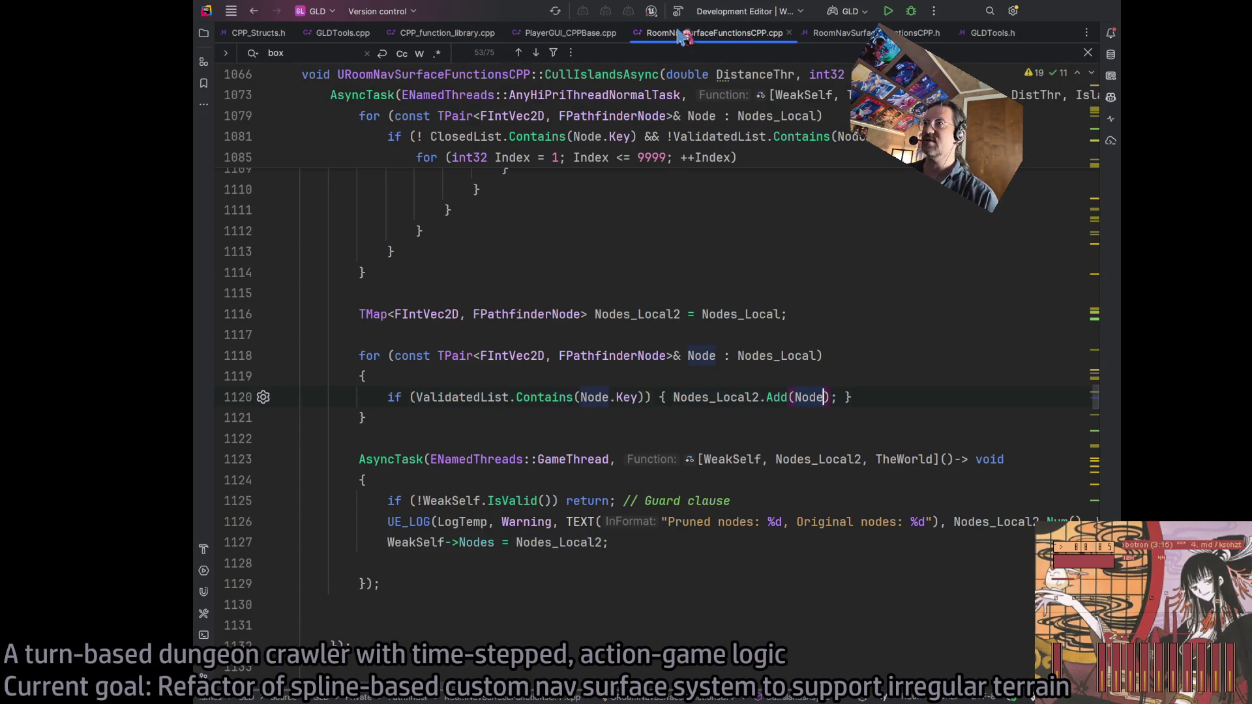
key("ctrl+shift+b")
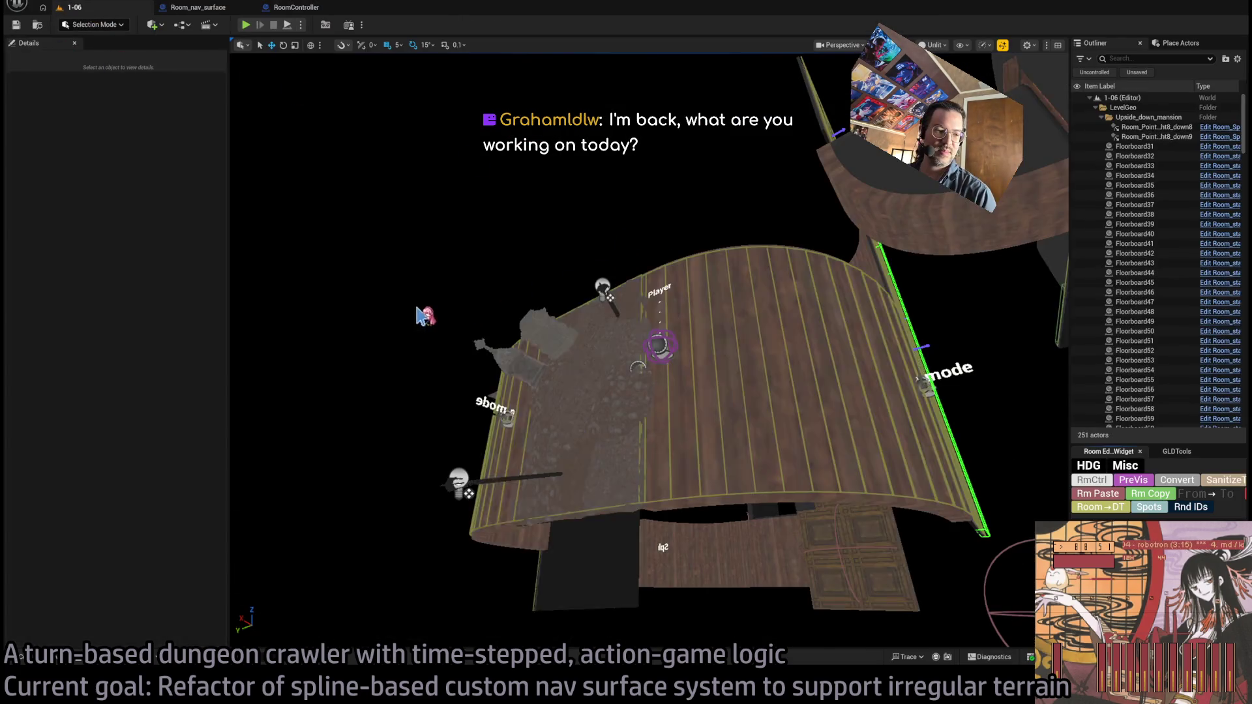
Start a play-in-editor session of the curved floor test room in level 1-06
scroll(590, 359, "up", 3)
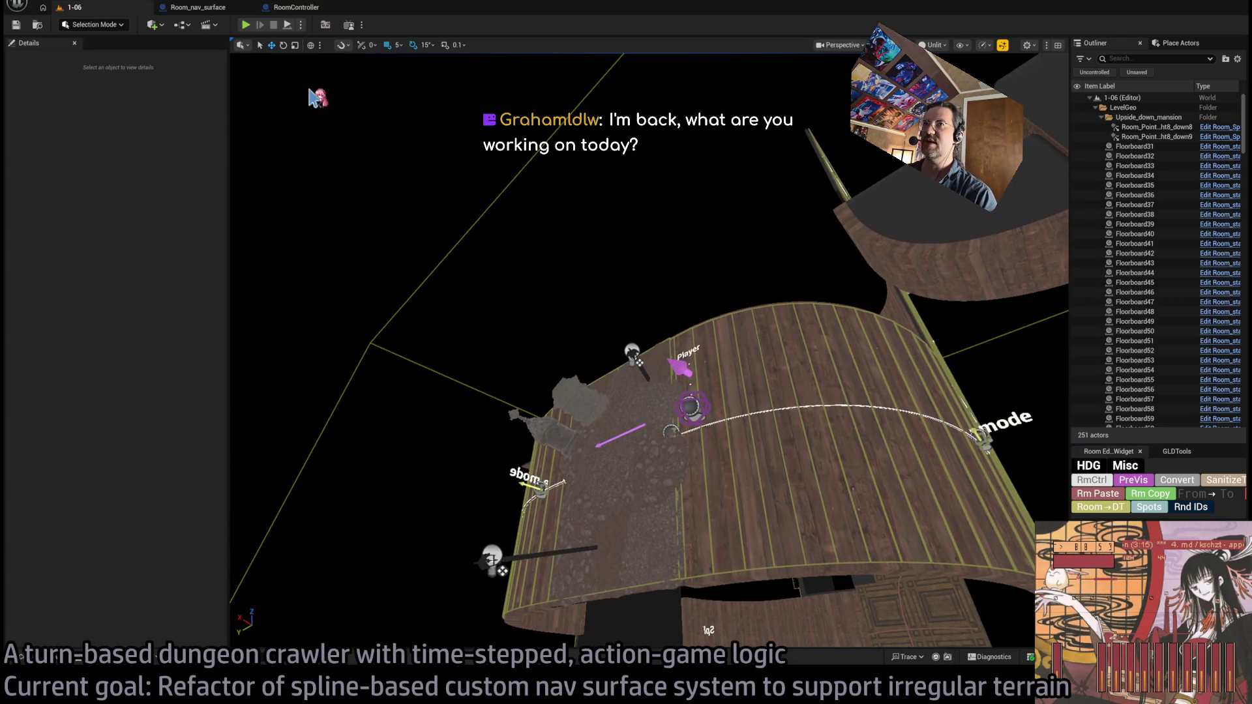
left_click(245, 25)
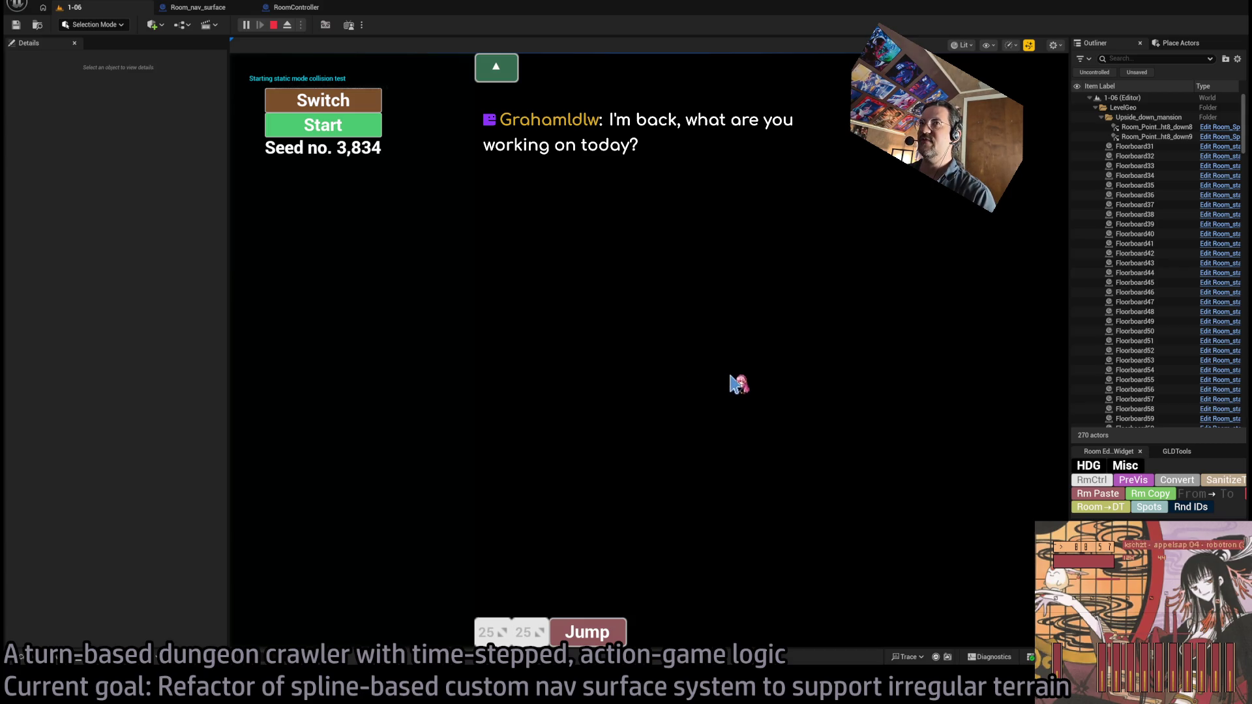
Start the test room game and check the Output Log for 'Pruned nodes: 391, Original nodes: 391'
left_click(320, 127)
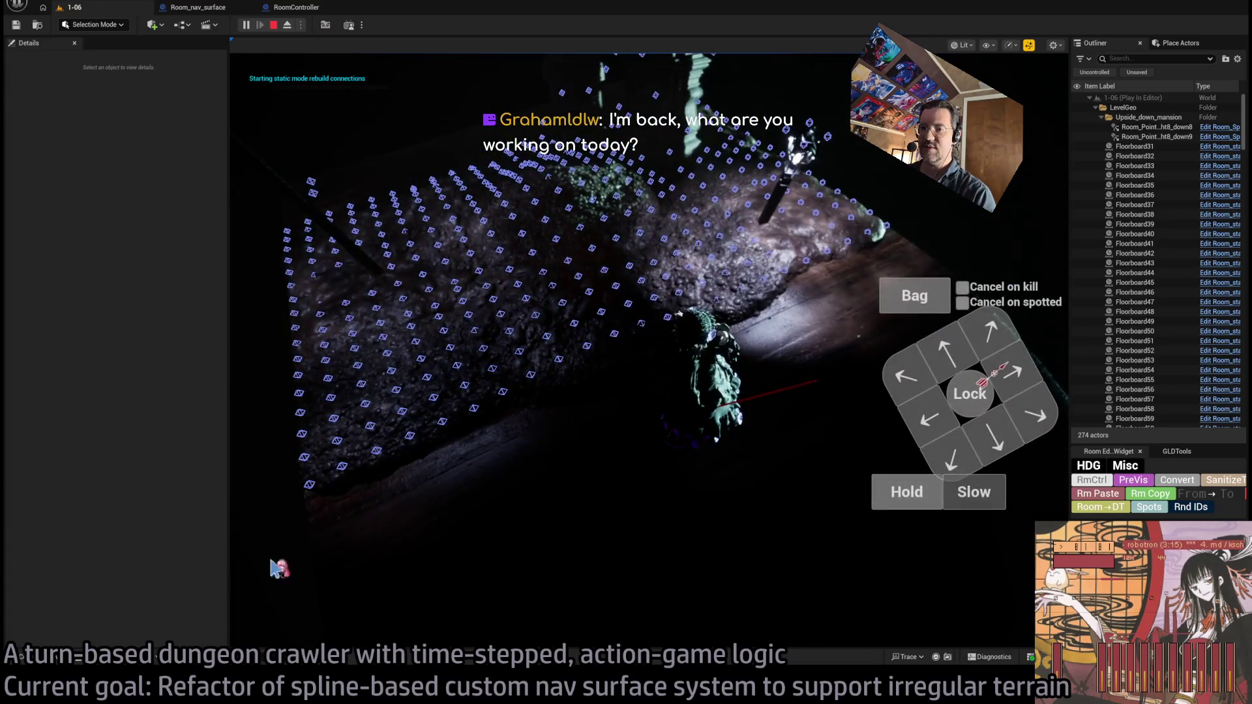
key("ctrl+grave")
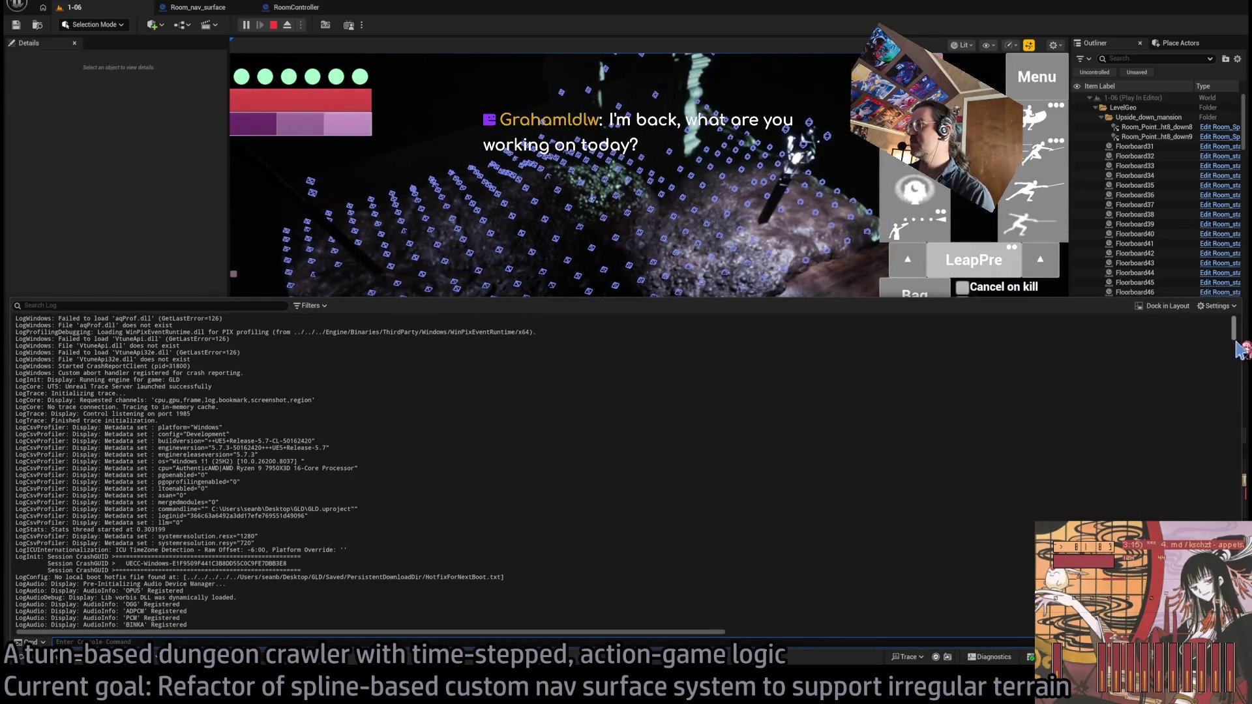
left_click_drag(1234, 327, 1233, 623)
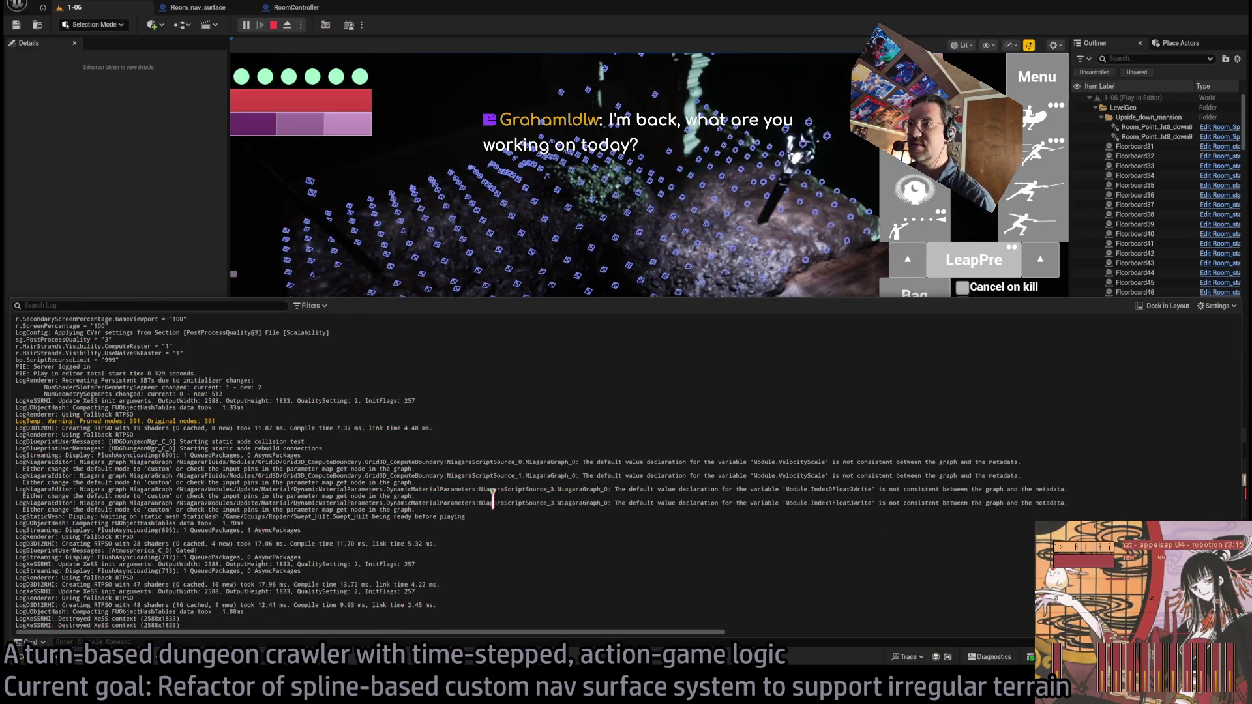
key("ctrl+grave")
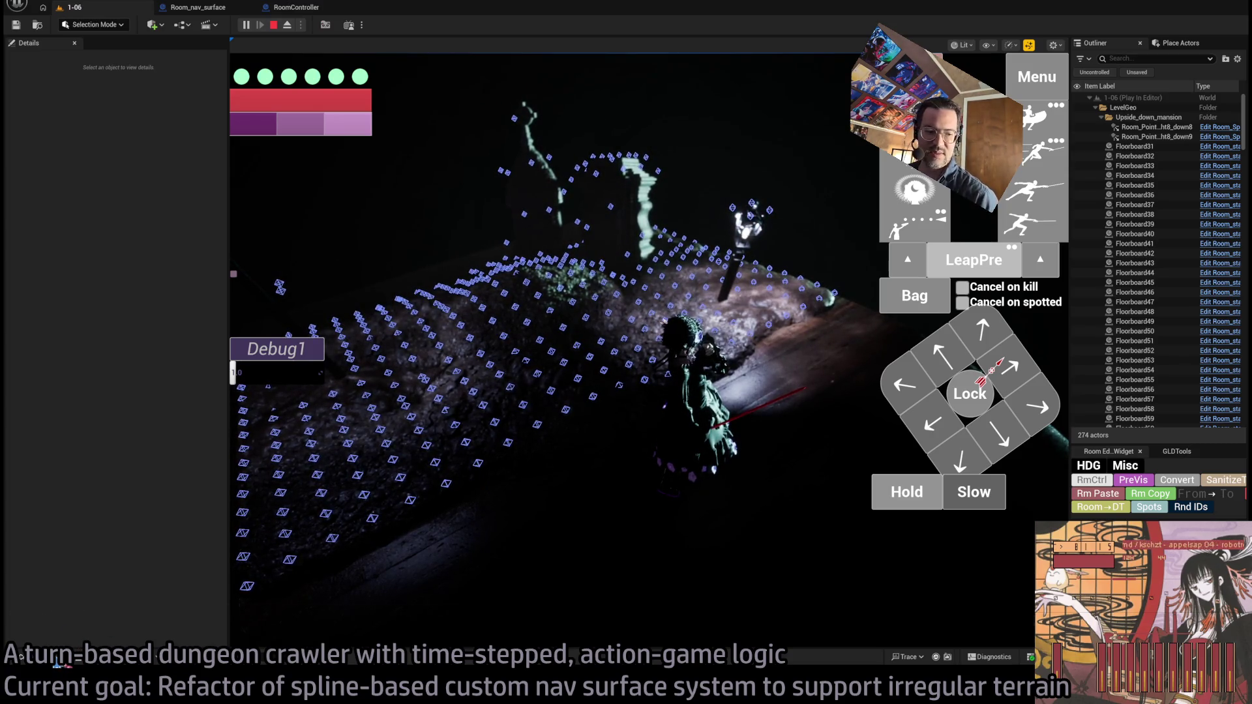
Glance at the Content Drawer, then eject with F8 to view the curved floor's nav points
left_click(20, 657)
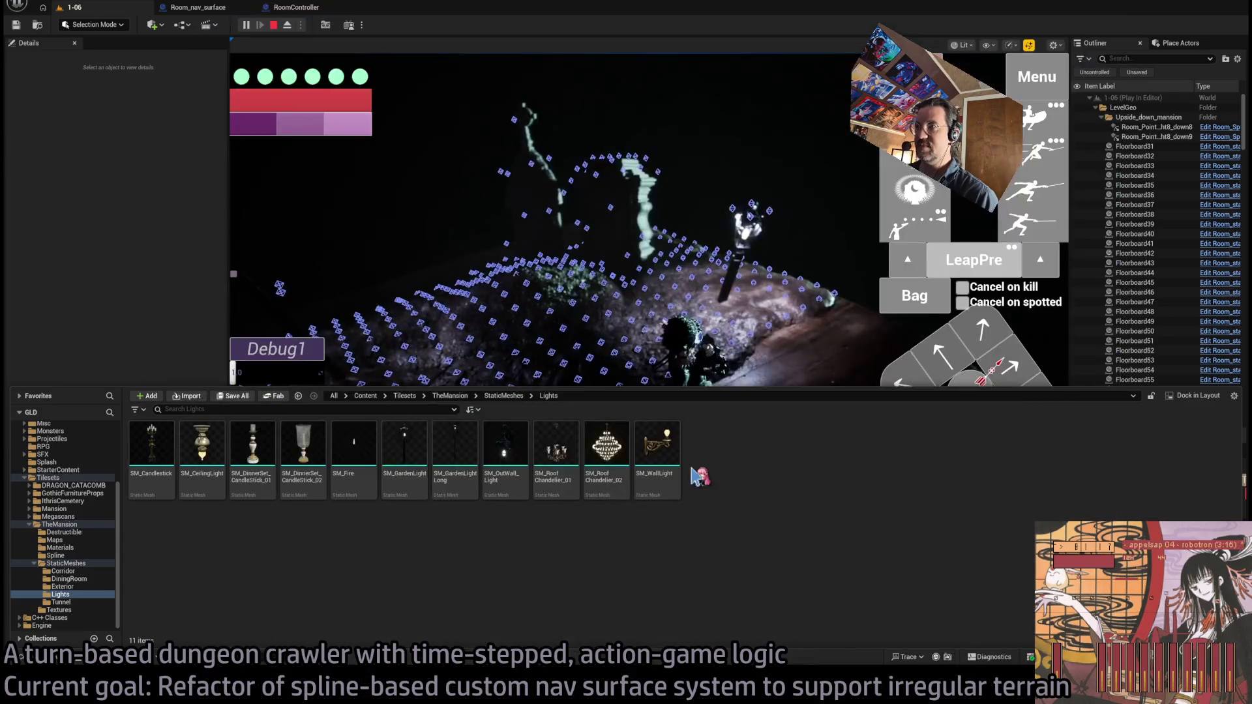
key("ctrl+space")
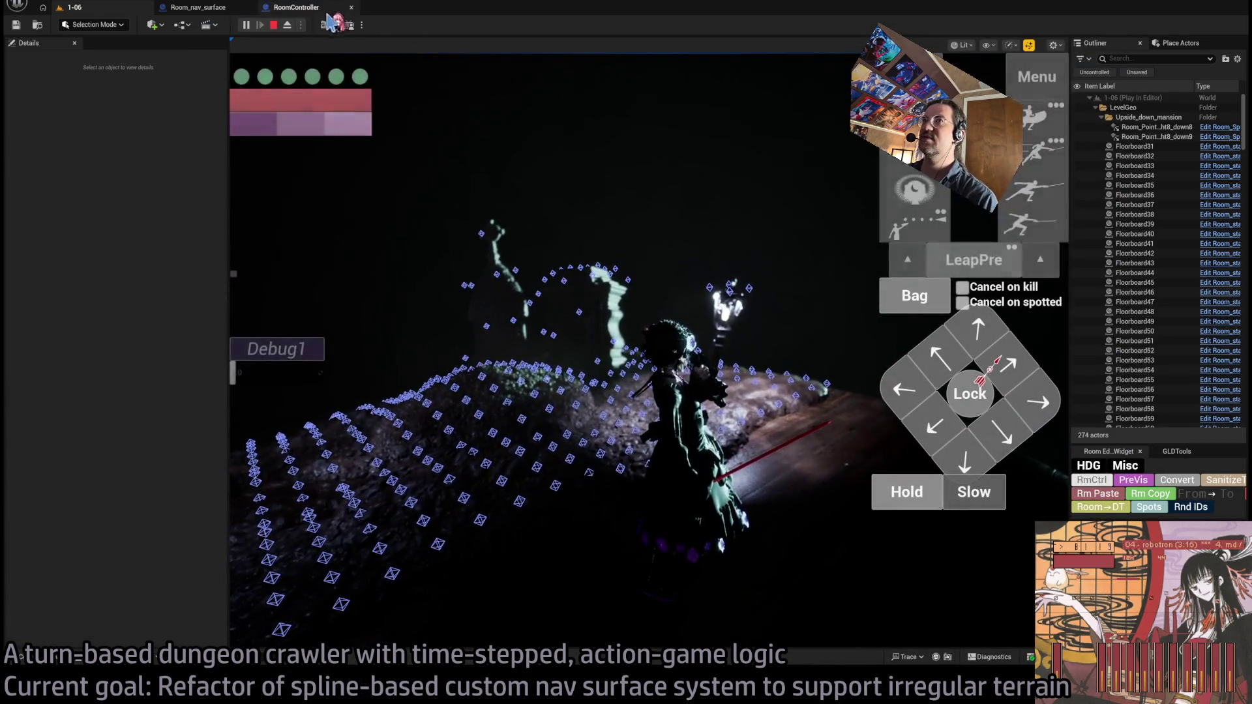
key("F8")
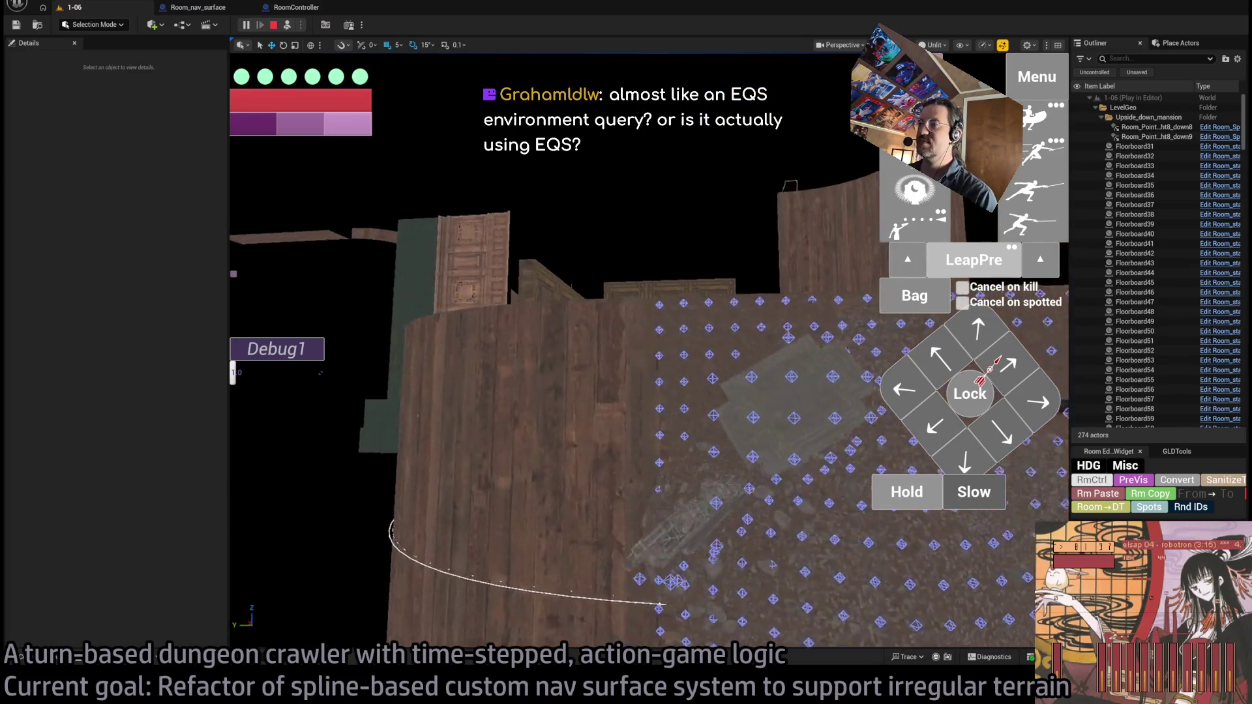
Stop Play In Editor and nudge the viewport camera over the cylindrical curved-floor room
key("Escape")
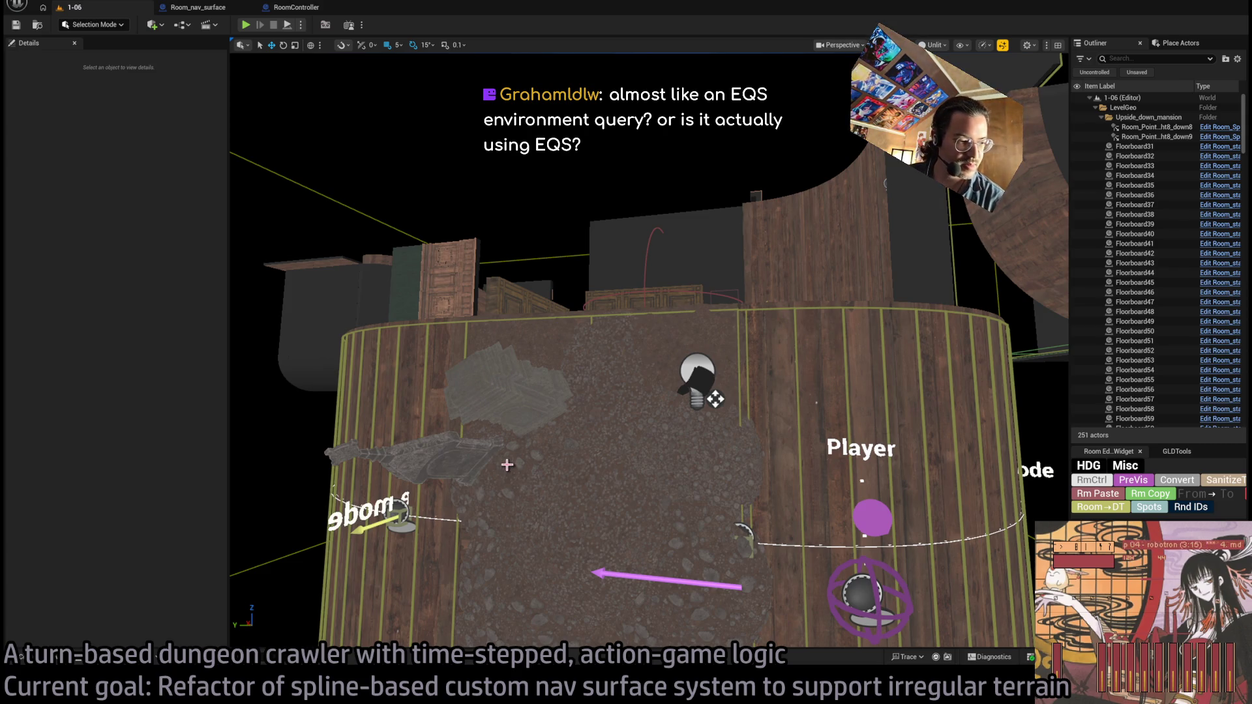
left_click_drag(656, 507, 669, 493)
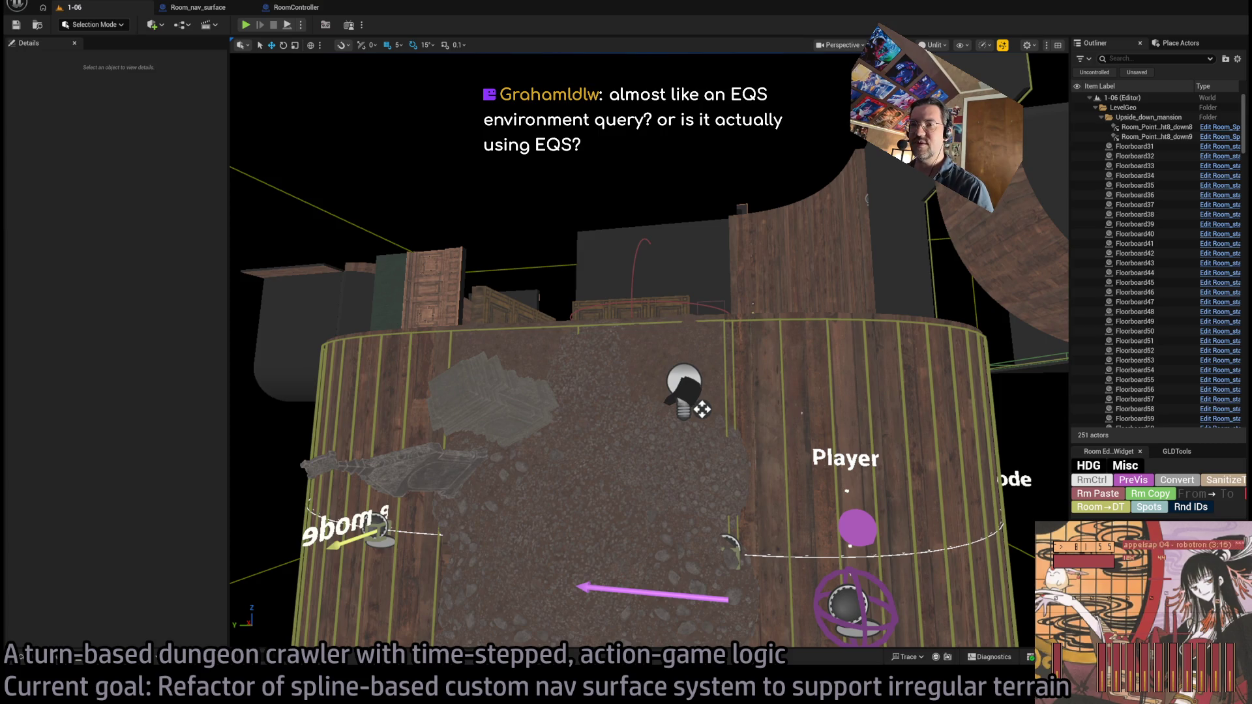
key("alt+Tab")
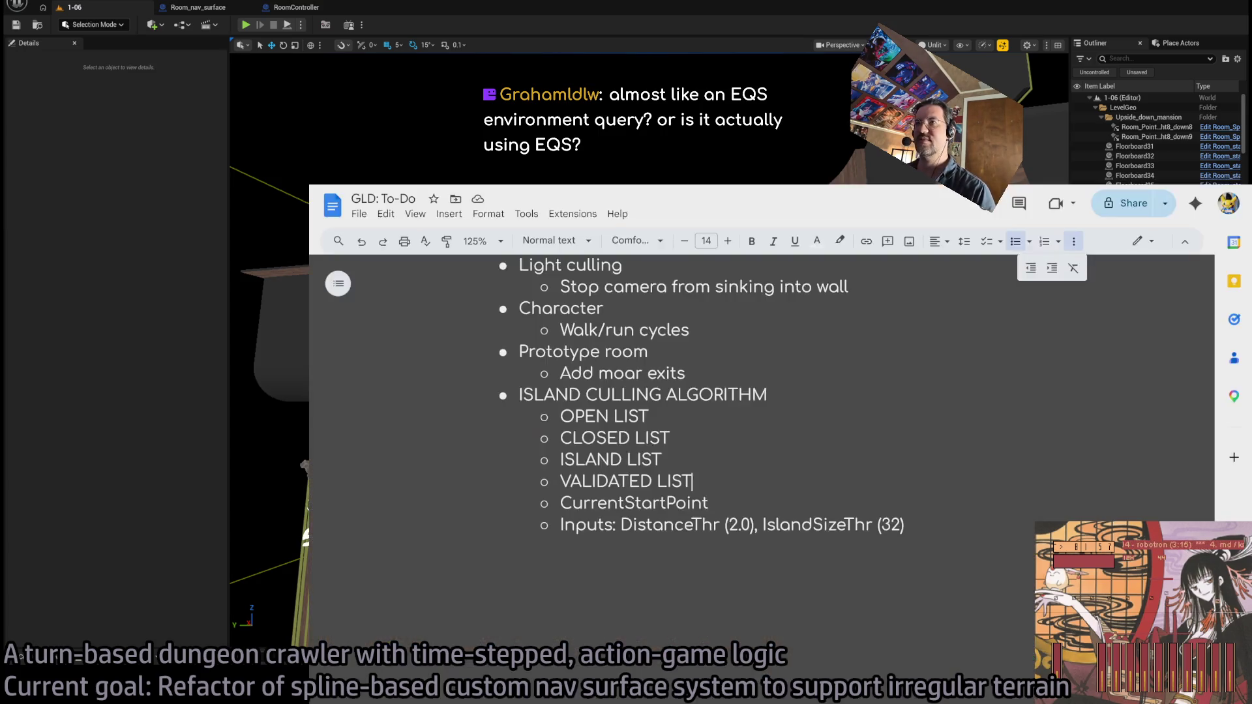
Search Google for 'EQS unreal' in a new Chrome tab
key("ctrl+t")
type("EQS")
key("Return")
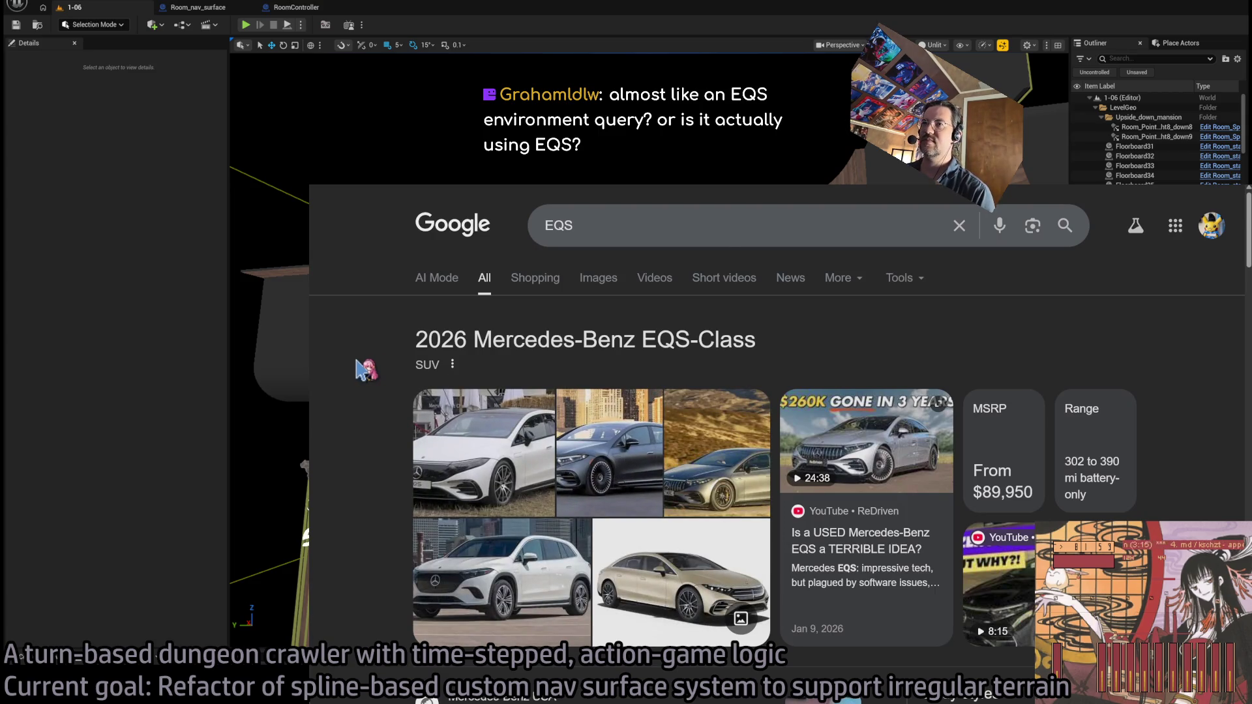
scroll(365, 369, "down", 2)
scroll(365, 370, "up", 2)
left_click(640, 220)
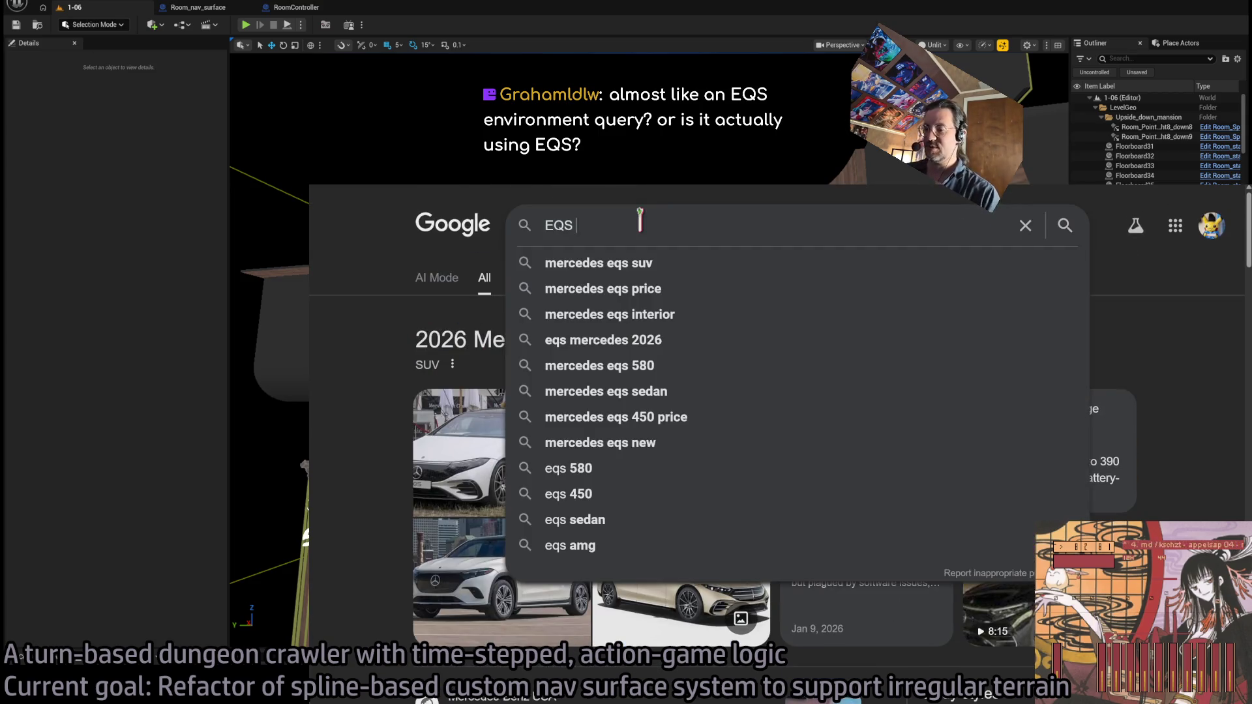
type("unreal")
key("Return")
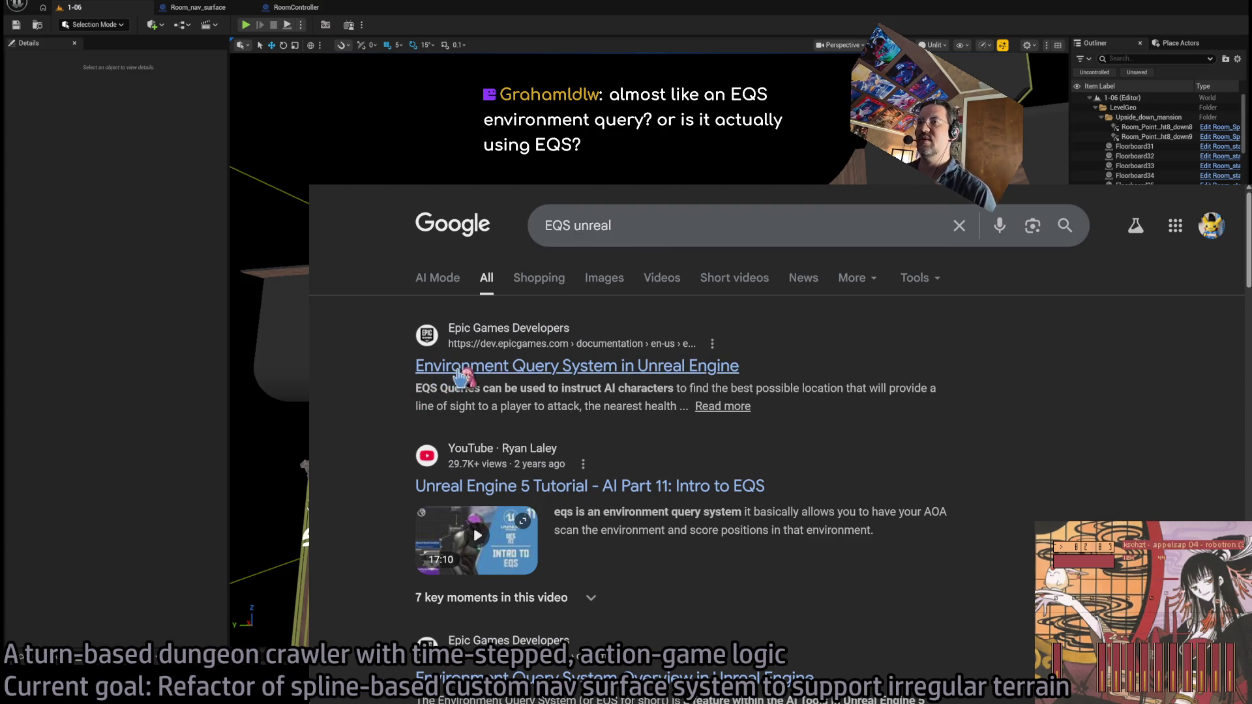
Read through Epic's Environment Query System documentation, then return to the Unreal editor
left_click(462, 376)
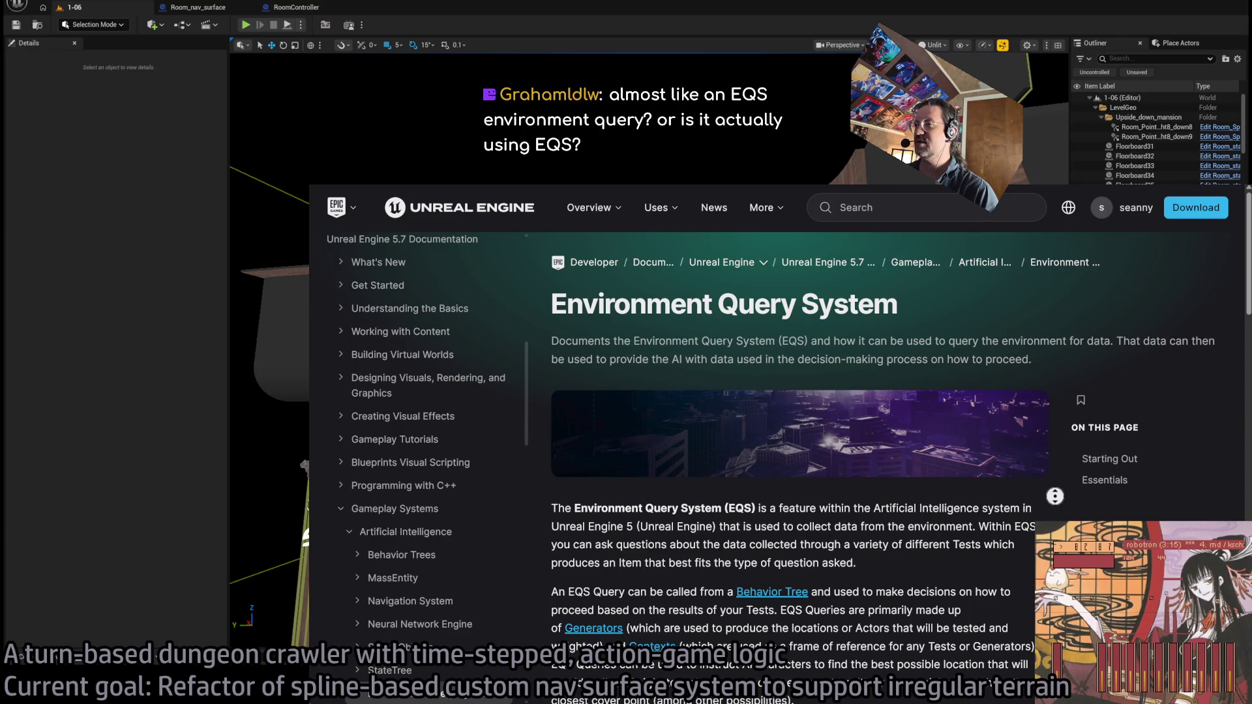
scroll(1053, 502, "down", 1)
scroll(1043, 498, "down", 2)
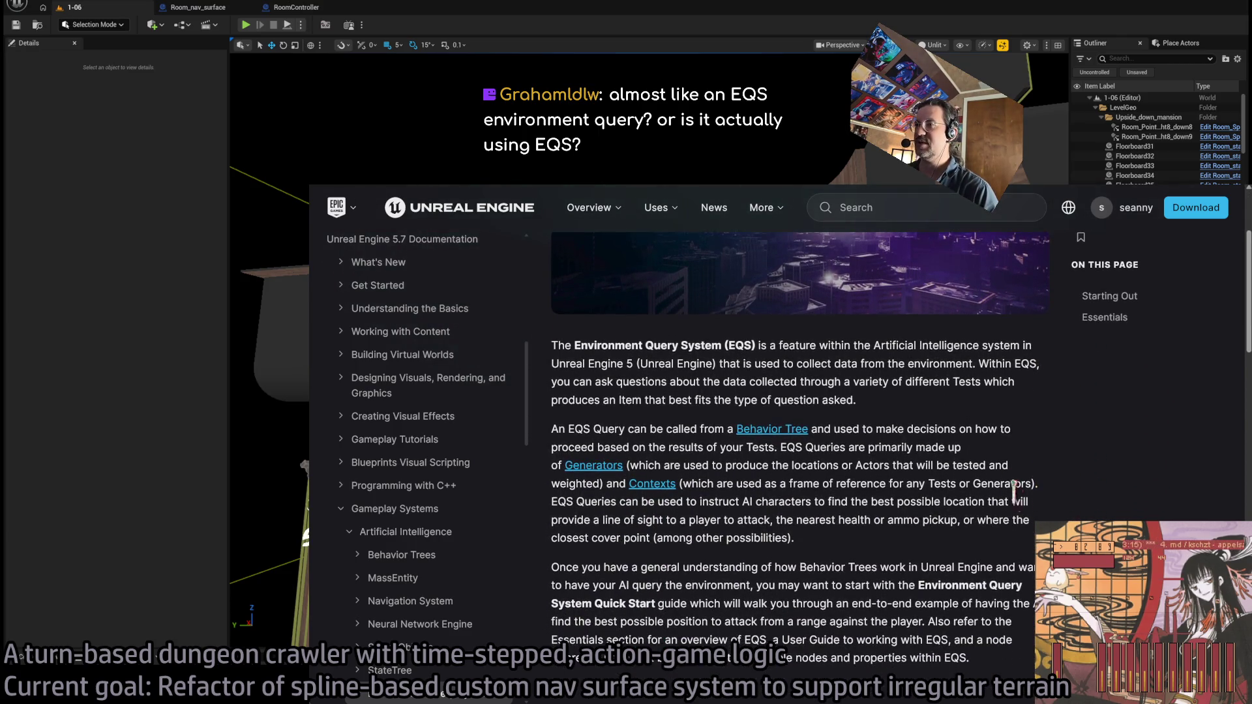
scroll(942, 472, "down", 5)
key("ctrl+Tab")
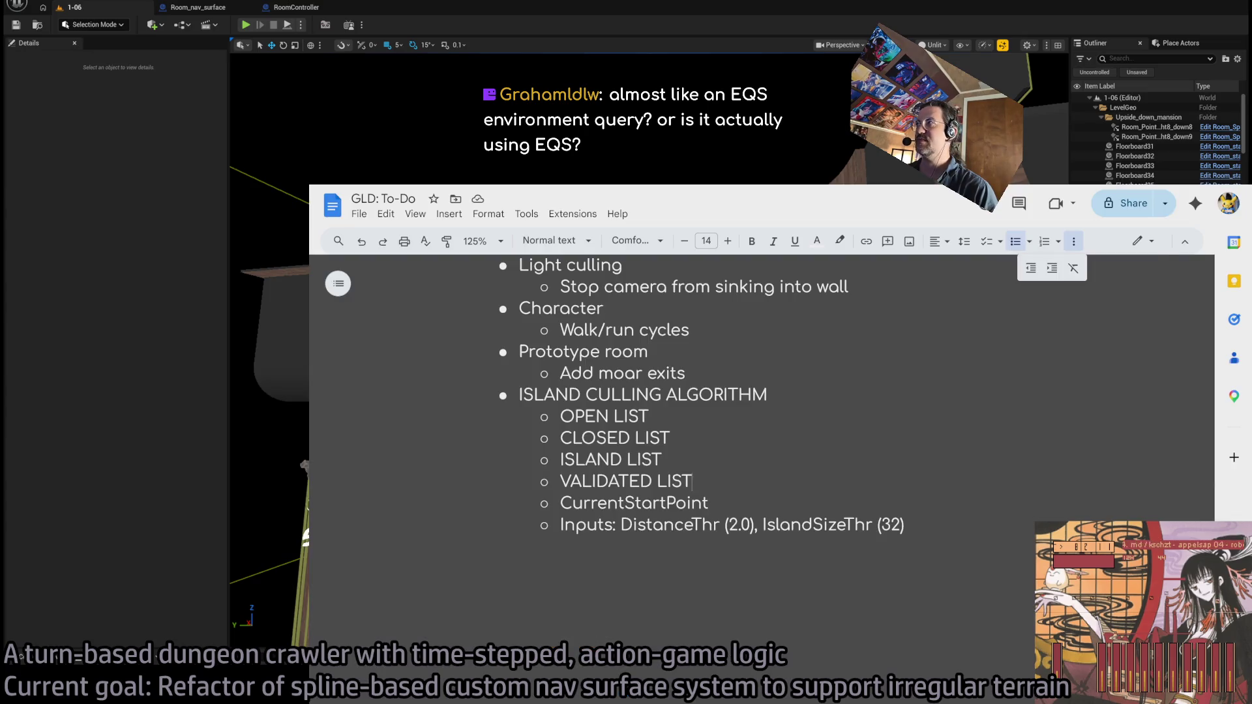
key("alt+Tab")
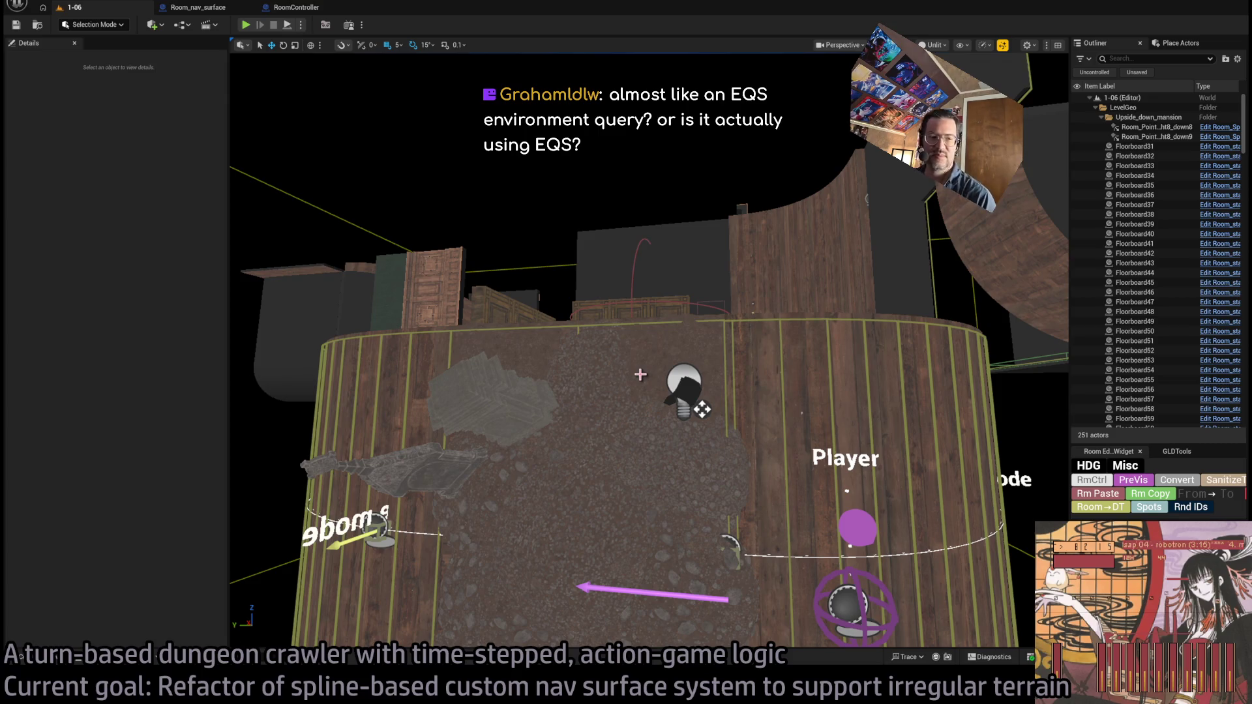
Play the curved floor room, walking the character twice across the floor, then stop
mouse_move(601, 483)
left_mouse_down()
mouse_move(630, 478)
mouse_move(464, 454)
left_mouse_up()
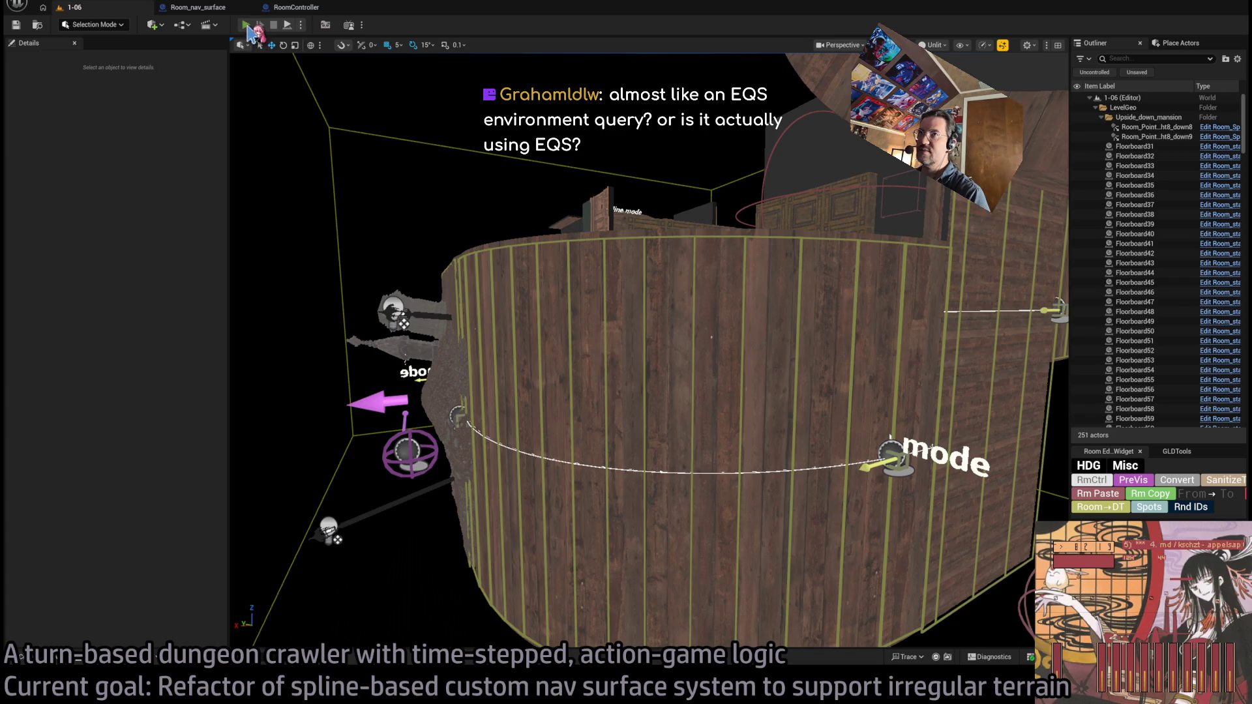
left_click(245, 24)
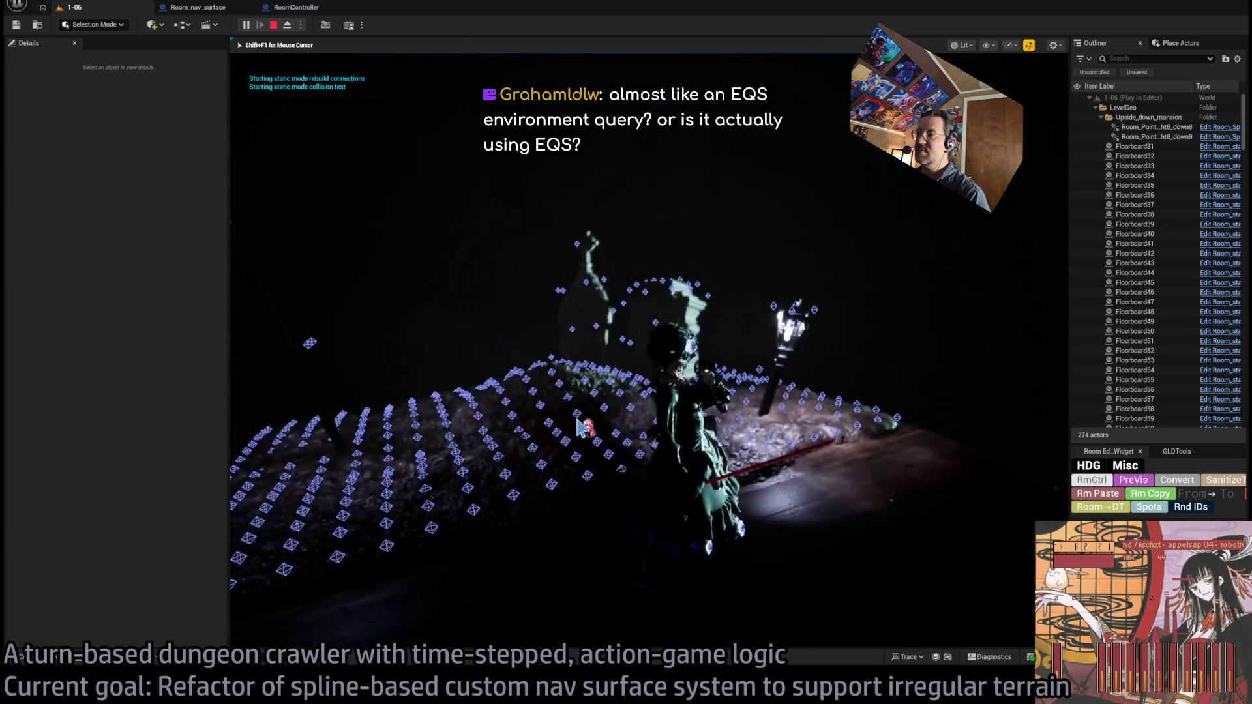
left_click(1037, 402)
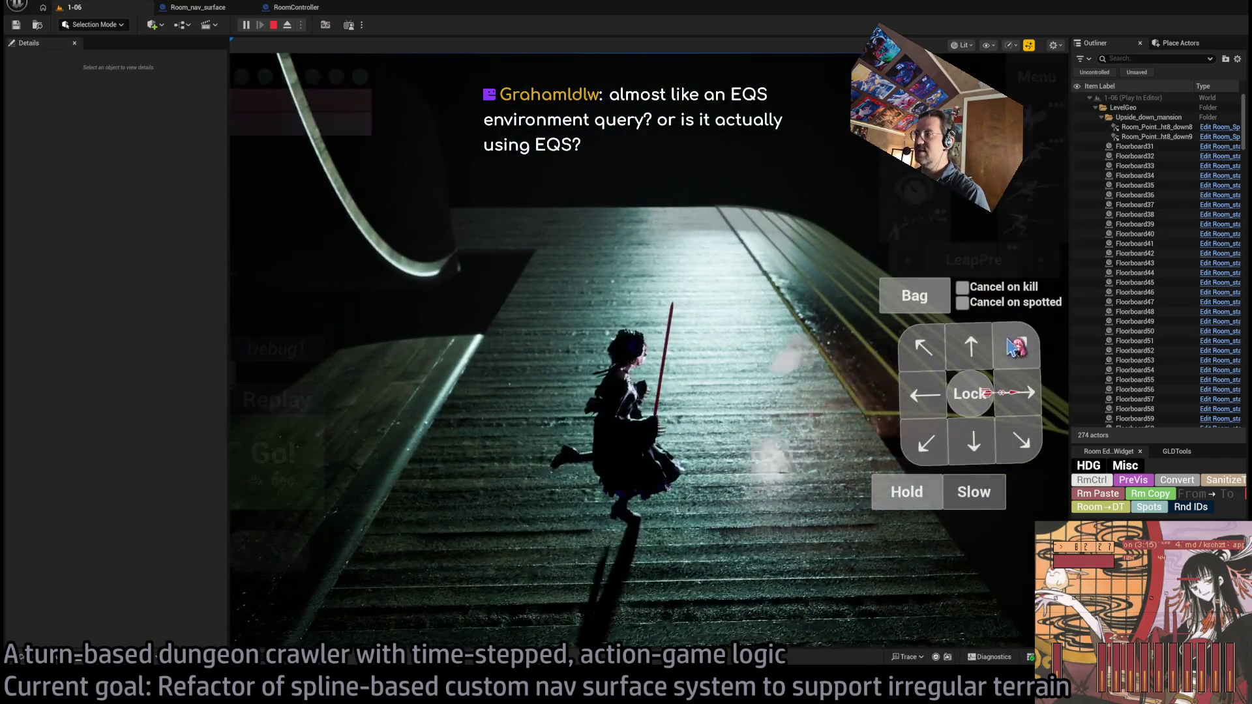
left_click(1014, 388)
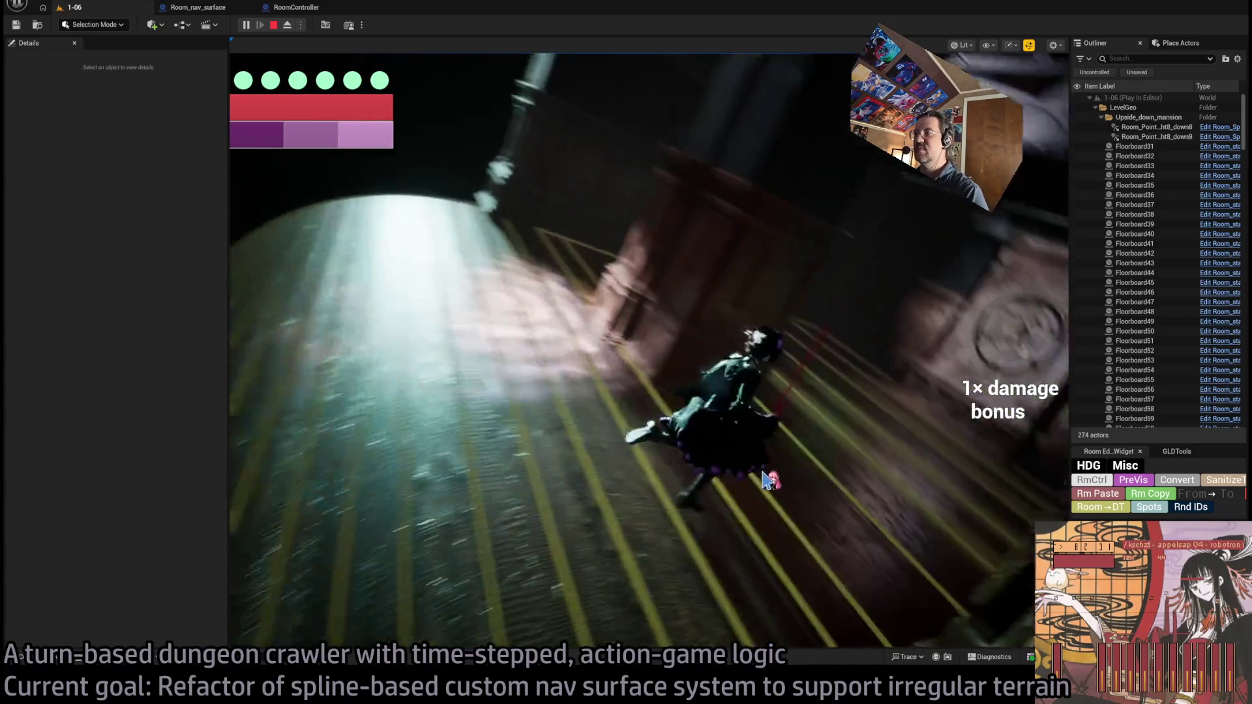
key("Escape")
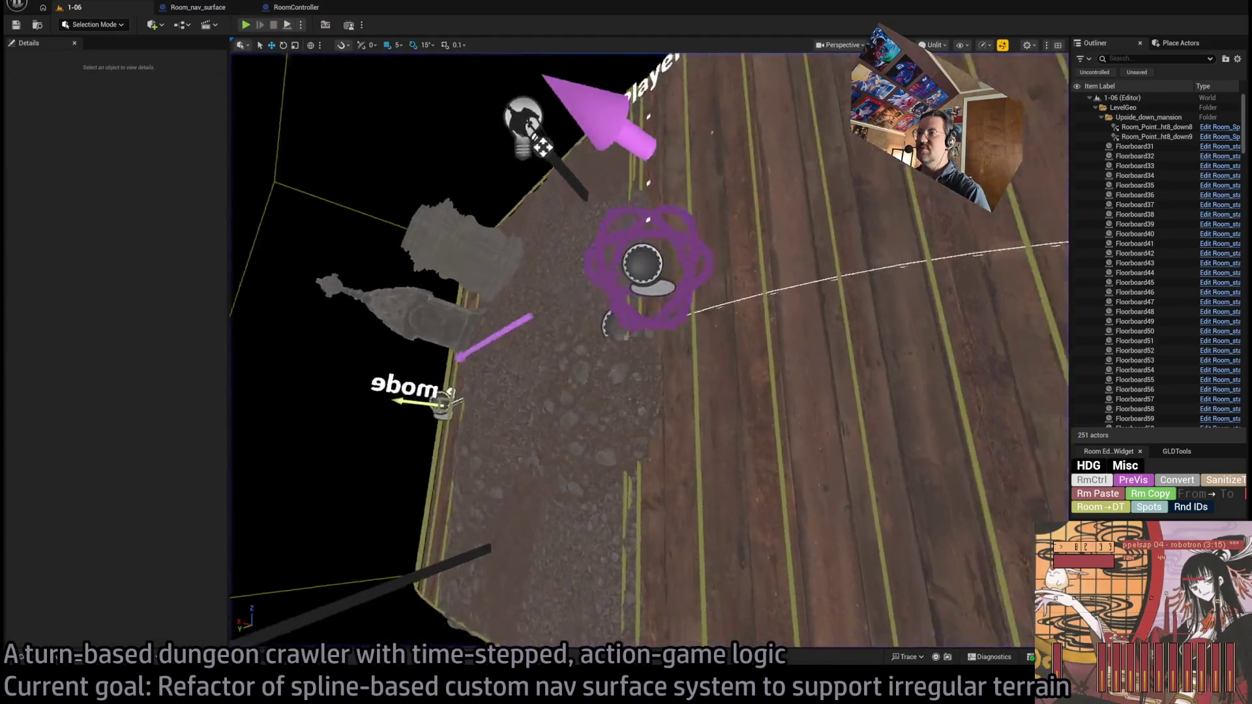
Select Room_nav_surface15 and set its Location X to 1500
scroll(674, 235, "up", 5)
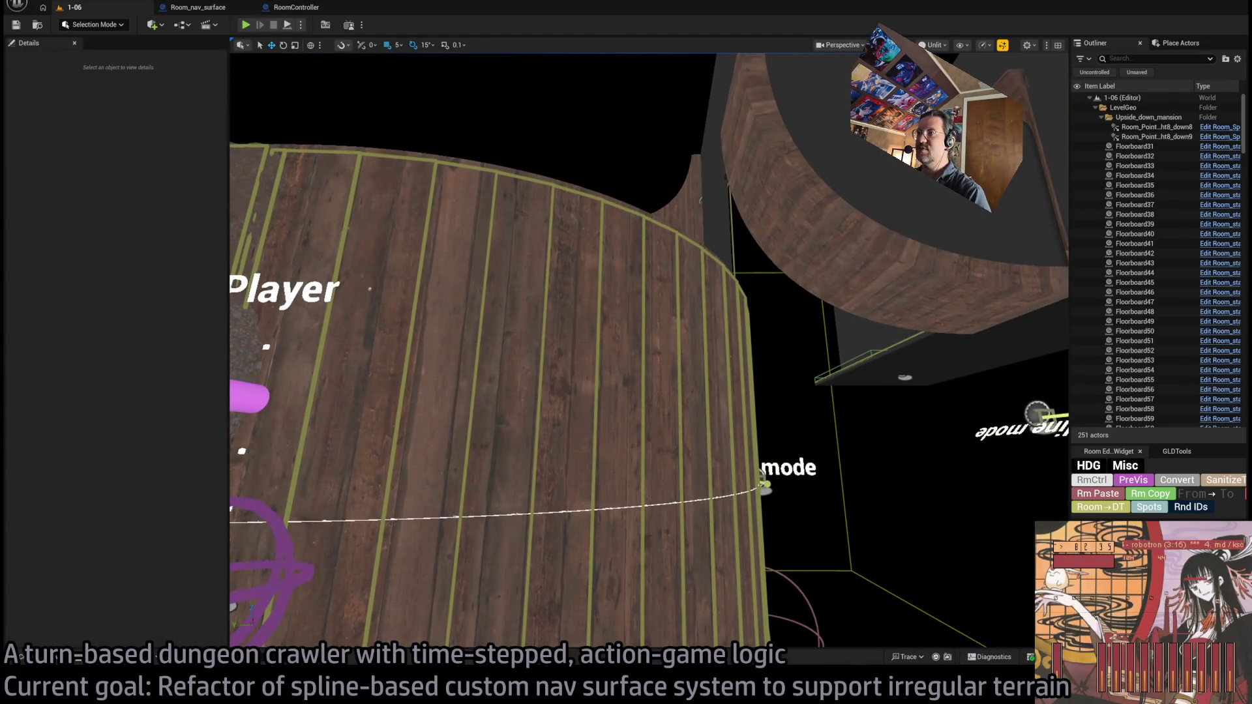
left_click(673, 234)
scroll(715, 303, "down", 5)
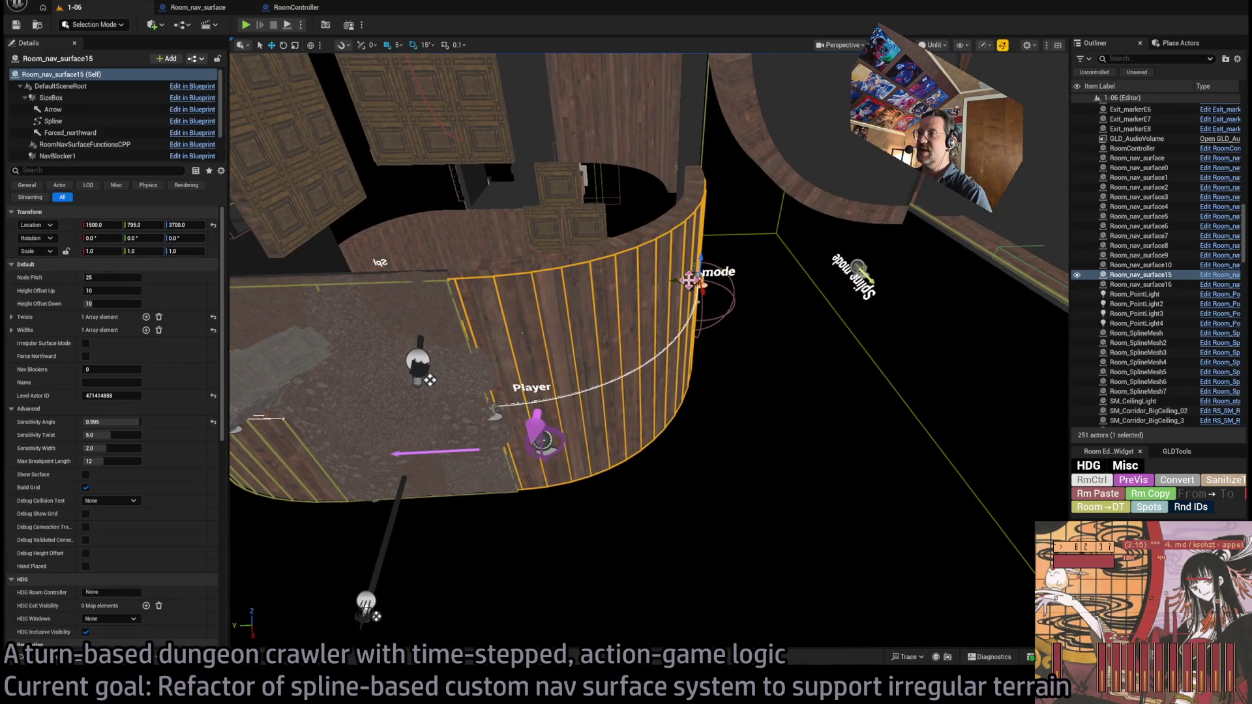
type("1920")
key("Return")
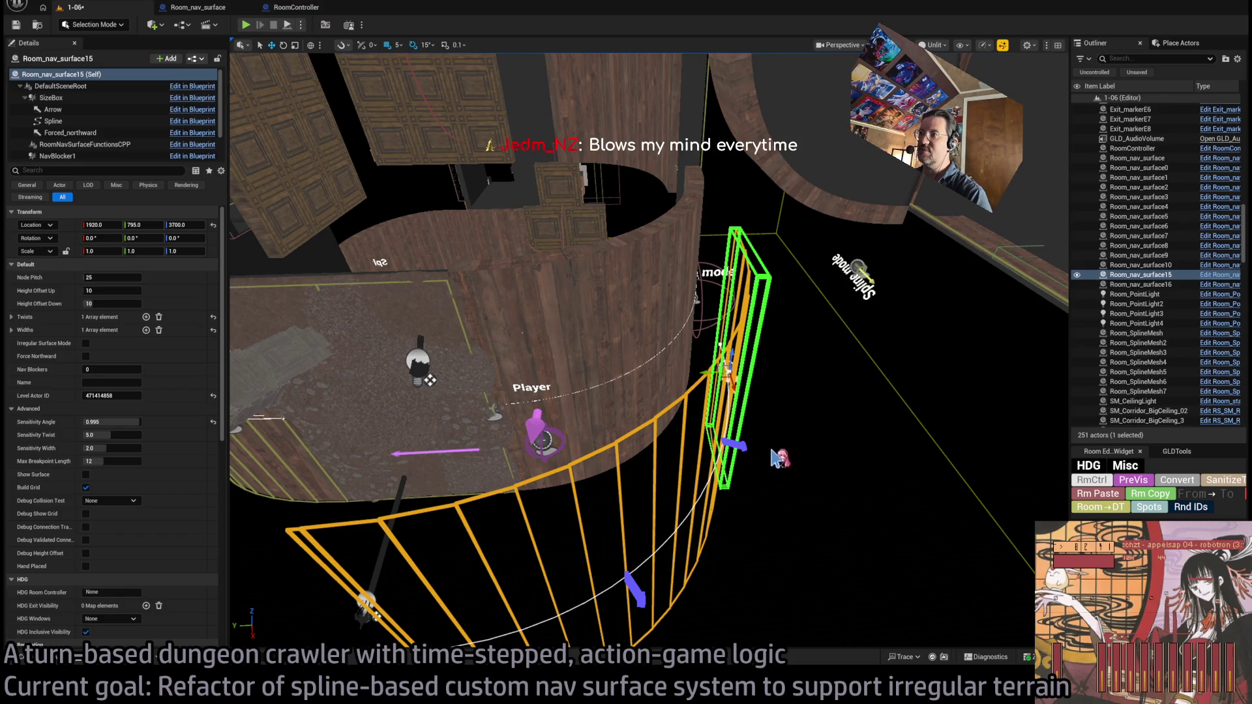
key("ctrl+z")
Frame the floor near Player, run and stop another play test, then orbit out
left_click_drag(600, 349, 547, 336)
mouse_move(241, 222)
left_mouse_down()
mouse_move(567, 297)
mouse_move(586, 287)
left_mouse_up()
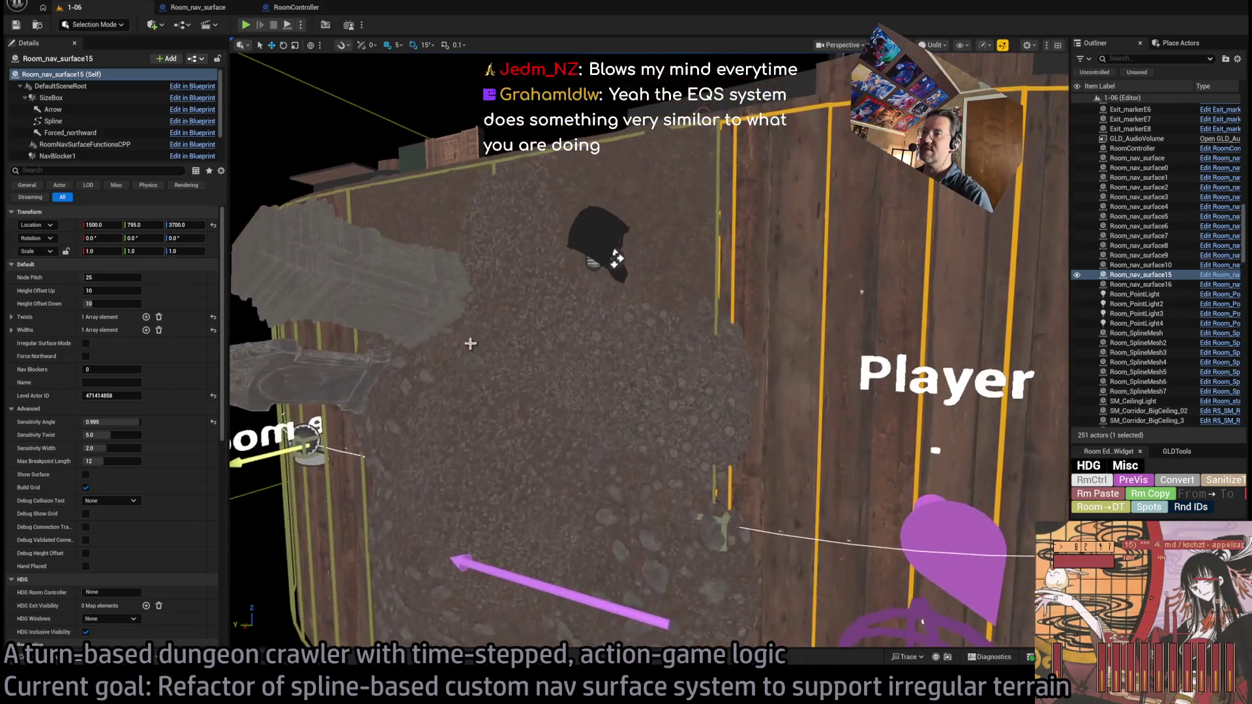
key("alt+p")
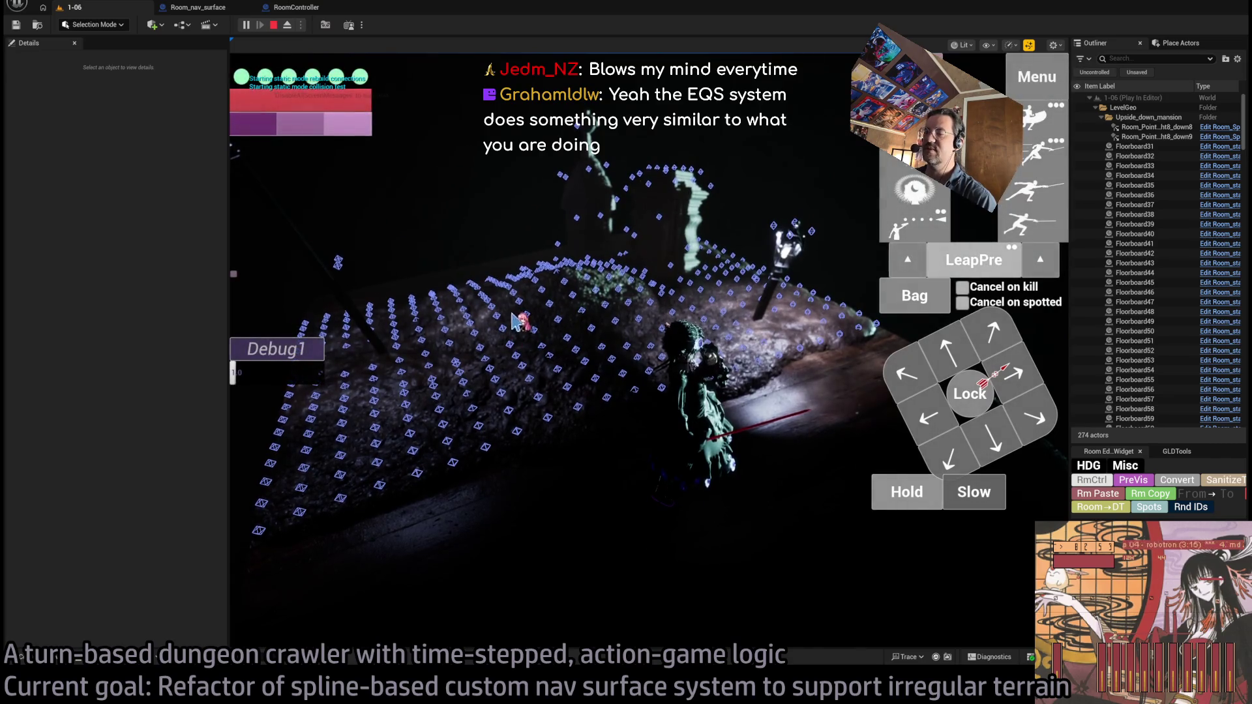
left_click(274, 25)
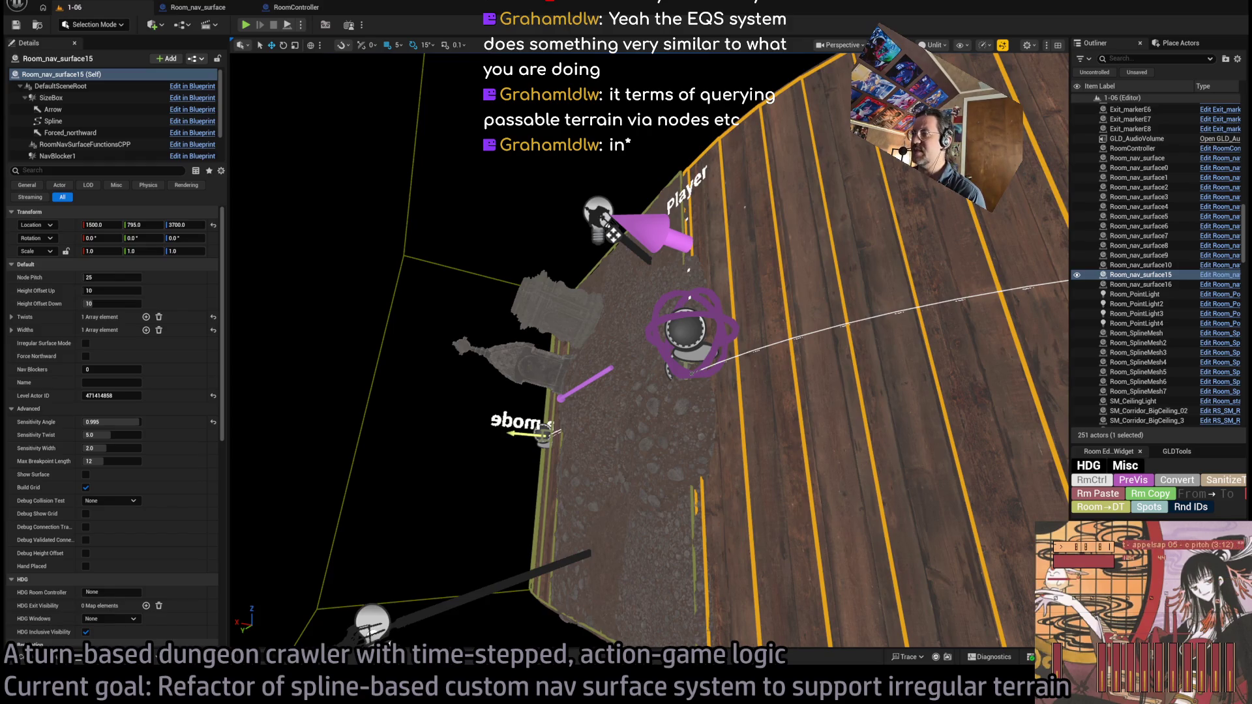
left_click_drag(574, 424, 574, 372)
key("alt+Tab")
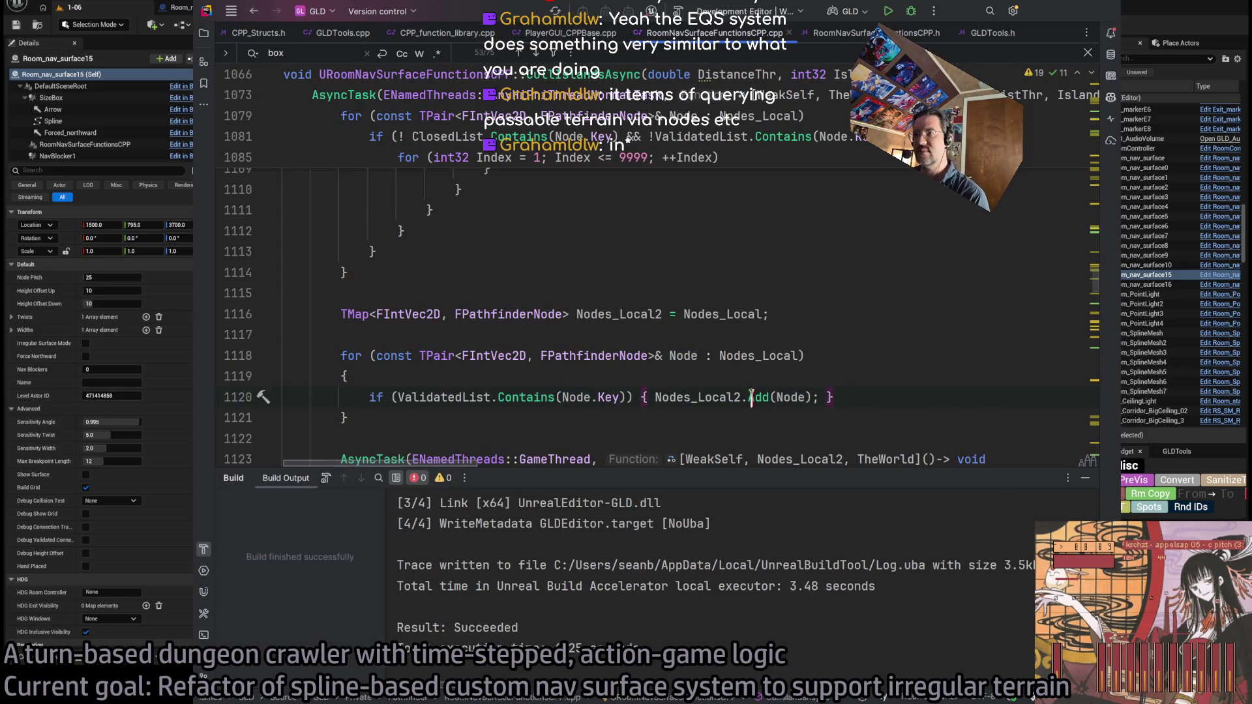
Hide the Build output and place the caret at the end of line 1120 in CullIslandsAsync
key("shift+Escape")
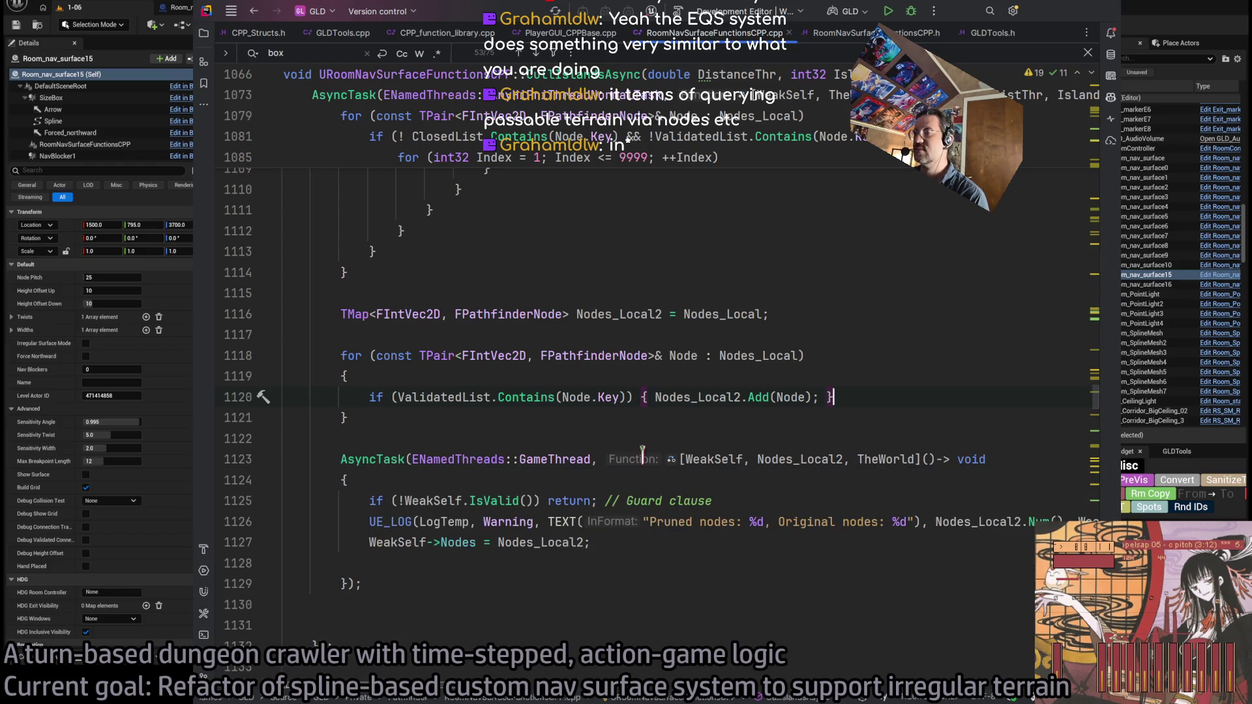
scroll(612, 389, "up", 2)
scroll(875, 294, "down", 2)
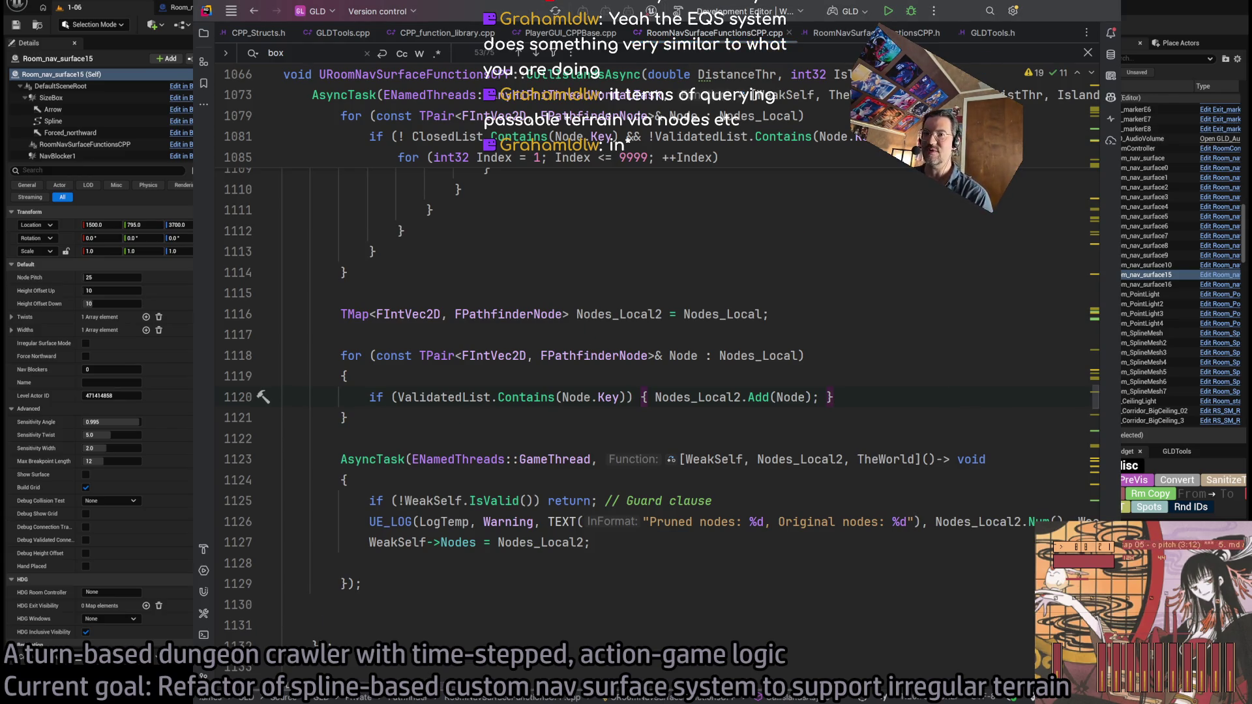
left_click(886, 397)
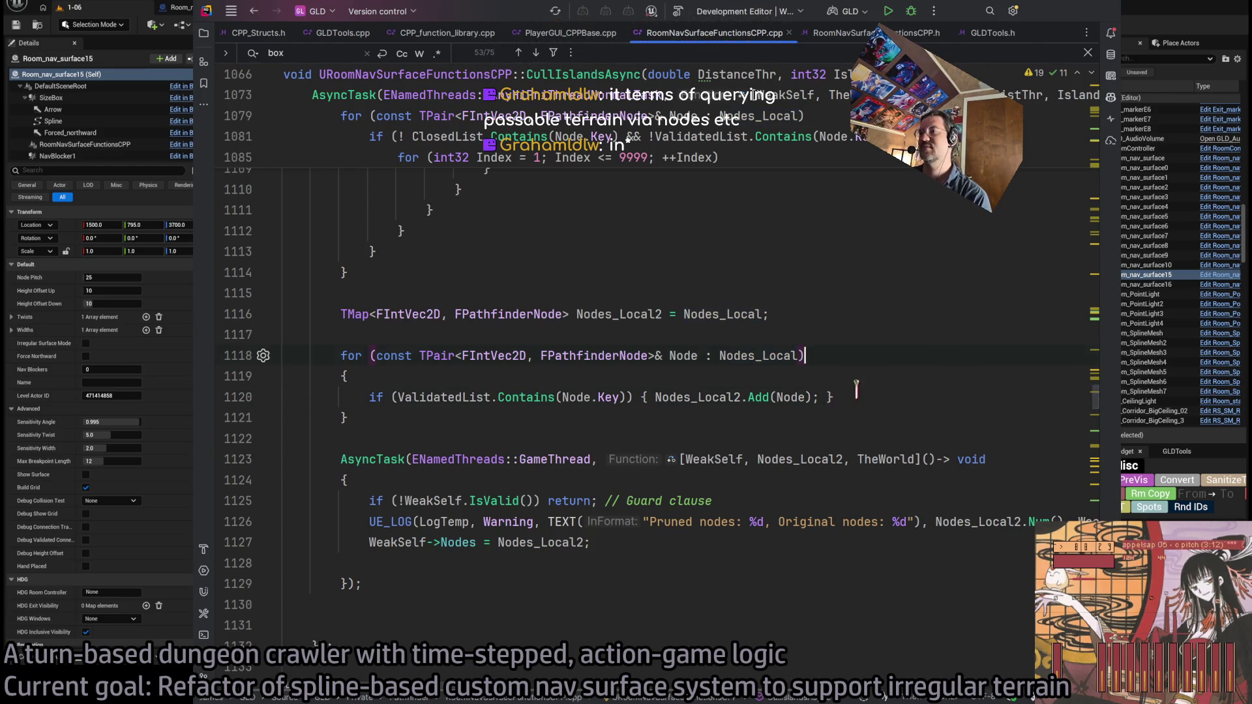
scroll(726, 343, "up", 15)
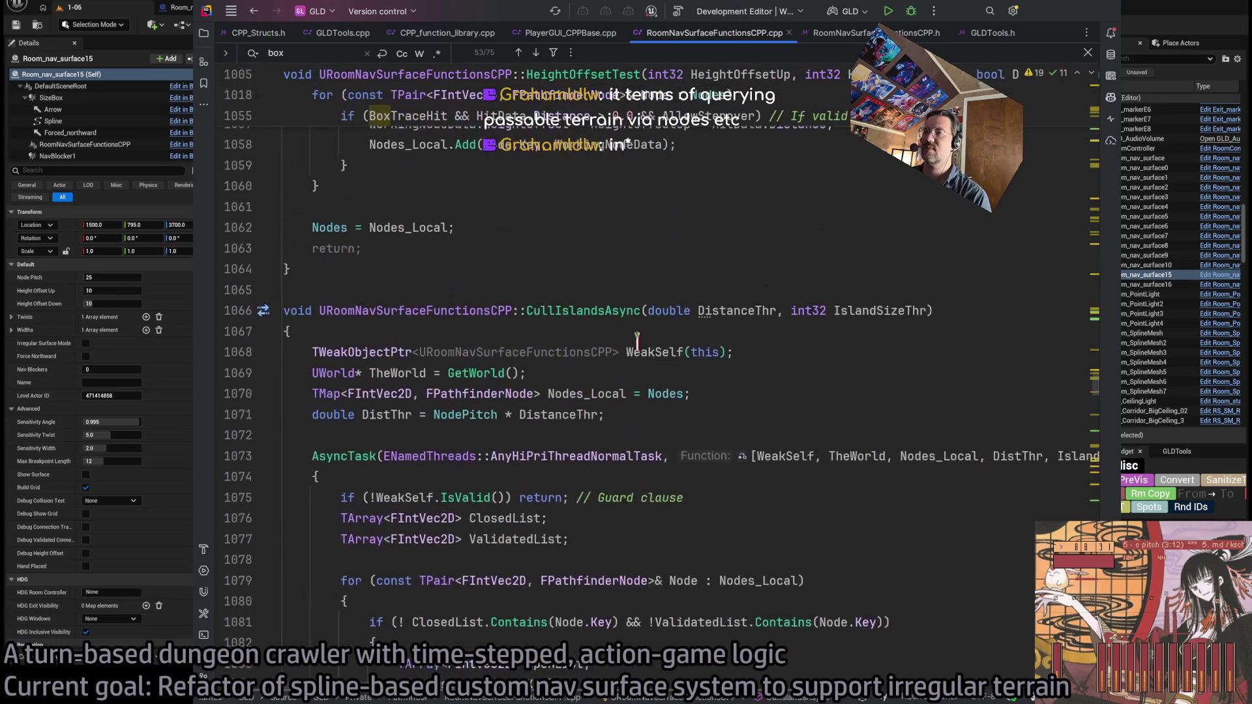
Scroll up and down through the CullIslandsAsync code to read it
scroll(637, 337, "down", 1)
scroll(658, 334, "up", 2)
scroll(689, 329, "down", 2)
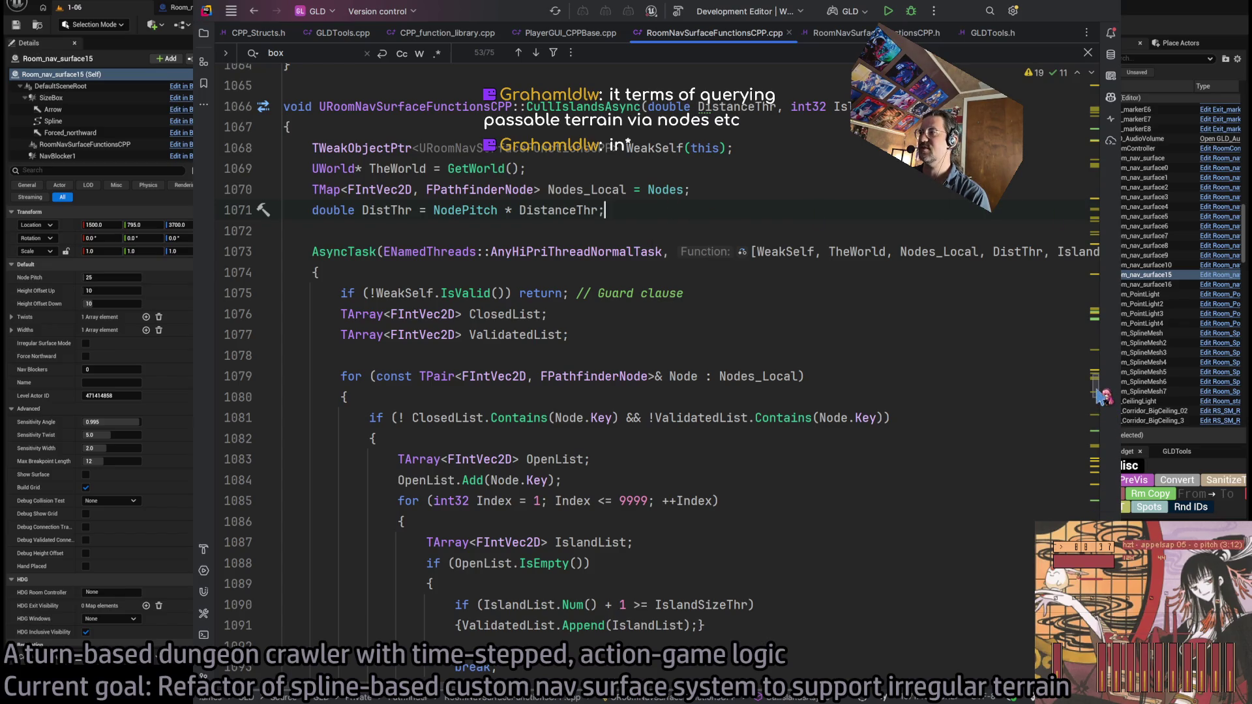
scroll(1101, 396, "down", 1)
scroll(1102, 396, "up", 2)
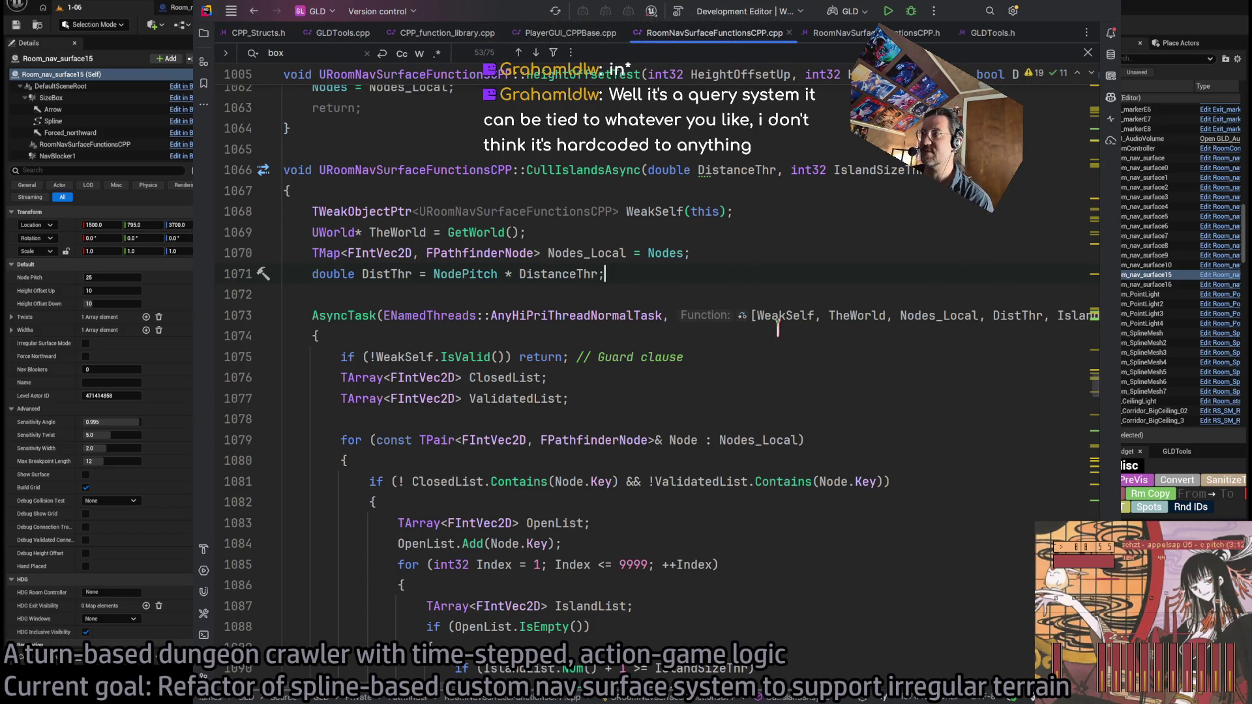
scroll(778, 329, "down", 10)
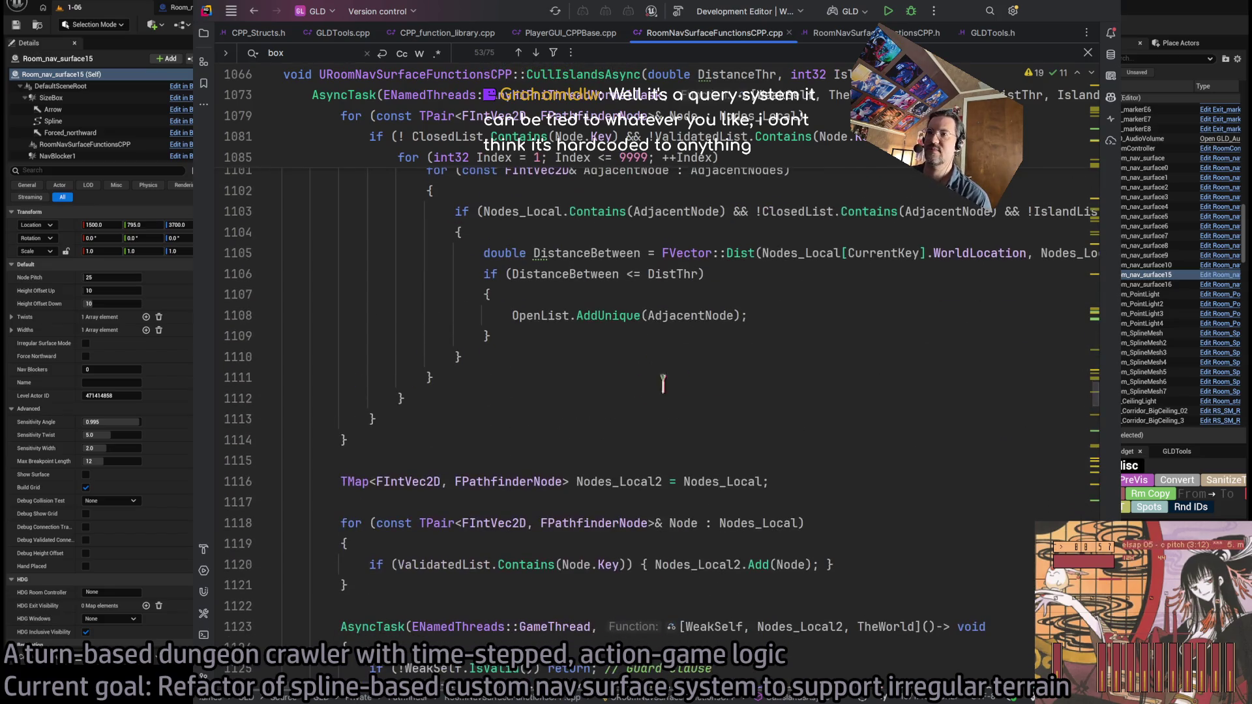
Place the caret on lines 1114, 1121 and 1129 while reviewing the Nodes_Local2 filtering loop
left_click(476, 431)
scroll(476, 431, "down", 3)
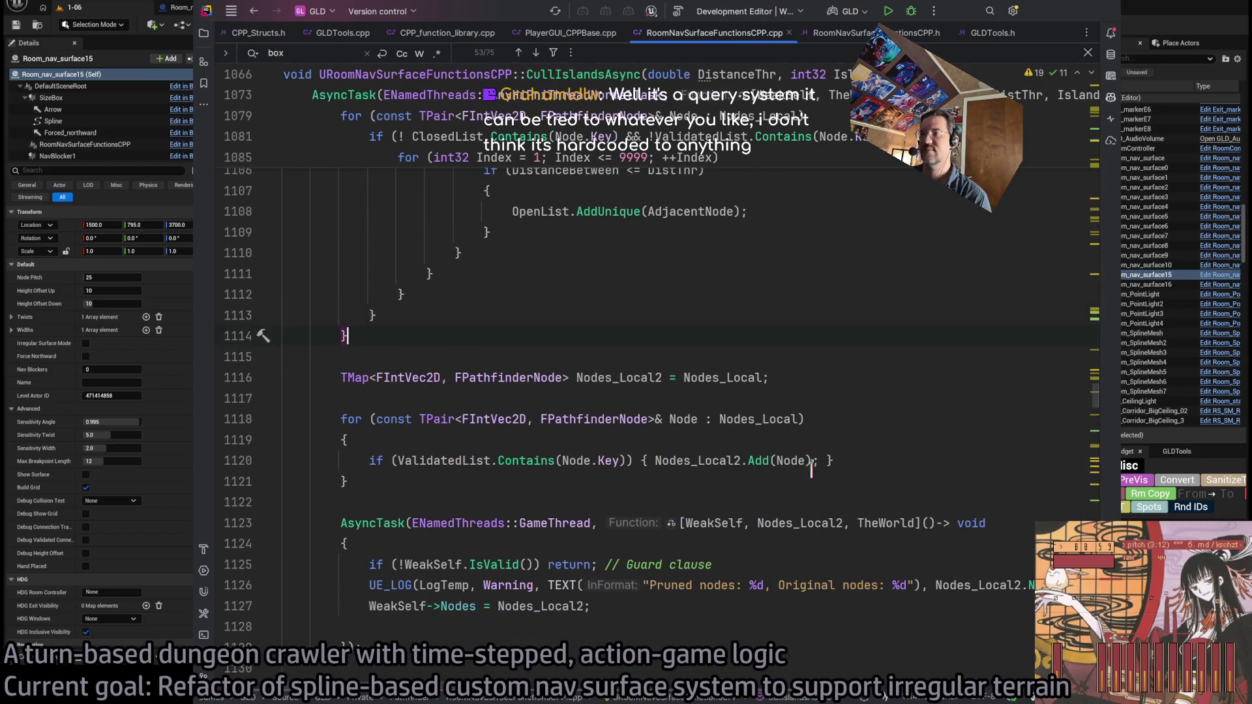
scroll(812, 469, "down", 3)
left_click(502, 273)
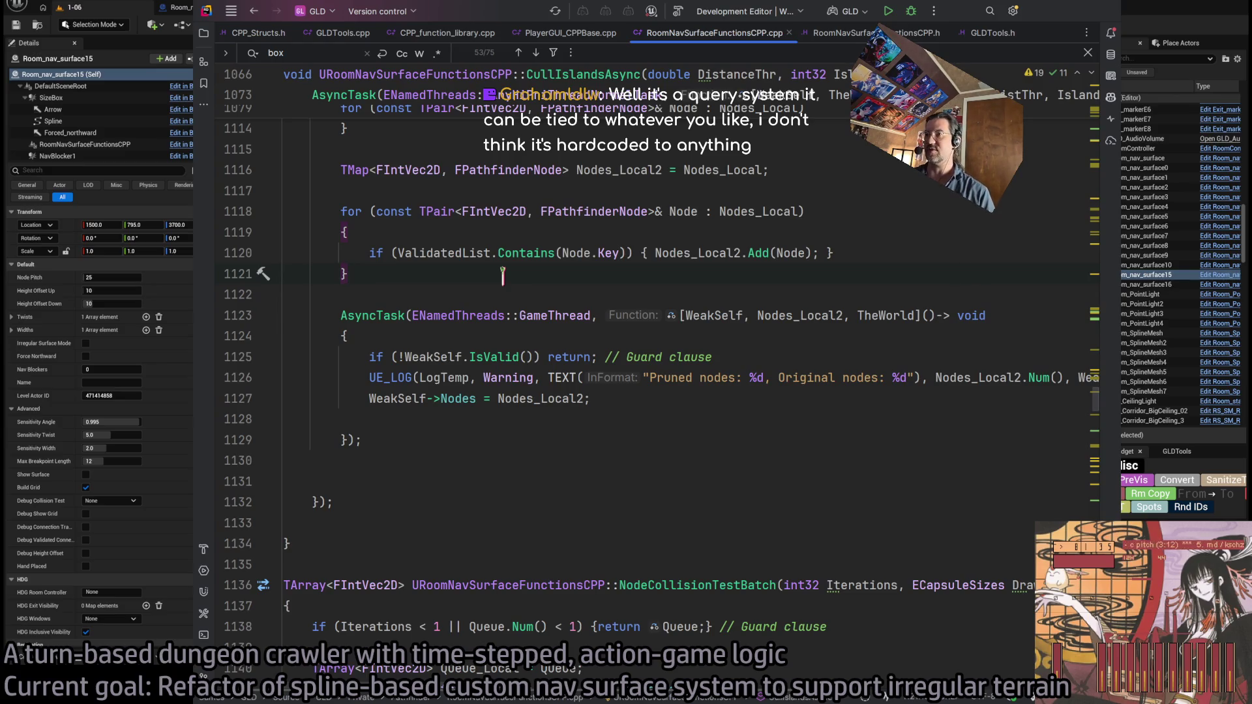
left_click(497, 441)
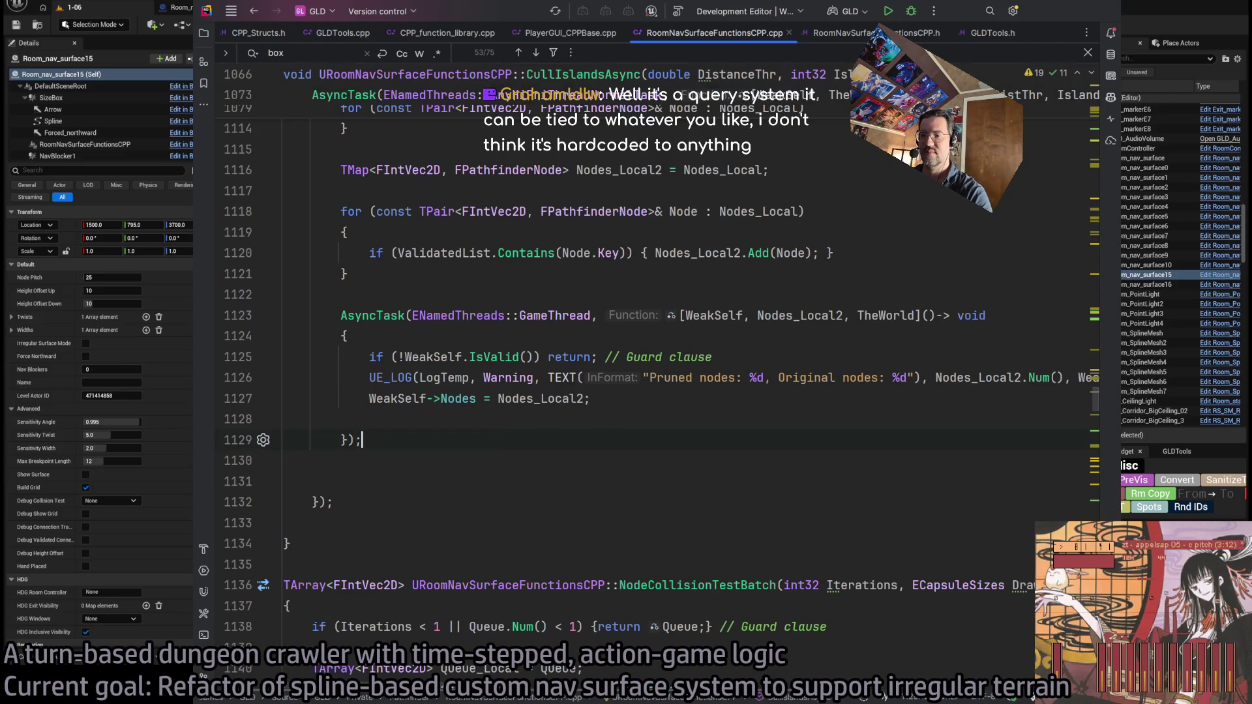
left_click(494, 672)
left_click(494, 672)
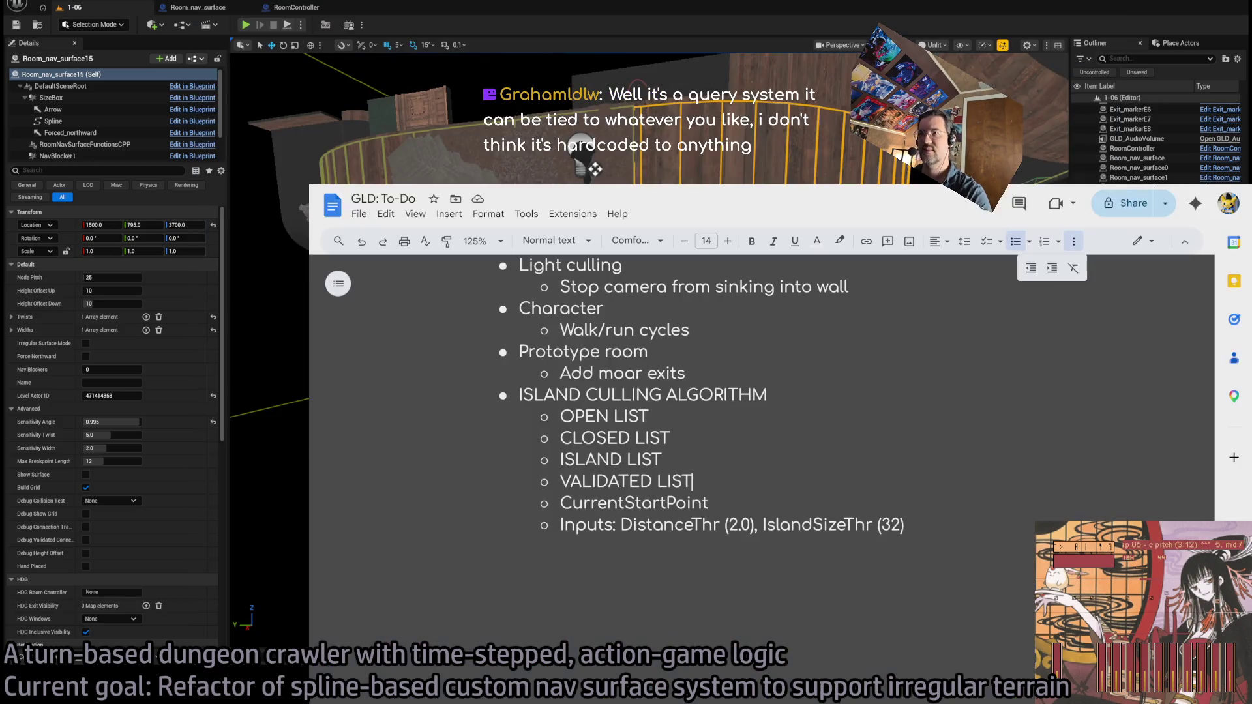
Search 'ue eqs' and open the Environment Query System documentation result
type("ue eqs")
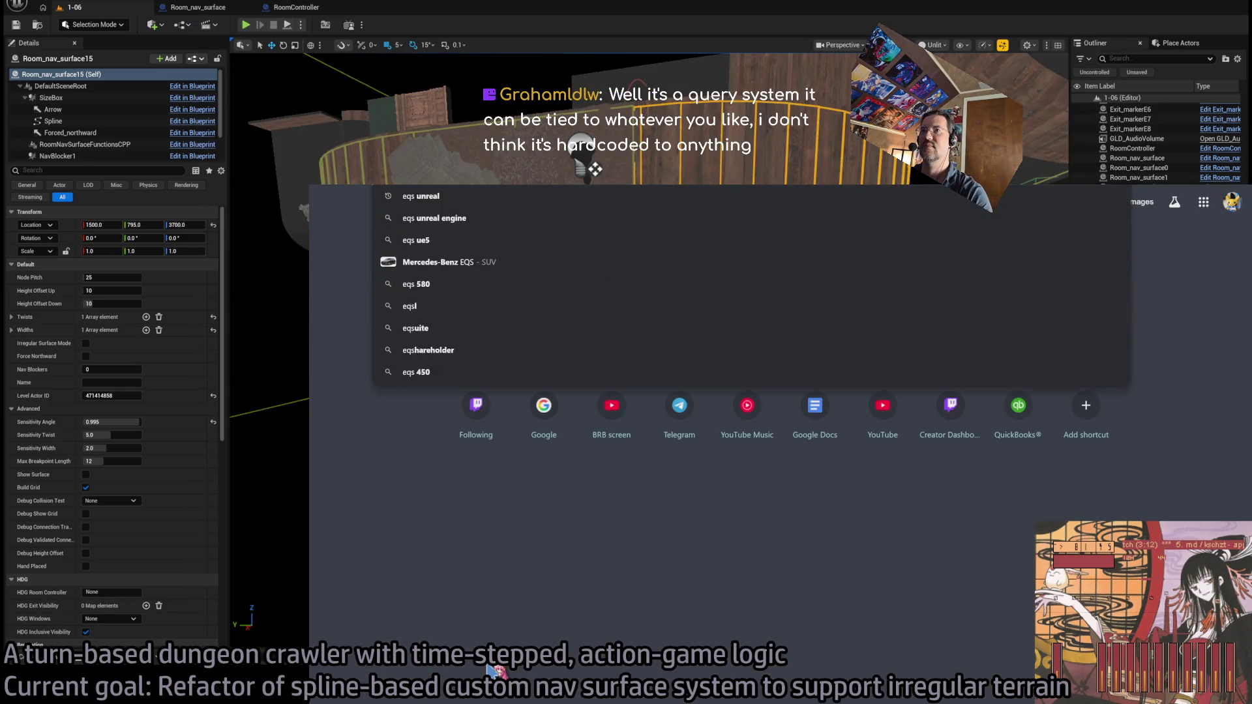
key("Return")
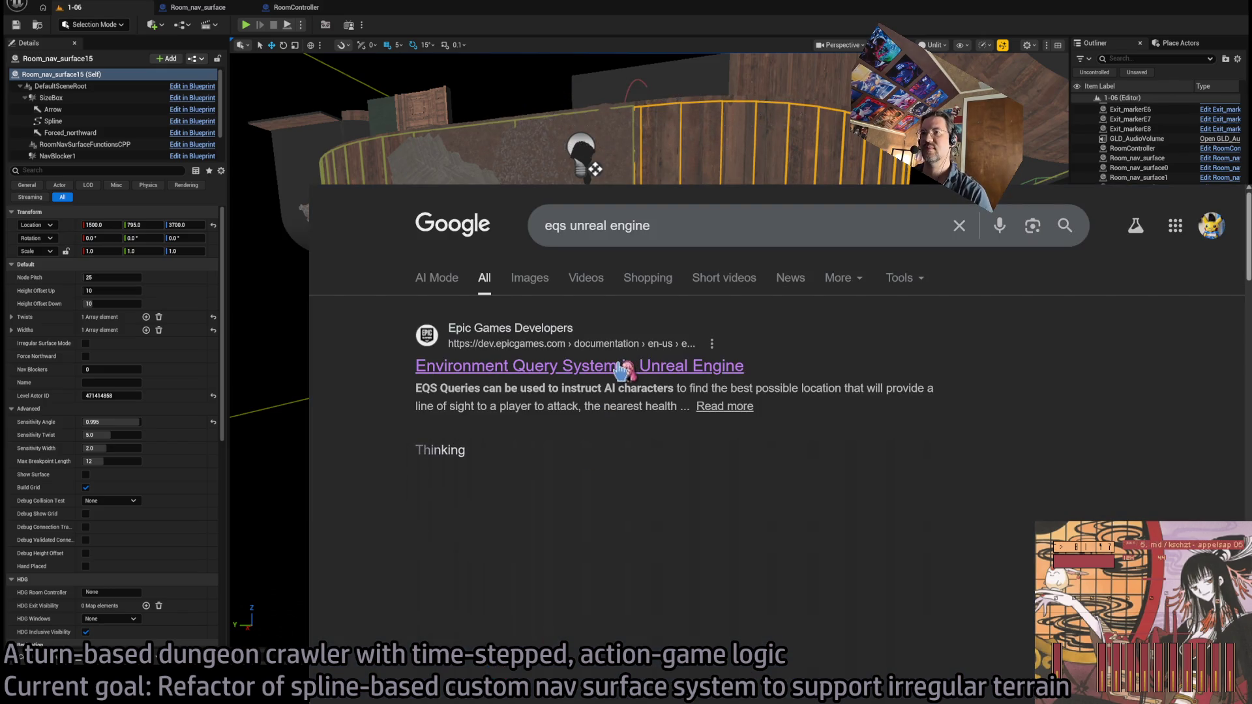
left_click(626, 365)
scroll(711, 399, "down", 3)
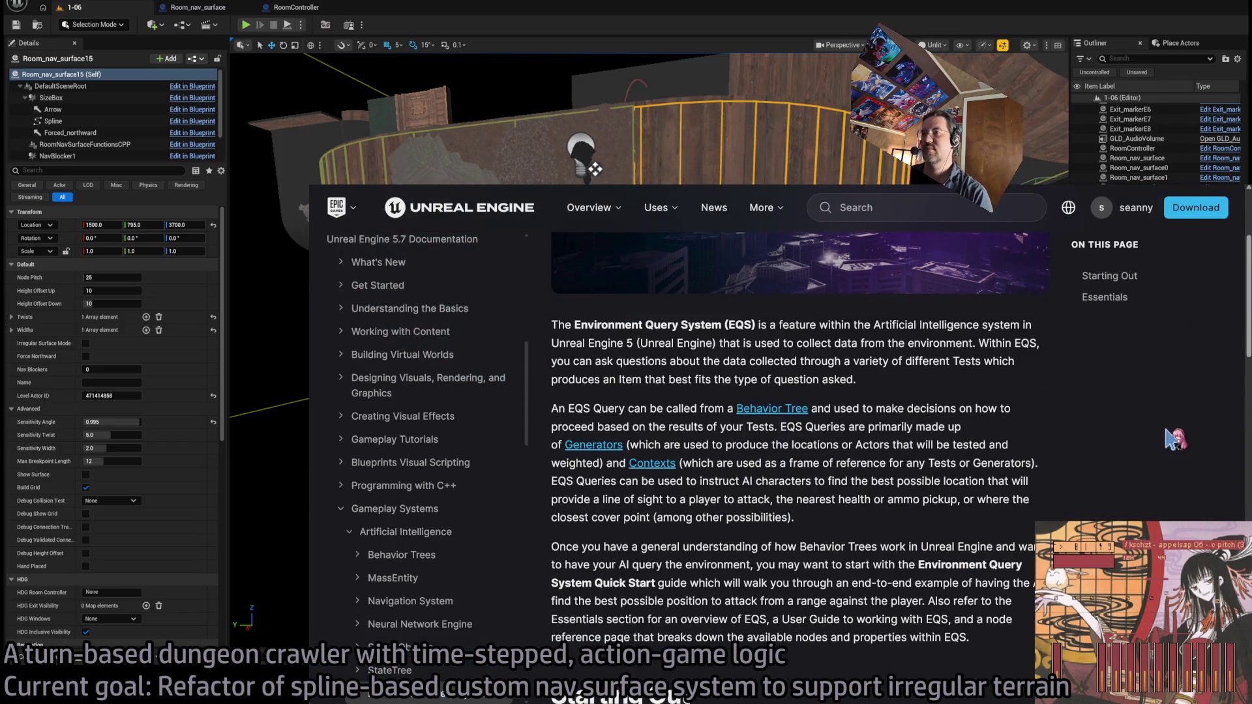
scroll(913, 397, "down", 1)
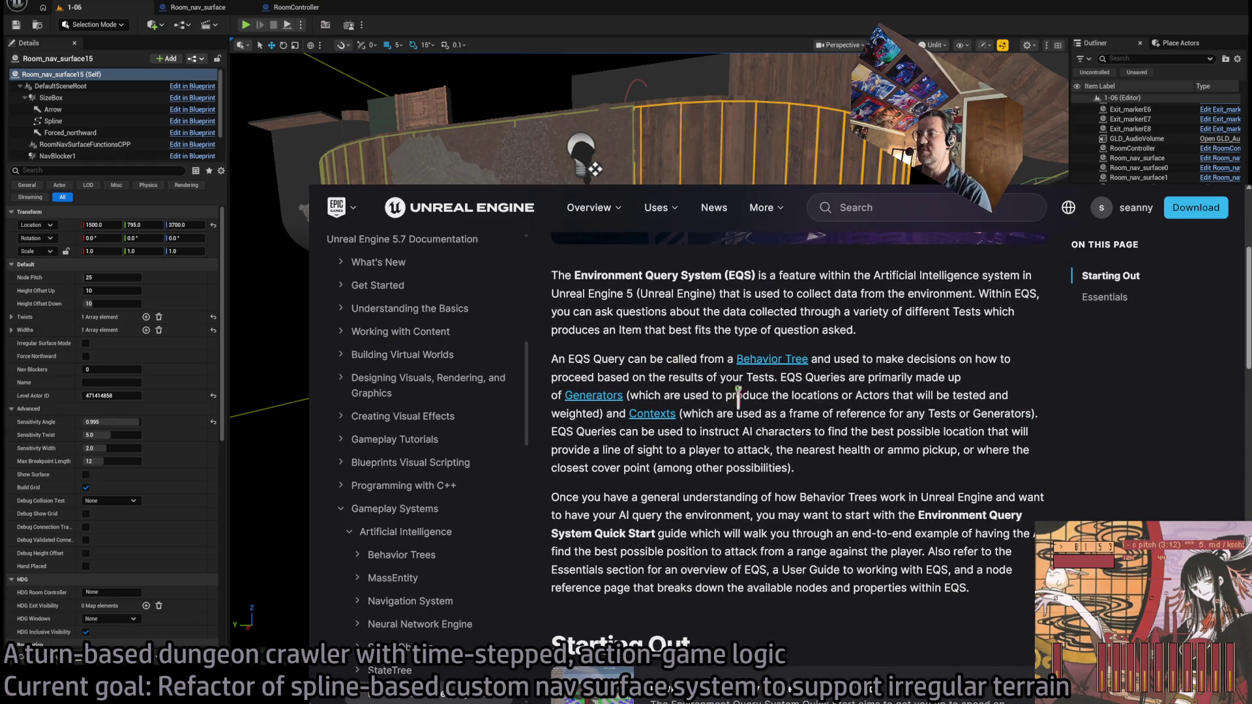
scroll(956, 448, "down", 6)
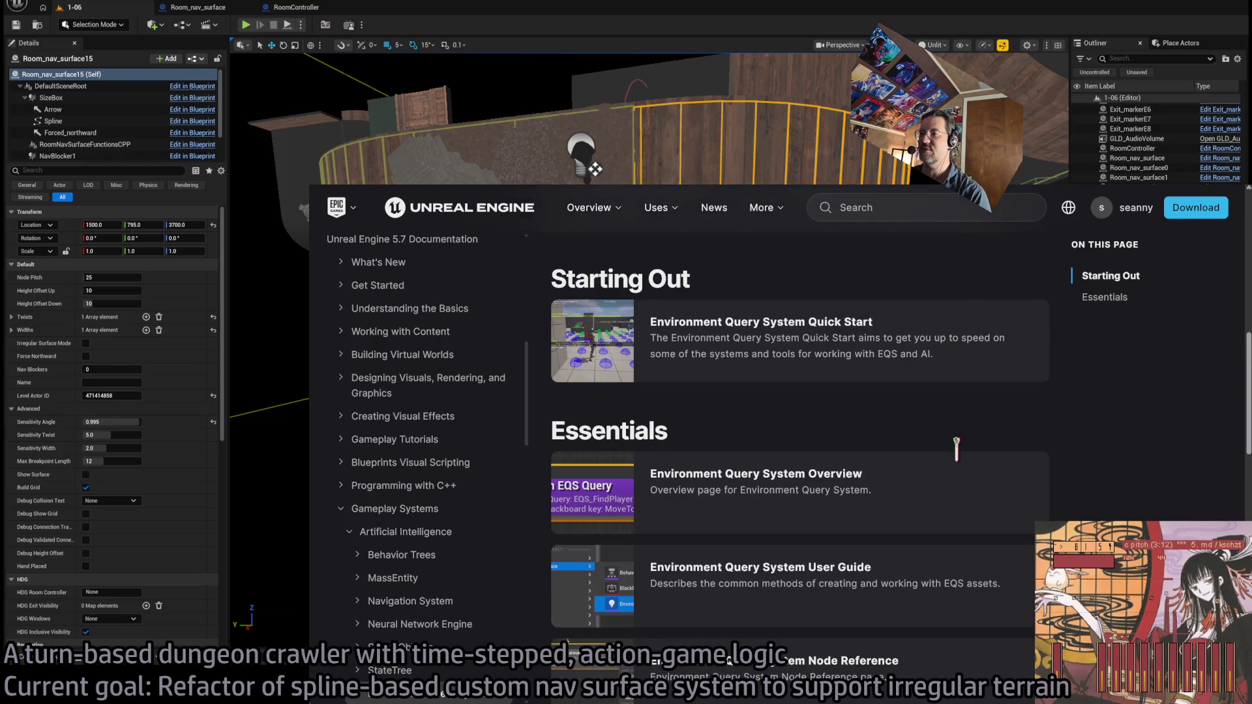
Read the EQS Quick Start guide down to its EQS Setup distance test settings
left_click(854, 333)
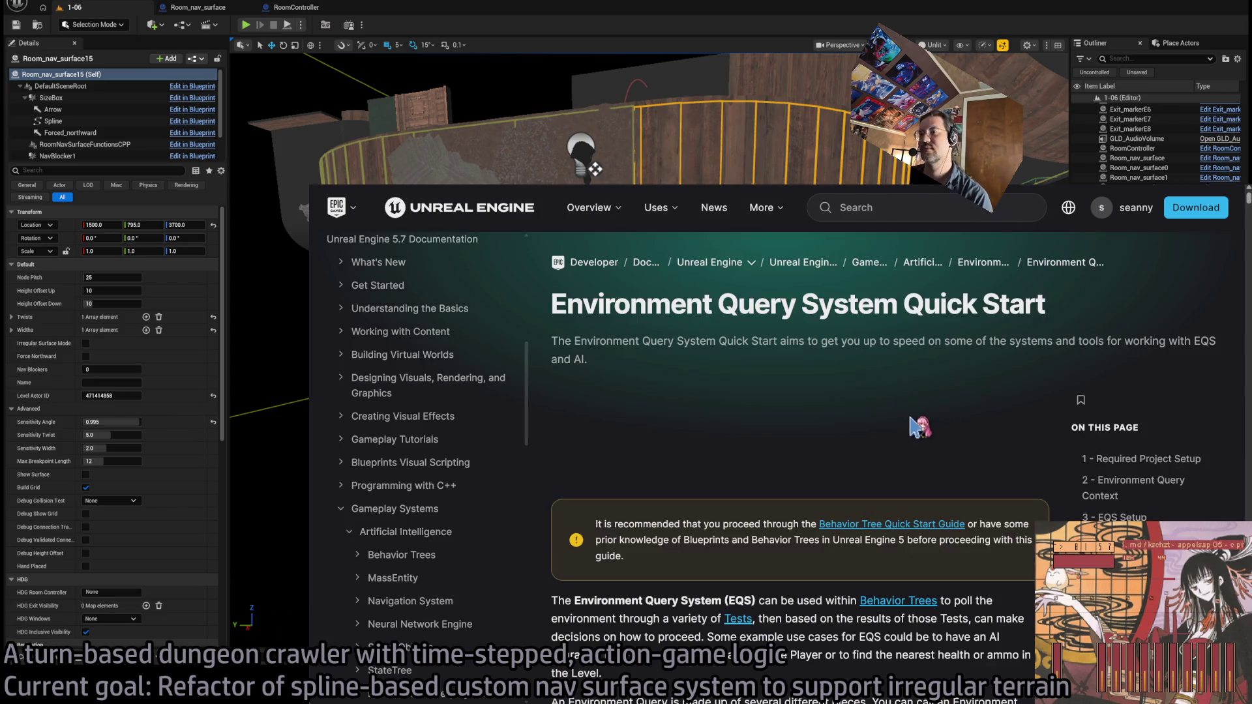
scroll(766, 527, "down", 4)
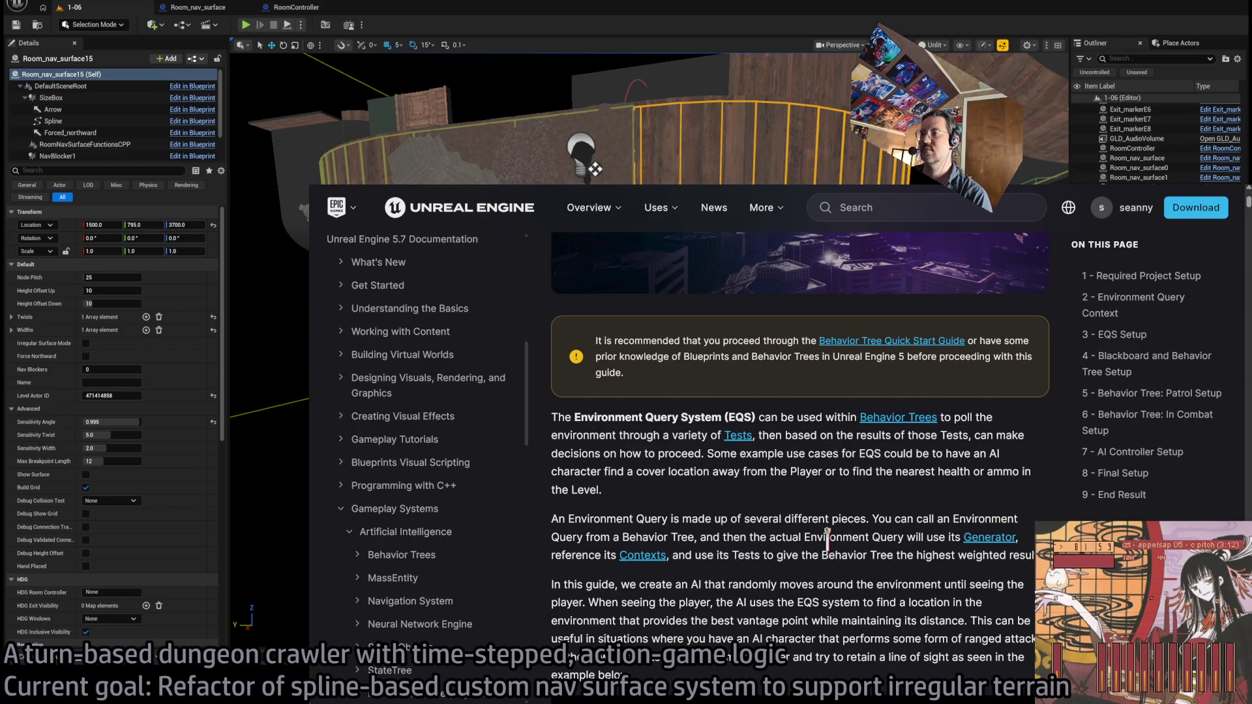
scroll(828, 540, "down", 4)
scroll(841, 545, "down", 4)
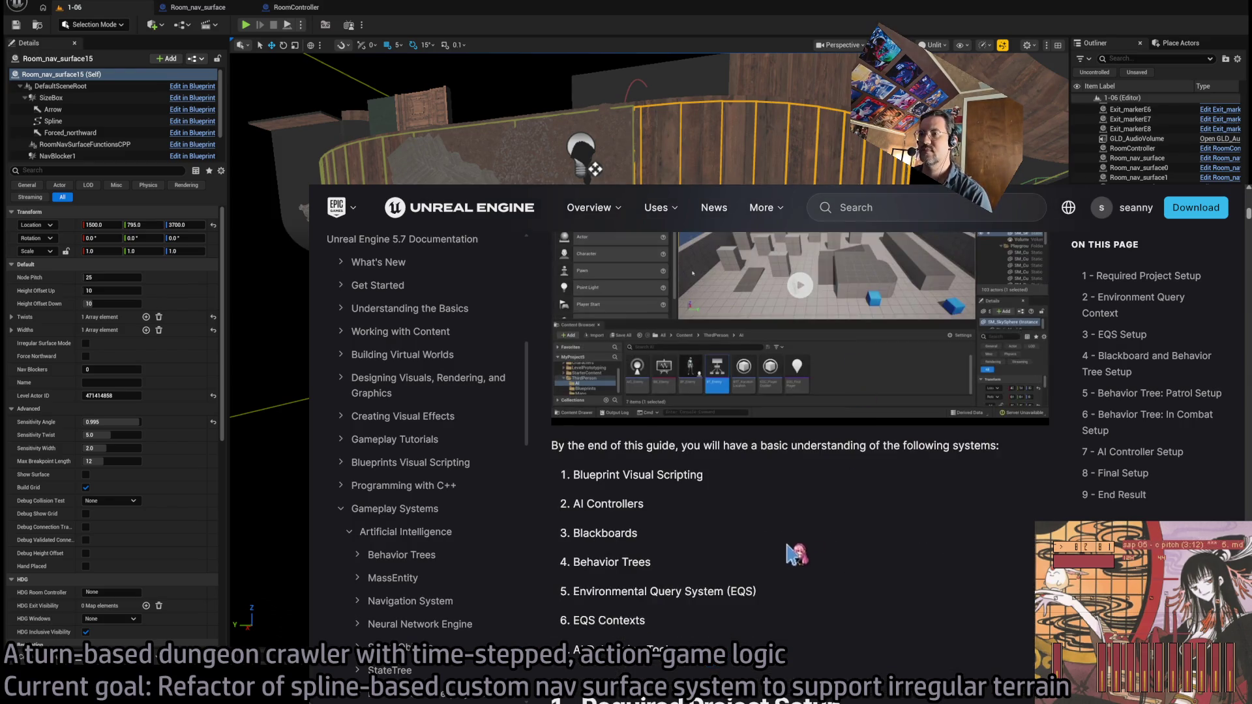
scroll(724, 508, "down", 1)
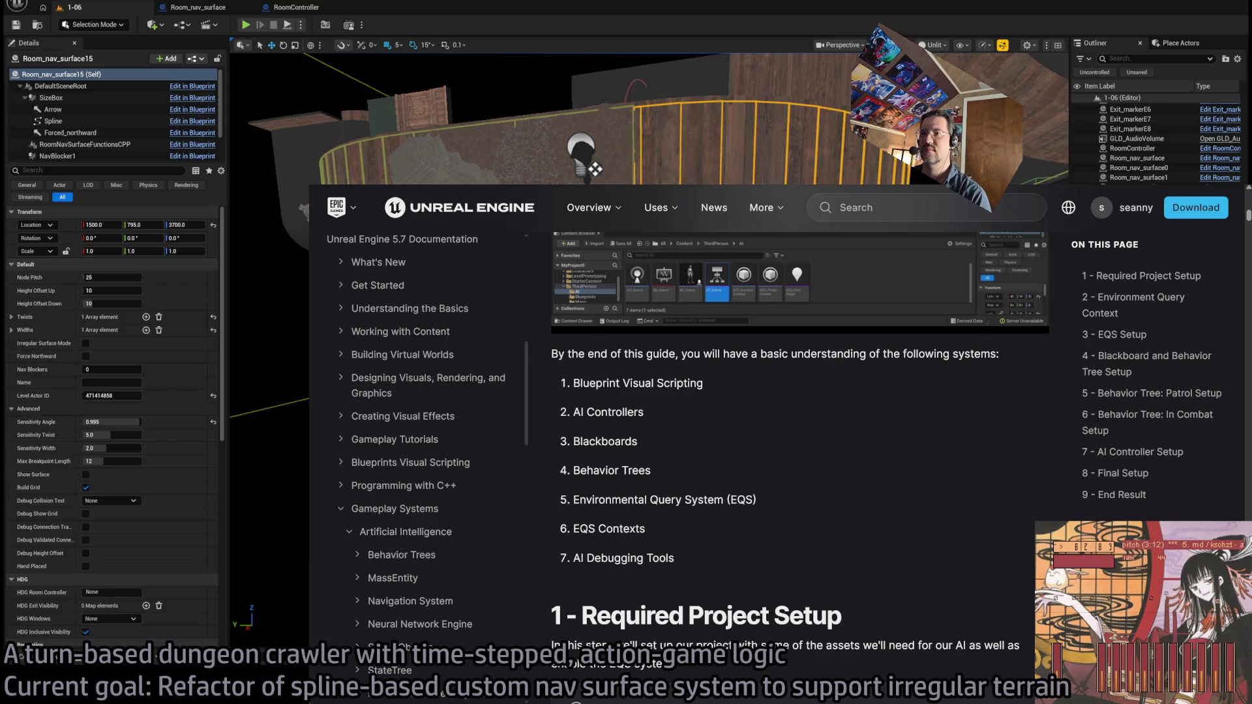
scroll(1033, 515, "down", 10)
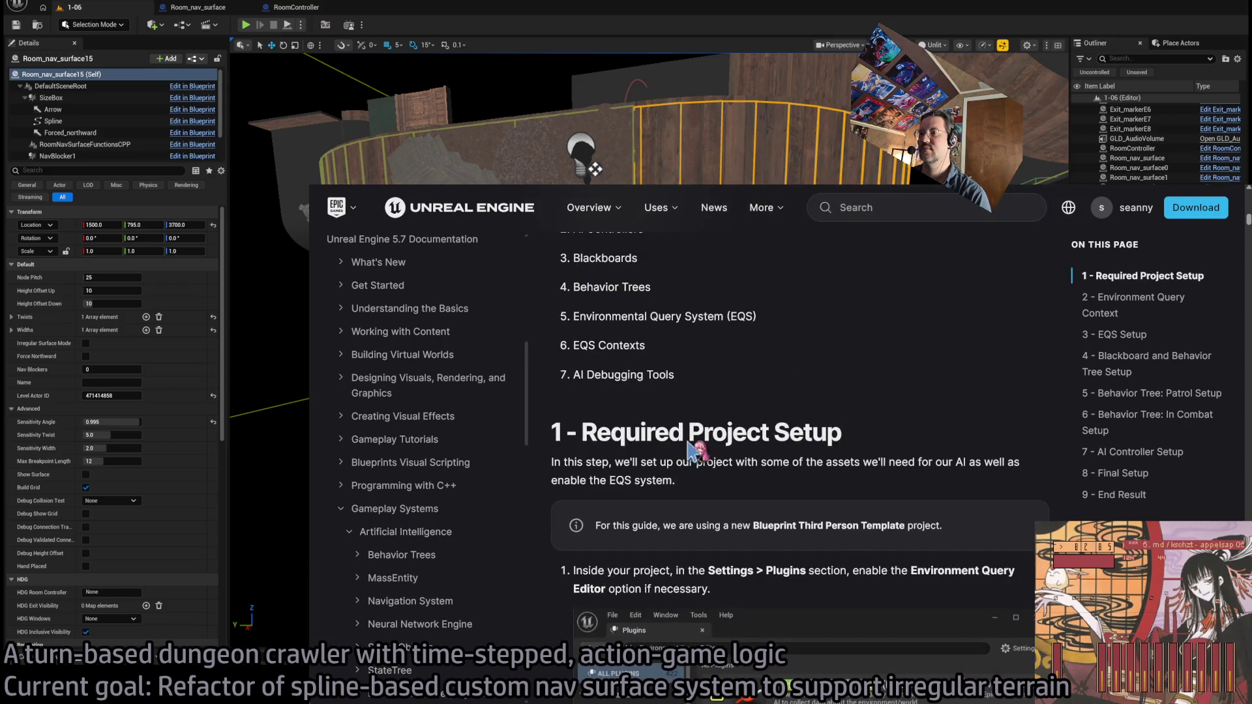
scroll(1034, 515, "down", 10)
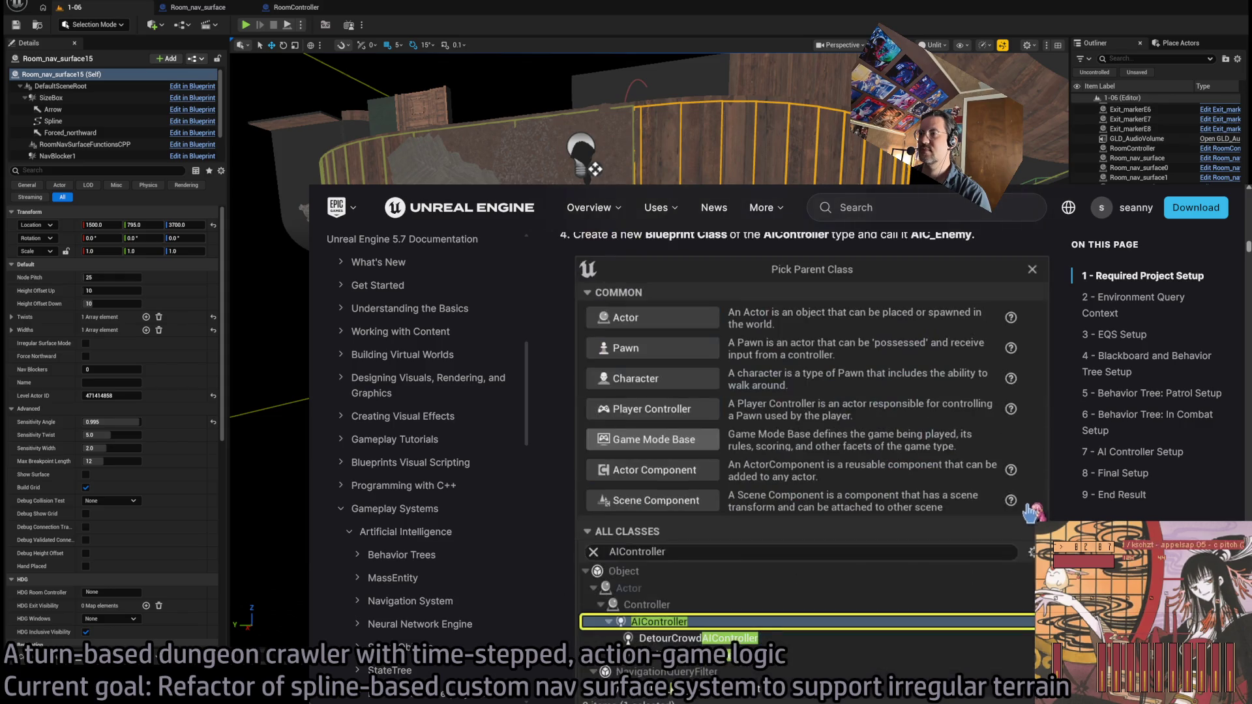
scroll(980, 533, "down", 3)
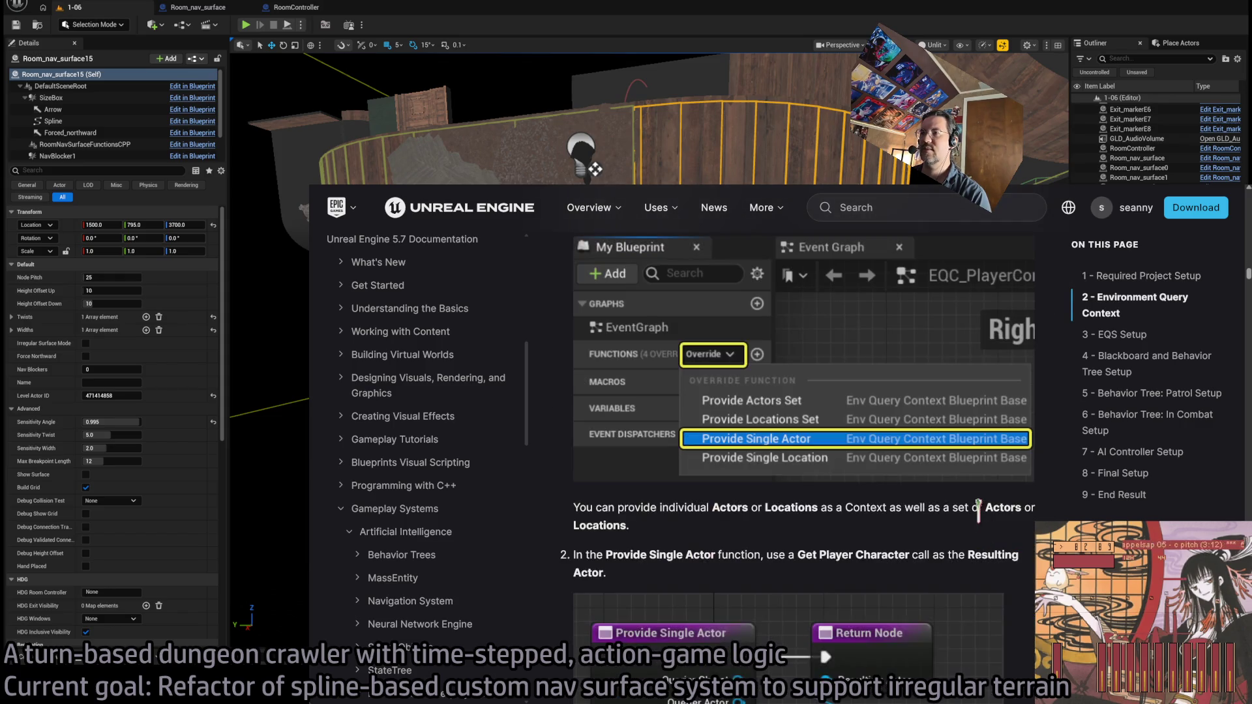
scroll(980, 533, "up", 3)
scroll(848, 407, "down", 7)
scroll(848, 411, "down", 10)
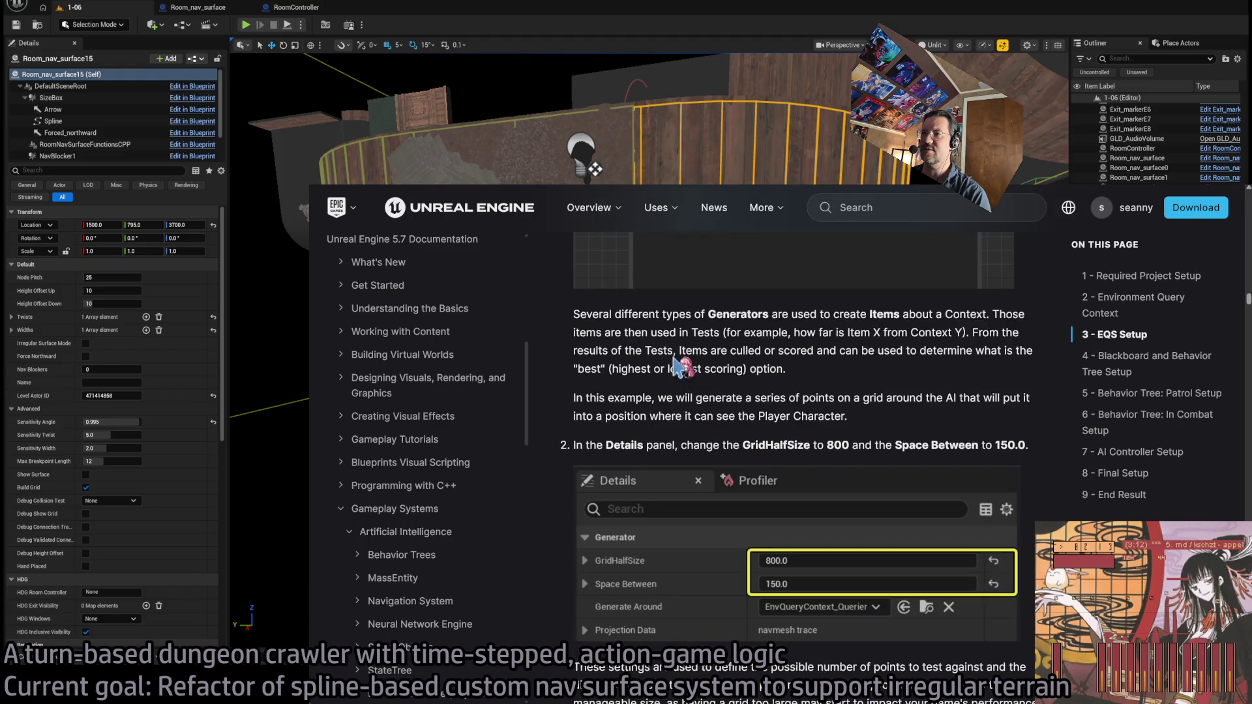
scroll(711, 496, "down", 7)
scroll(789, 376, "down", 5)
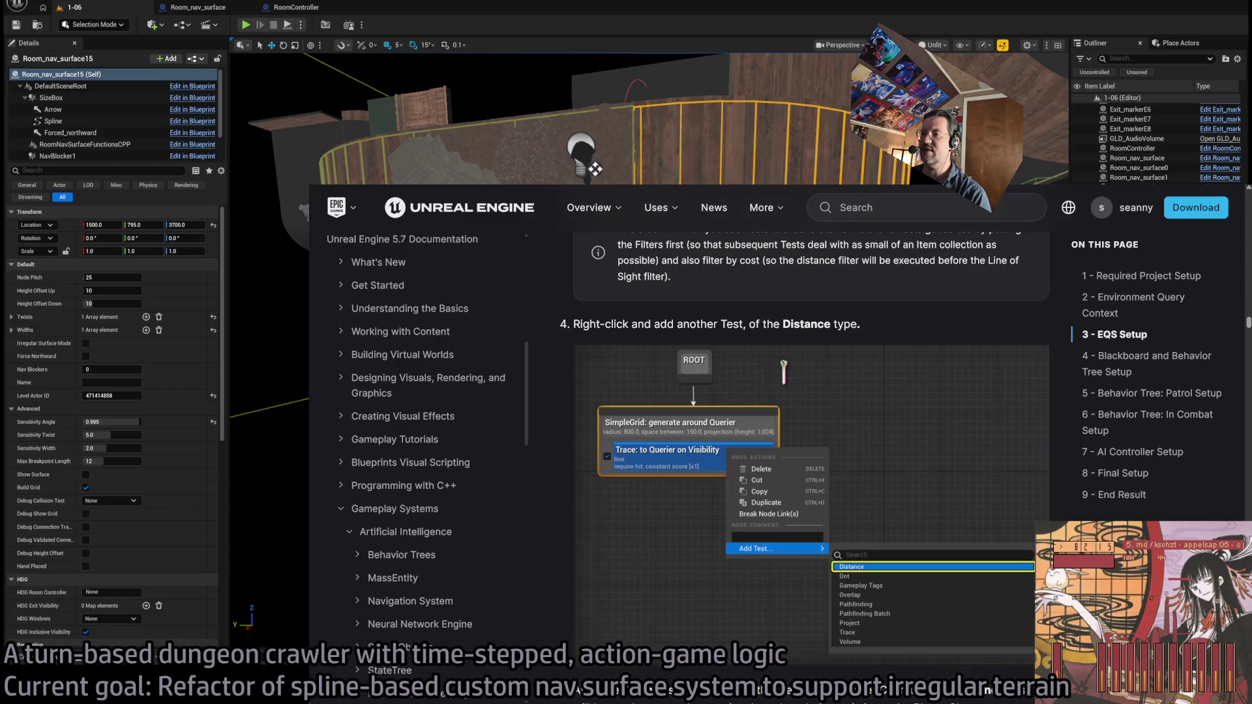
scroll(864, 432, "down", 10)
scroll(864, 432, "down", 5)
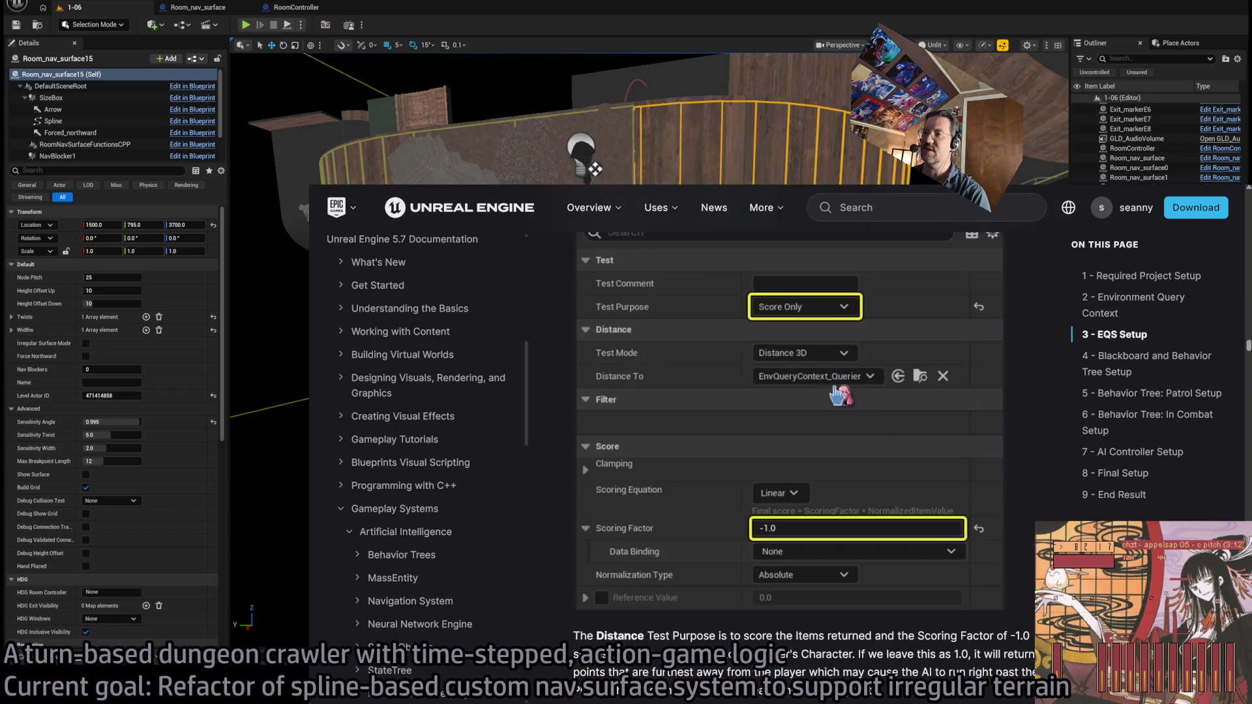
key("alt+Tab")
key("alt+Tab")
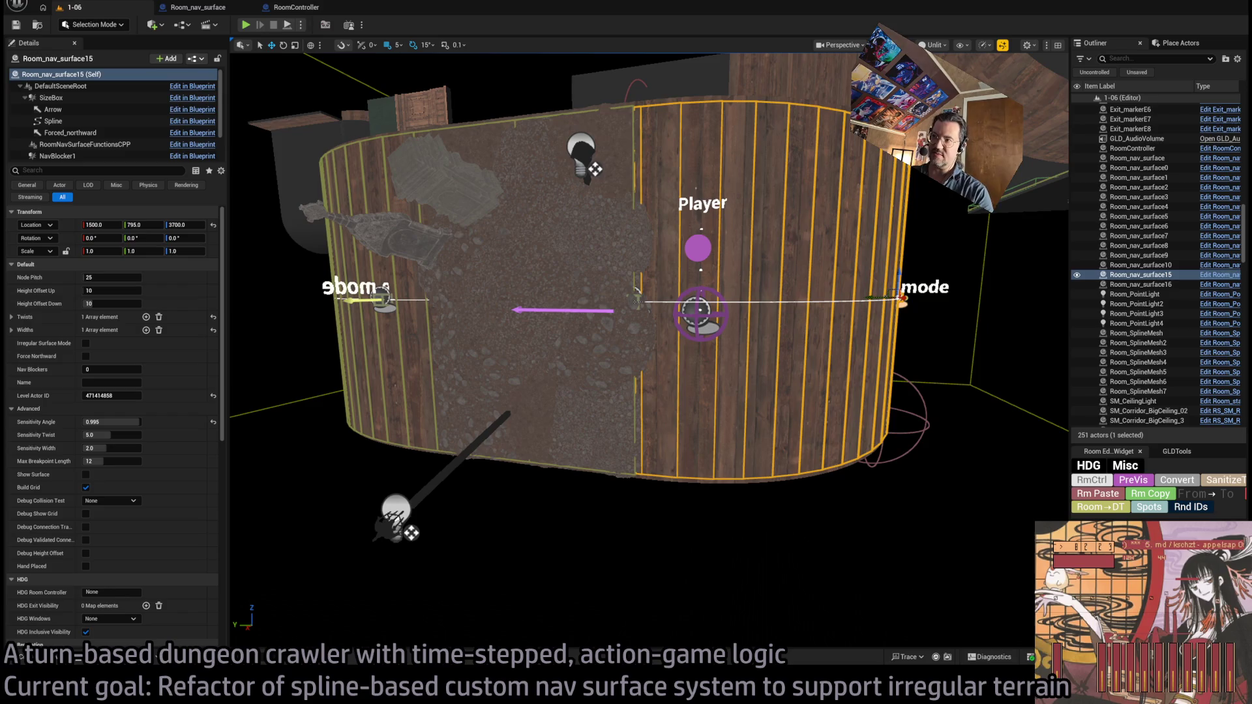
Inspect the Room_nav_surface graph's Cull Islands Async node: Distance Thr 2.0, Island Size Thr 32
scroll(650, 350, "up", 8)
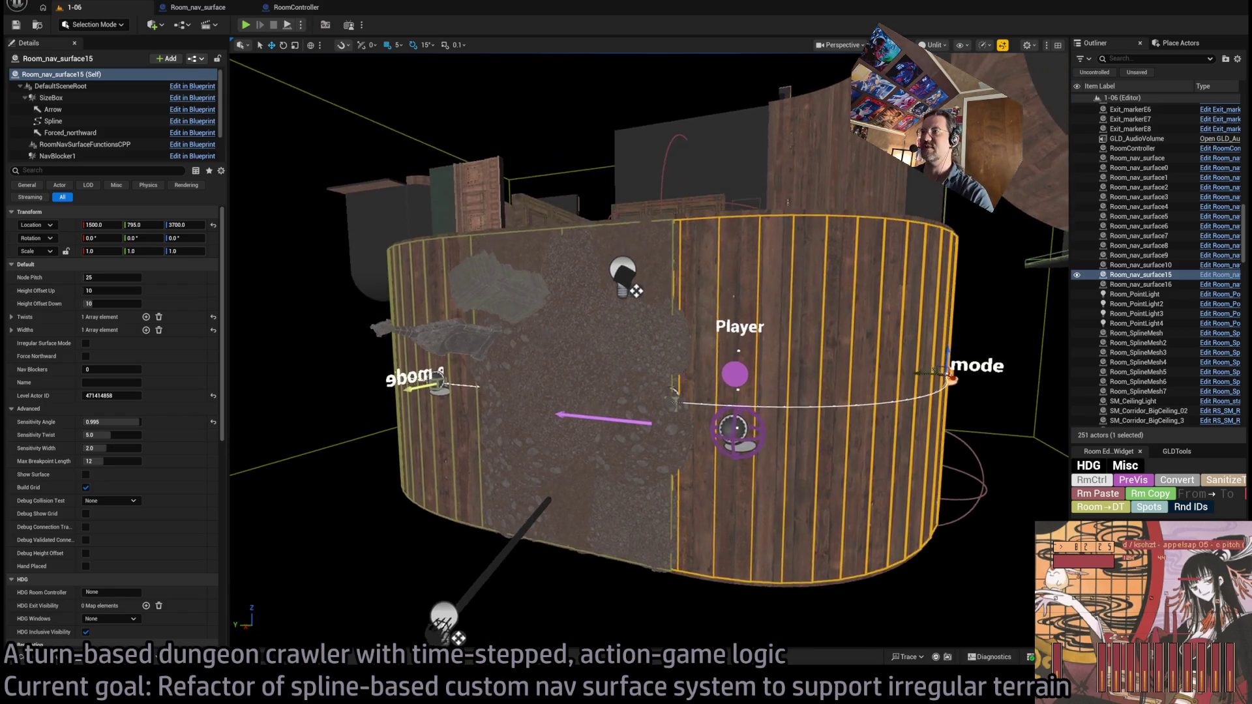
scroll(649, 351, "down", 6)
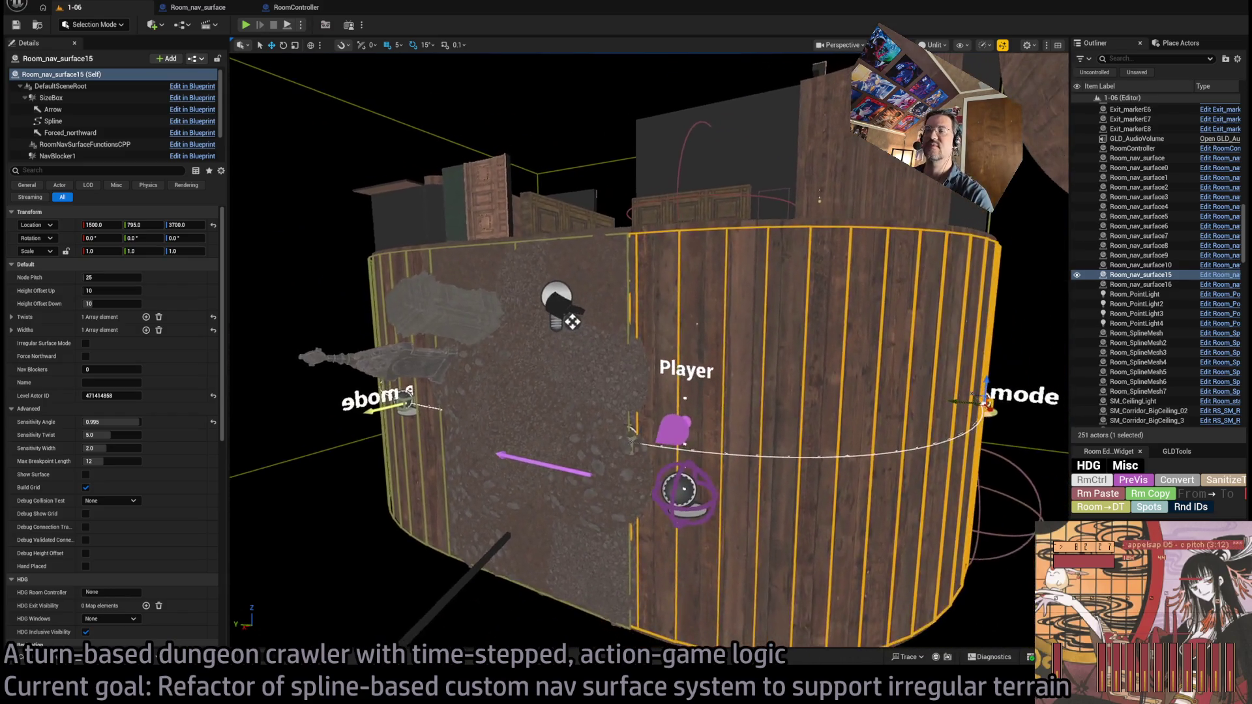
left_click(202, 8)
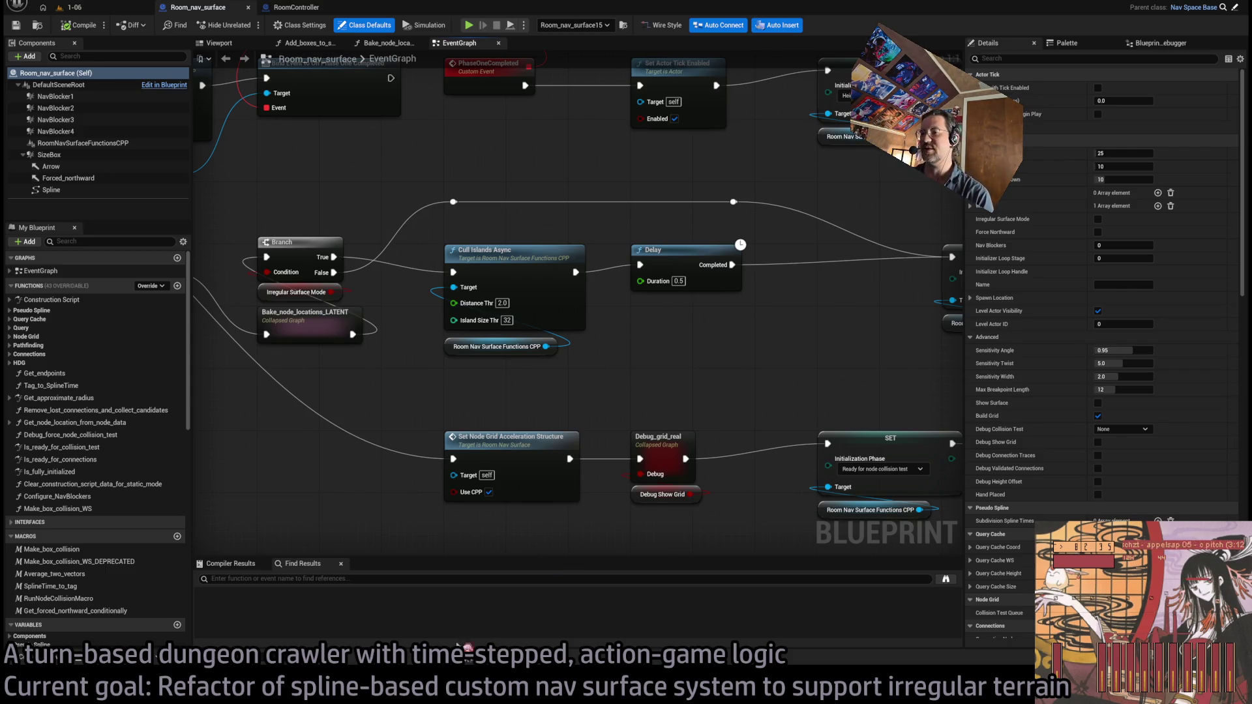
key("alt+Tab")
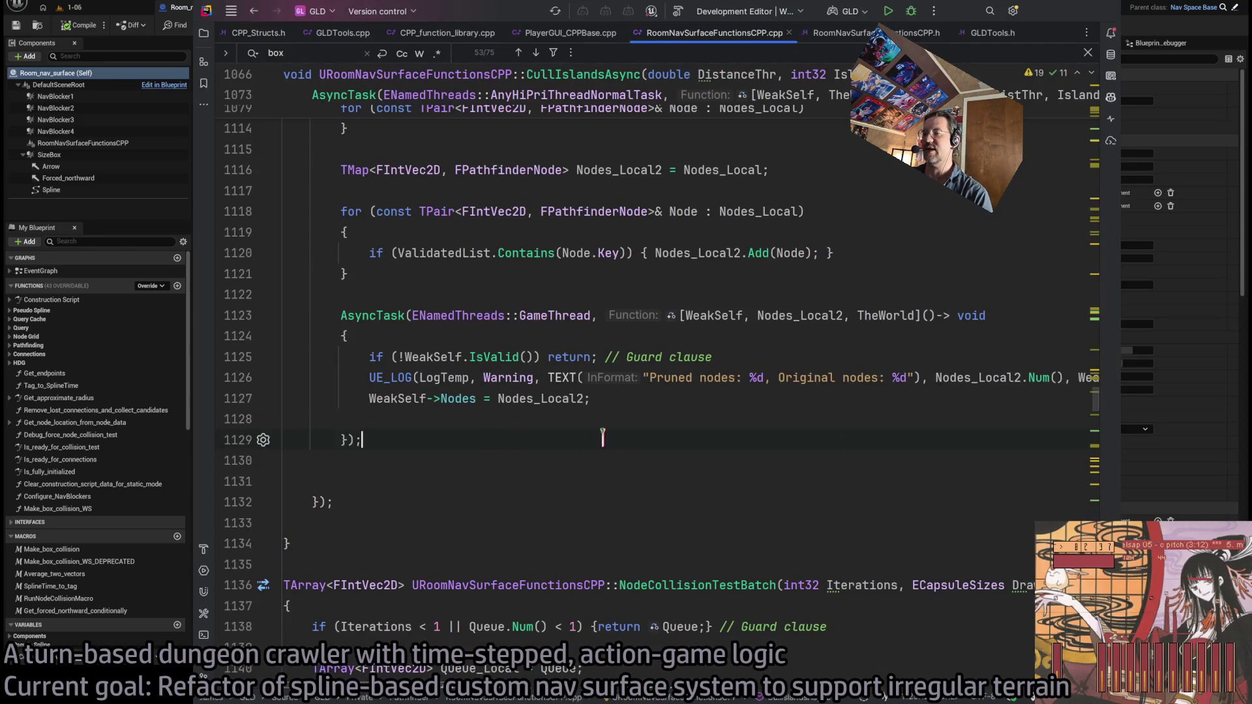
mouse_move(497, 440)
left_mouse_down()
mouse_move(287, 388)
mouse_move(248, 315)
left_mouse_up()
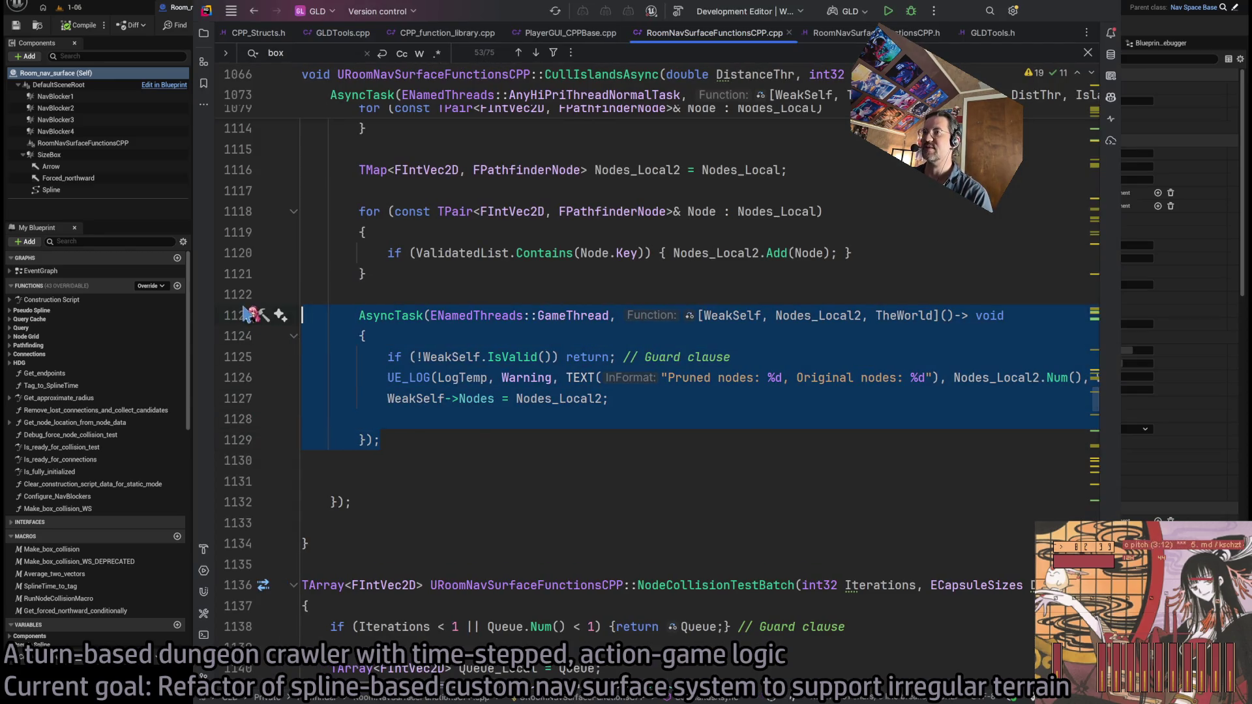
left_click(476, 435)
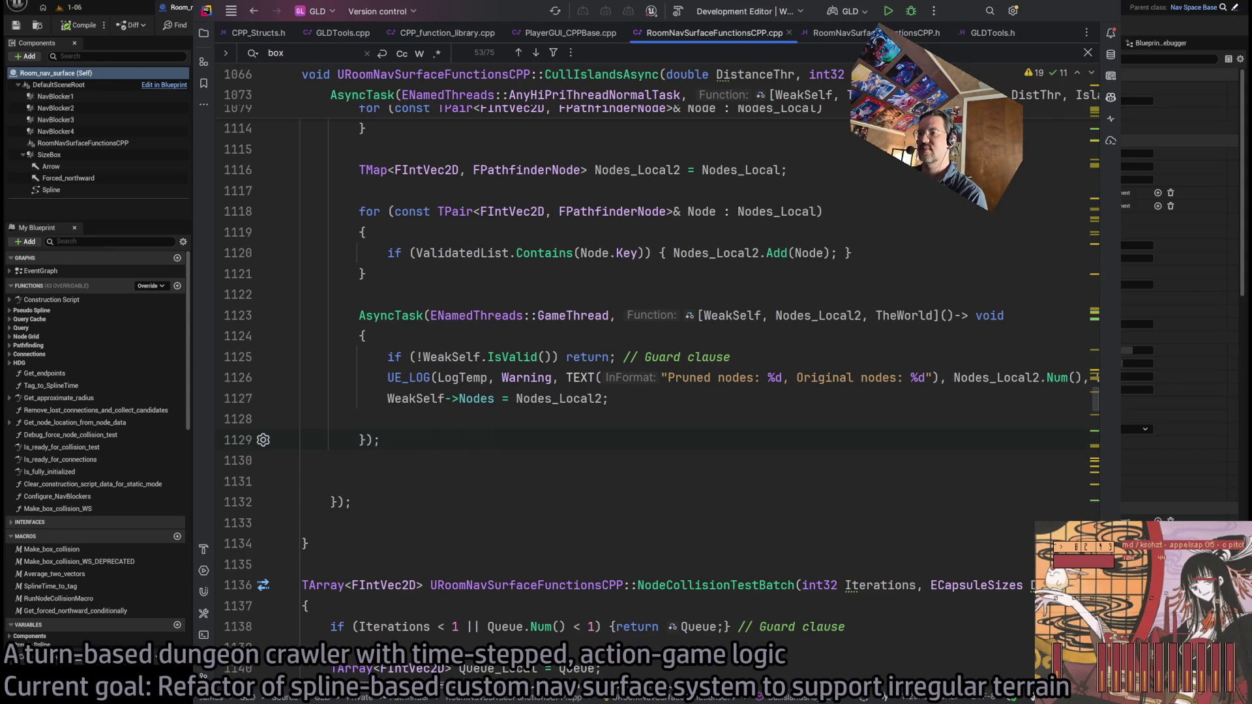
scroll(572, 440, "right", 5)
scroll(573, 440, "left", 5)
scroll(572, 440, "up", 3)
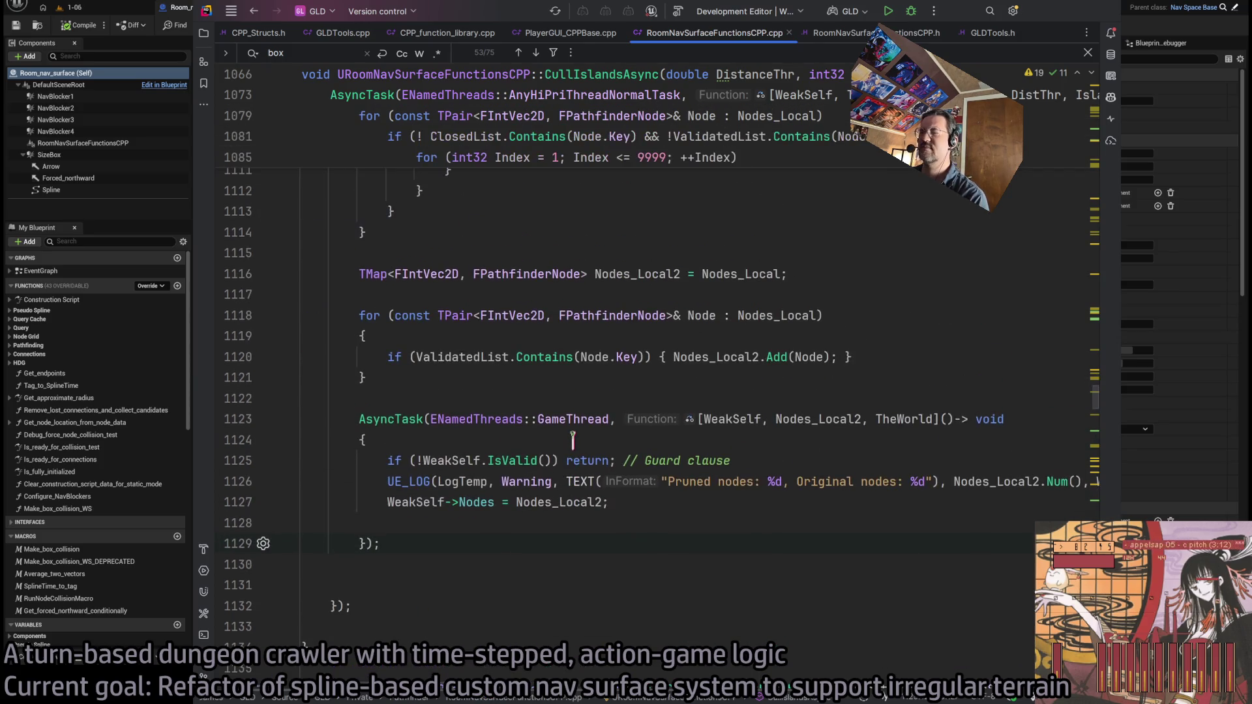
scroll(573, 440, "down", 3)
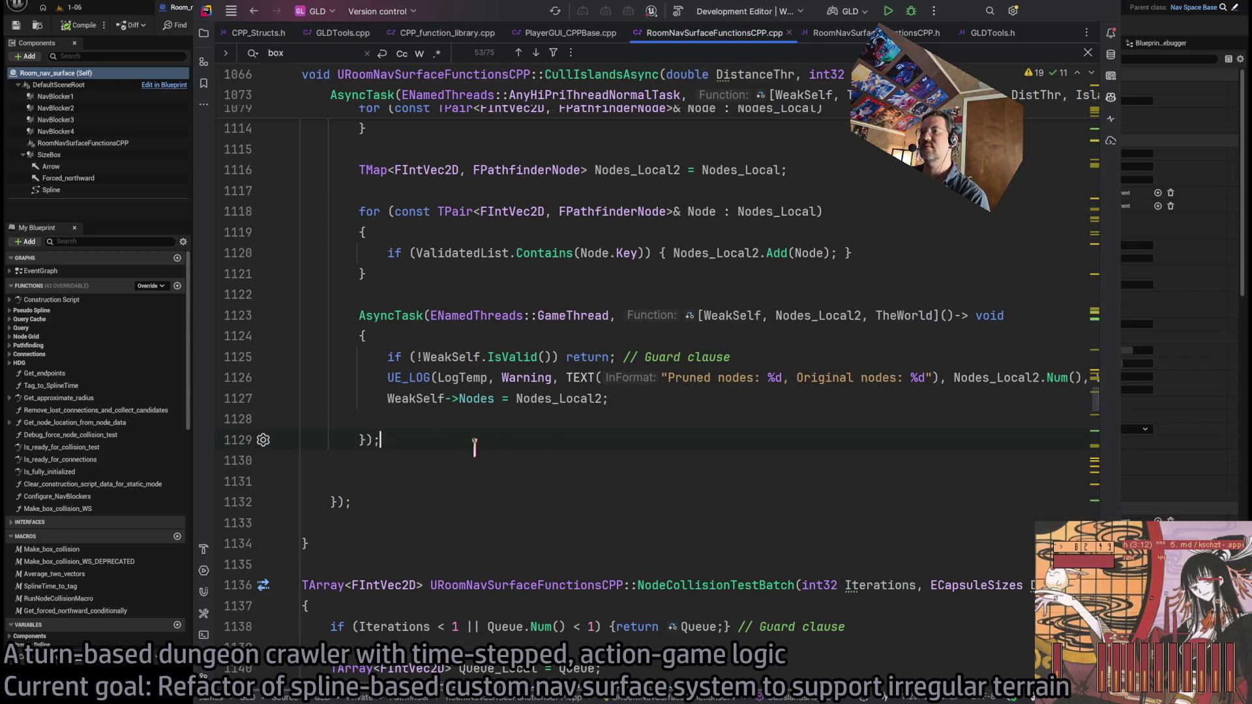
key("ctrl+w")
key("ctrl+w")
key("ctrl+w")
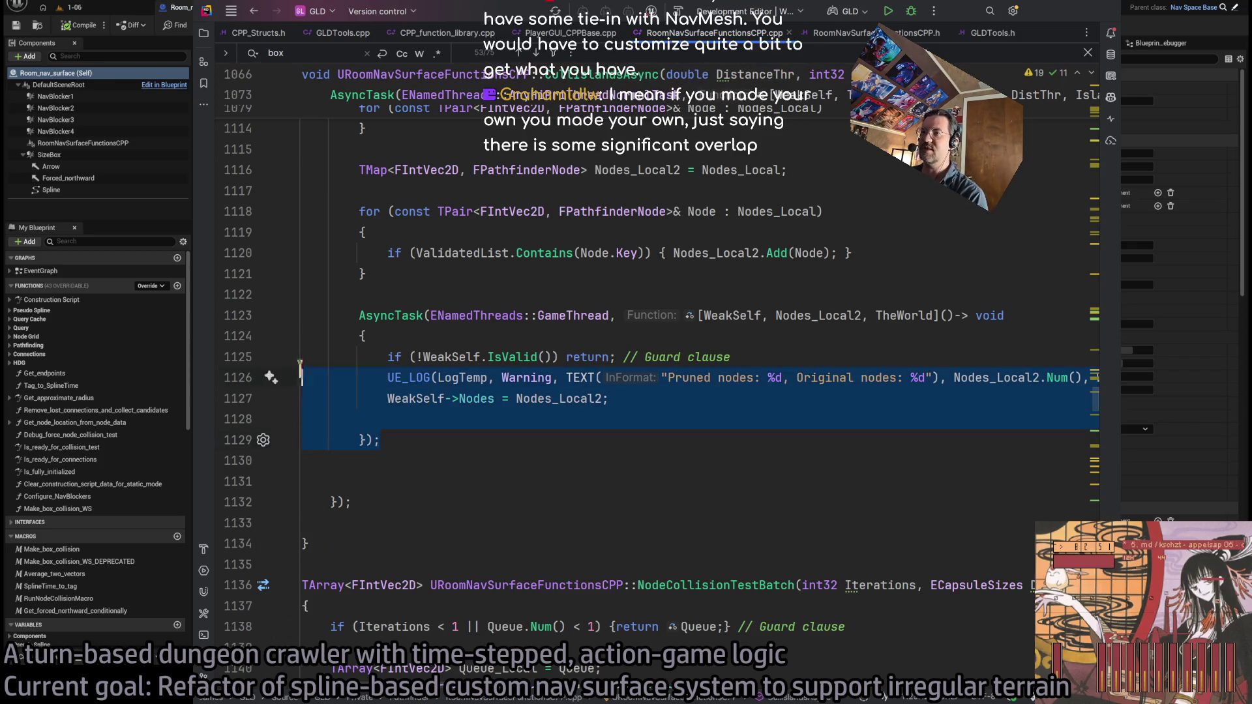
left_click(486, 437)
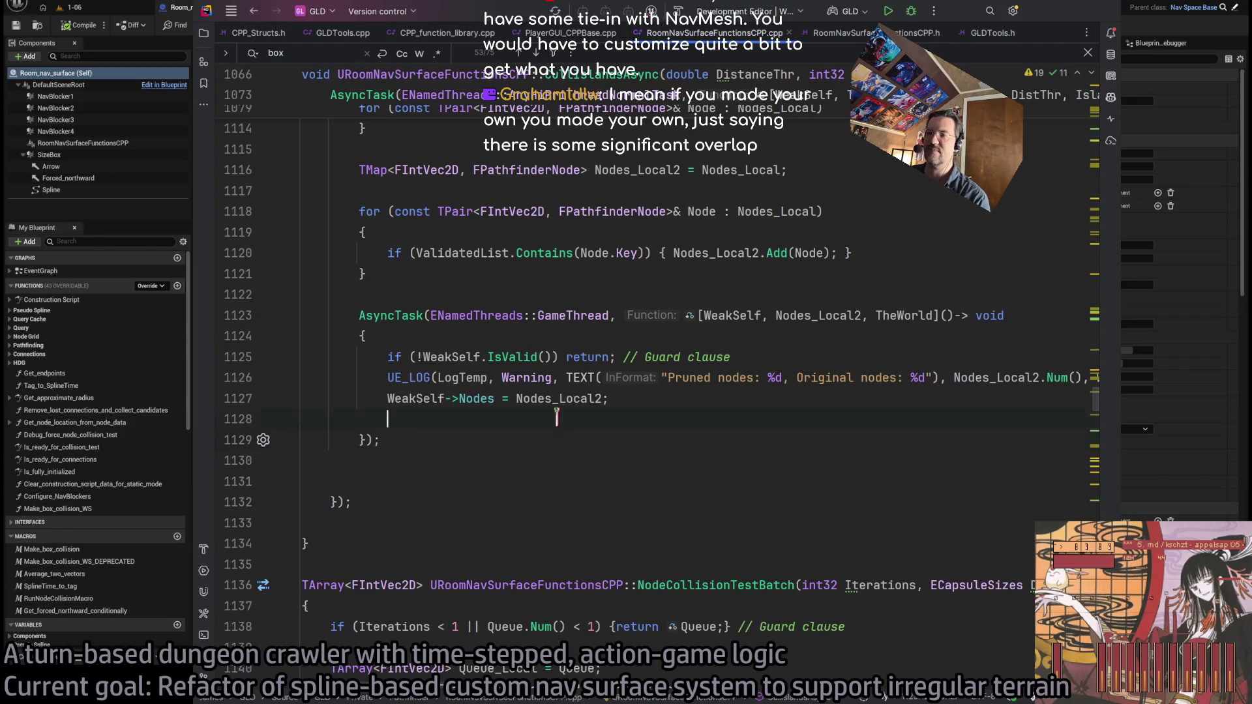
left_click(387, 419)
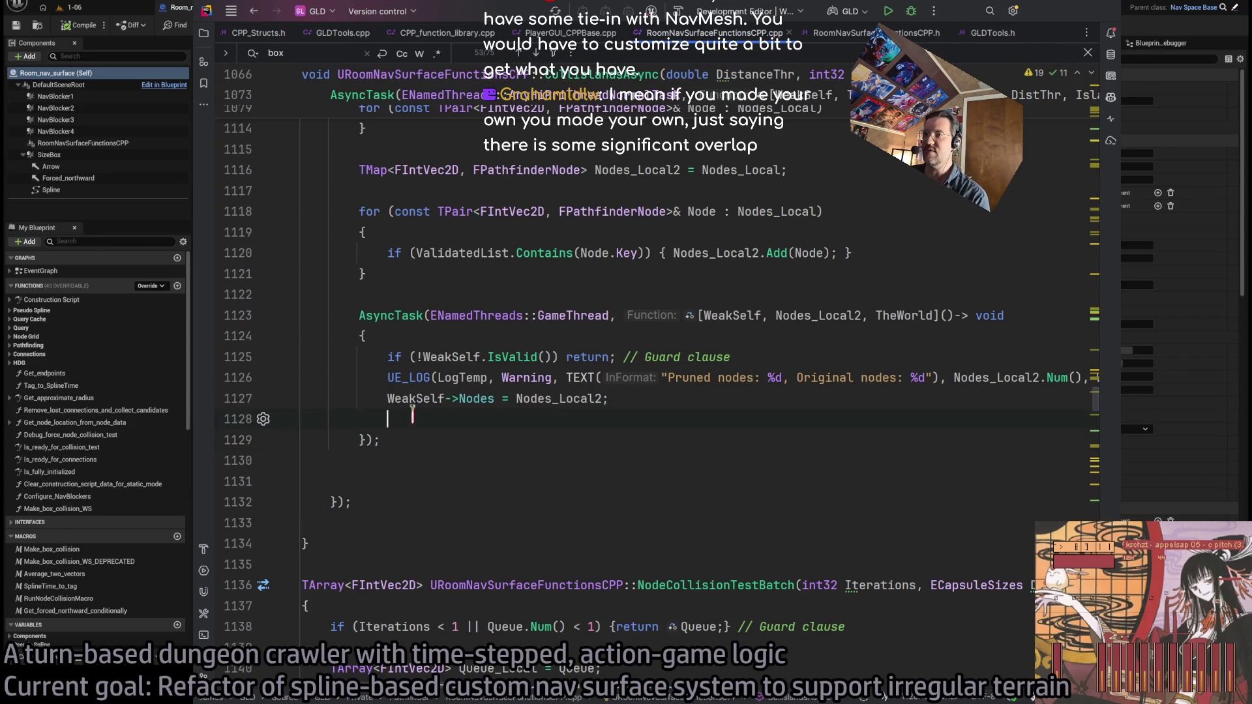
left_click_drag(380, 440, 302, 315)
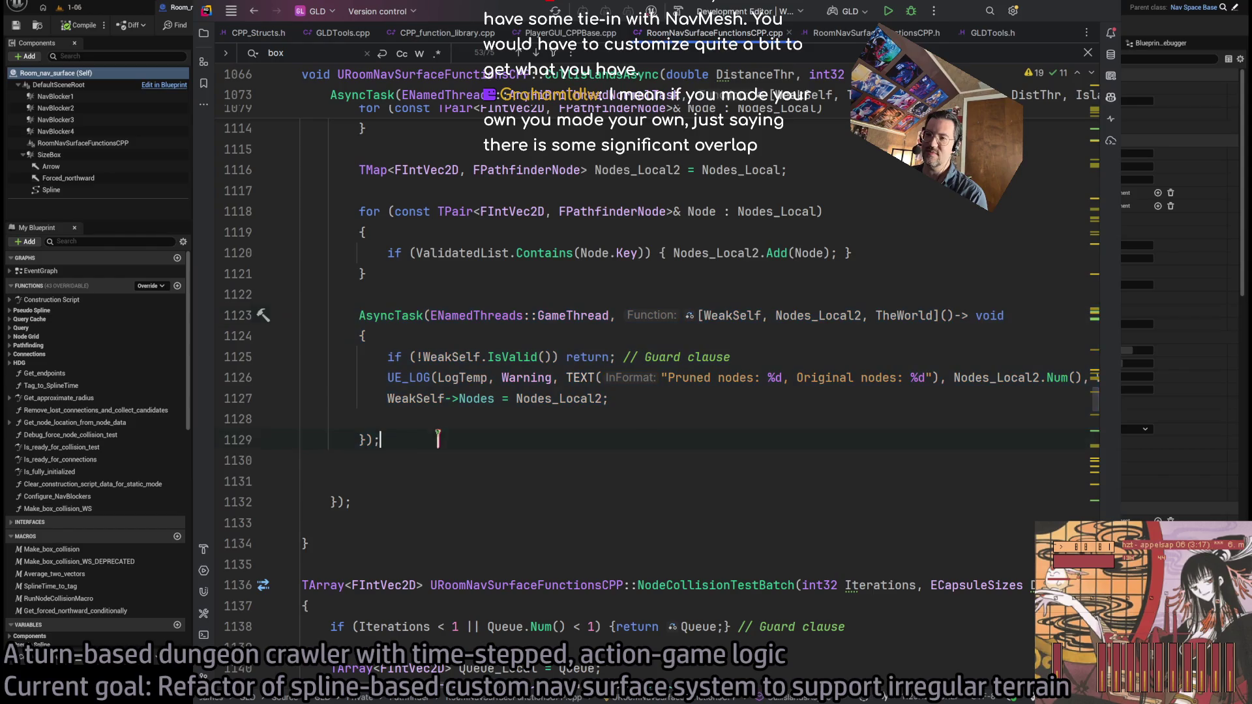
left_click(406, 424)
left_click_drag(414, 441, 302, 315)
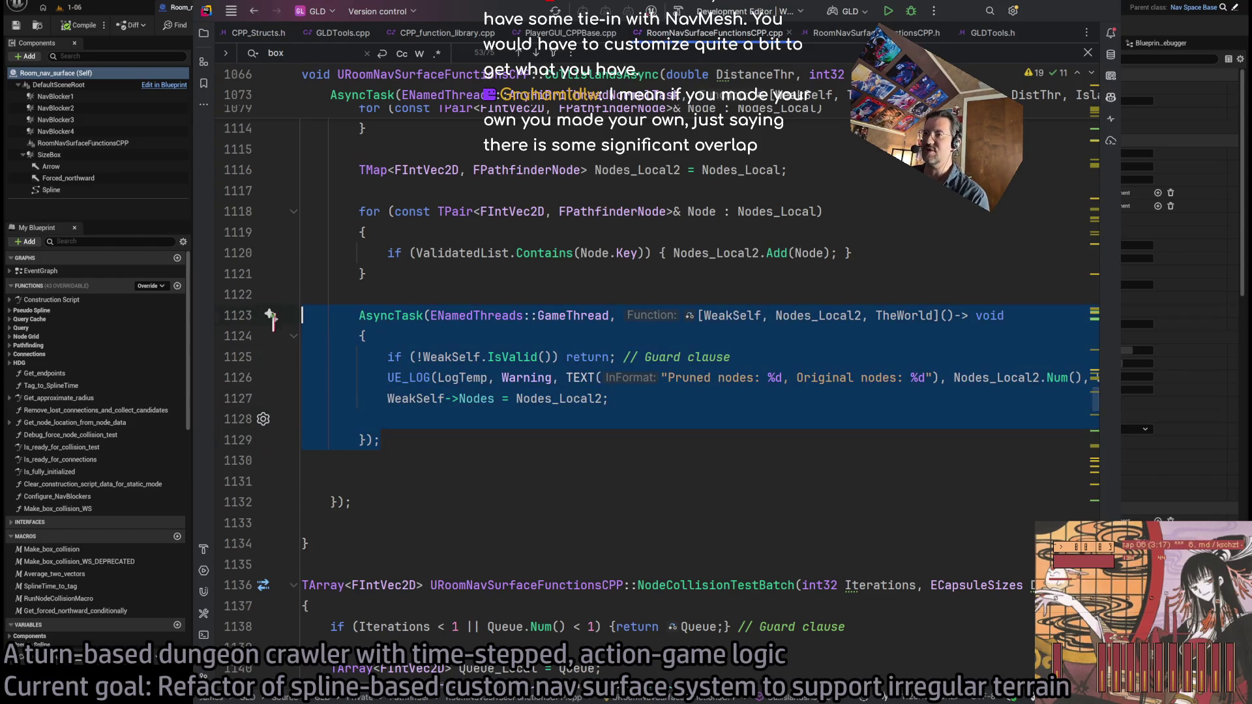
left_click(581, 421)
left_click_drag(539, 446, 302, 316)
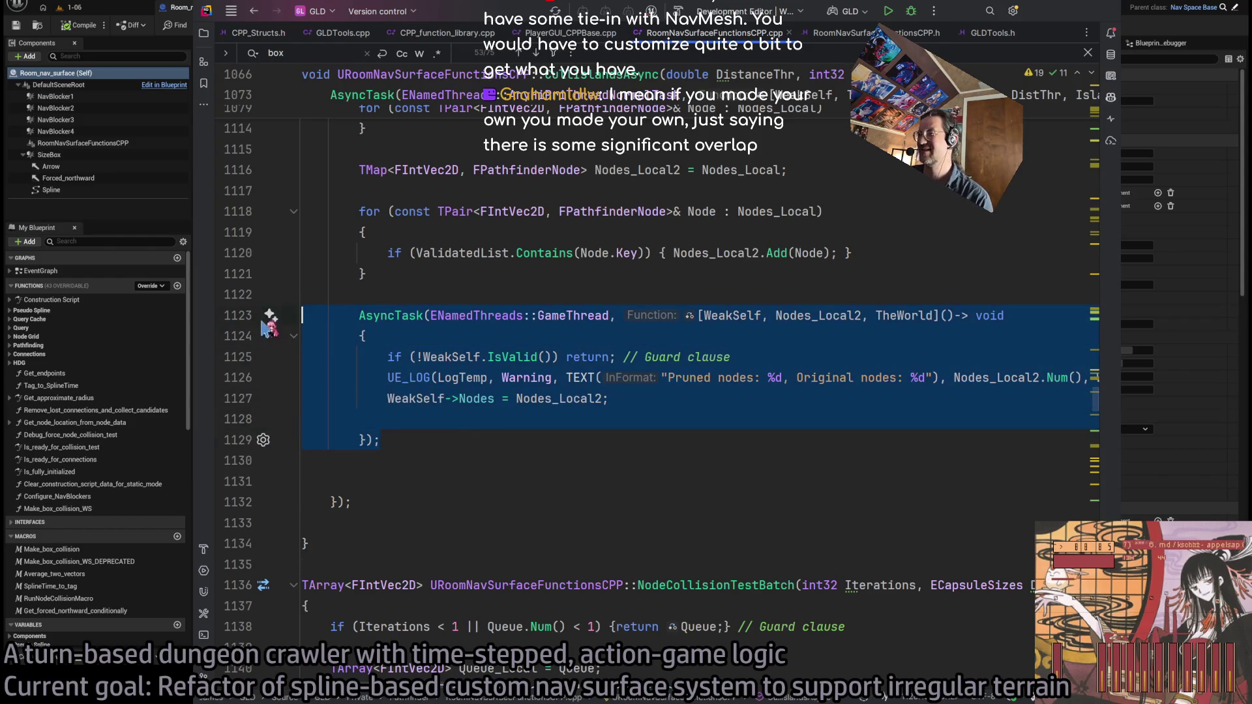
left_click(553, 399)
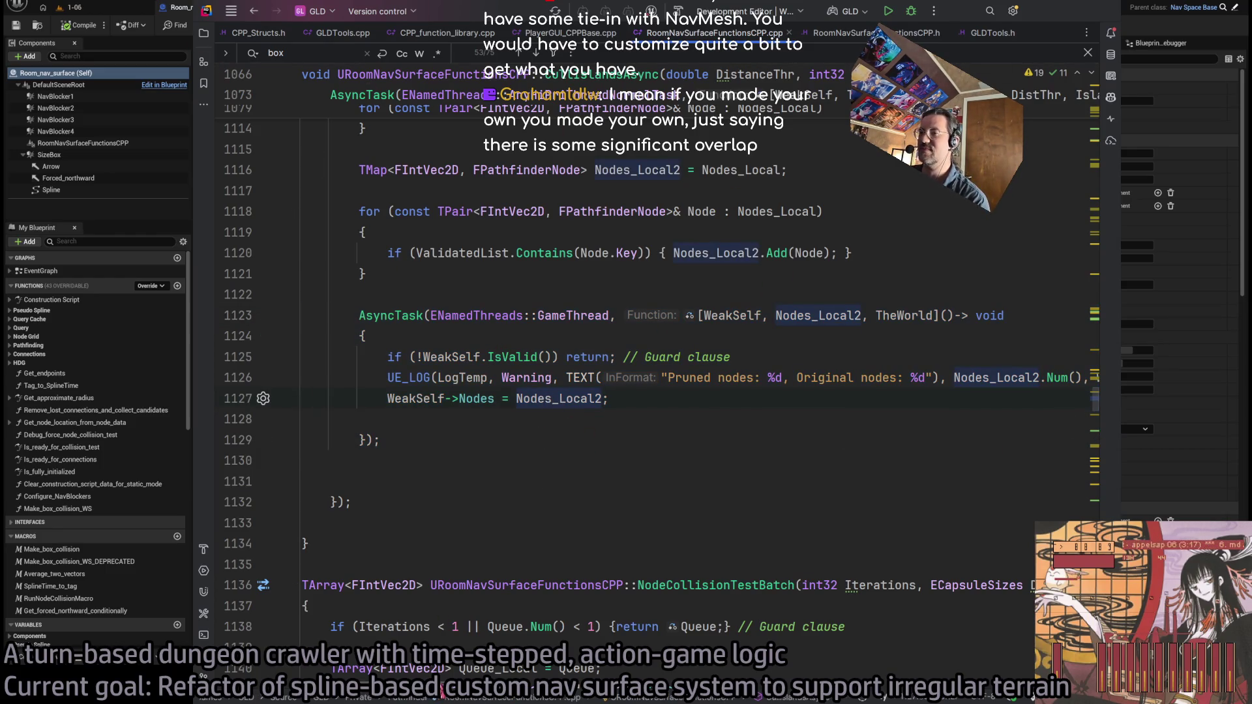
scroll(440, 693, "right", 1)
scroll(440, 692, "right", 1)
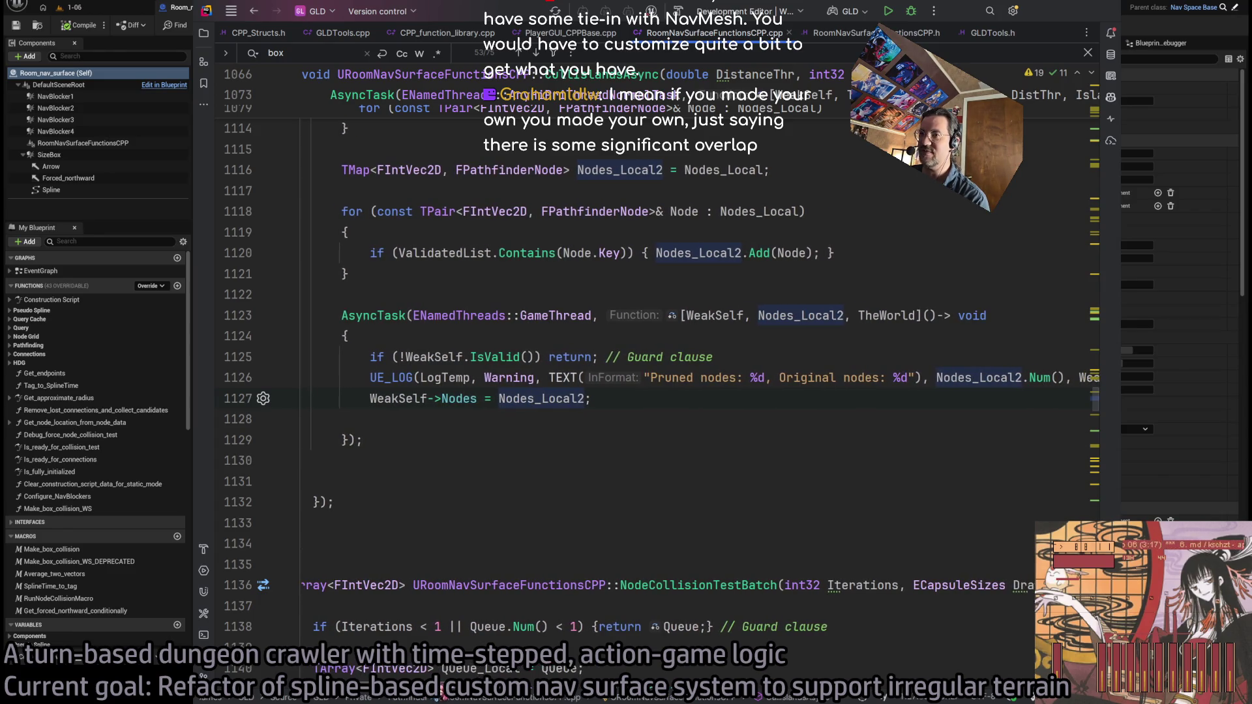
left_click(506, 441)
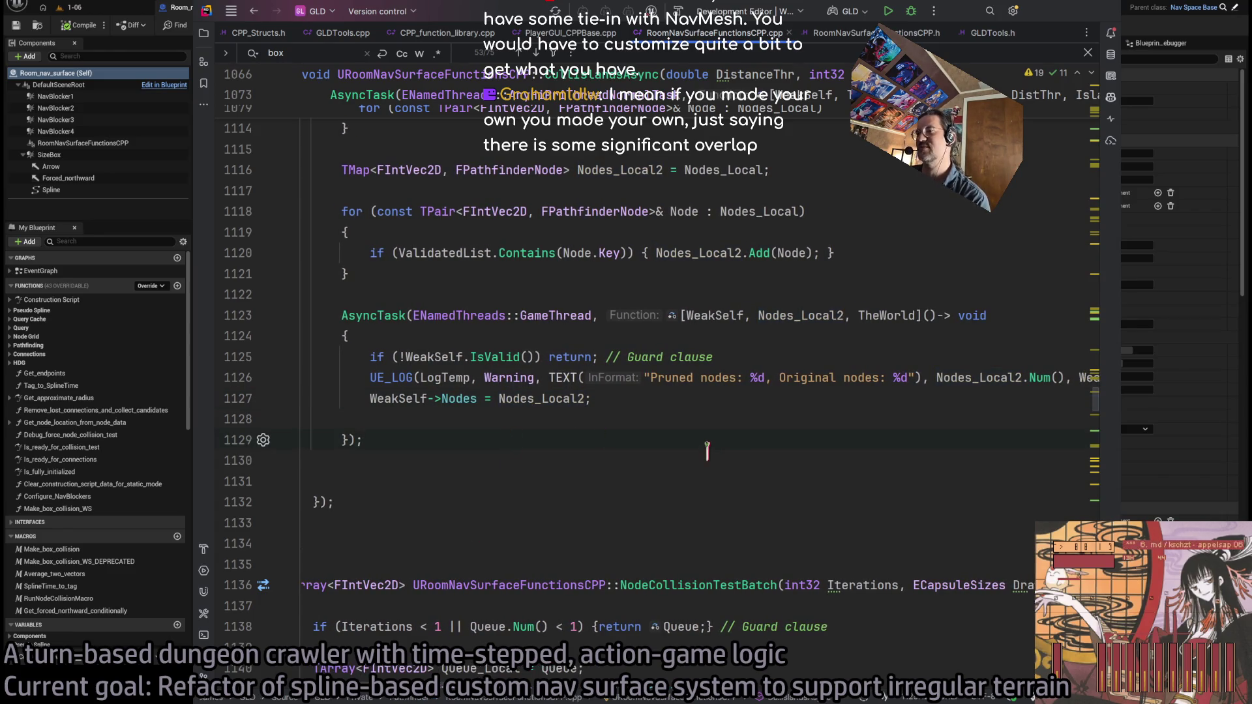
scroll(642, 482, "up", 6)
scroll(620, 463, "down", 5)
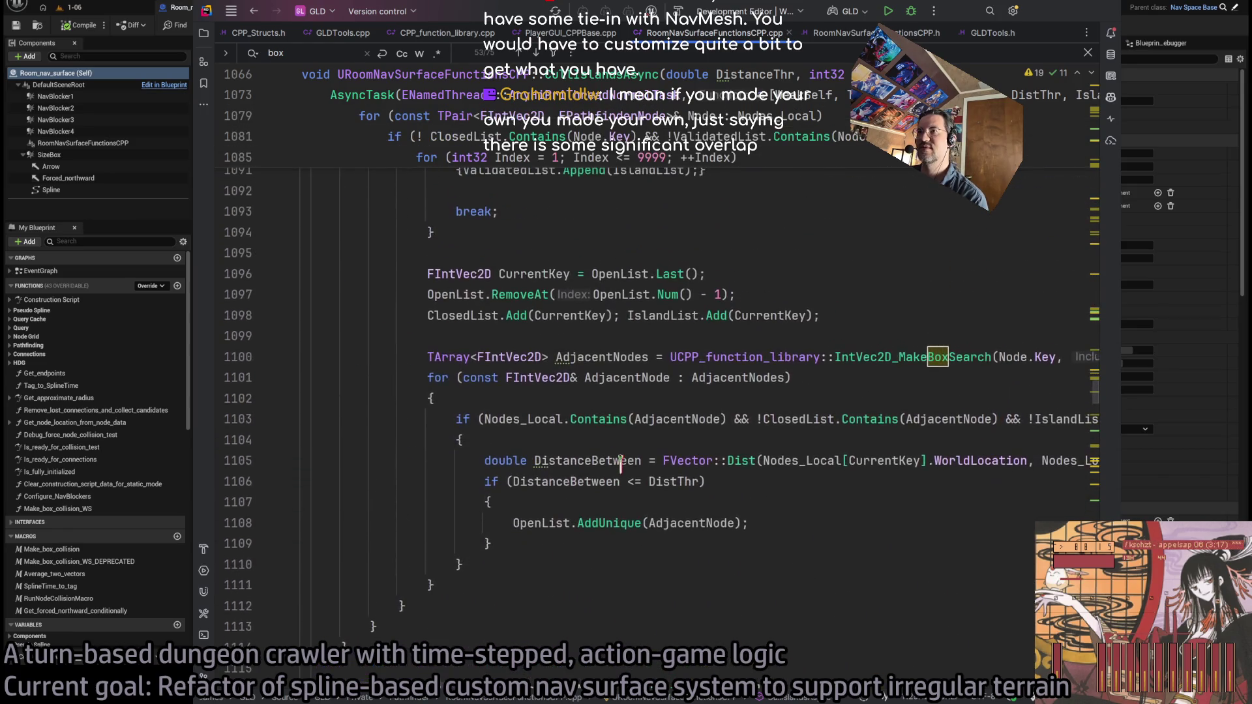
scroll(402, 397, "down", 1)
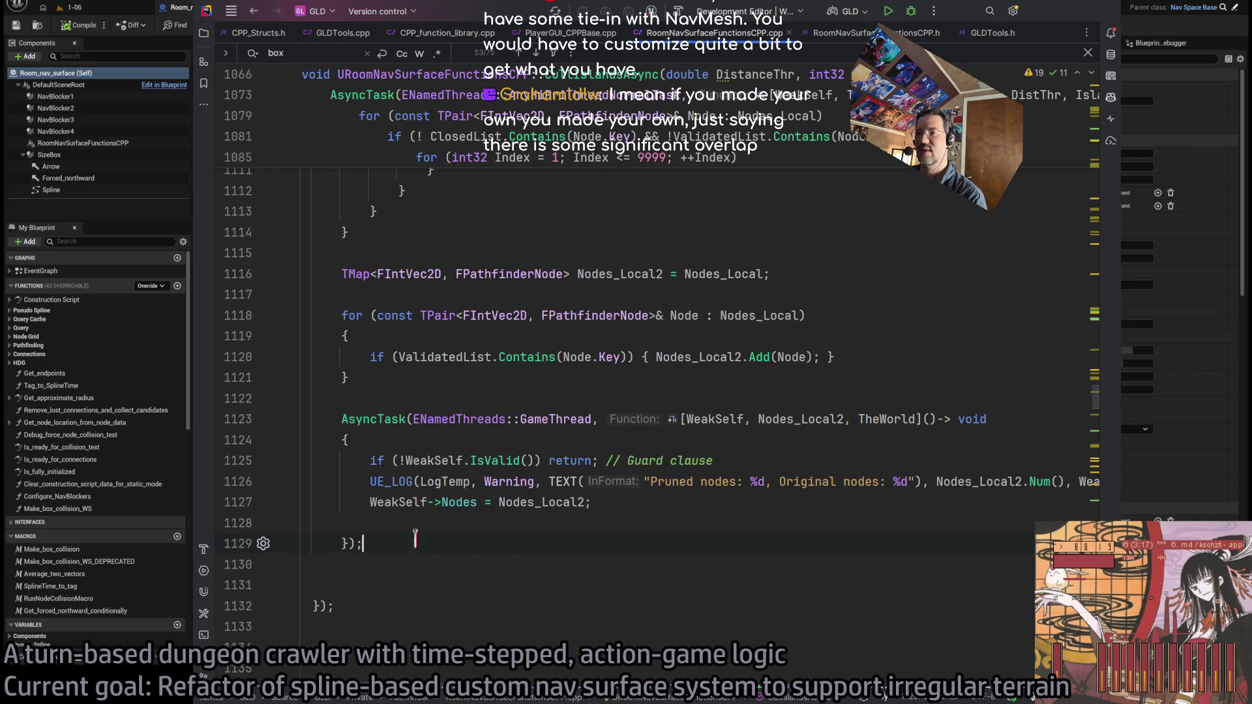
mouse_move(405, 545)
left_mouse_down()
mouse_move(271, 502)
mouse_move(279, 419)
left_mouse_up()
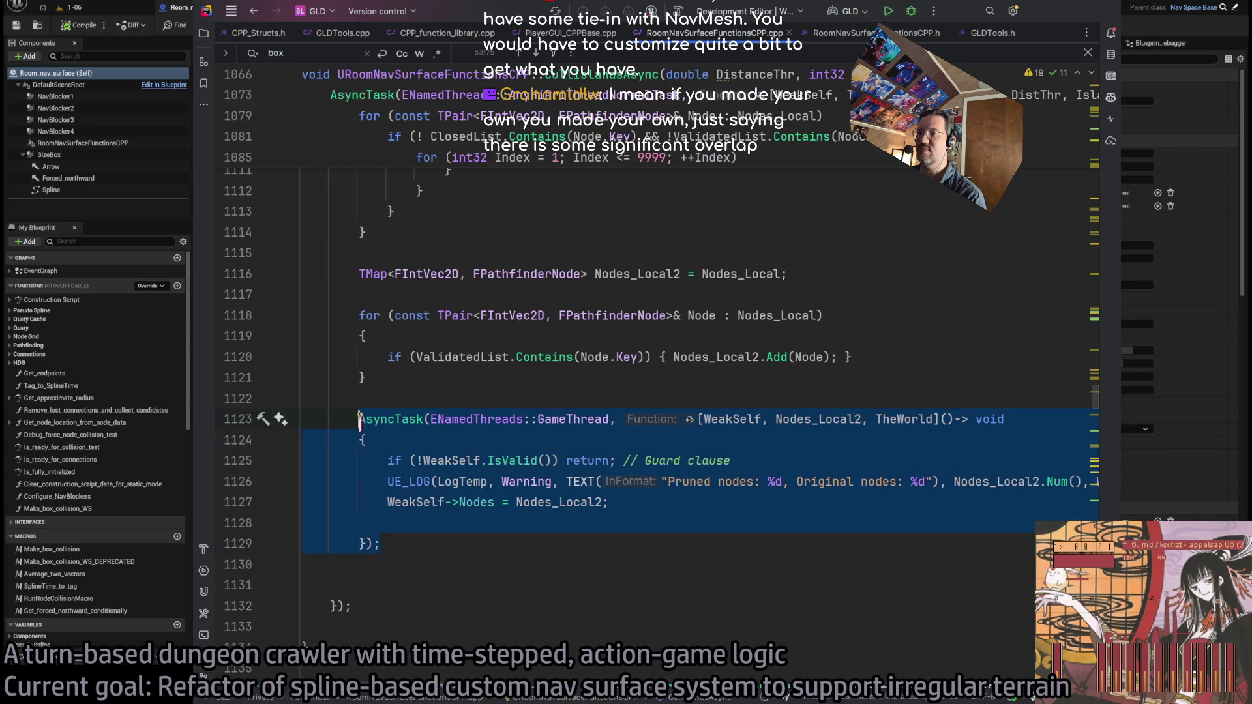
left_click(486, 529)
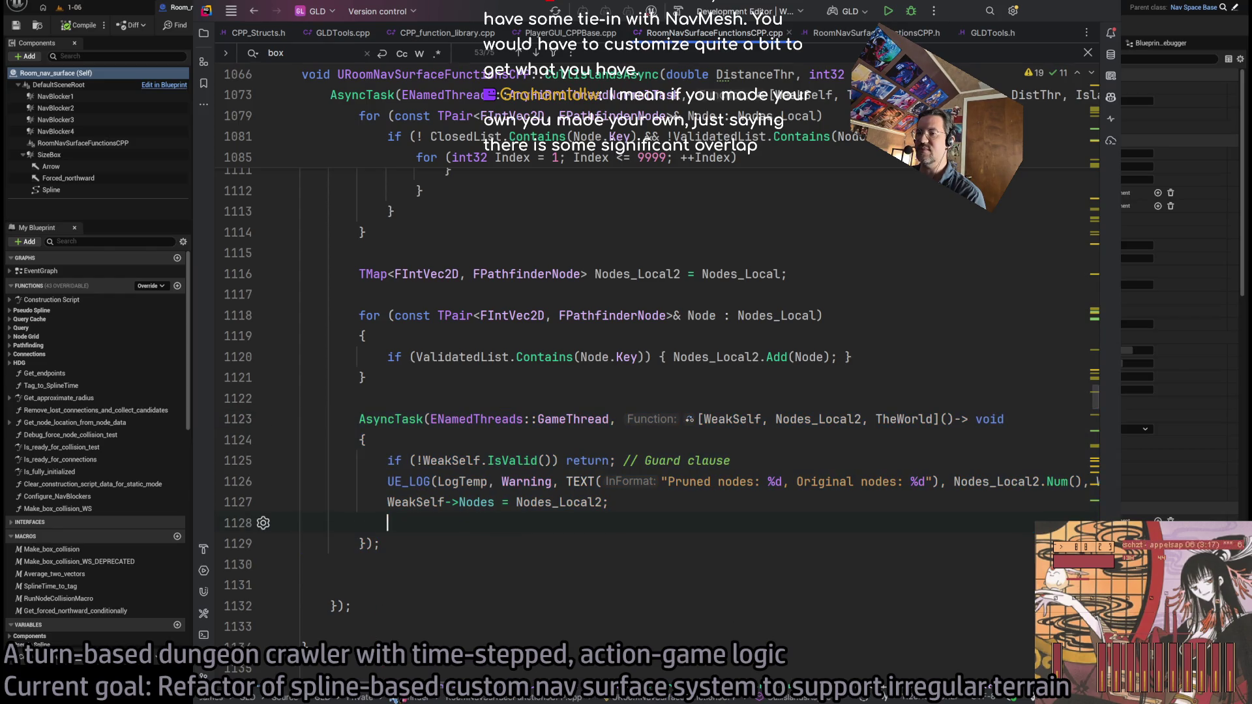
scroll(382, 616, "right", 1)
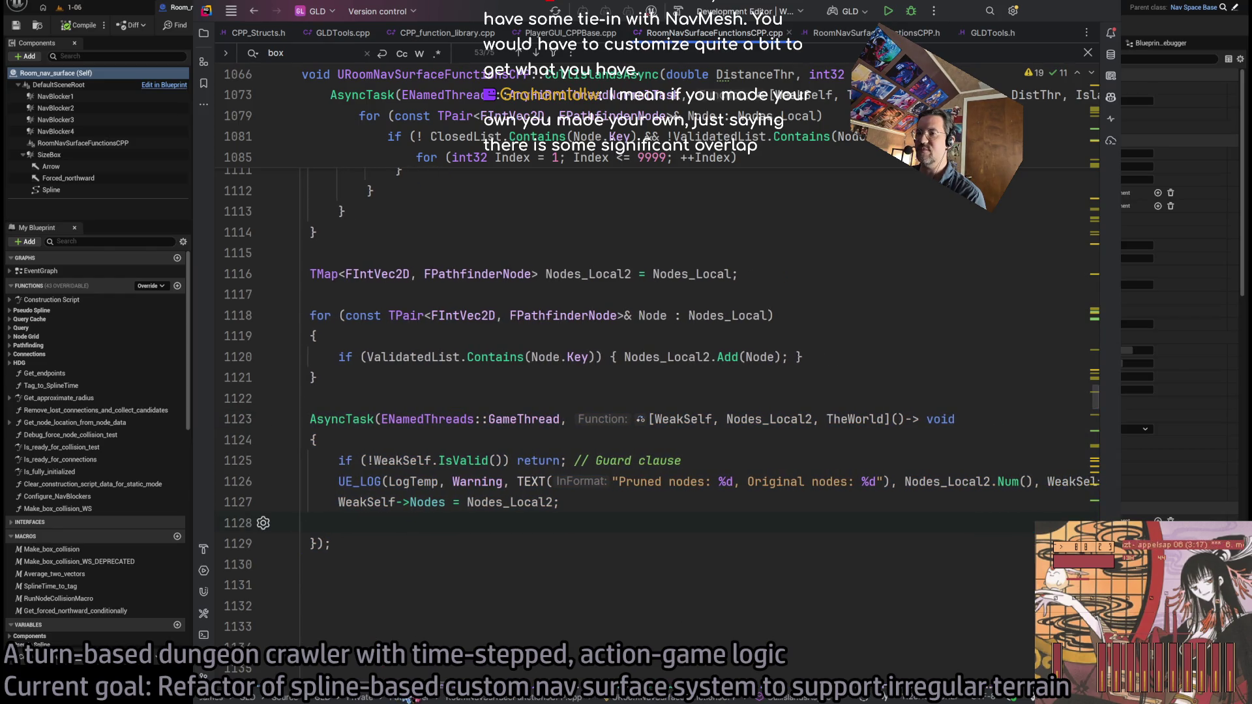
left_click(415, 545)
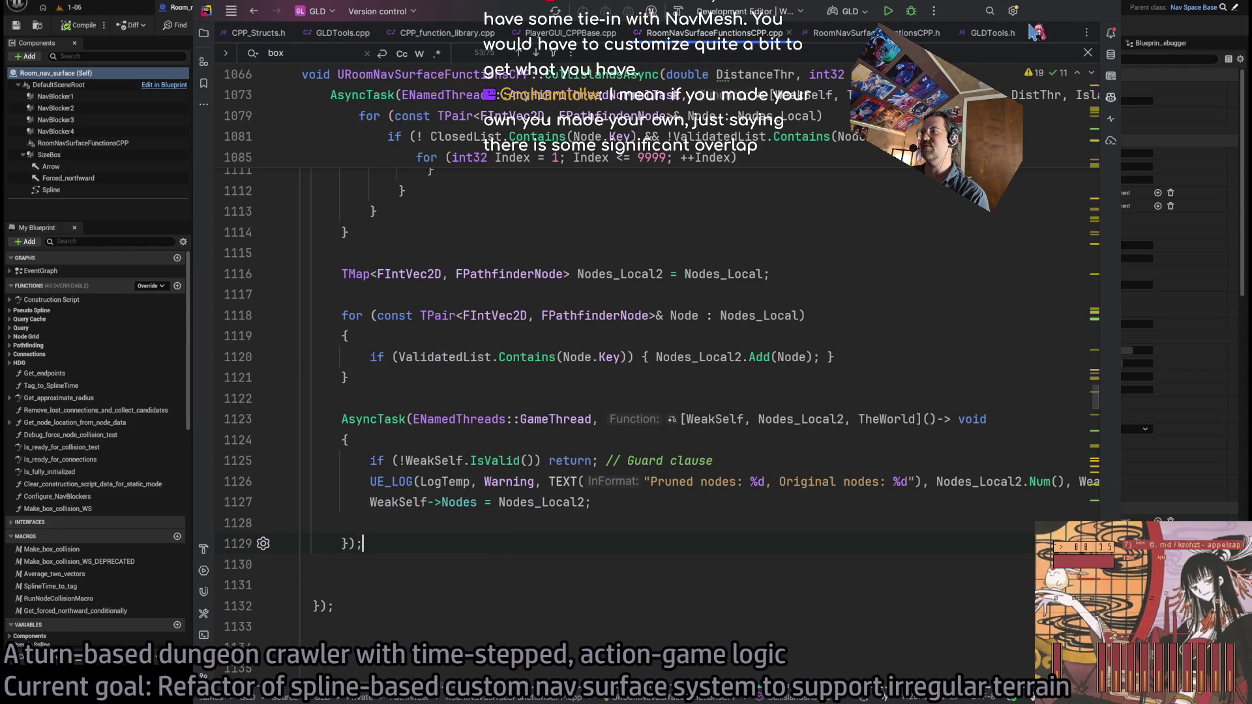
key("alt+Tab")
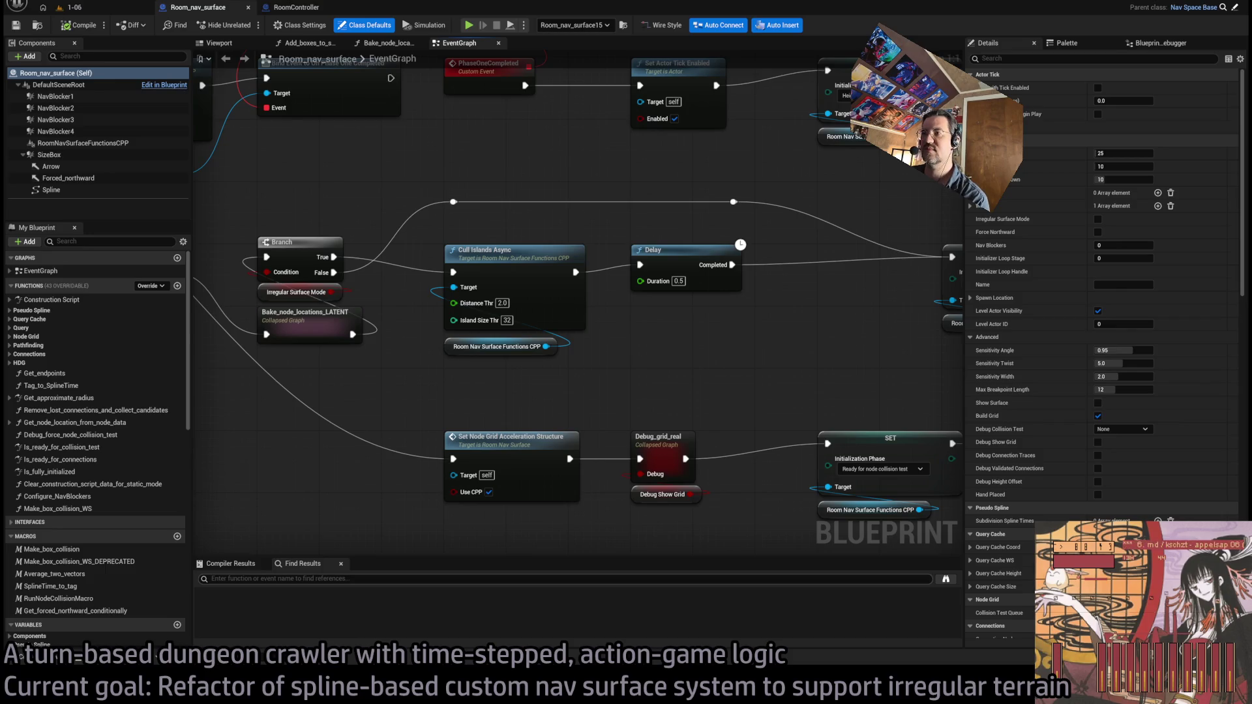
left_click_drag(693, 397, 677, 370)
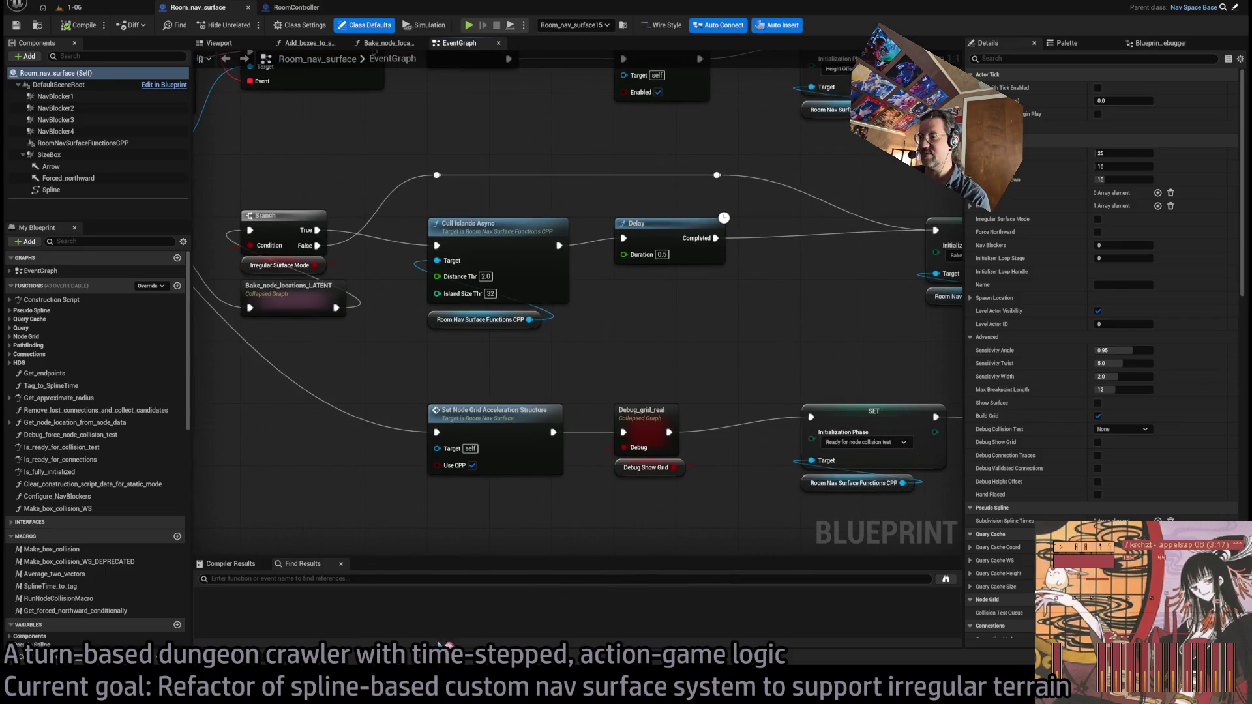
key("alt+Tab")
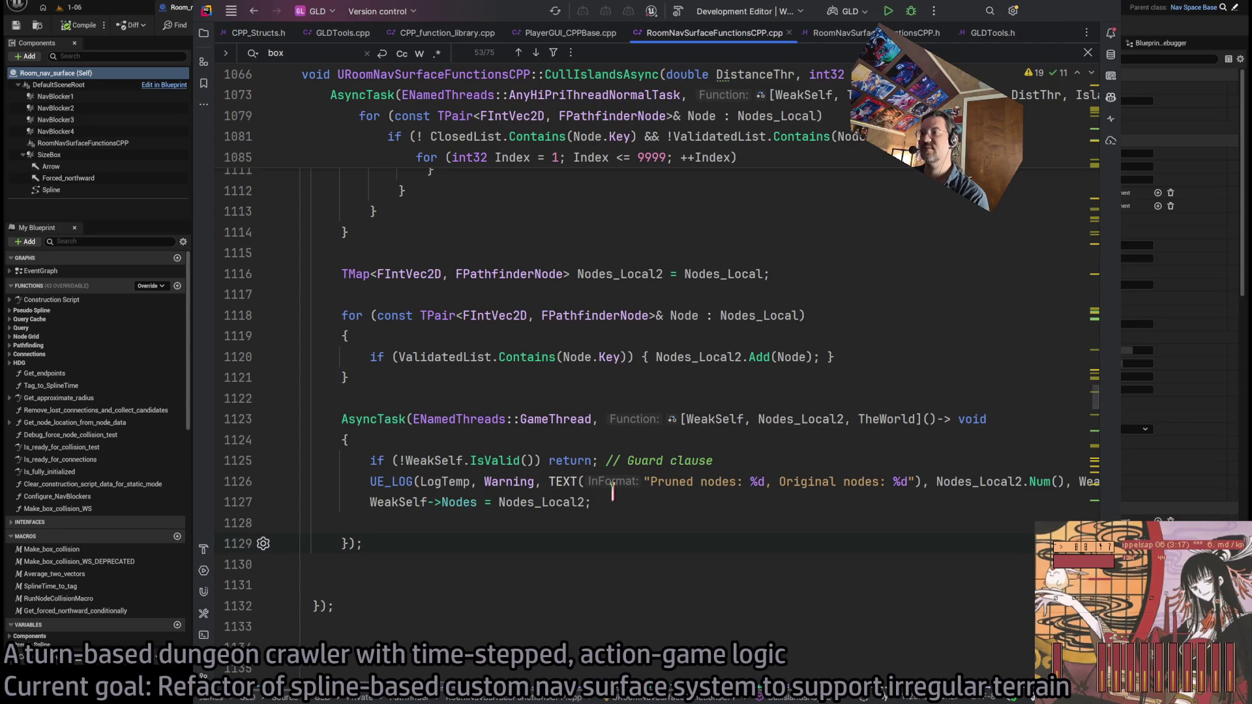
mouse_move(580, 522)
left_mouse_down()
mouse_move(274, 460)
mouse_move(250, 424)
left_mouse_up()
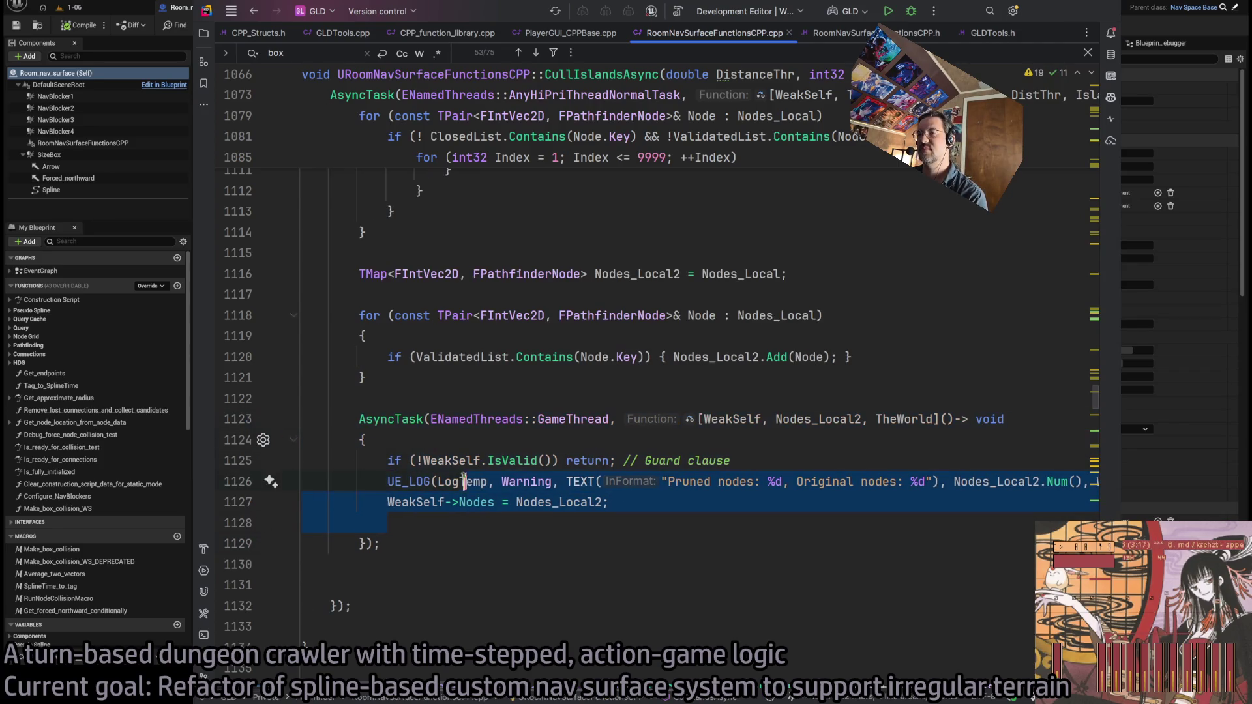
left_click_drag(381, 543, 302, 418)
left_click(499, 528)
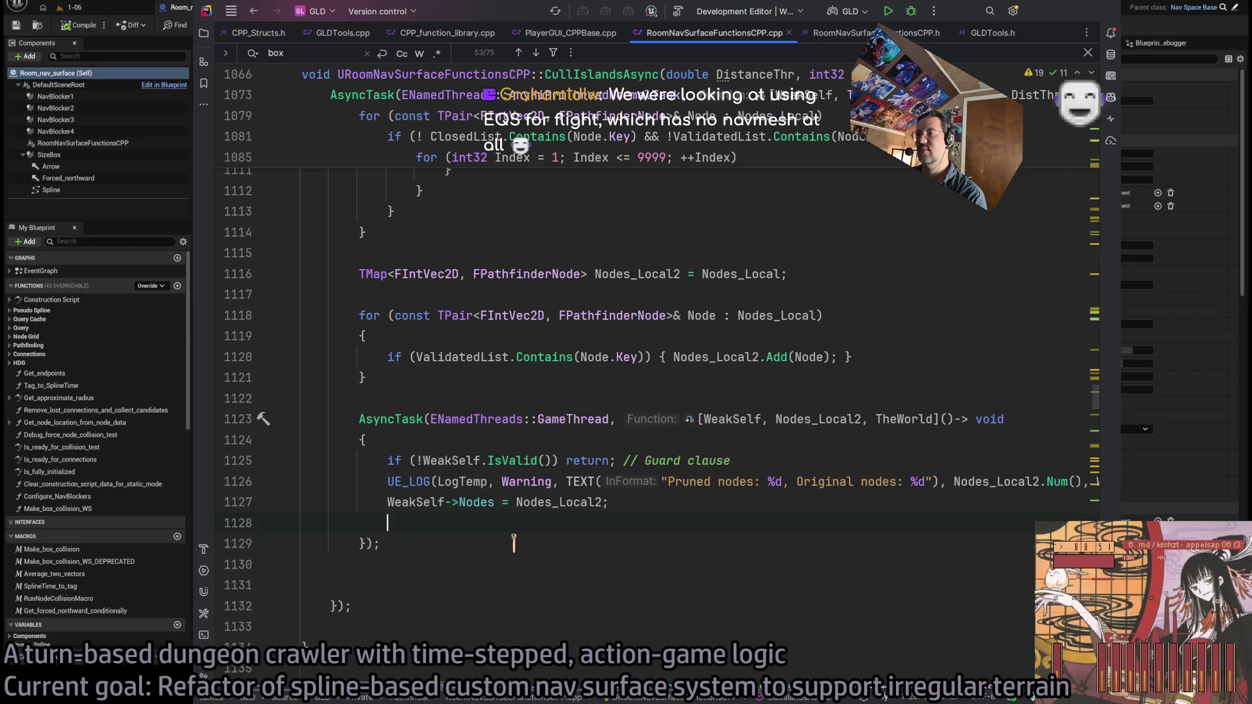
scroll(347, 636, "right", 10)
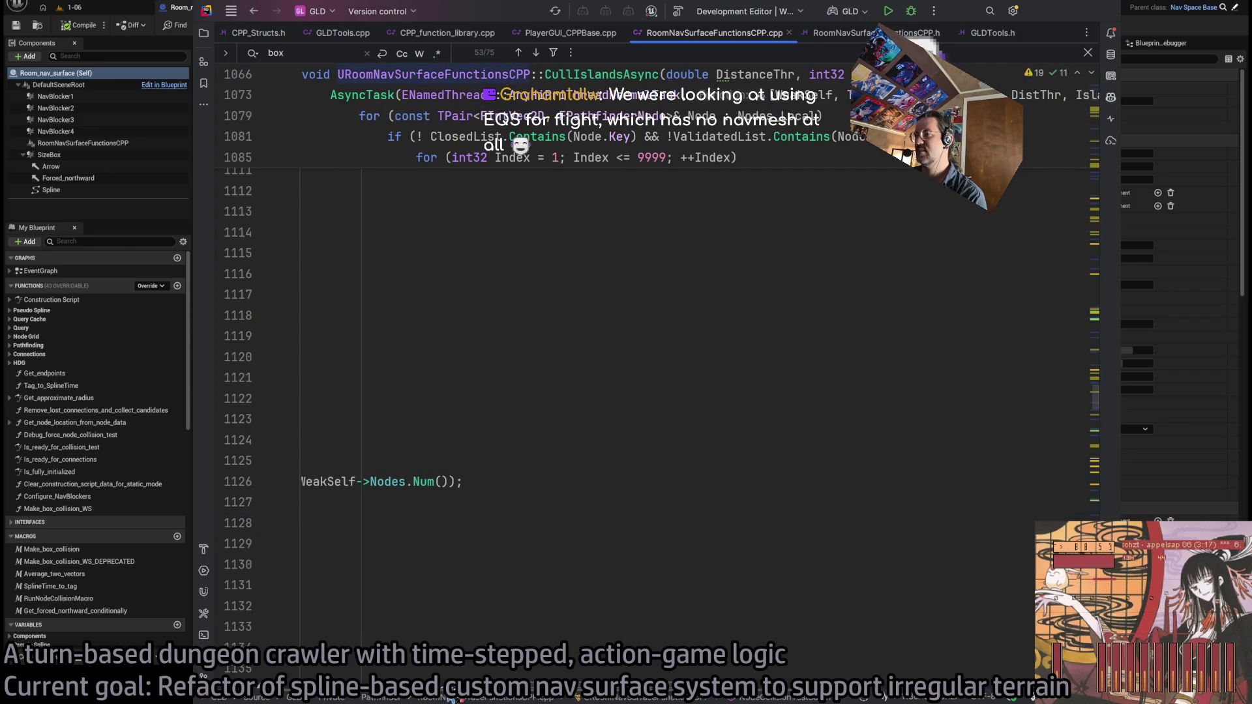
scroll(348, 635, "left", 10)
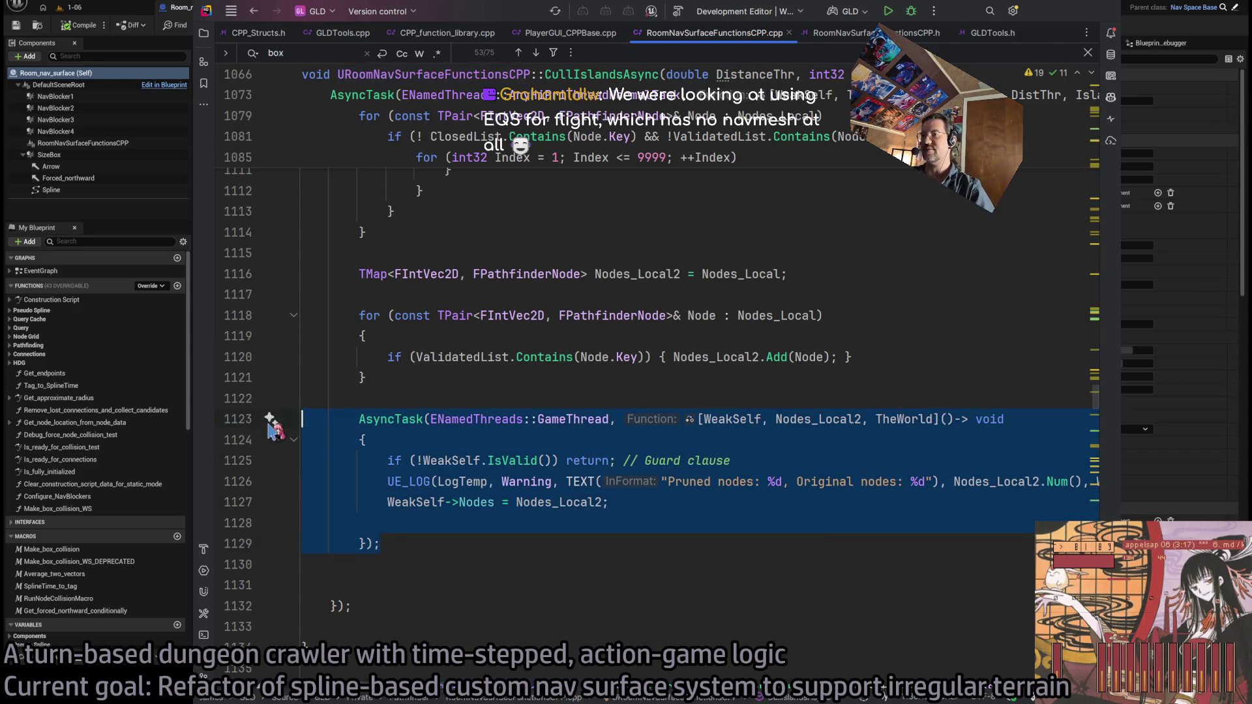
left_click(381, 543)
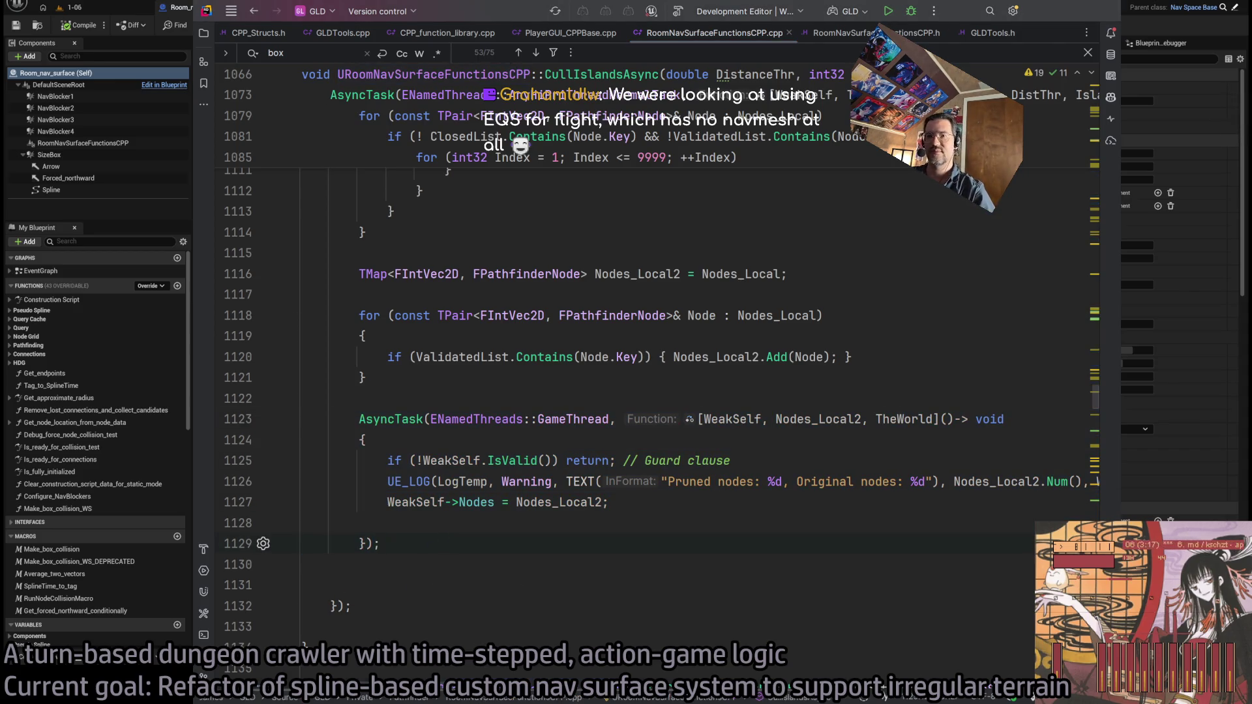
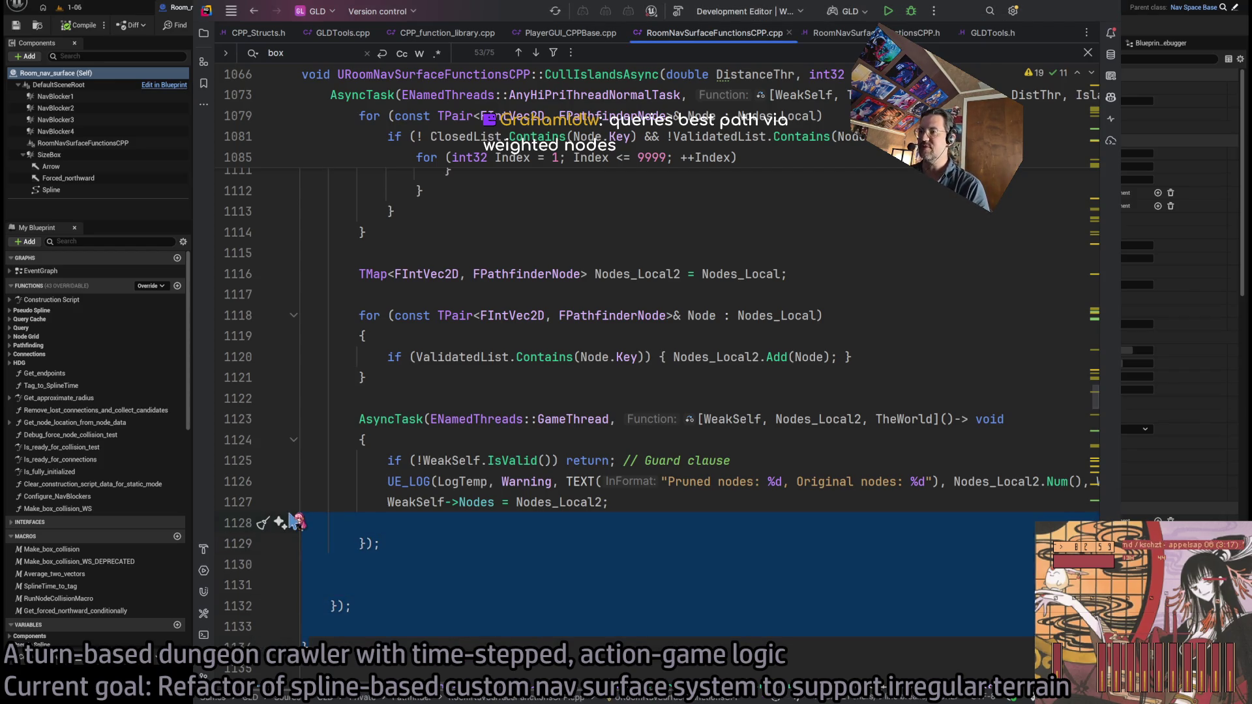
Select the game-thread AsyncTask block and scroll around the outer task's closing line 1132
left_click_drag(302, 643, 306, 419)
left_click(469, 544)
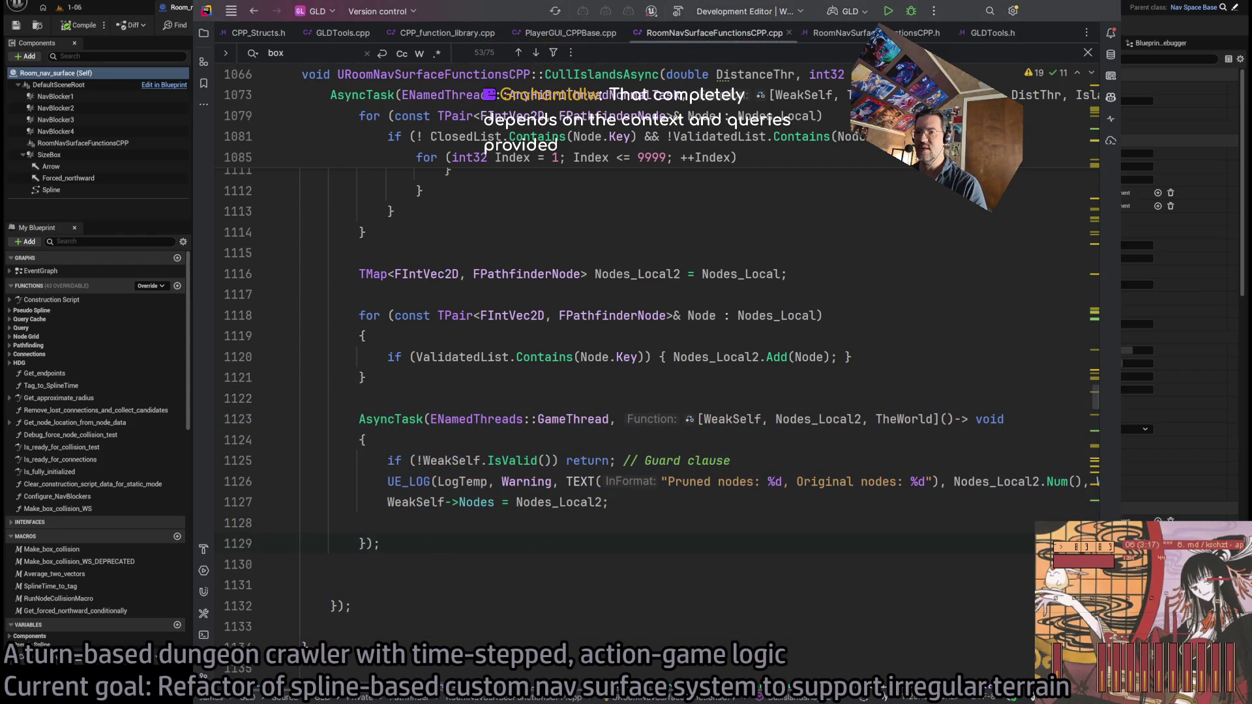
left_click(509, 606)
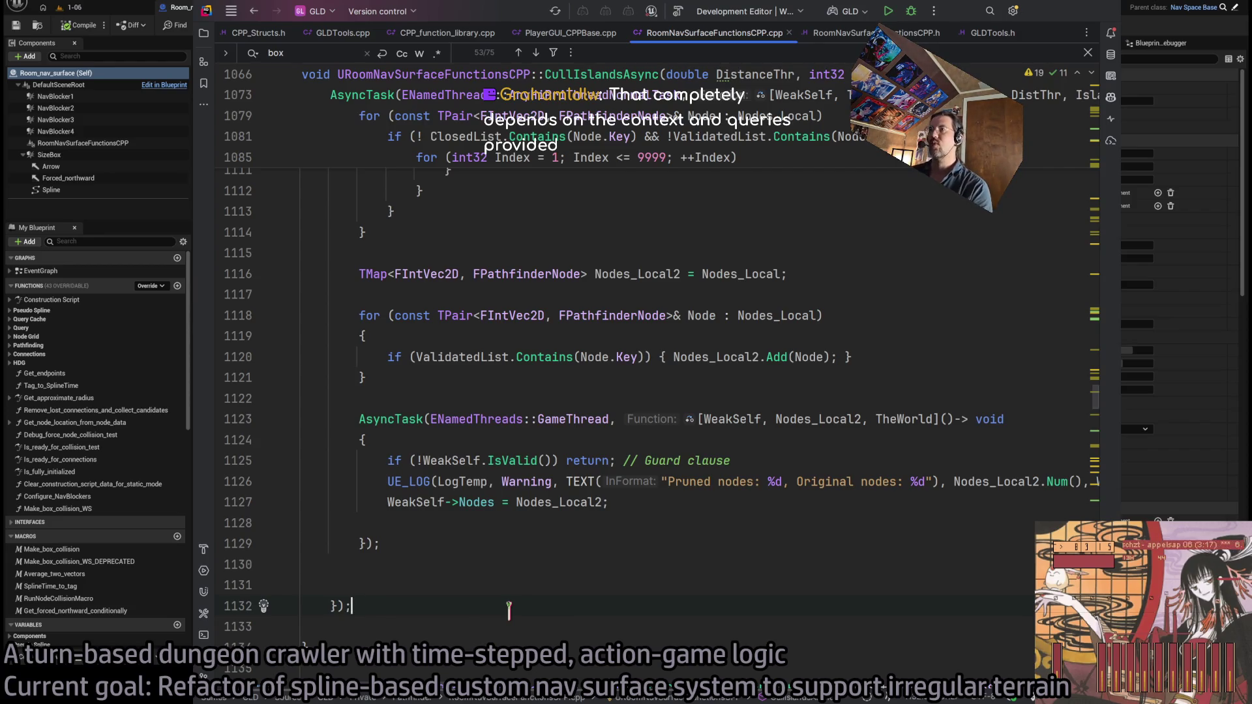
scroll(450, 559, "up", 1)
scroll(483, 561, "down", 1)
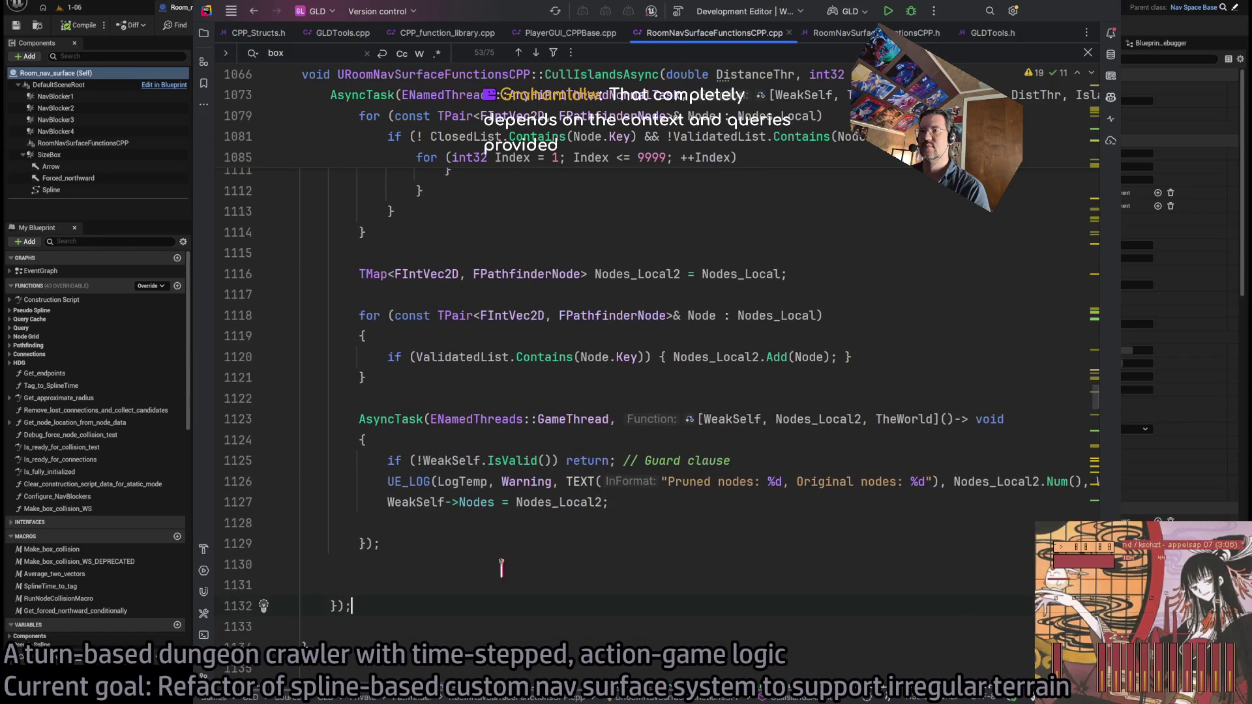
scroll(548, 421, "up", 8)
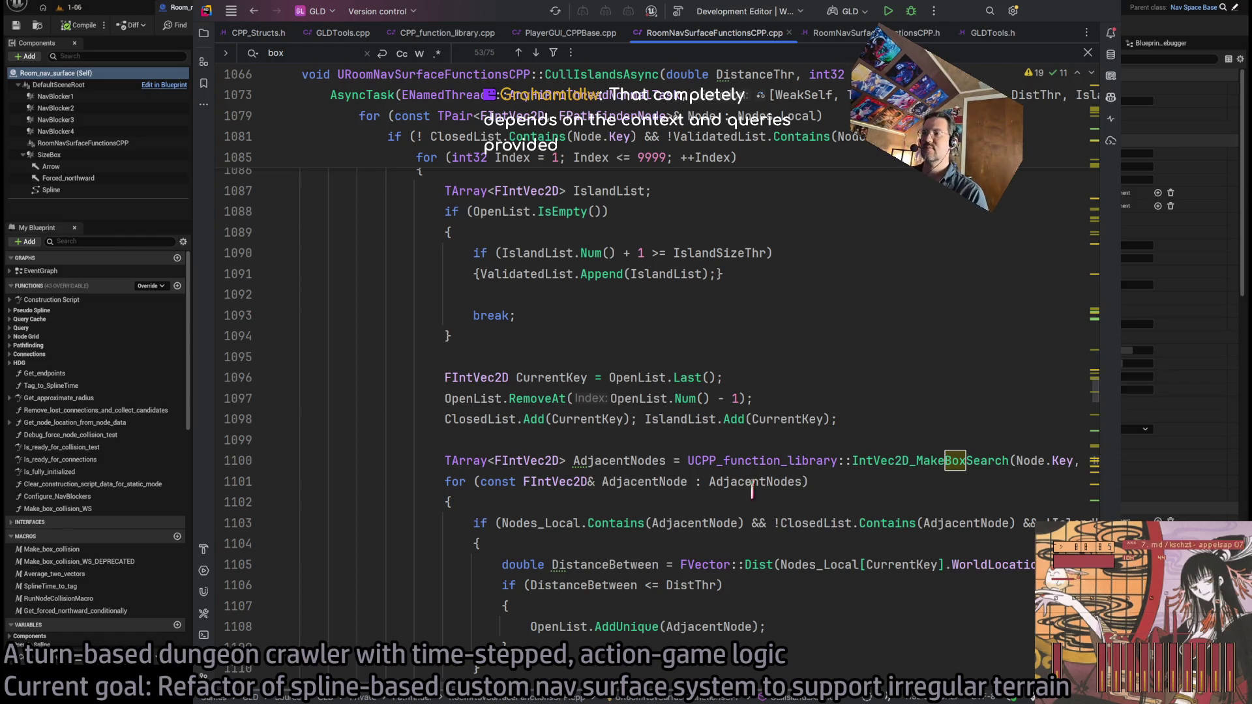
scroll(715, 391, "up", 8)
scroll(643, 460, "down", 10)
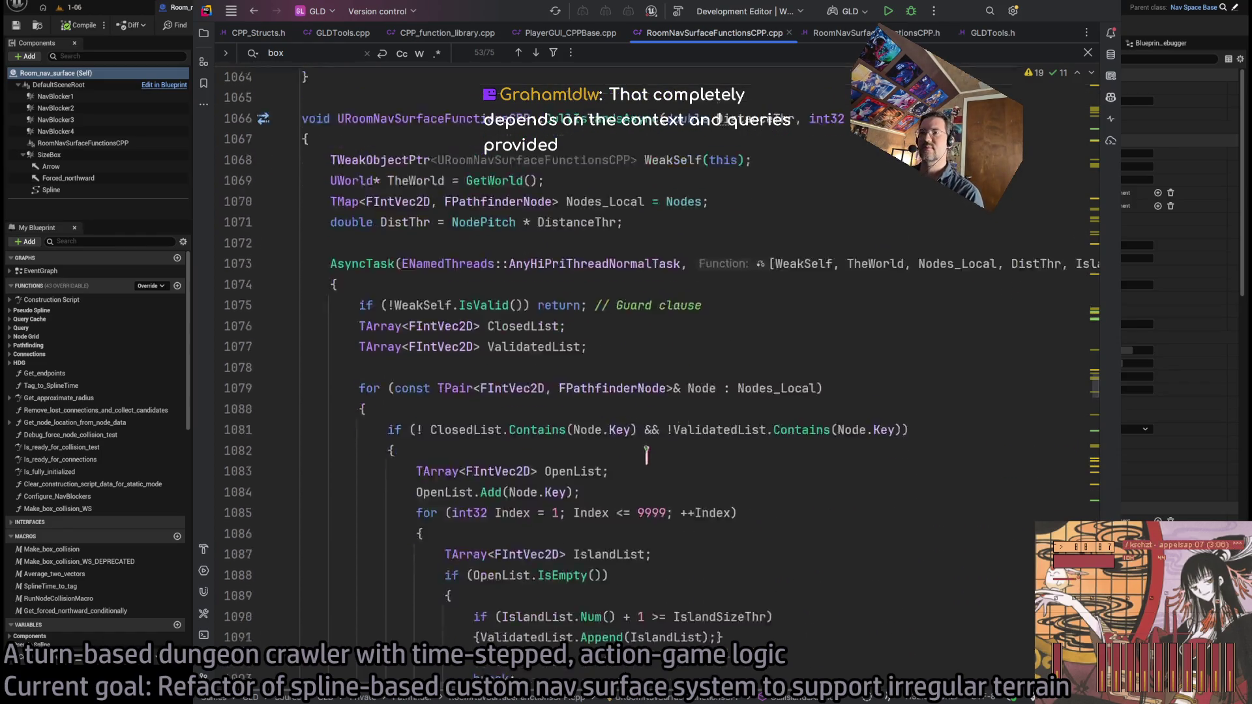
scroll(644, 459, "down", 5)
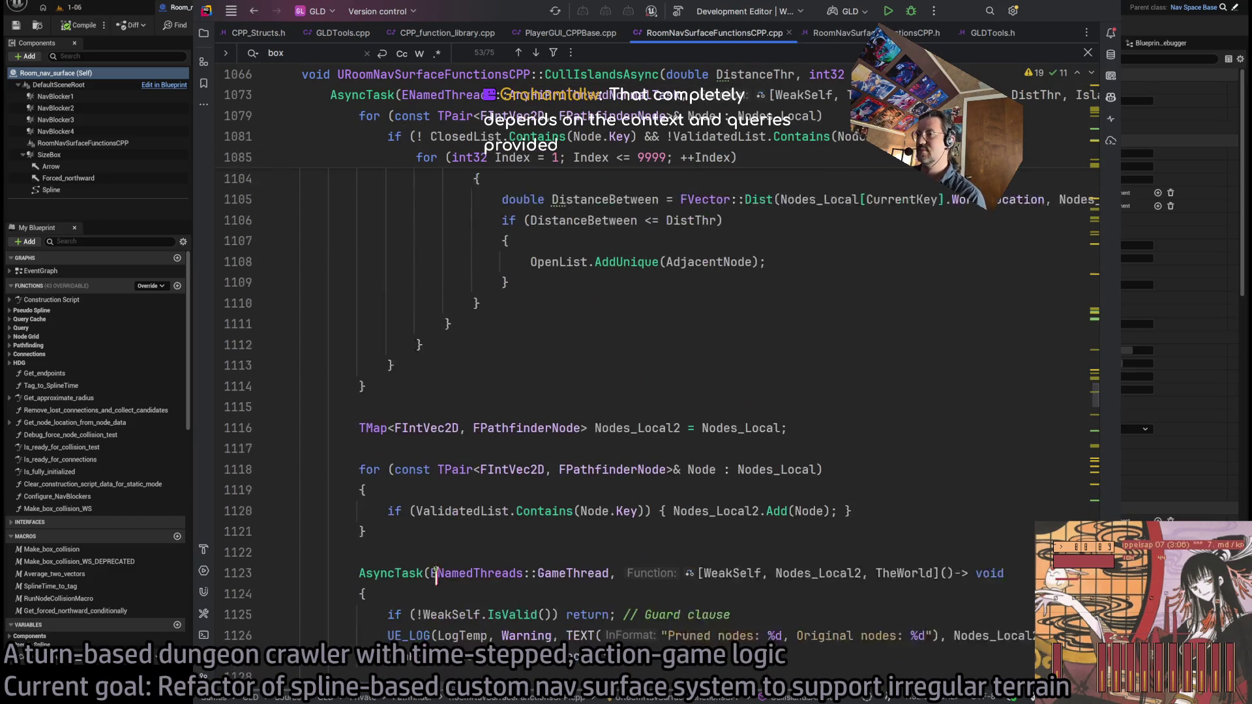
scroll(664, 558, "down", 2)
left_click_drag(643, 528, 261, 466)
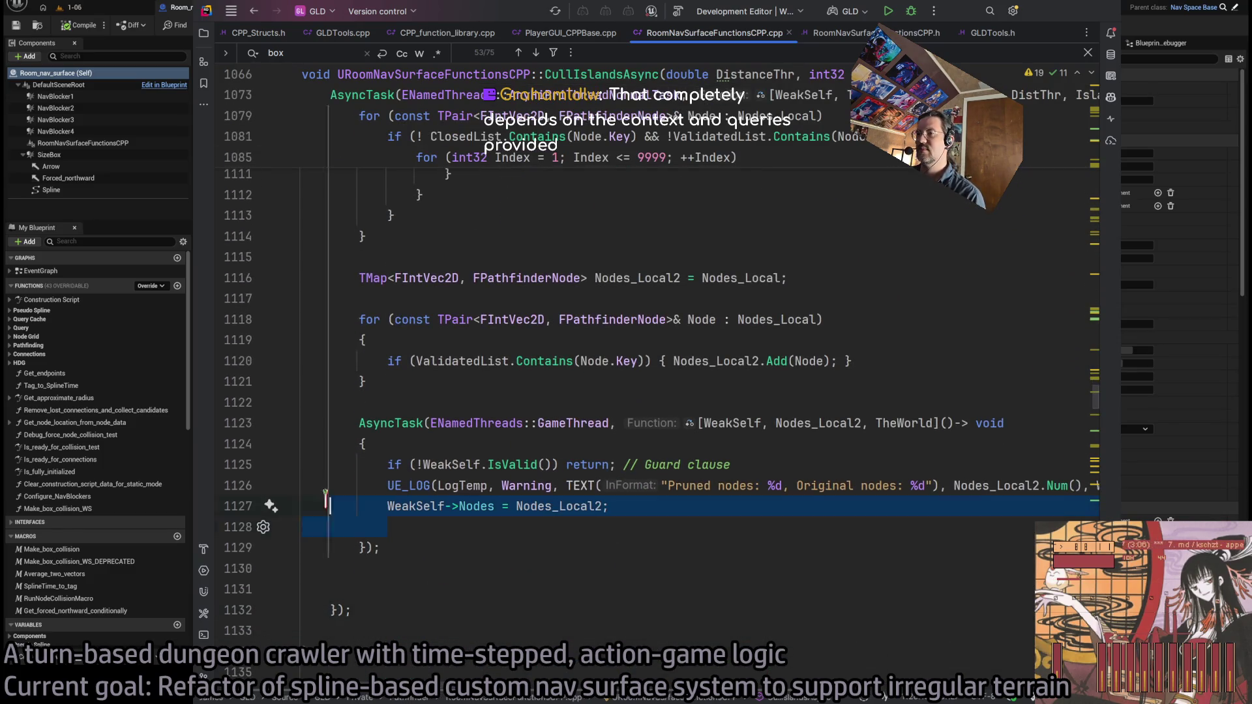
Review the game-thread AsyncTask block, lines 1123–1129, by selecting and deselecting it
mouse_move(515, 577)
left_mouse_down()
mouse_move(422, 447)
mouse_move(422, 424)
mouse_move(433, 547)
mouse_move(416, 427)
left_mouse_up()
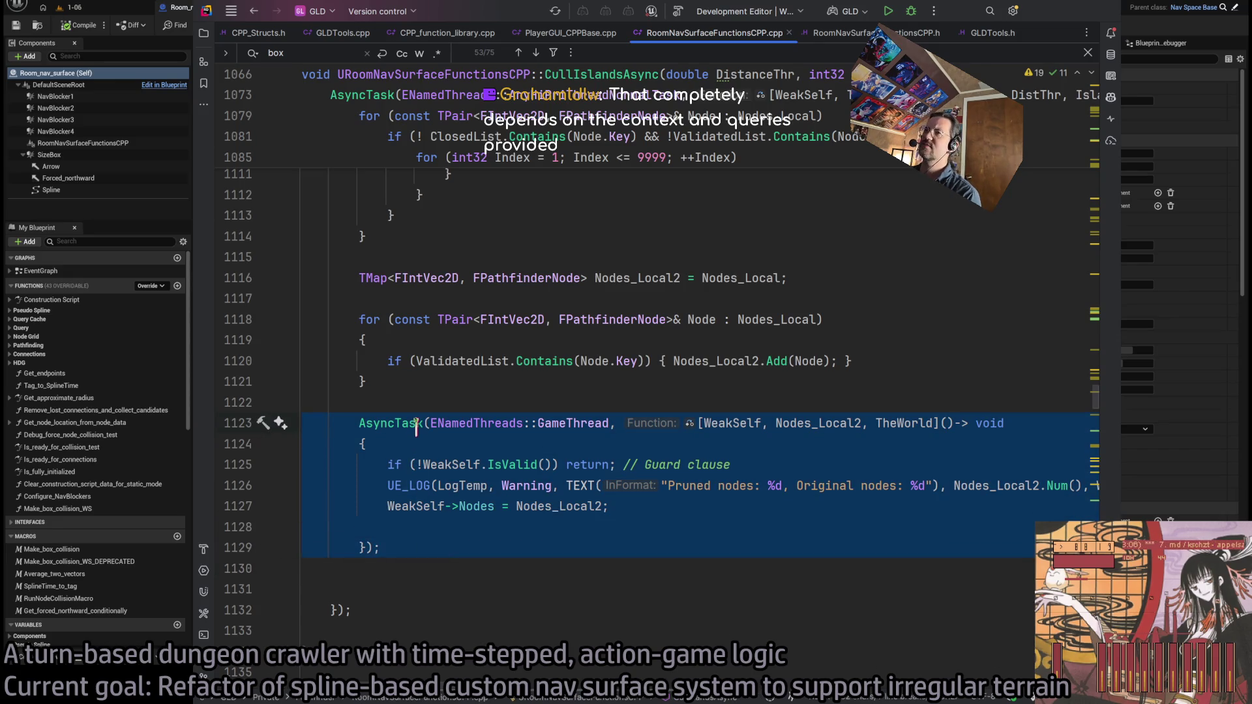
left_click(444, 551)
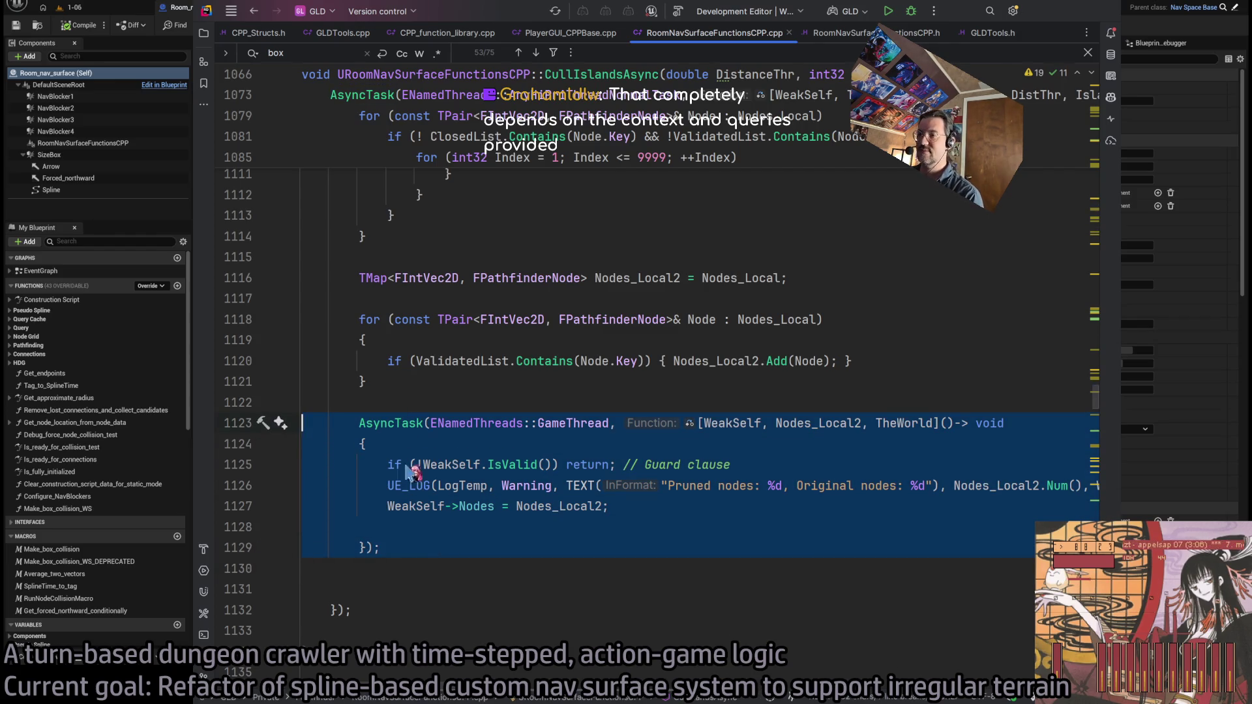
left_click(423, 535)
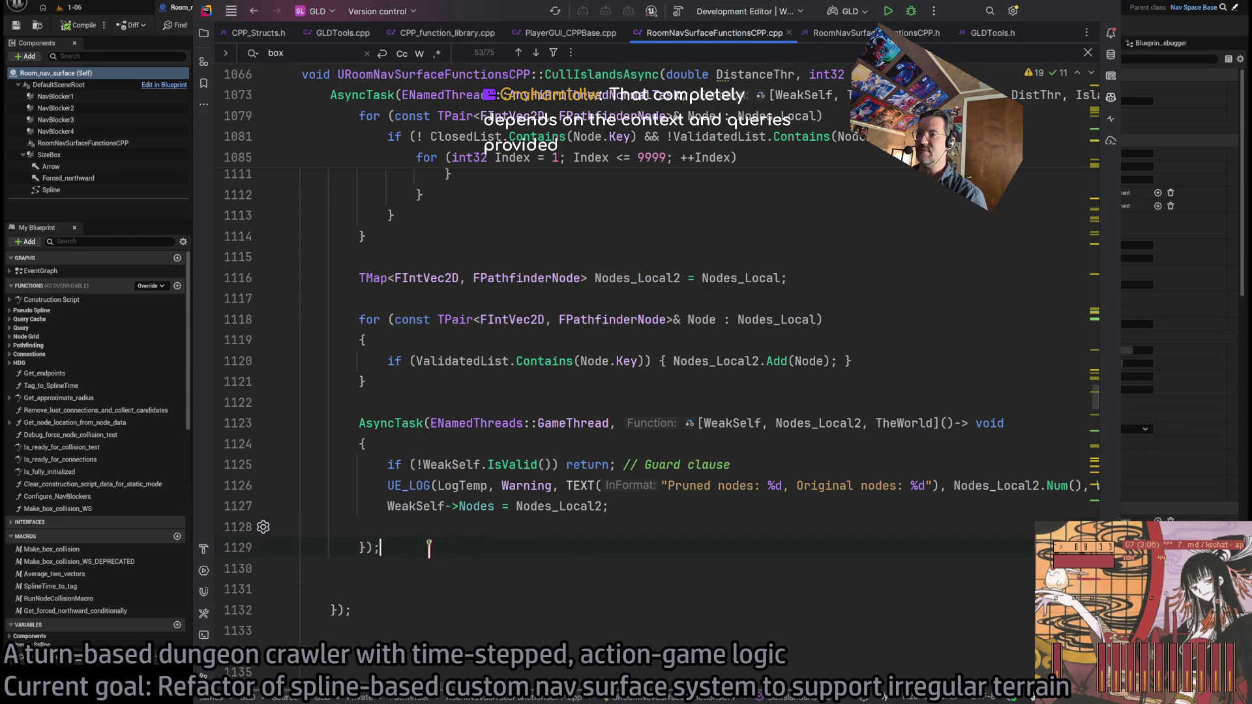
mouse_move(427, 546)
left_mouse_down()
mouse_move(280, 437)
mouse_move(319, 450)
left_mouse_up()
left_click(495, 547)
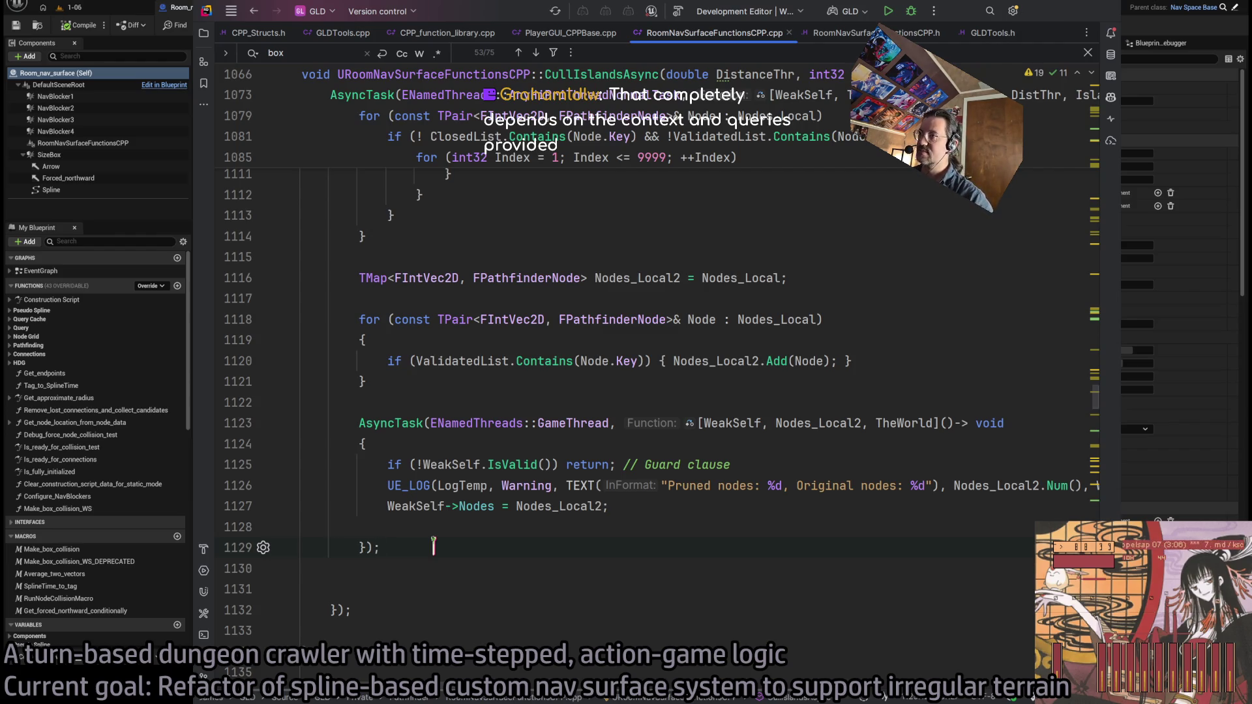
left_click_drag(302, 422, 302, 566)
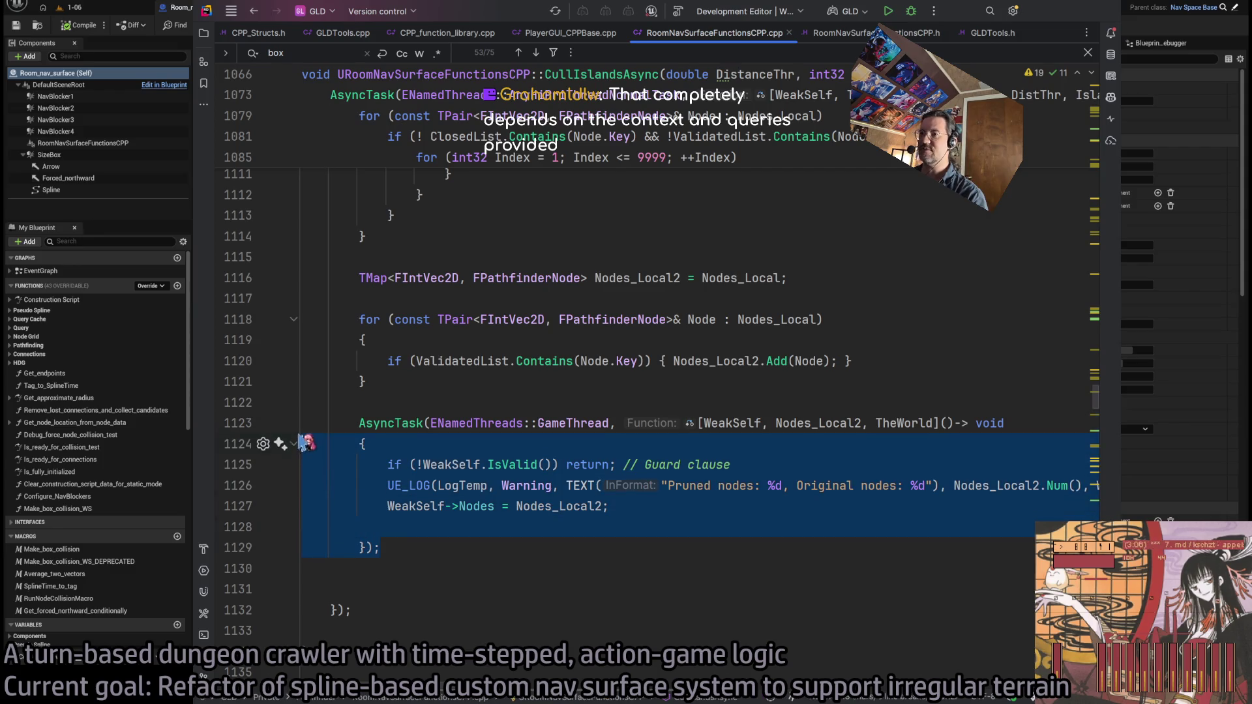
key("Escape")
left_click(481, 547)
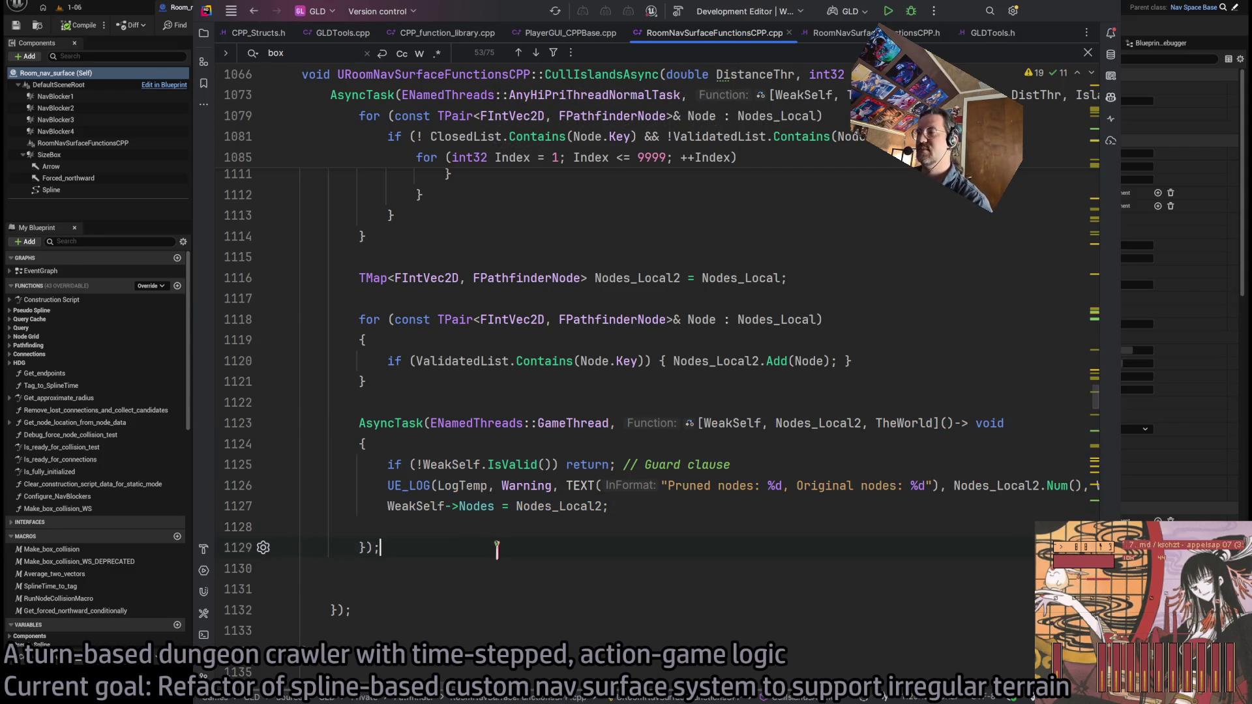
Reselect lines 1123–1129, expanding to the enclosing AsyncTask block with Ctrl+W
scroll(486, 532, "down", 2)
scroll(472, 518, "up", 2)
mouse_move(418, 550)
left_mouse_down()
mouse_move(276, 439)
mouse_move(280, 419)
left_mouse_up()
left_click(486, 530)
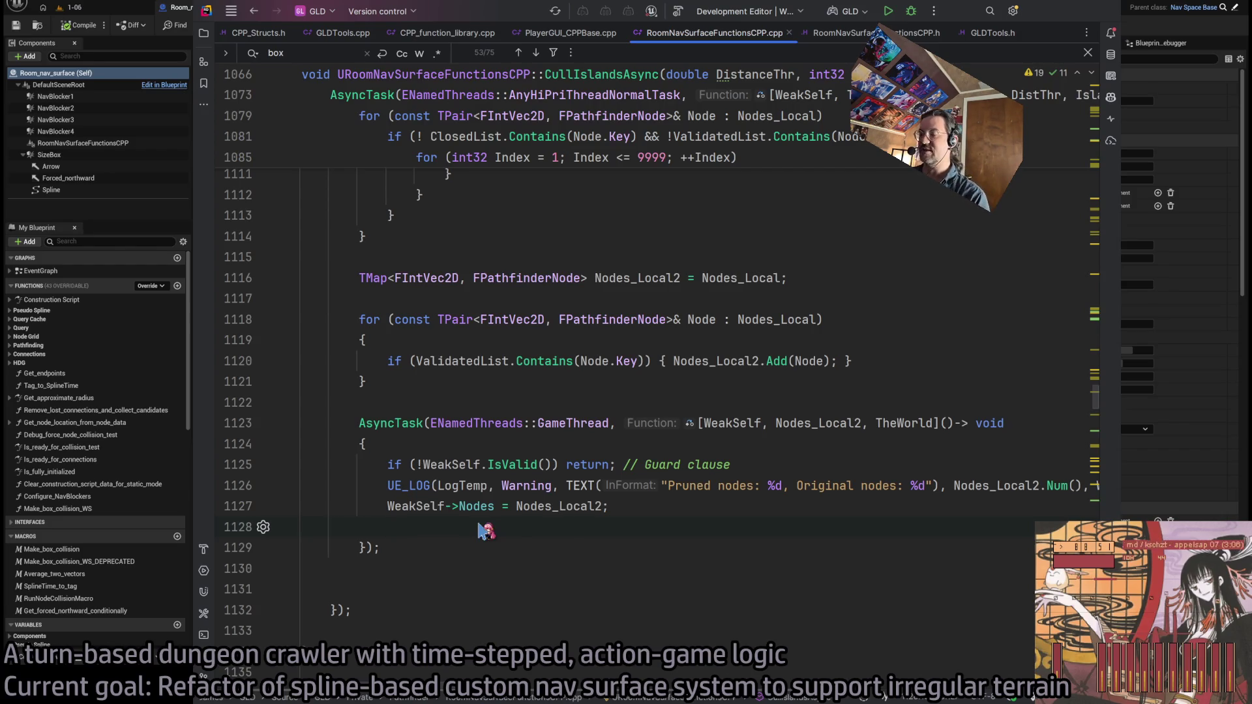
key("ctrl+w")
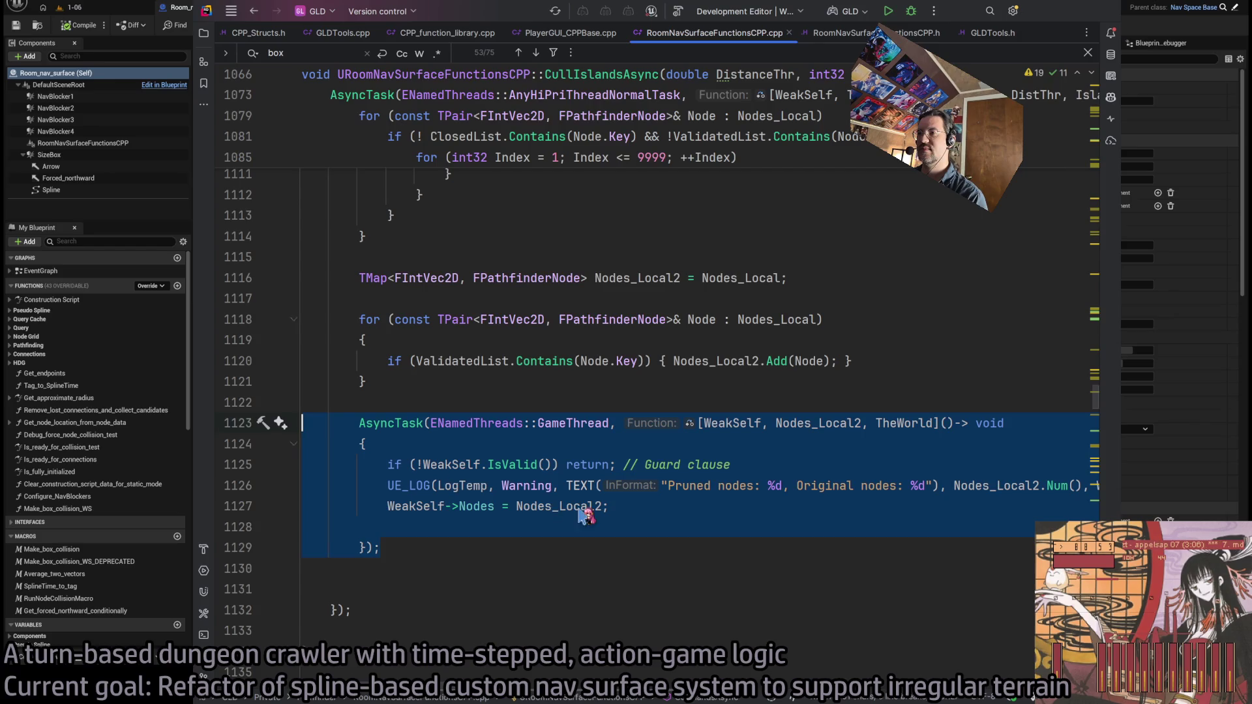
scroll(582, 508, "up", 2)
scroll(582, 507, "down", 2)
key("Right")
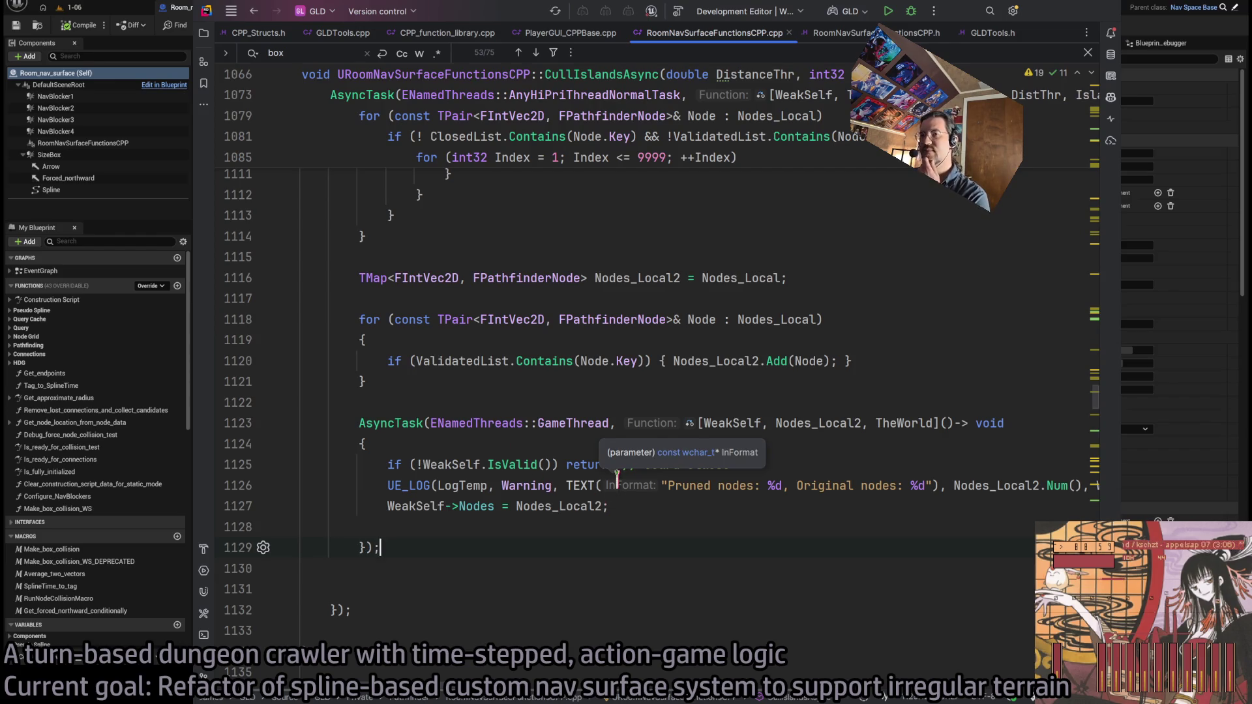
Inspect the adjacent-node and distance checks around OpenList.AddUnique, lines 1103–1110
scroll(616, 479, "up", 7)
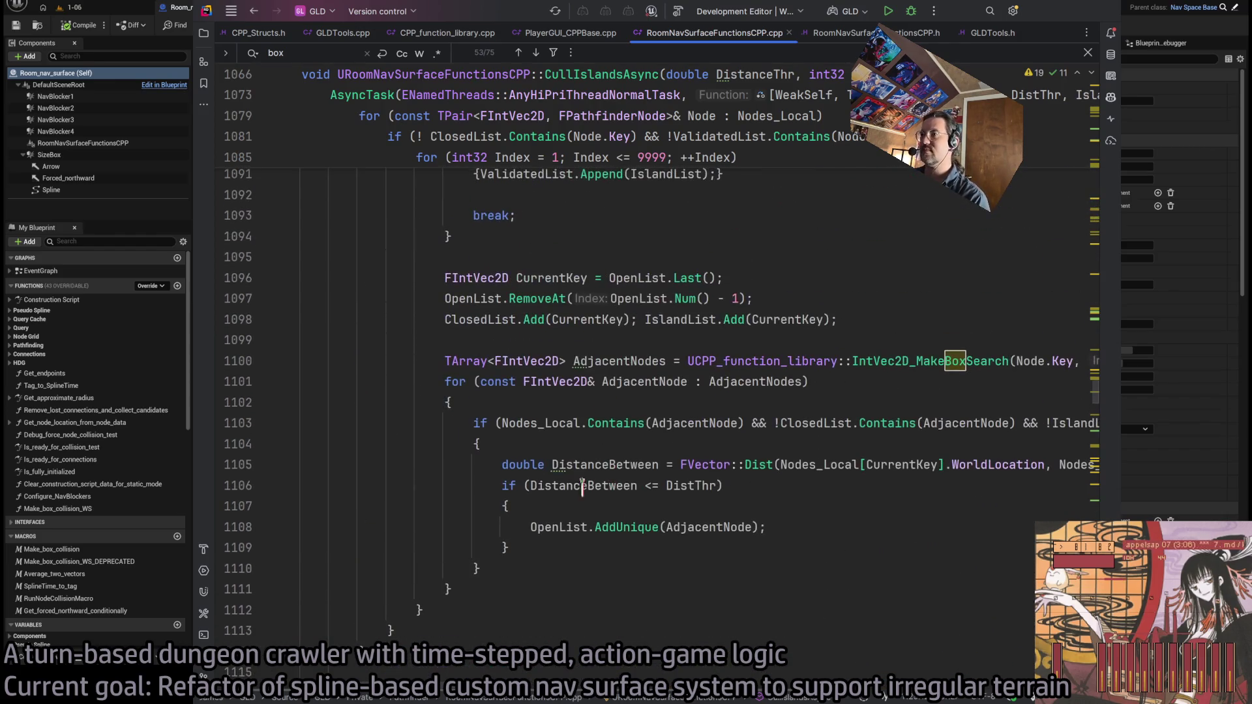
left_click_drag(267, 527, 271, 464)
left_click(566, 529)
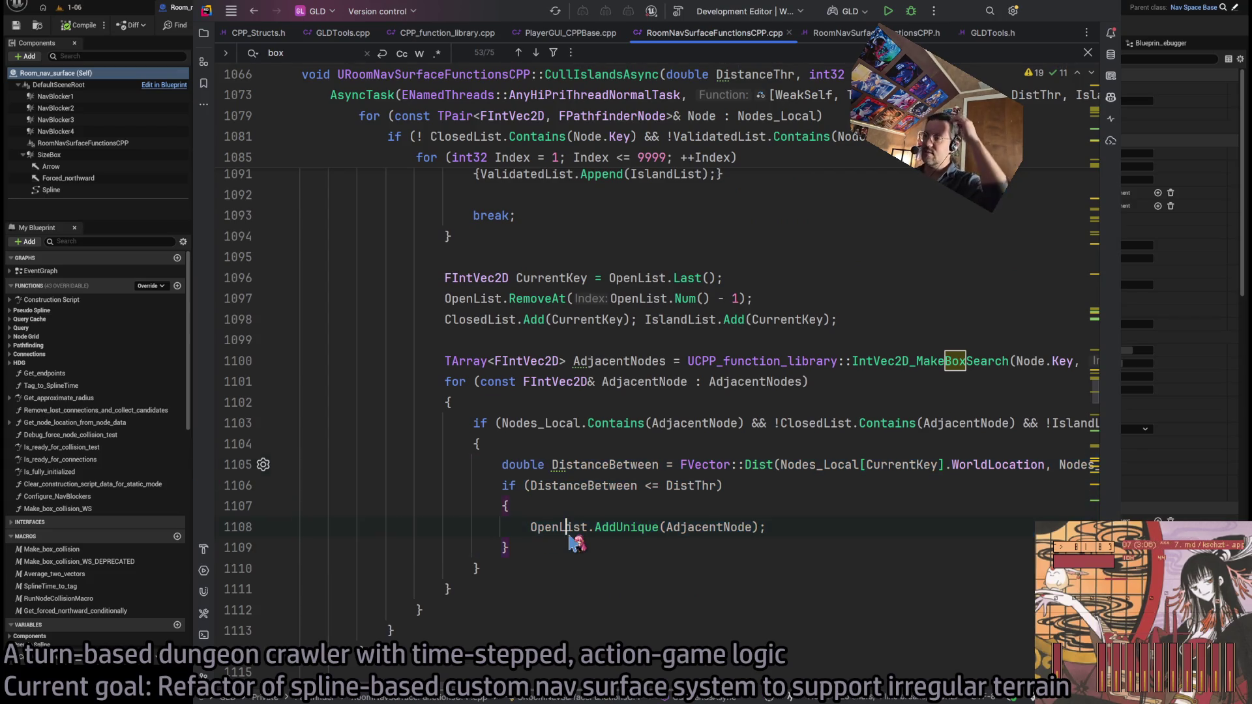
left_click_drag(509, 574, 273, 422)
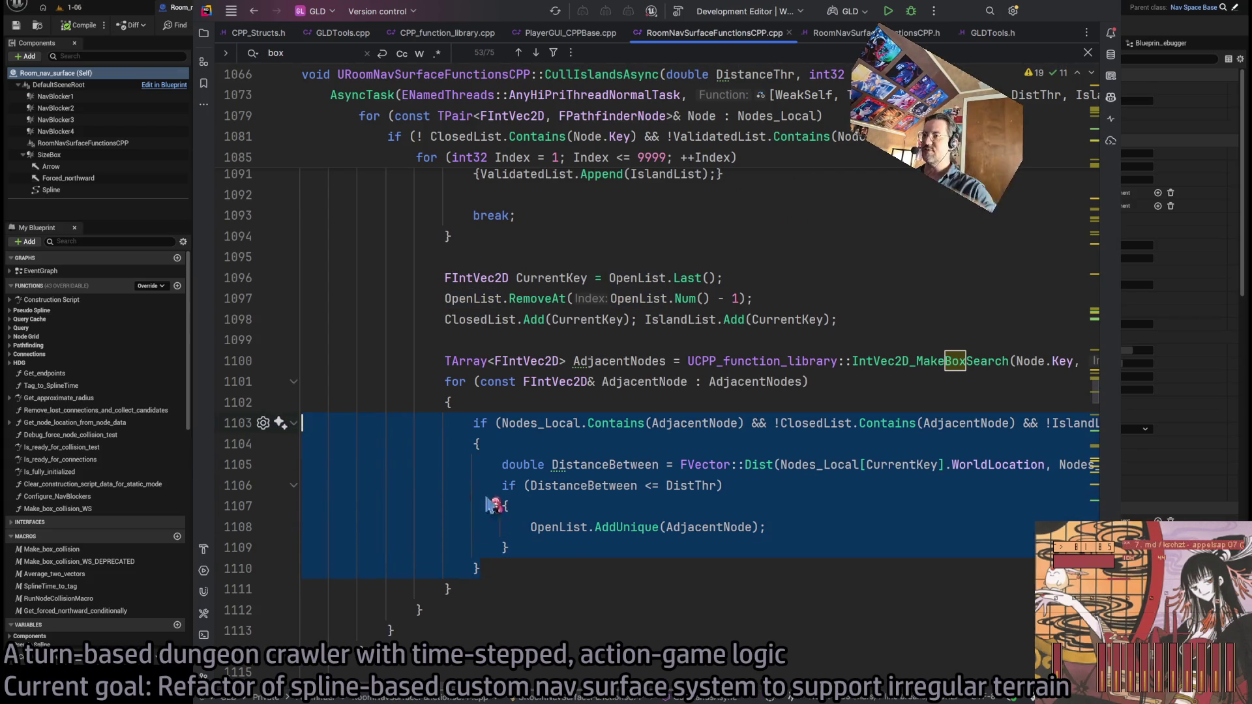
left_click(545, 554)
mouse_move(544, 564)
left_mouse_down()
mouse_move(266, 489)
mouse_move(270, 420)
mouse_move(369, 567)
mouse_move(336, 486)
mouse_move(268, 423)
left_mouse_up()
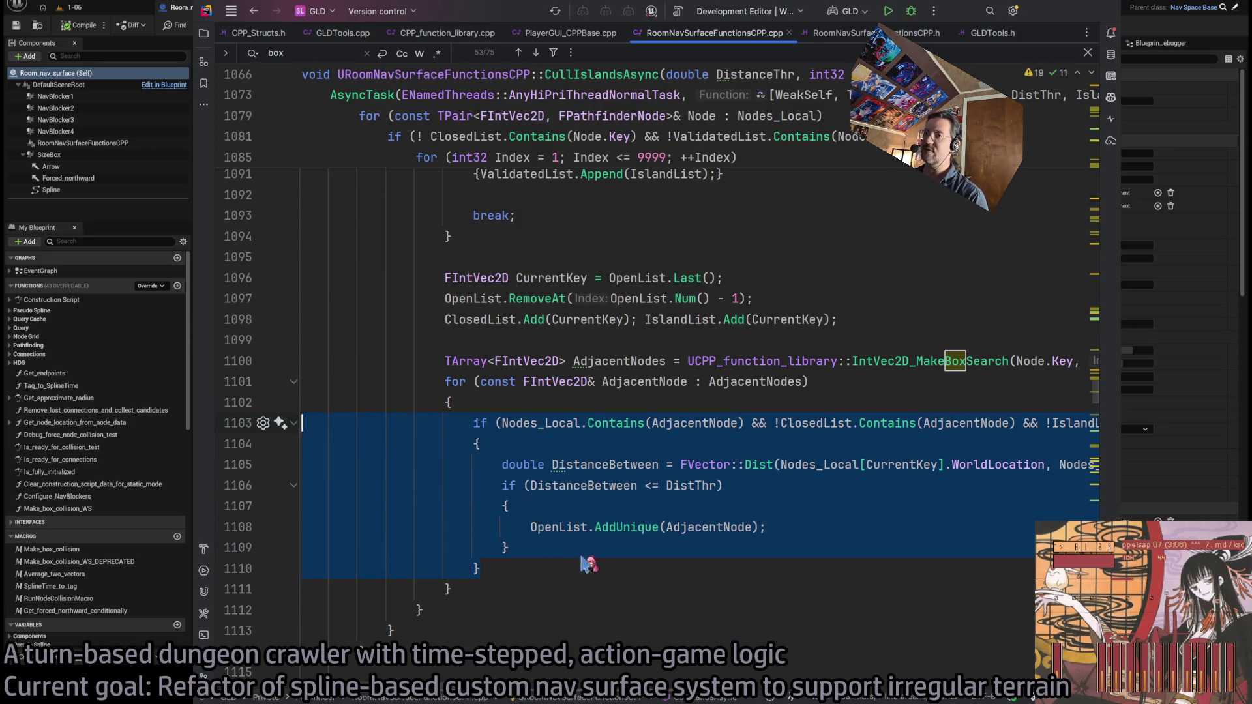
mouse_move(549, 578)
left_mouse_down()
mouse_move(265, 441)
mouse_move(271, 423)
left_mouse_up()
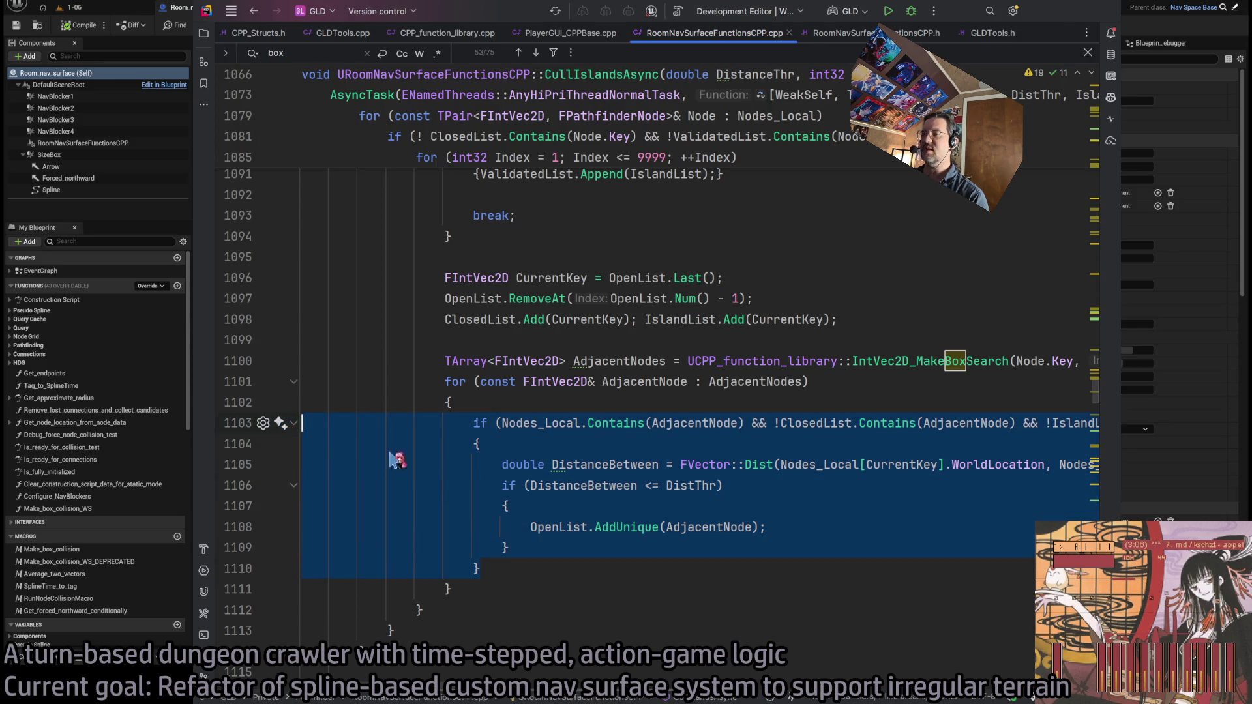
left_click(549, 569)
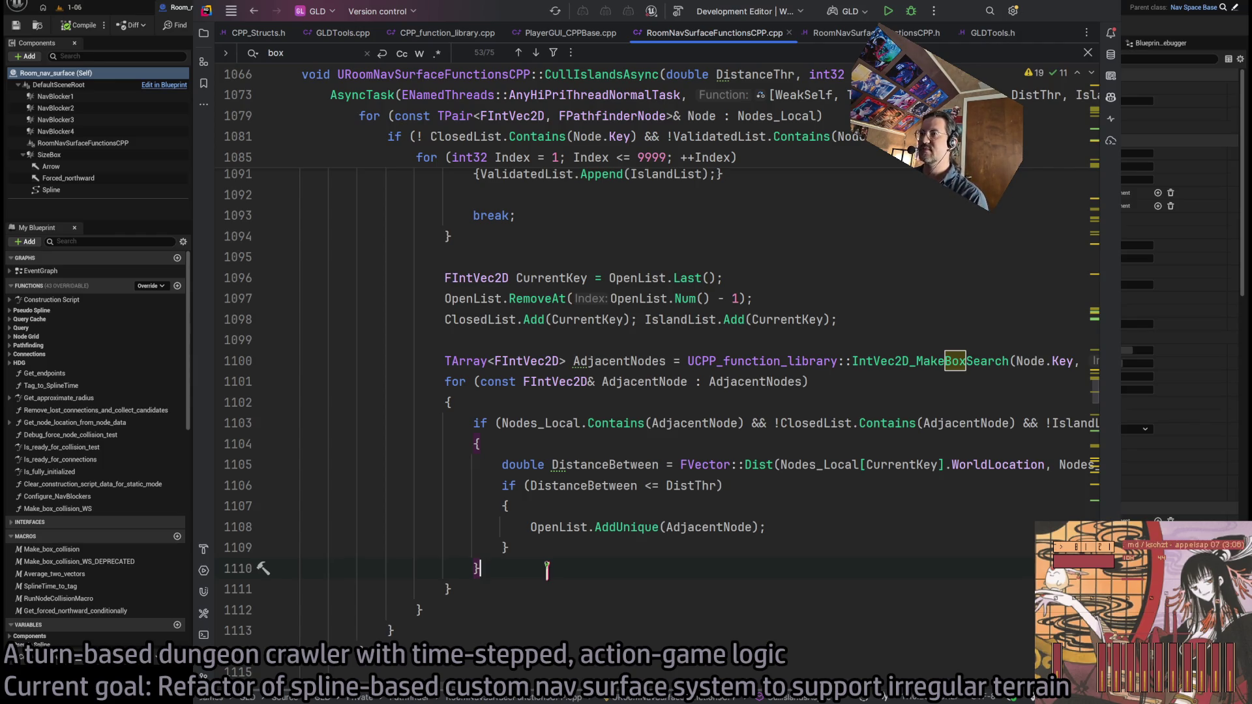
Review the game-thread task from the Nodes assignment through its end
scroll(546, 570, "down", 7)
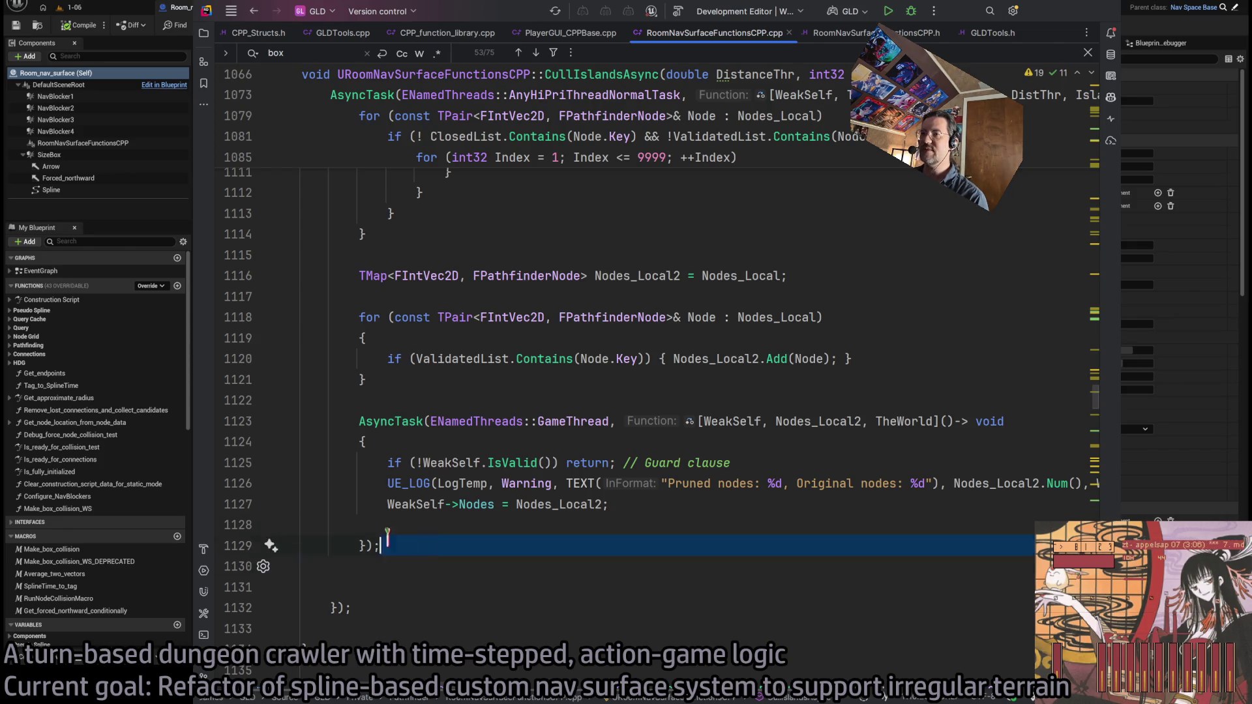
left_click(469, 533)
mouse_move(411, 548)
left_mouse_down()
mouse_move(279, 460)
mouse_move(279, 437)
mouse_move(294, 460)
mouse_move(277, 424)
left_mouse_up()
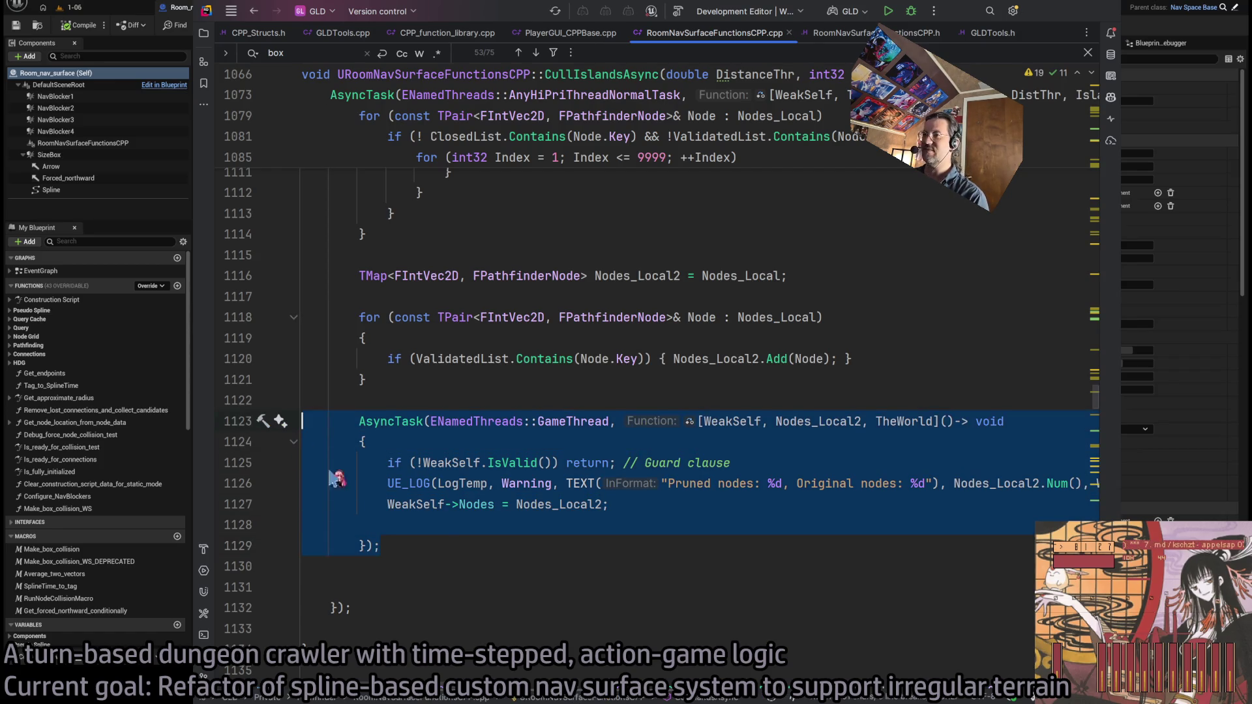
left_click_drag(430, 544, 348, 505)
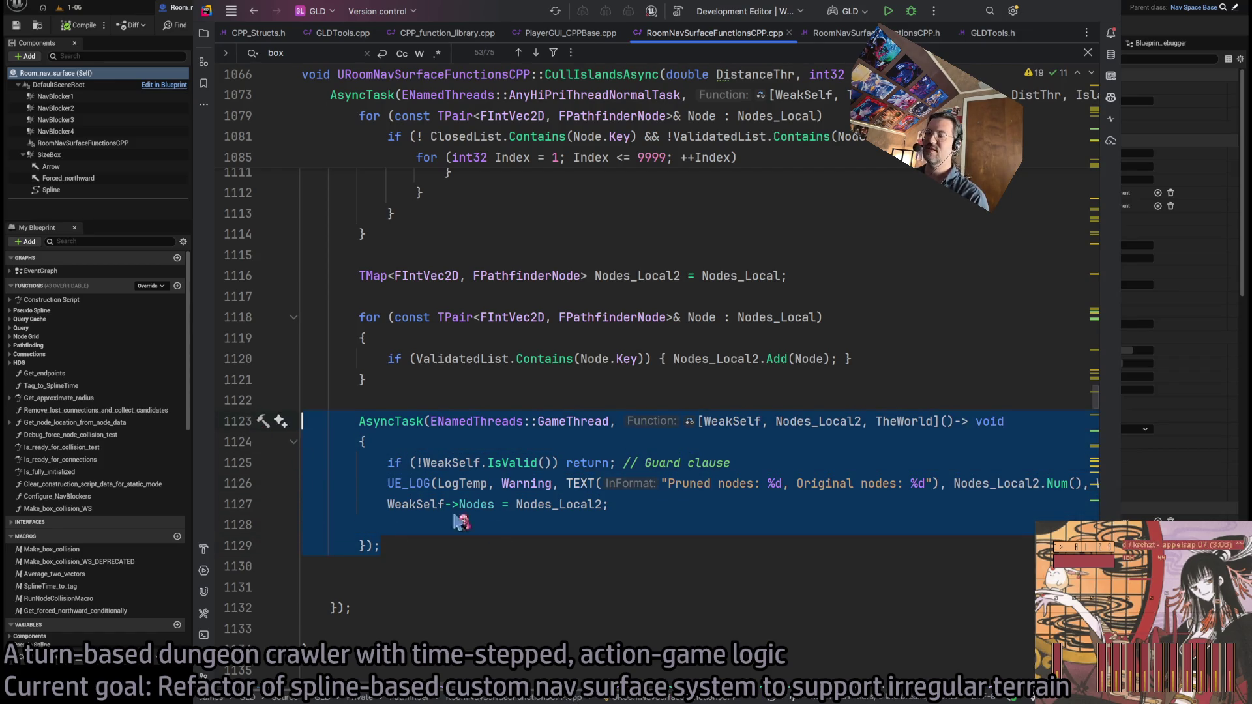
left_click(502, 543)
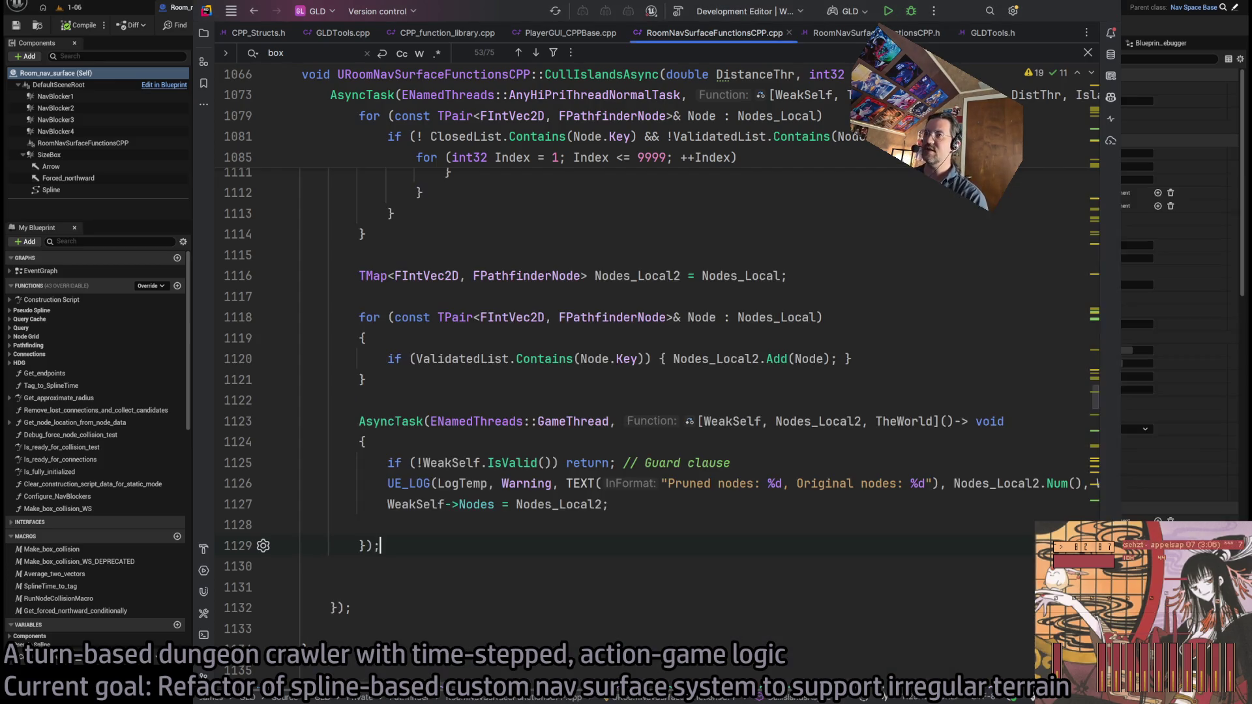
mouse_move(436, 545)
left_mouse_down()
mouse_move(381, 502)
mouse_move(254, 316)
mouse_move(272, 438)
mouse_move(274, 422)
left_mouse_up()
left_click_drag(431, 559, 287, 422)
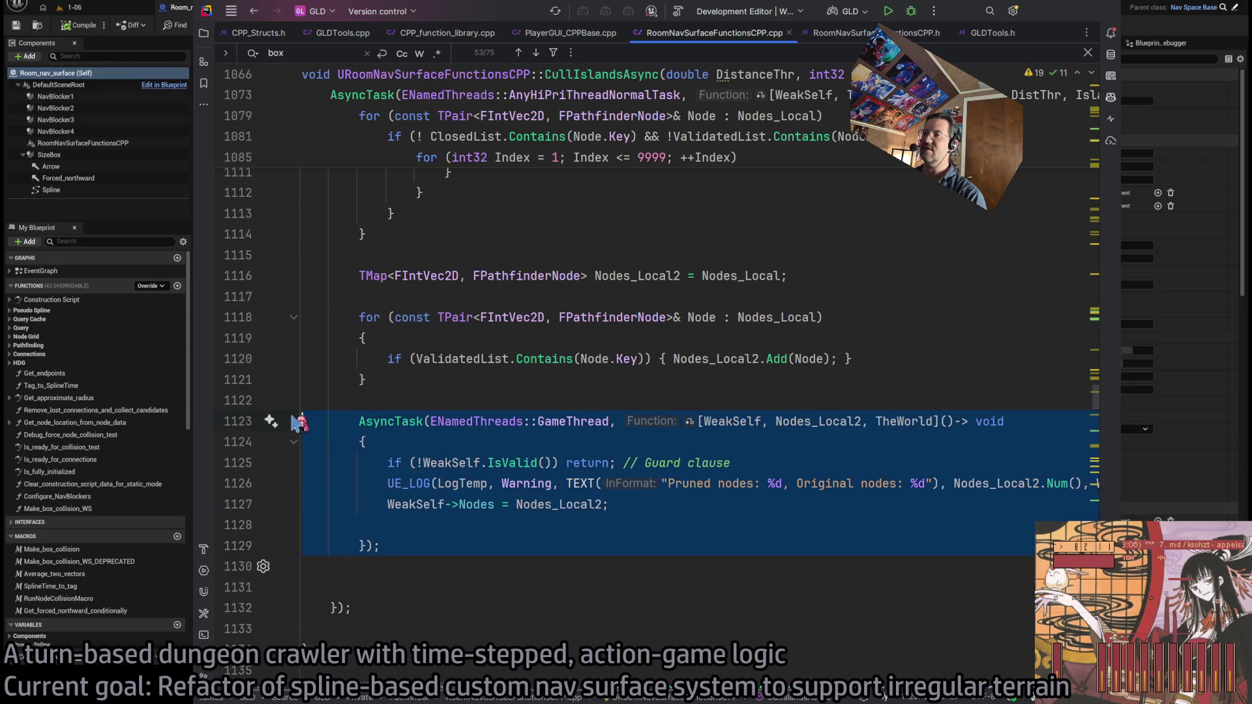
left_click(459, 429)
Scroll up to the top of CullIslandsAsync and switch to the GLD: To-Do document
scroll(450, 469, "up", 5)
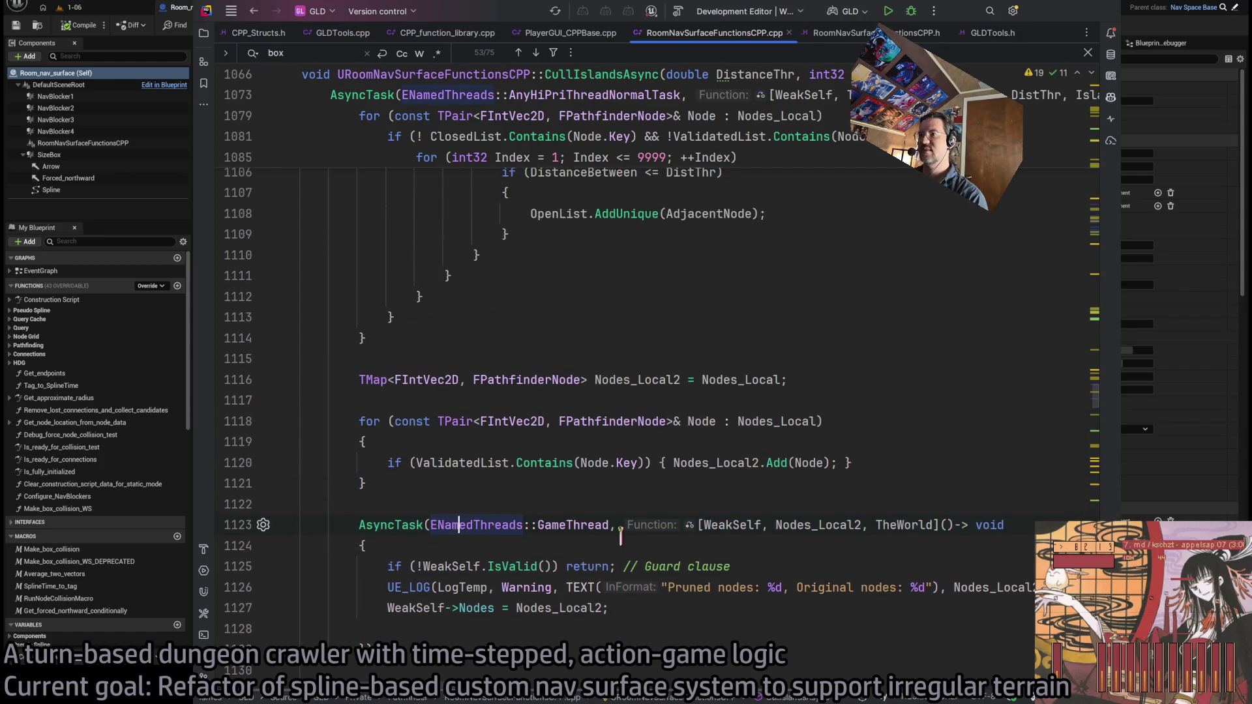
scroll(573, 521, "up", 10)
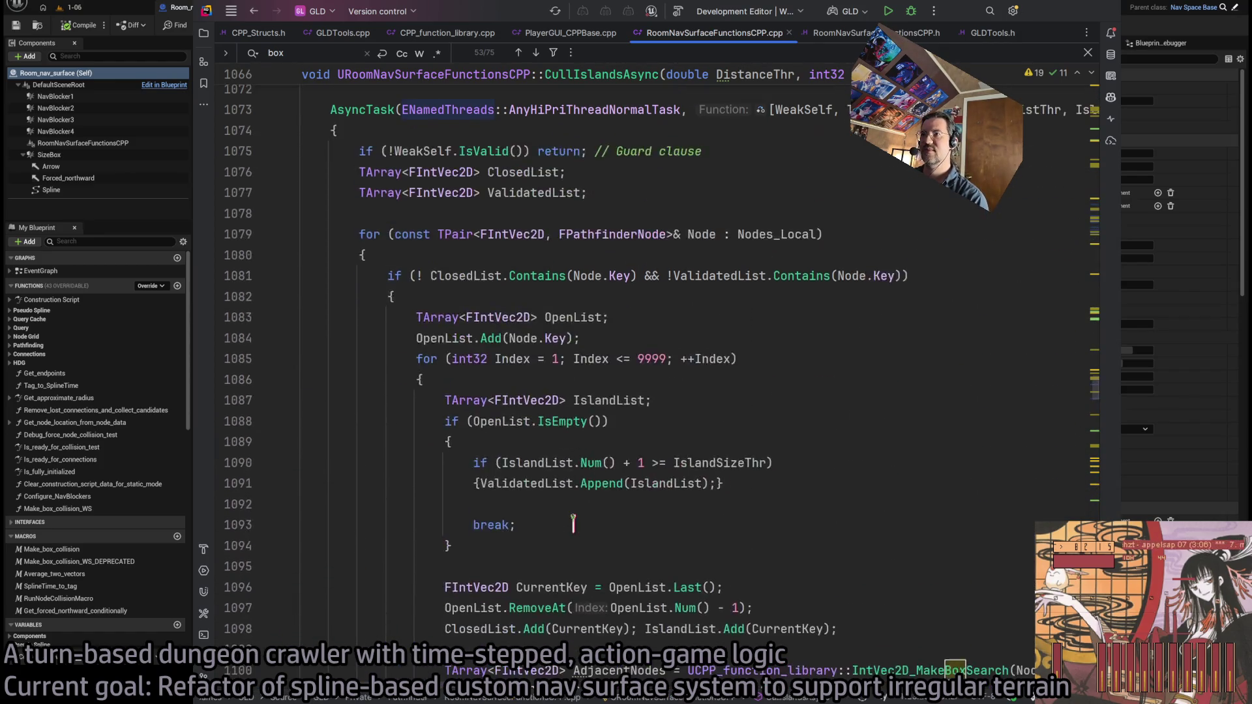
scroll(573, 521, "down", 2)
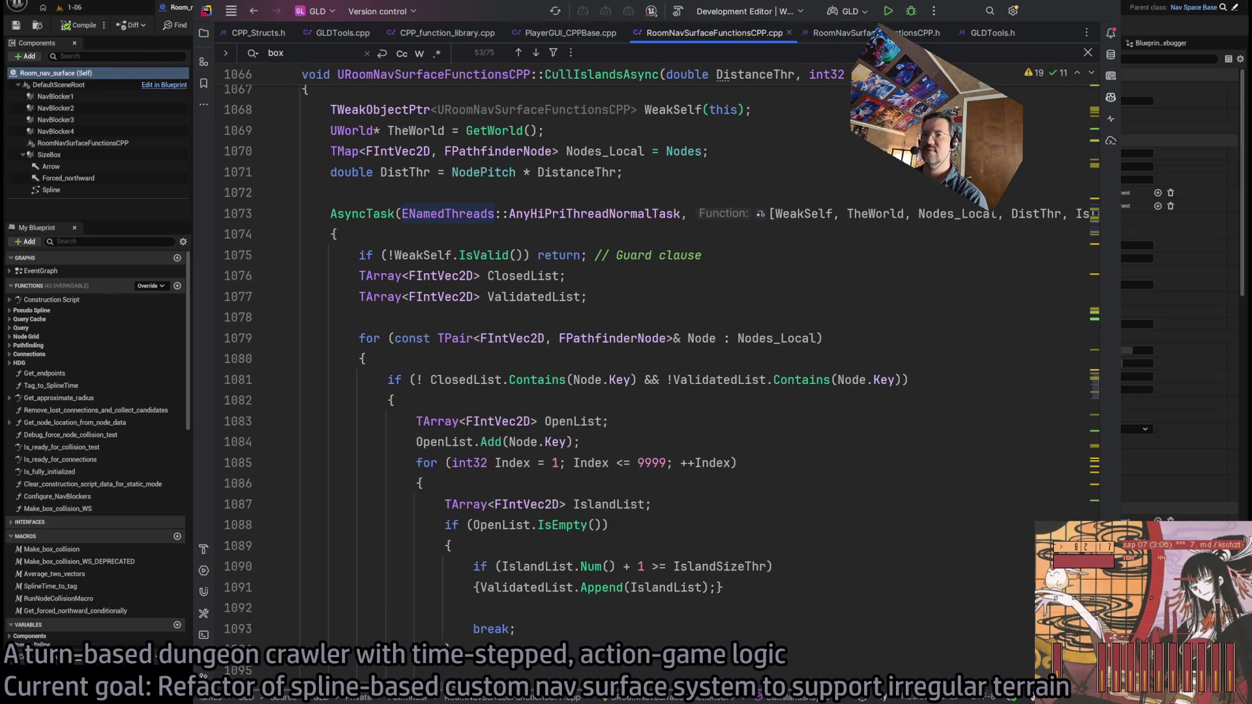
key("alt+Tab")
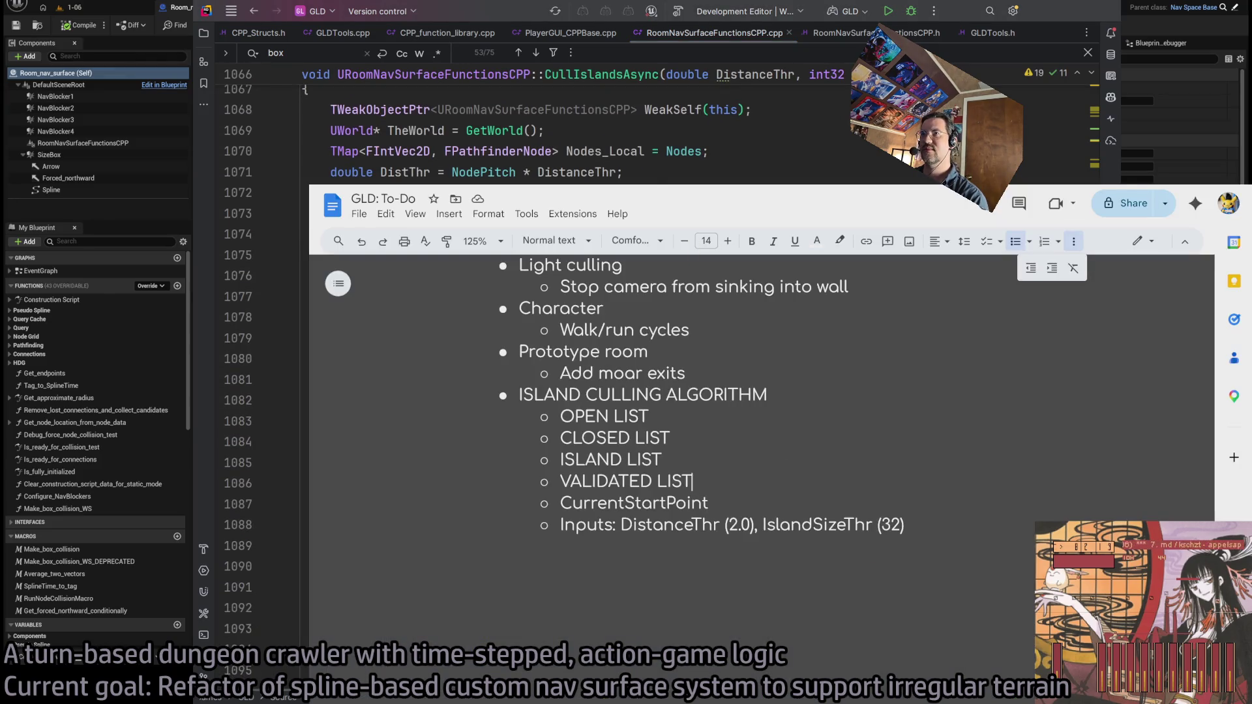
In a new browser tab, search 'does the unreal engine eqs have pathfindering'
left_click(686, 205)
key("ctrl+t")
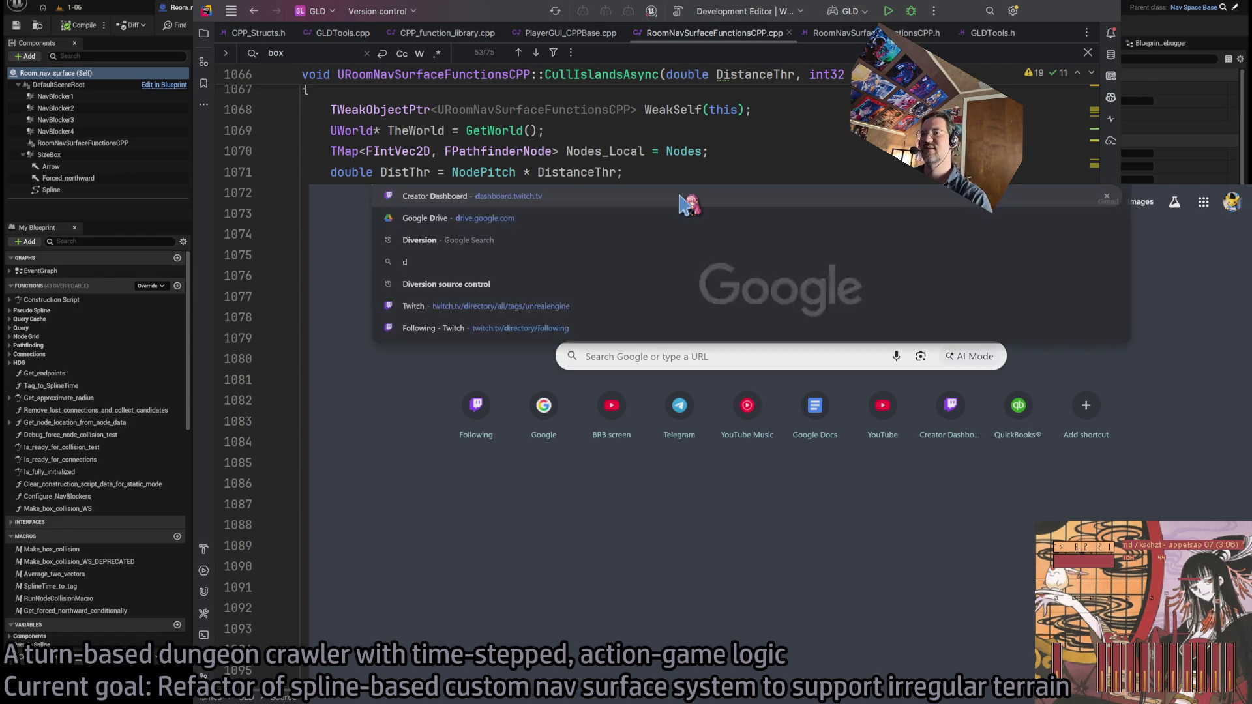
type("does the unreal engine eqs have pathfinder")
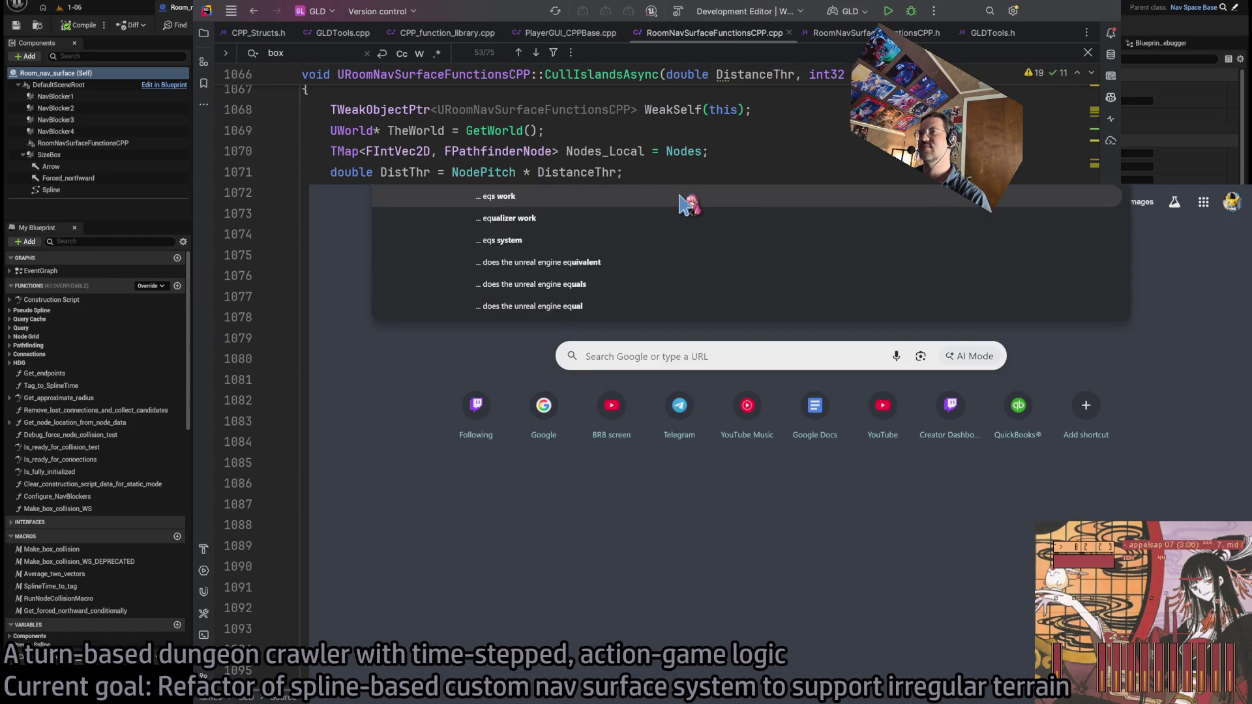
type("ing")
key("Return")
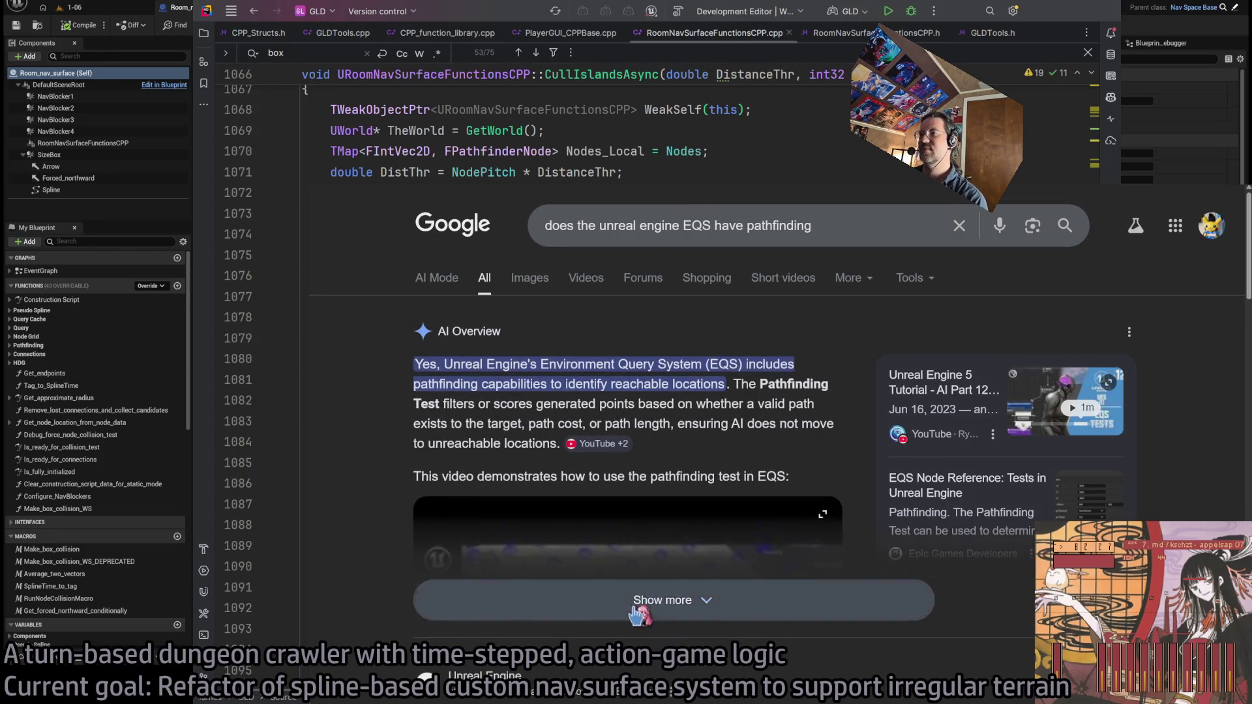
Expand the full AI Overview answer and read through it
left_click(639, 600)
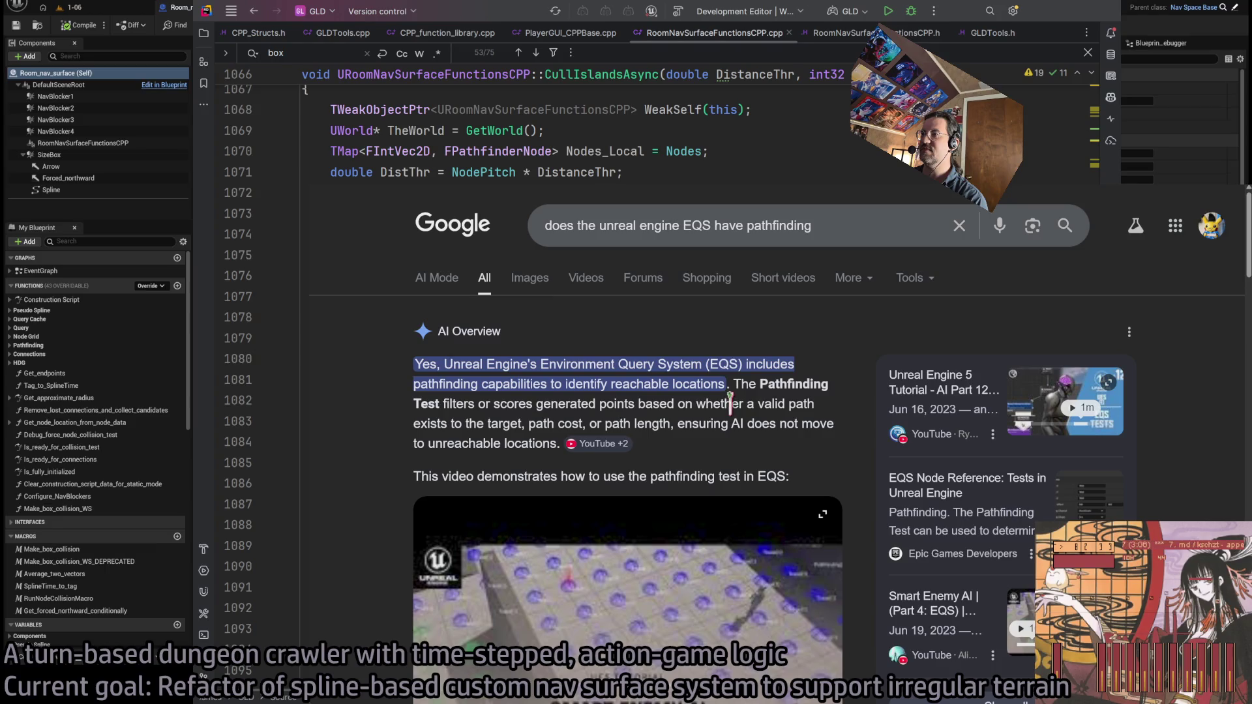
scroll(436, 421, "down", 1)
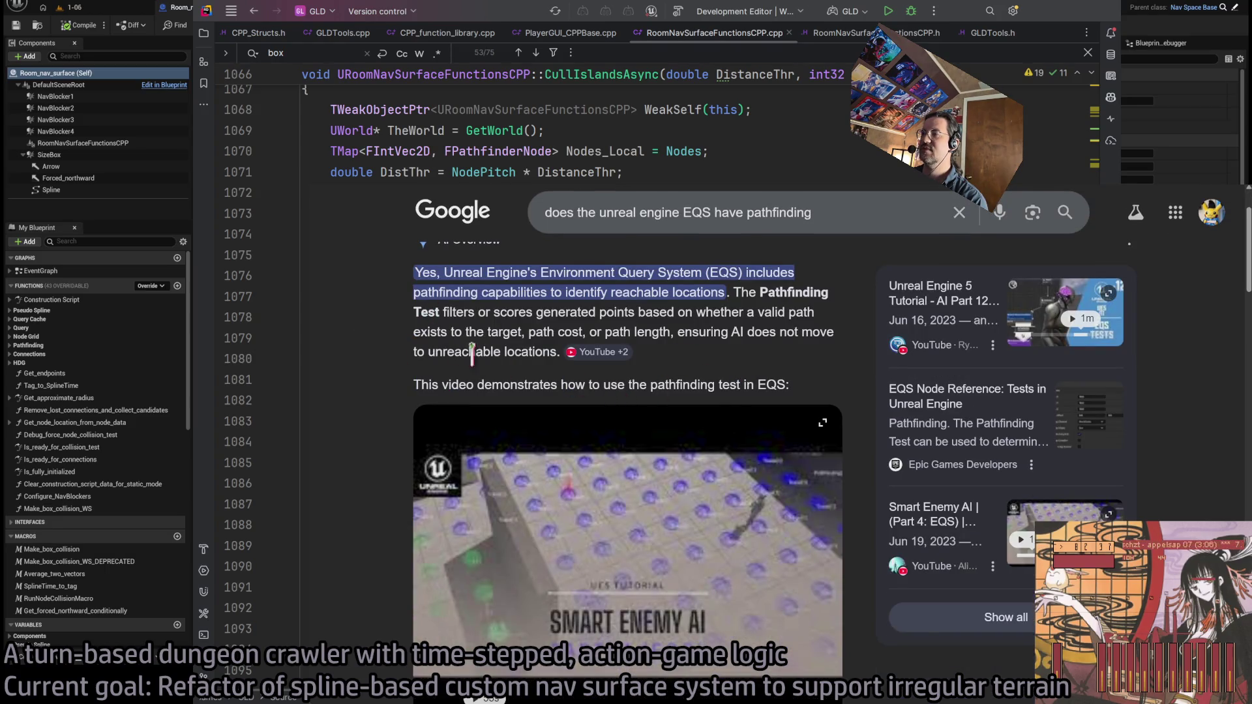
scroll(412, 354, "down", 3)
scroll(450, 384, "up", 2)
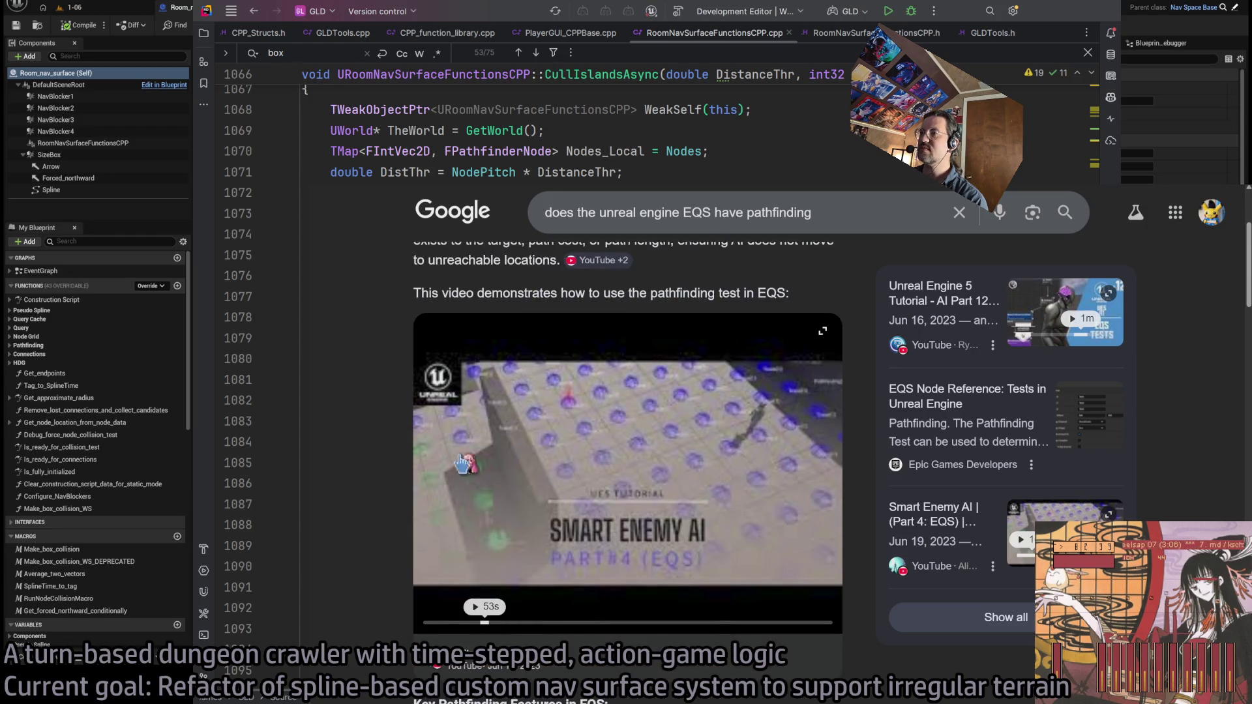
scroll(457, 386, "up", 2)
Continue the EQS pathfinding question in AI Mode
left_click(912, 226)
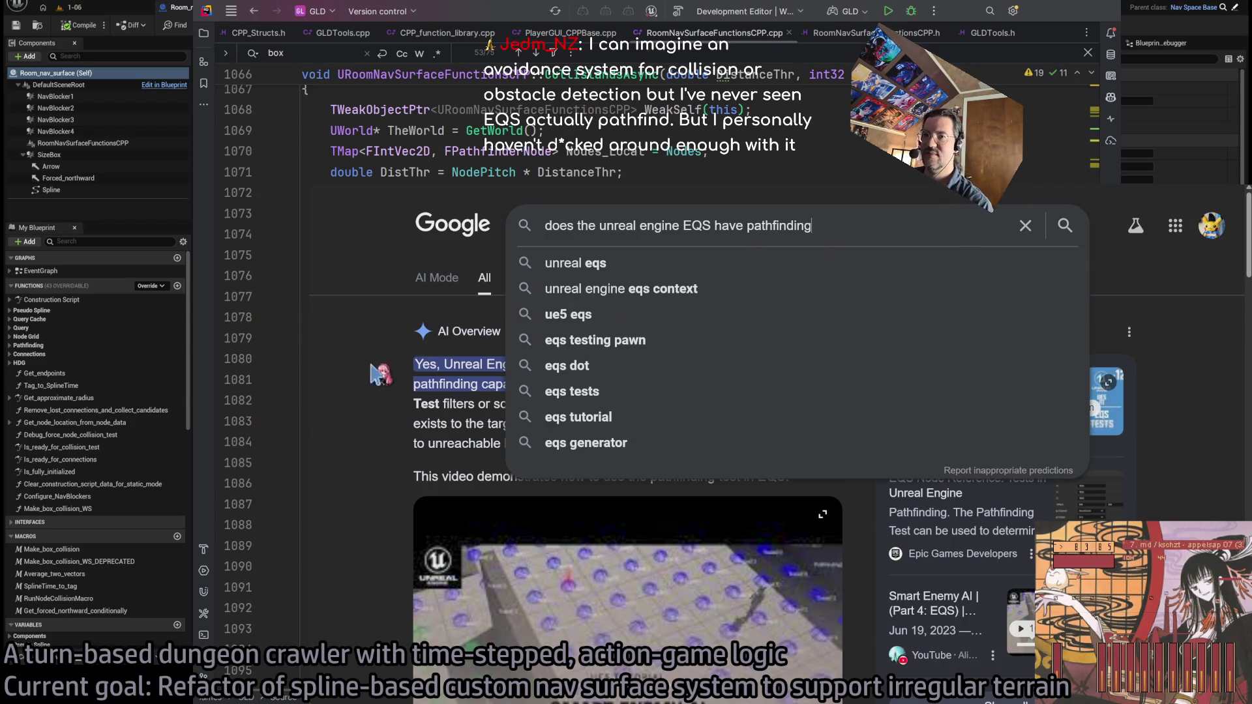
scroll(417, 407, "down", 5)
scroll(645, 490, "down", 5)
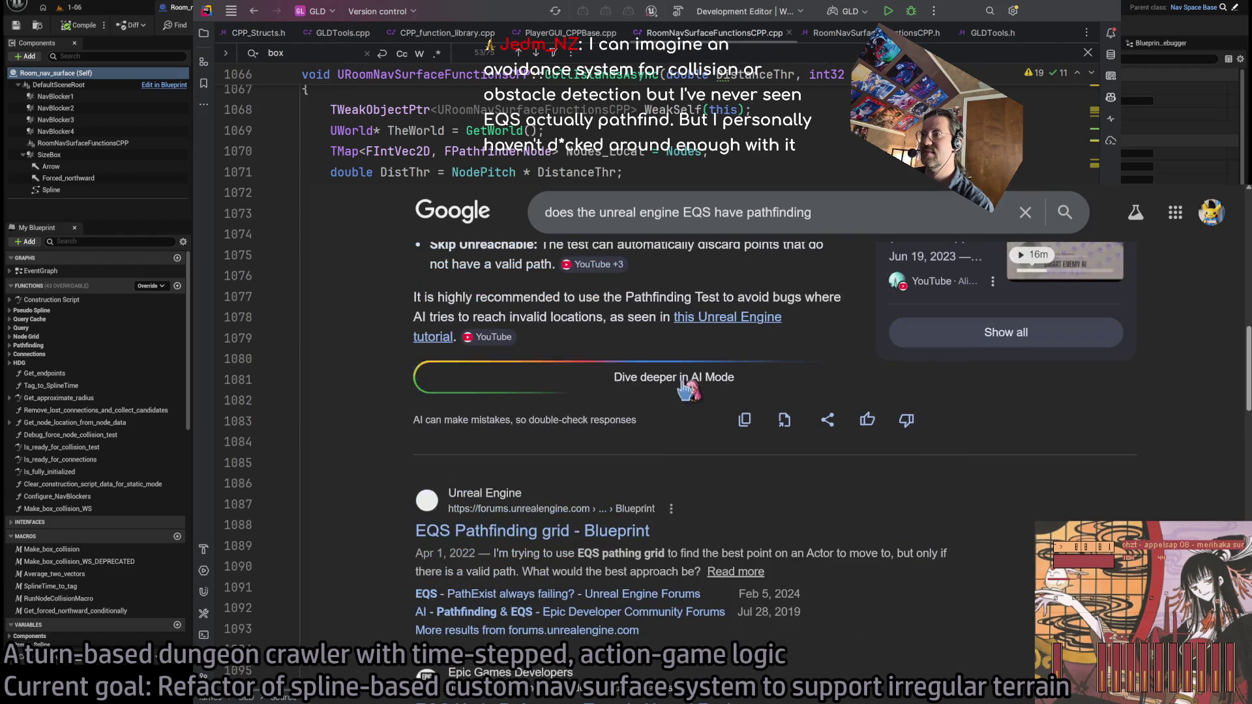
left_click(714, 372)
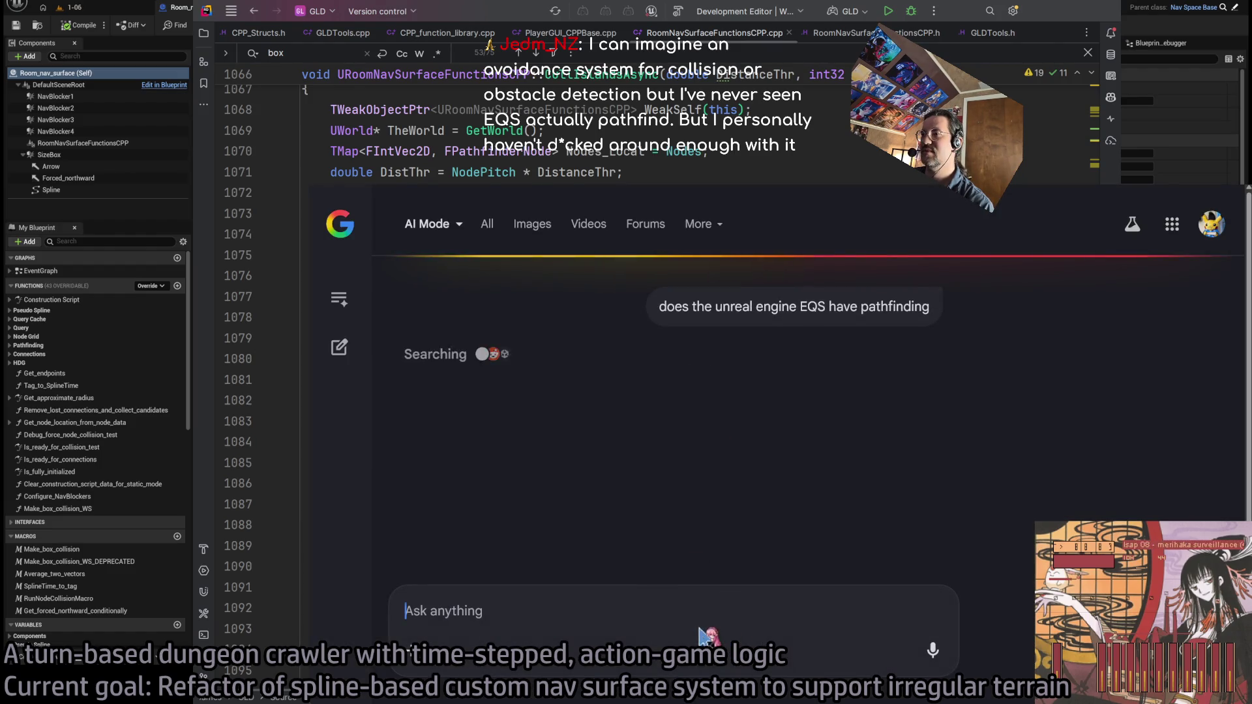
Dismiss the Personal Intelligence popup and read the Test Modes section of the answer
key("Escape")
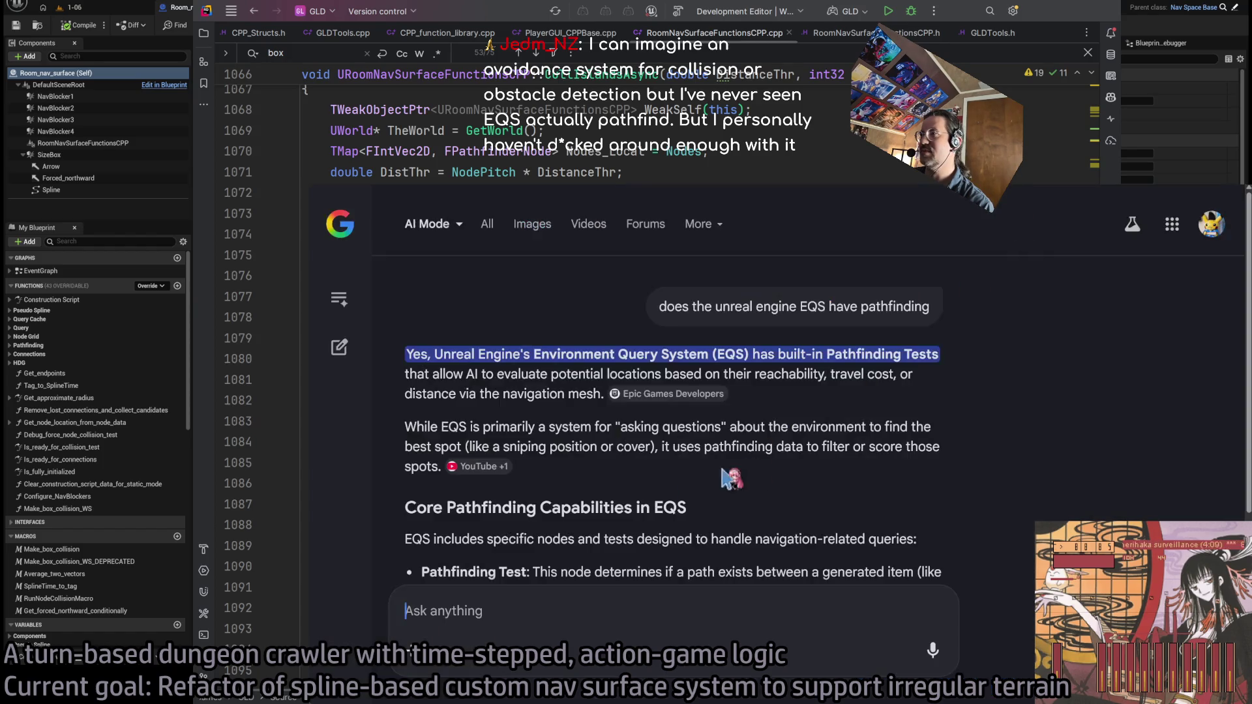
scroll(627, 414, "down", 4)
scroll(558, 378, "up", 1)
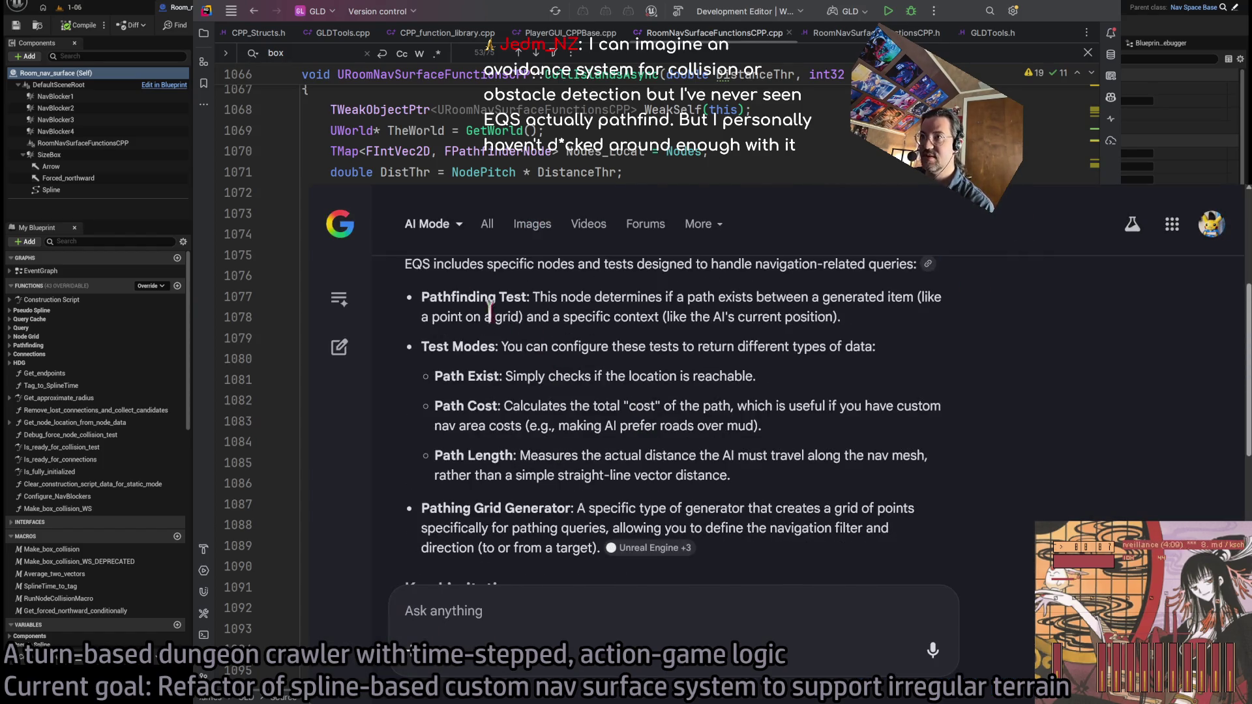
triple_click(506, 347)
left_click_drag(536, 352, 782, 450)
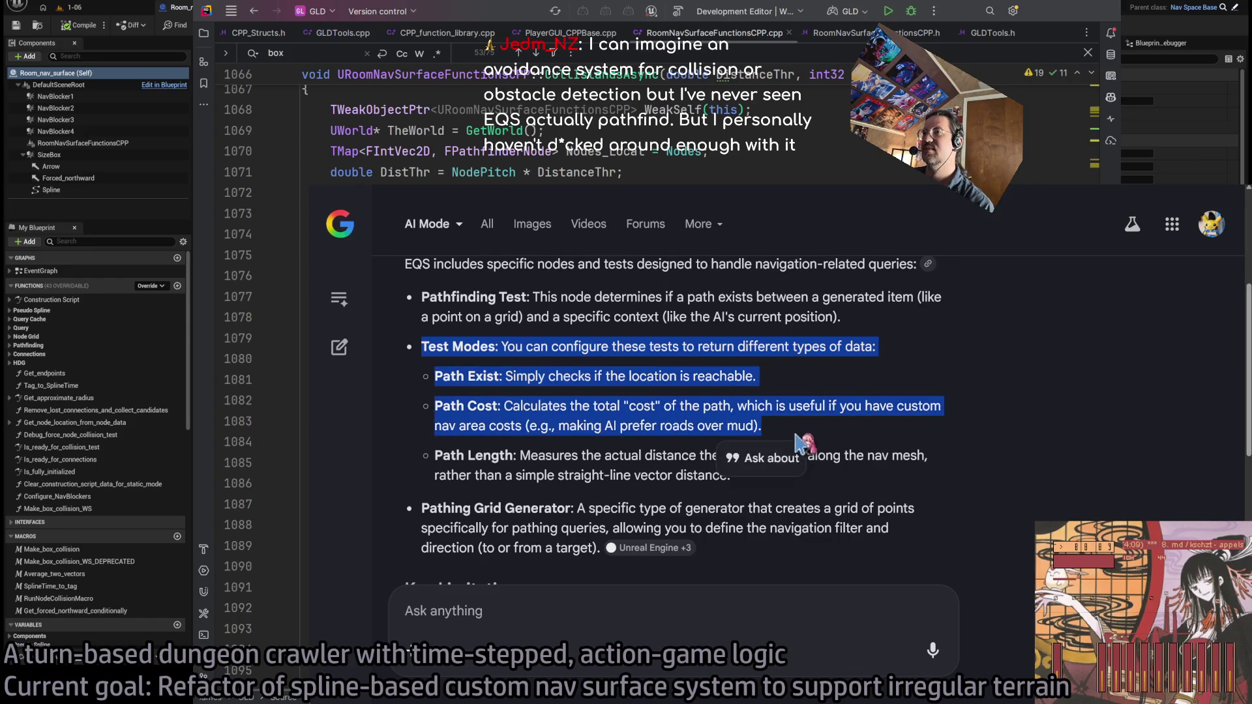
left_click(782, 450)
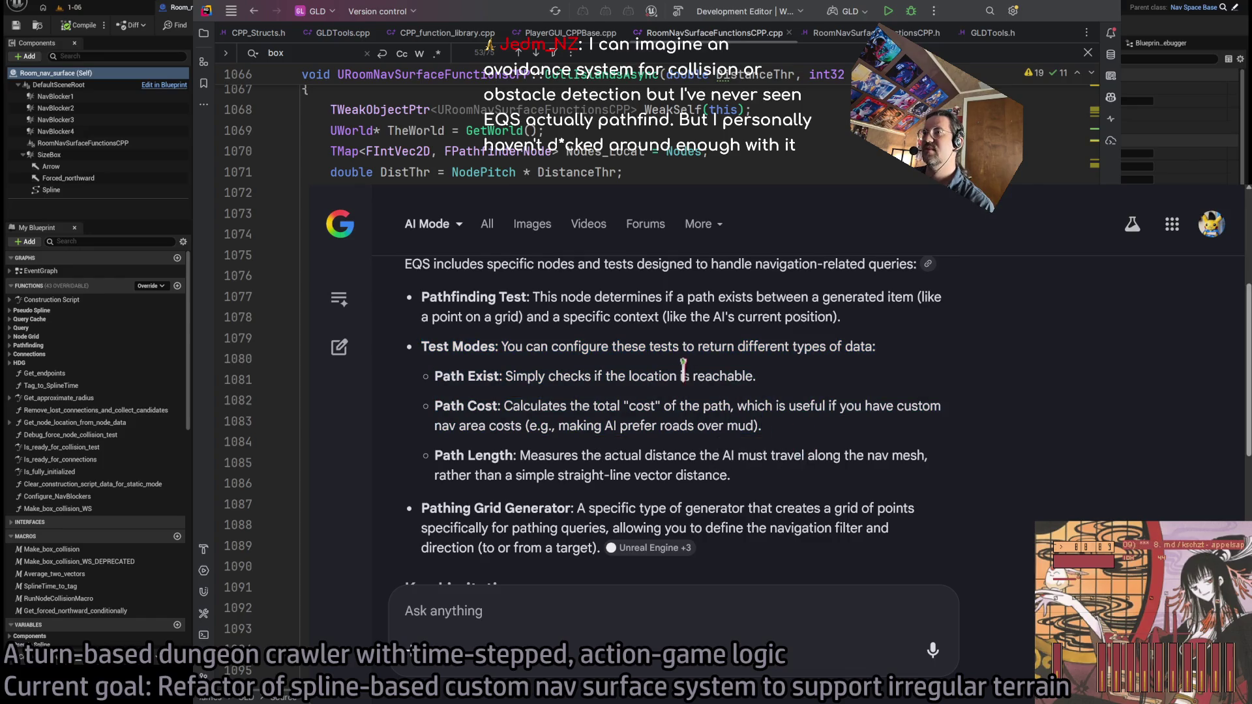
Read the Path Exist, Path Cost, Path Length and Pathing Grid Generator parts
triple_click(810, 430)
triple_click(751, 379)
left_click_drag(756, 394, 768, 484)
scroll(427, 391, "down", 2)
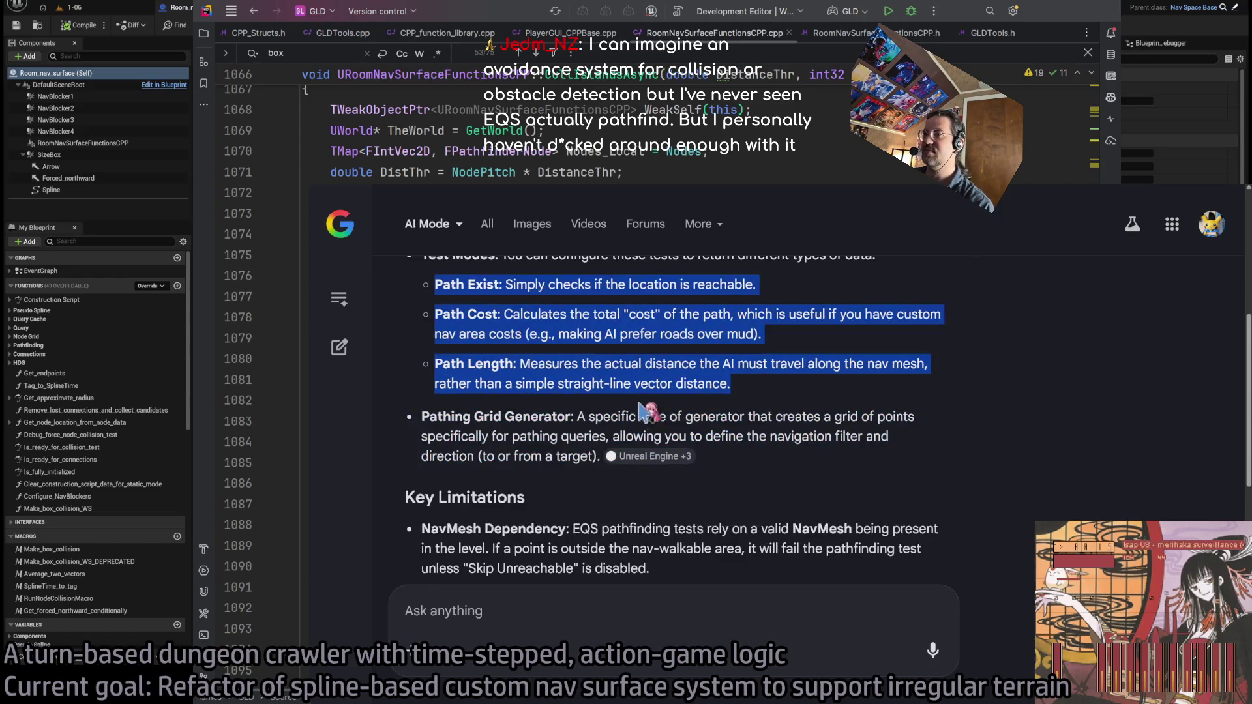
left_click(450, 417)
triple_click(450, 416)
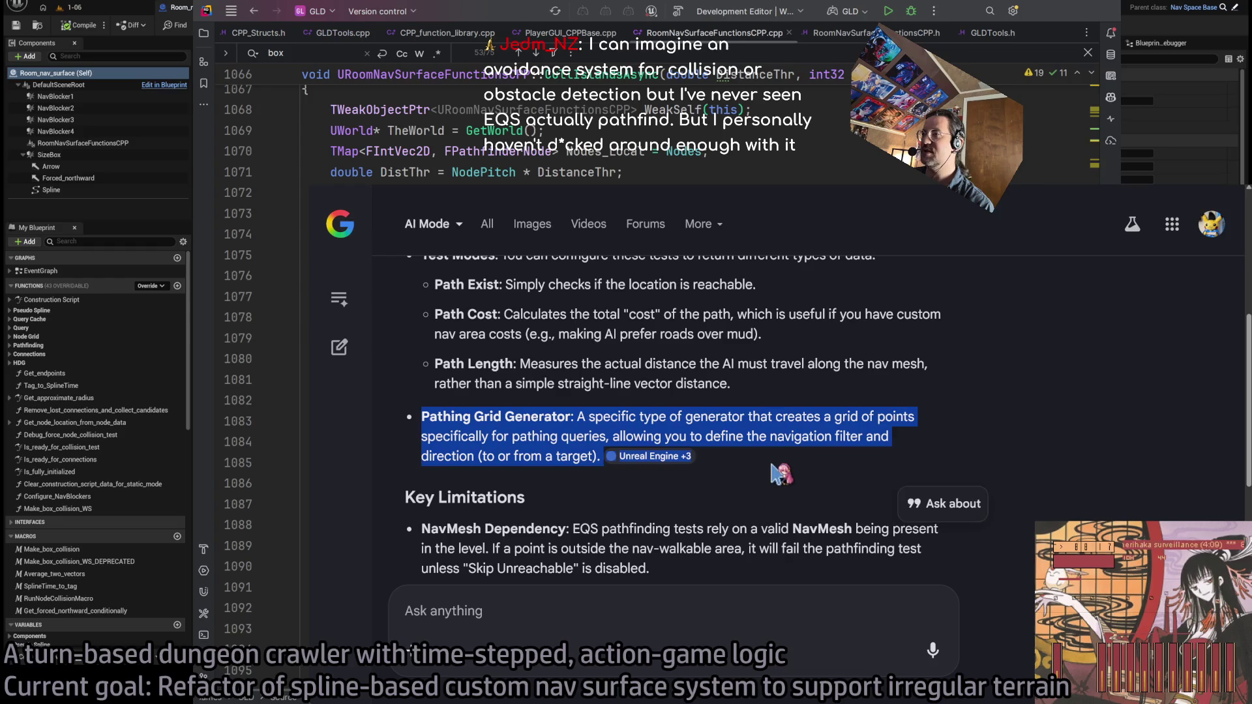
left_click(616, 420)
left_click_drag(595, 412, 594, 456)
left_click(616, 433)
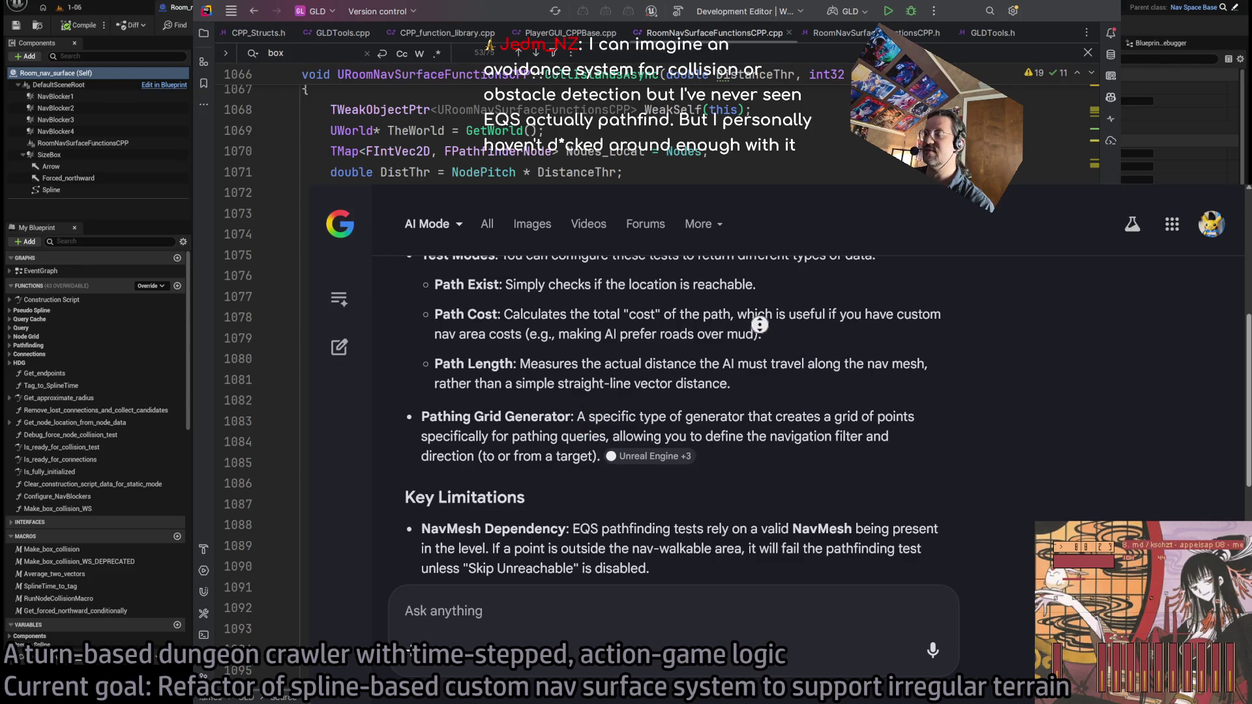
Read the Key Limitations section, including the NavMesh Dependency and Performance paragraphs
scroll(753, 386, "down", 2)
scroll(752, 385, "down", 3)
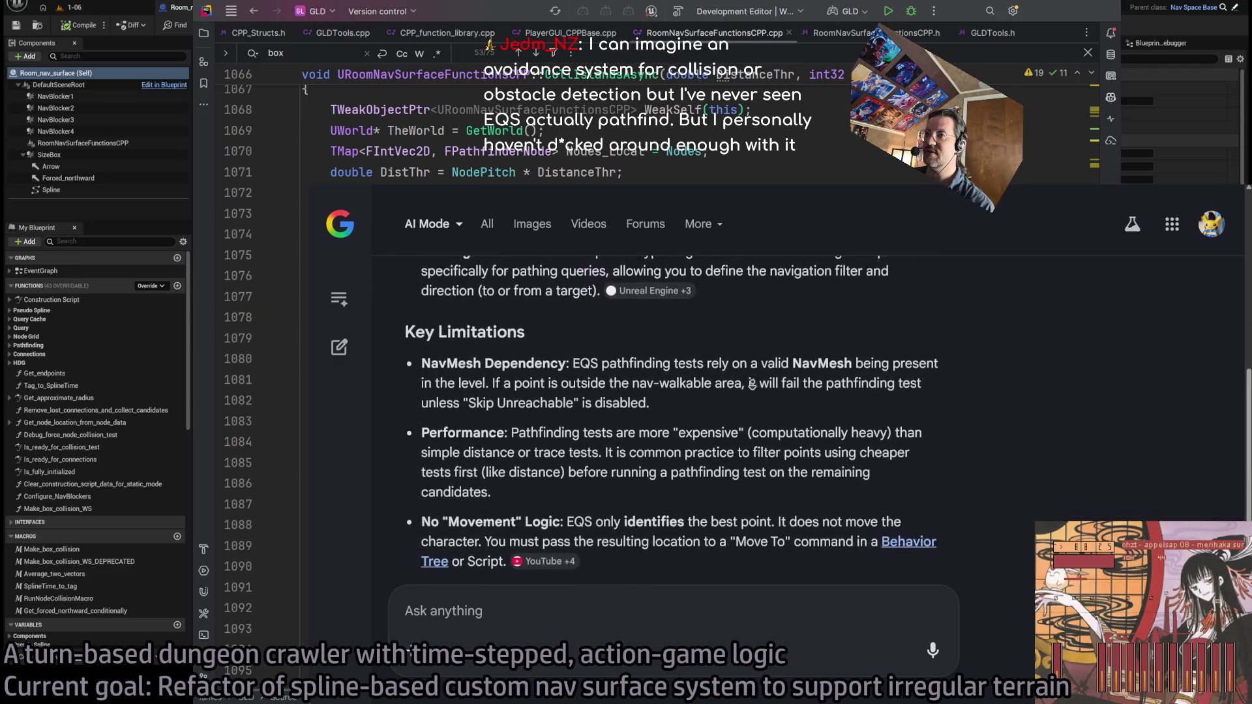
mouse_move(406, 278)
left_mouse_down()
mouse_move(438, 278)
mouse_move(673, 379)
mouse_move(676, 506)
left_mouse_up()
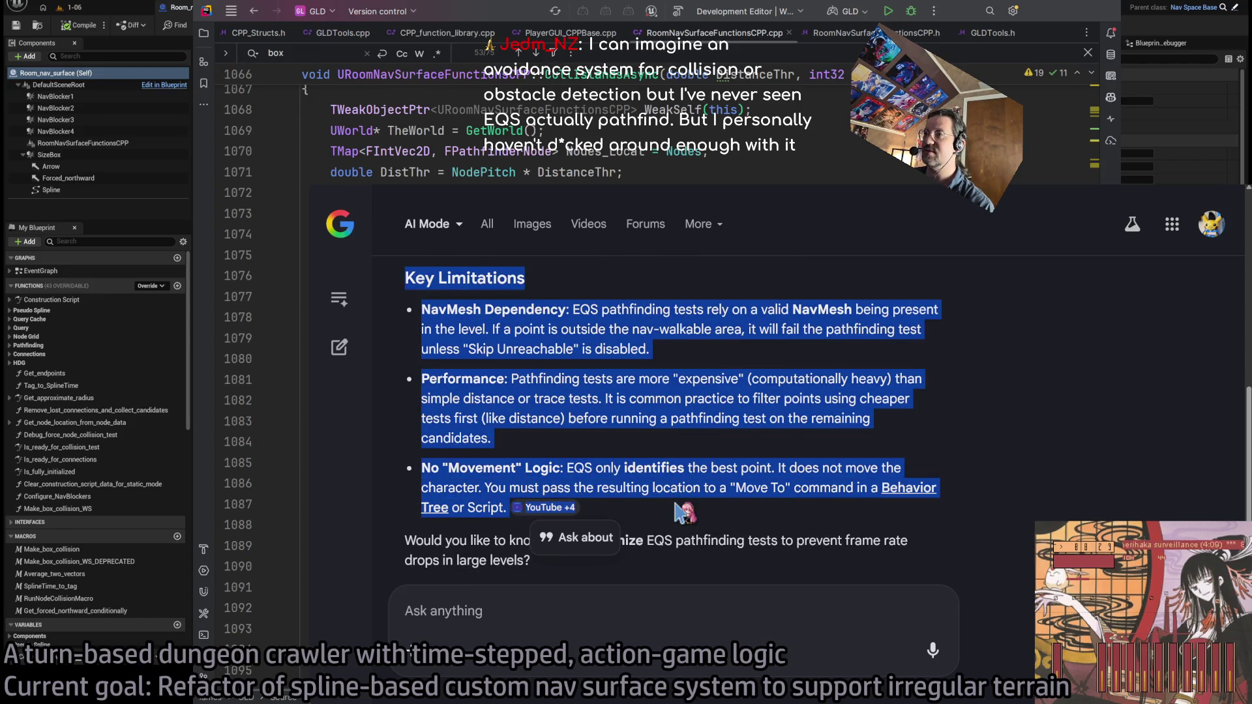
left_click(682, 513)
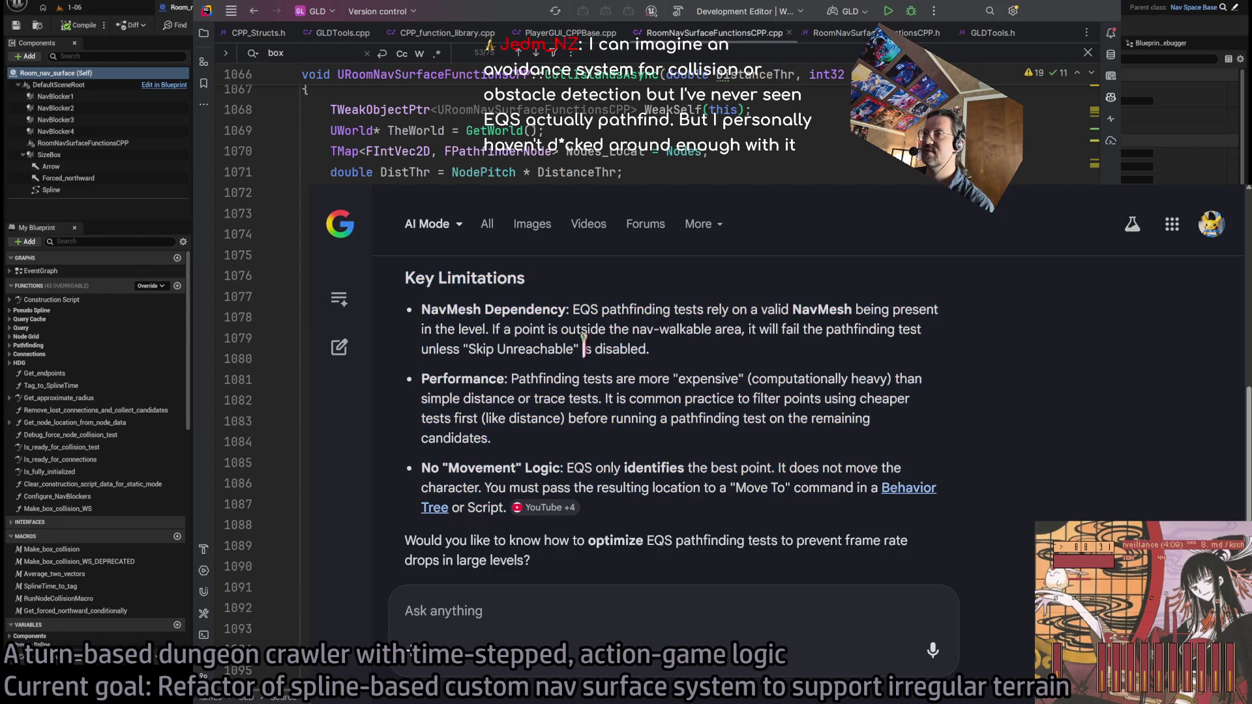
double_click(582, 309)
triple_click(581, 309)
left_click(708, 356)
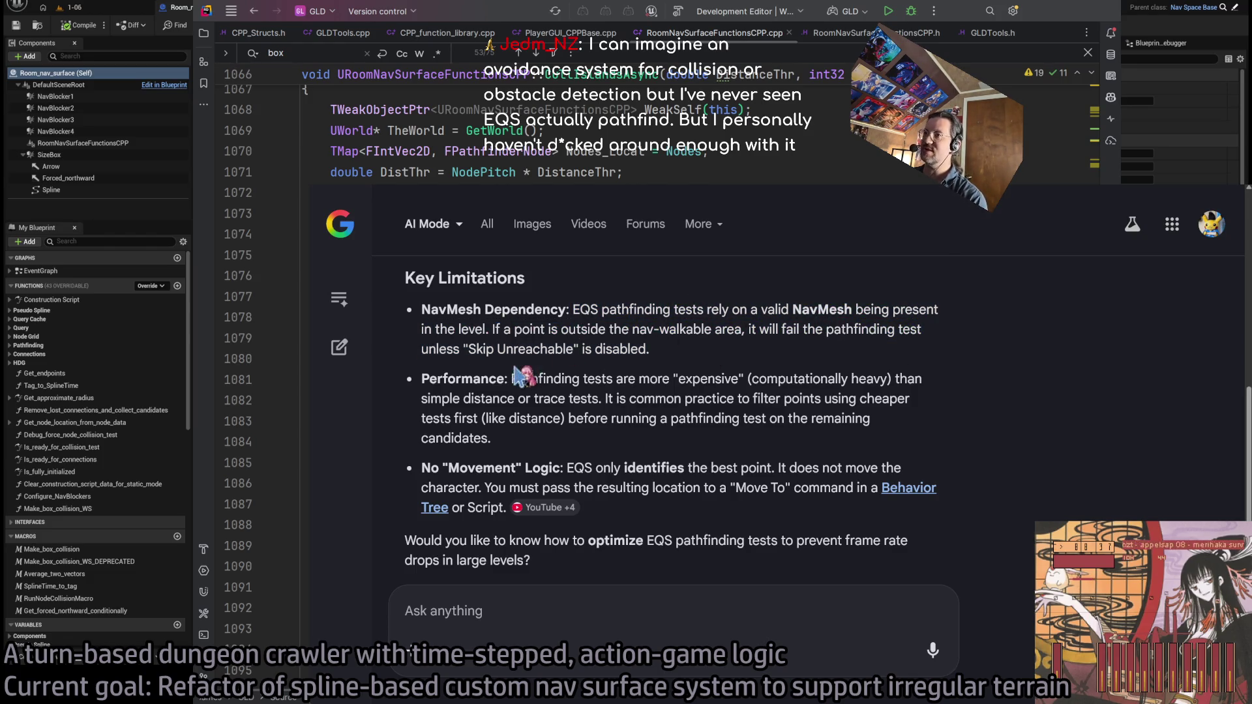
triple_click(523, 377)
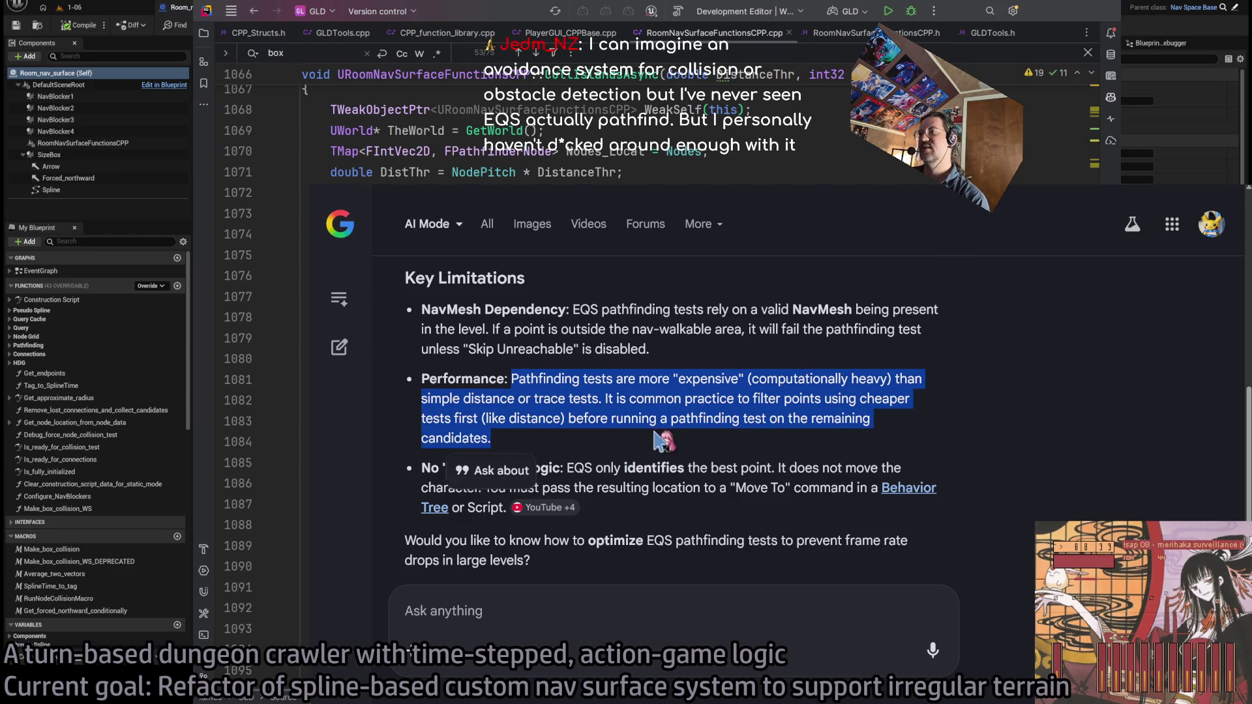
left_click(753, 373)
Skim the rest of the AI Mode answer and switch back to the GLD: To-Do document
scroll(587, 400, "down", 2)
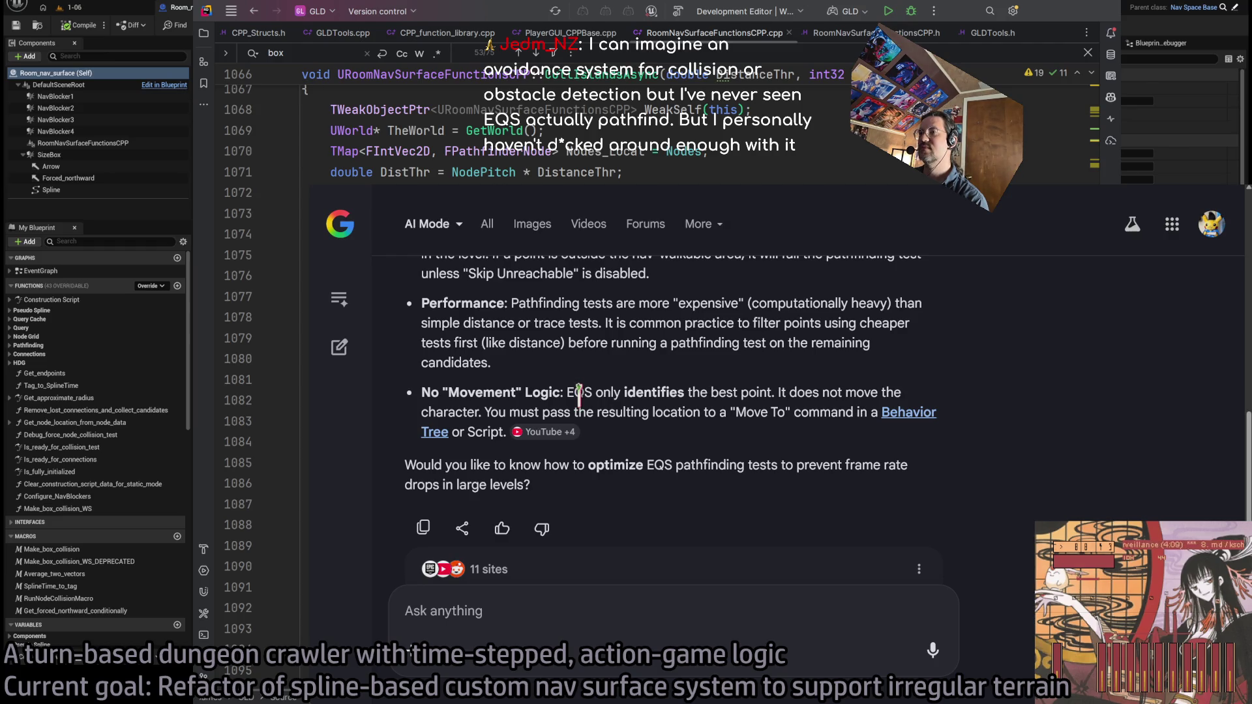
scroll(709, 339, "up", 3)
scroll(715, 422, "down", 1)
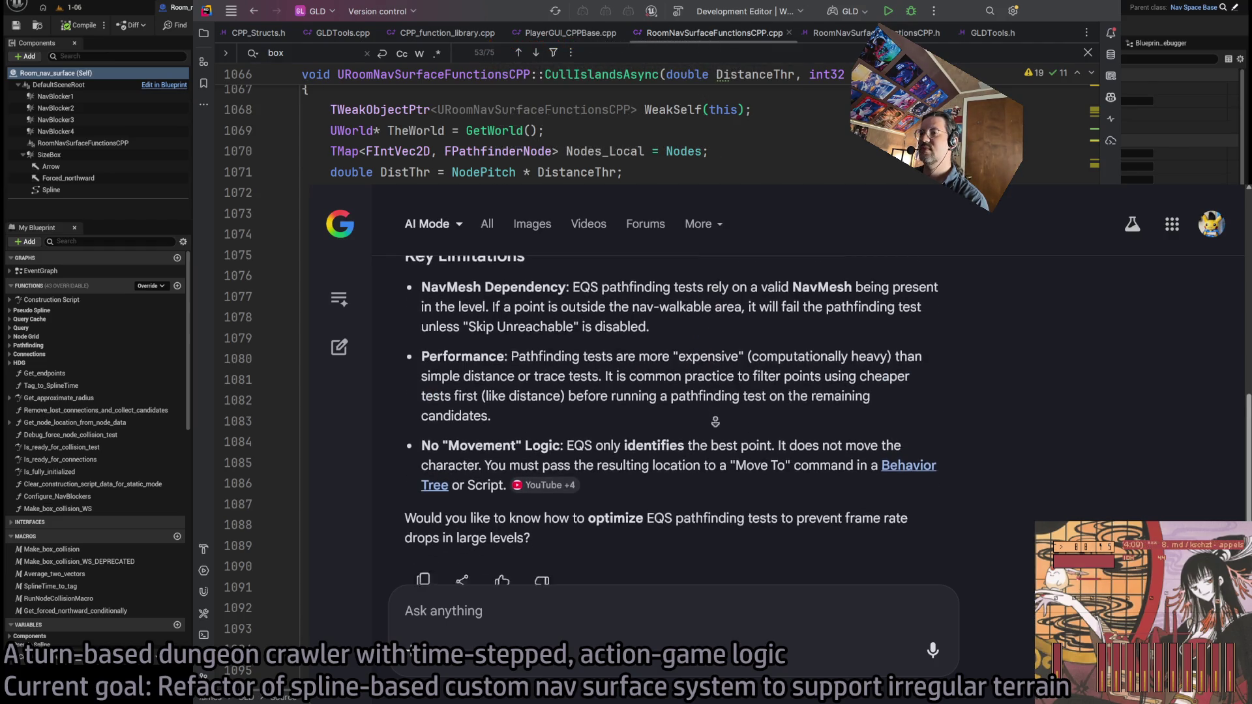
scroll(715, 422, "up", 10)
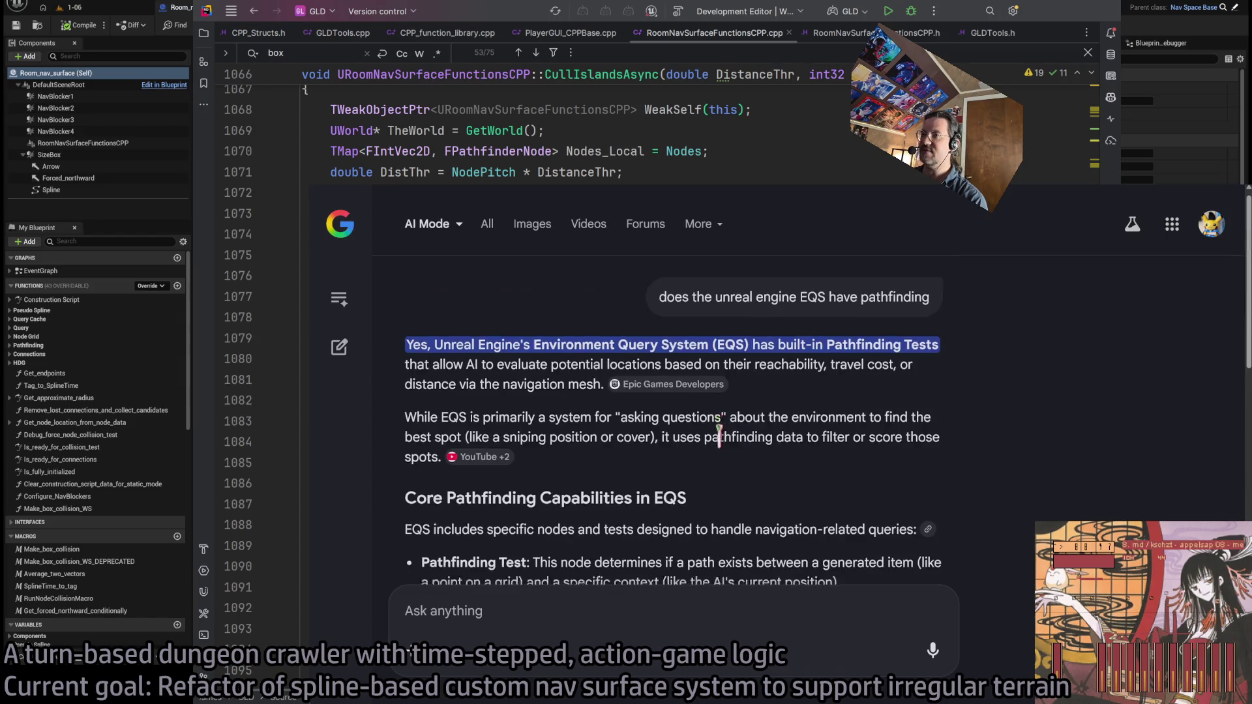
key("ctrl+Tab")
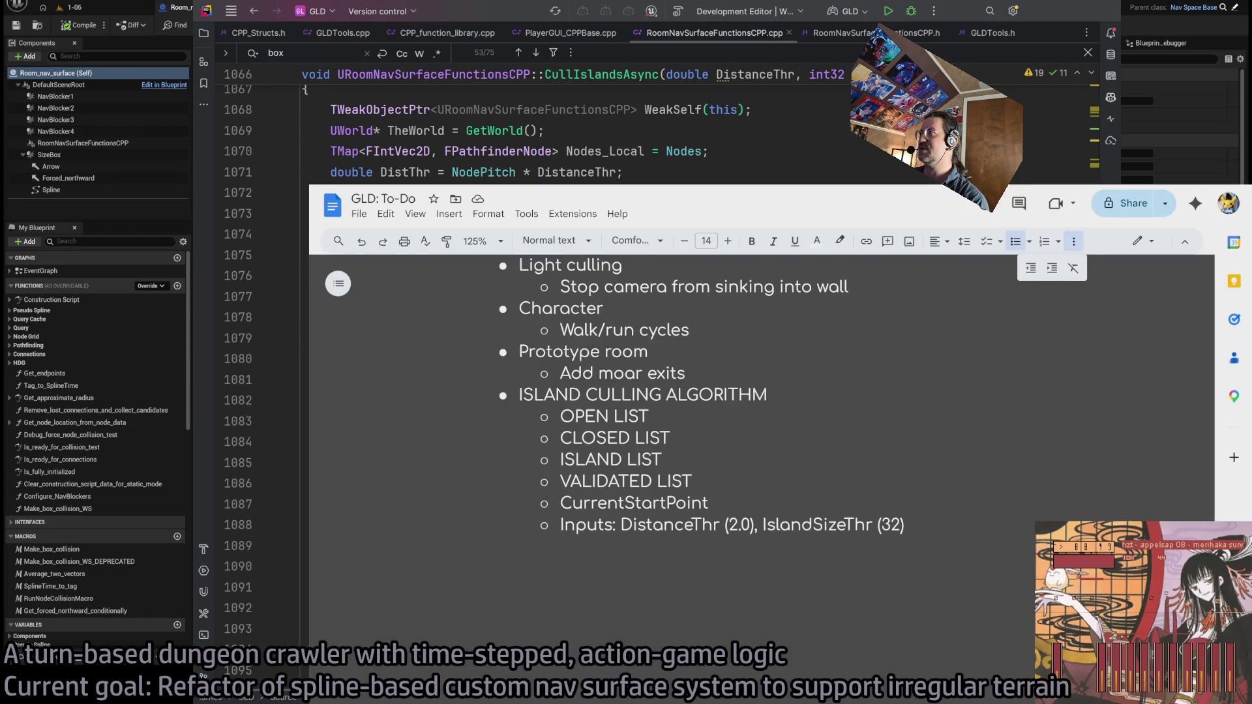
Back in Rider, select and review the empty-OpenList break block, lines 1090–1094
key("alt+Tab")
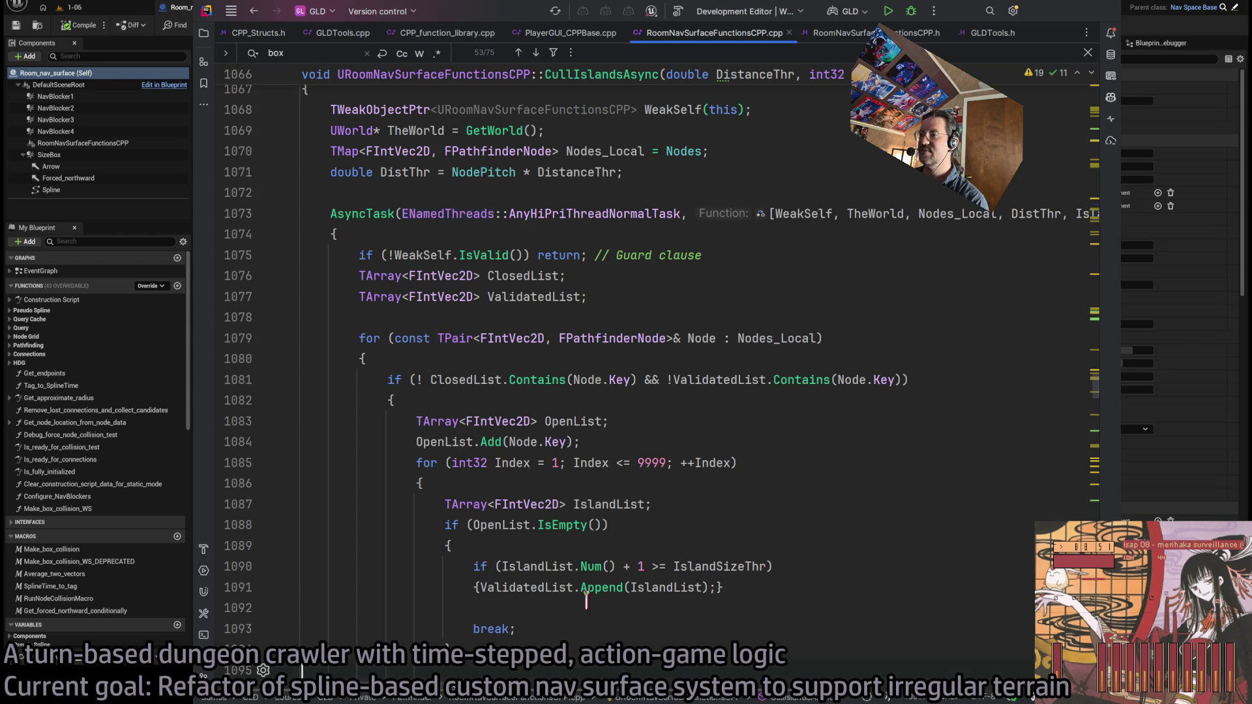
scroll(553, 524, "down", 2)
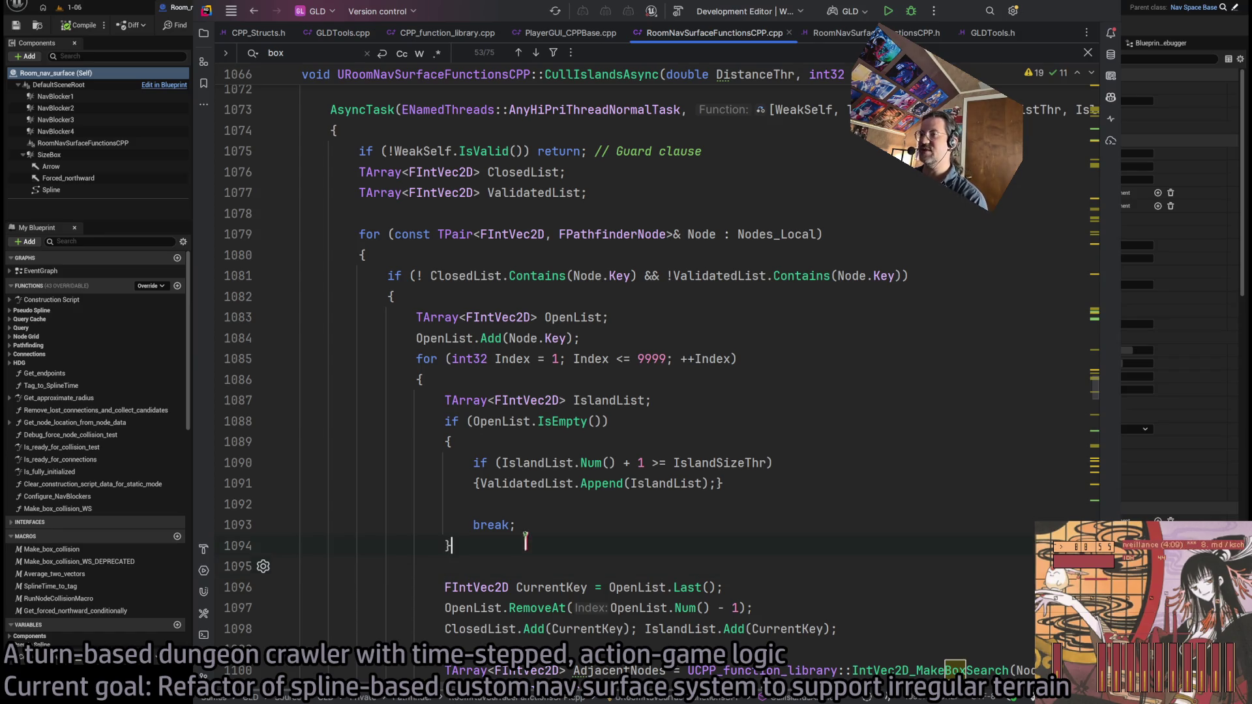
mouse_move(488, 546)
left_mouse_down()
mouse_move(261, 450)
mouse_move(272, 463)
mouse_move(272, 440)
mouse_move(446, 442)
left_mouse_up()
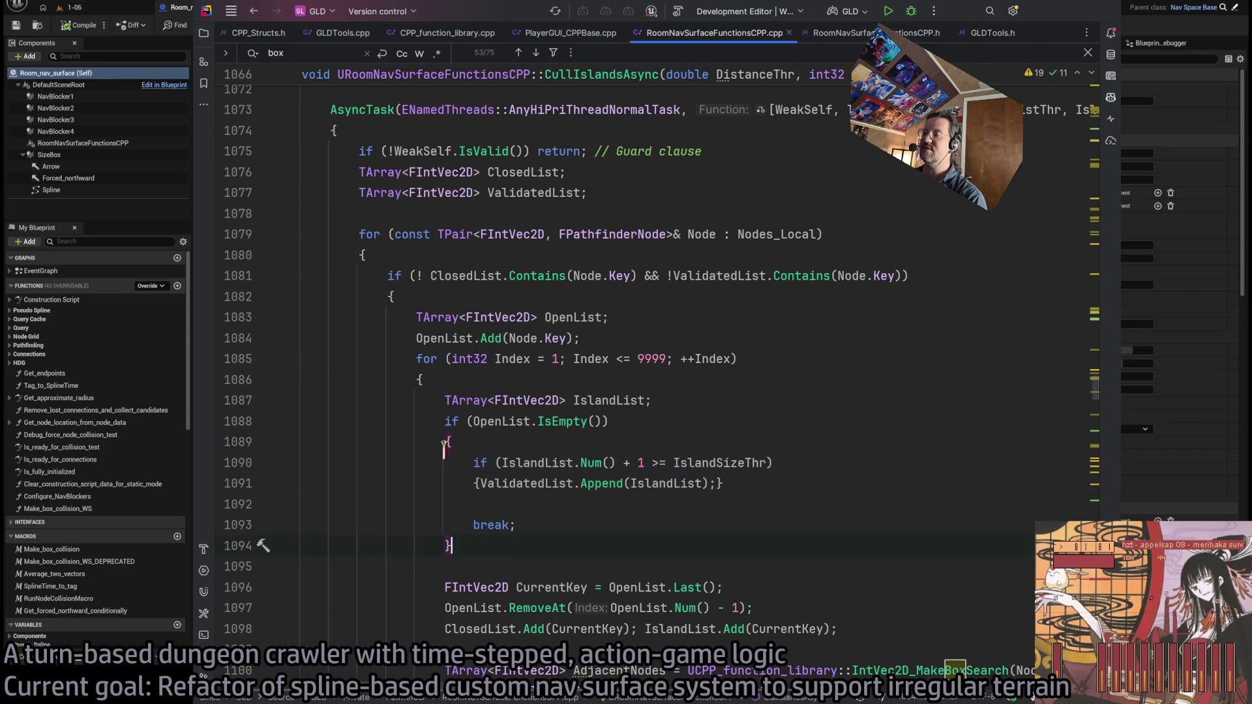
left_click(498, 545)
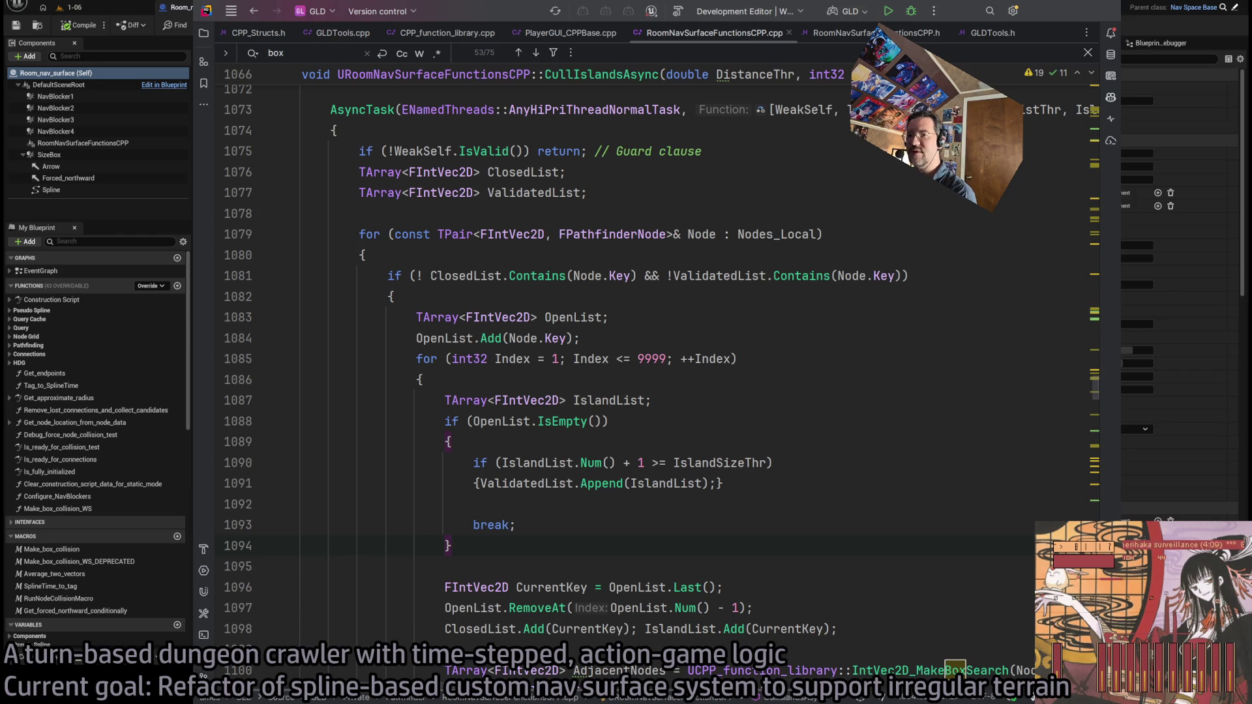
Place the cursor after break; on line 1093, then switch to the Unreal editor window
left_click(561, 525)
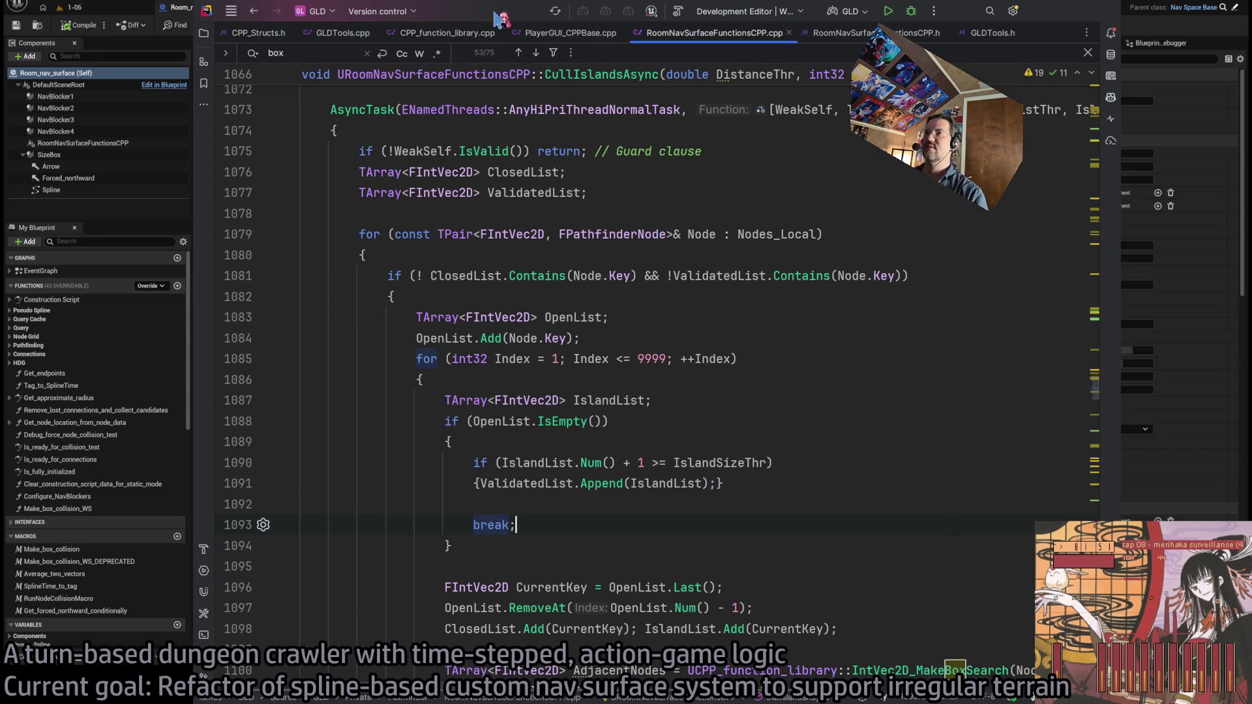
key("alt+Tab")
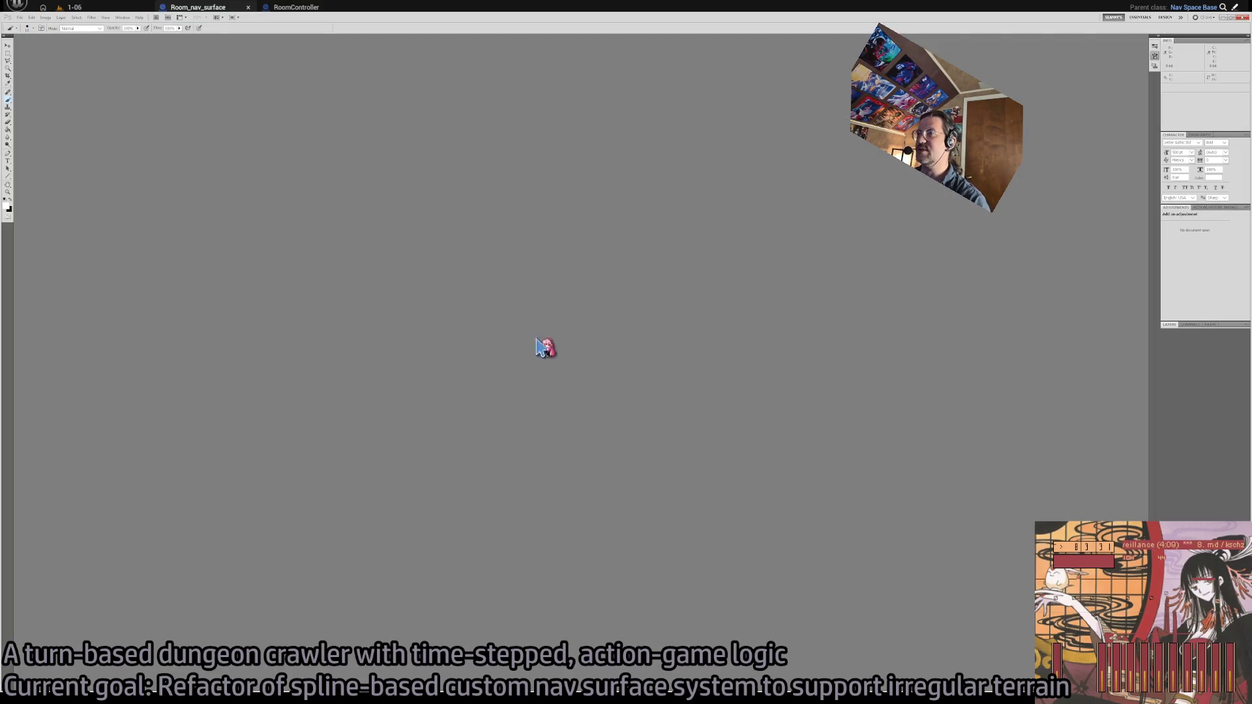
Create a new document, fill it black with the Paint Bucket and hide the grid
key("ctrl+alt+n")
key("g")
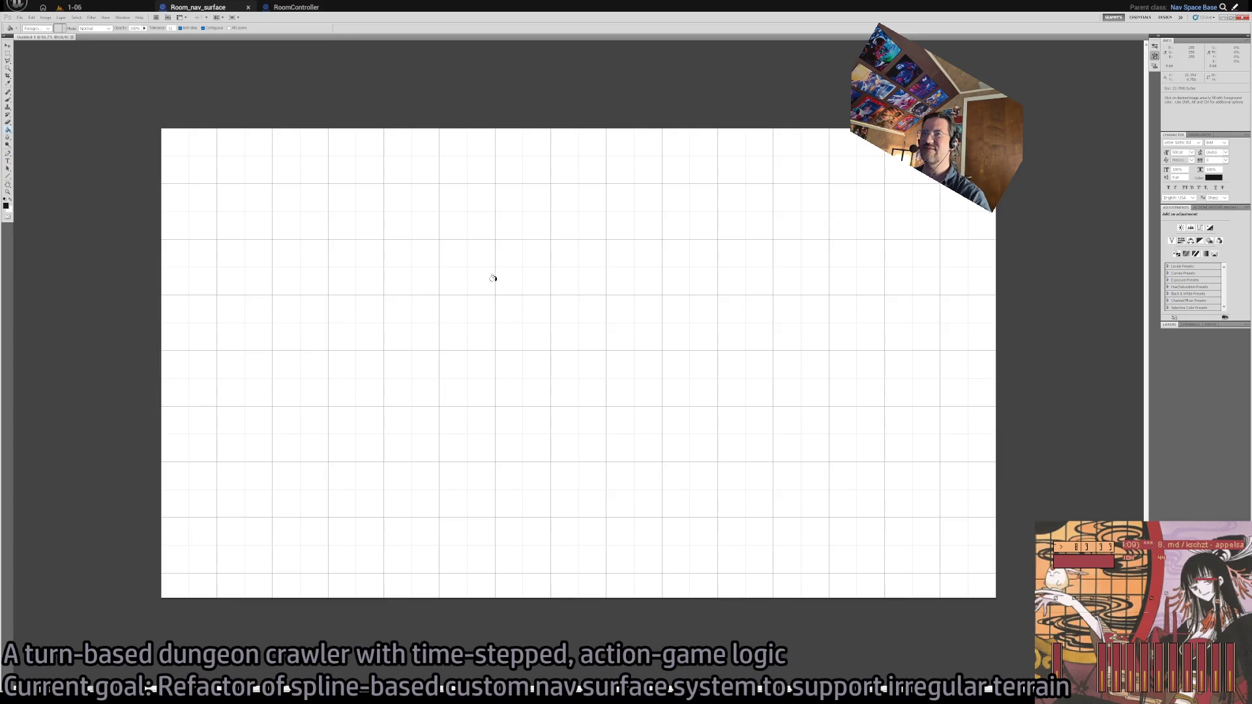
left_click(520, 289)
key("ctrl+apostrophe")
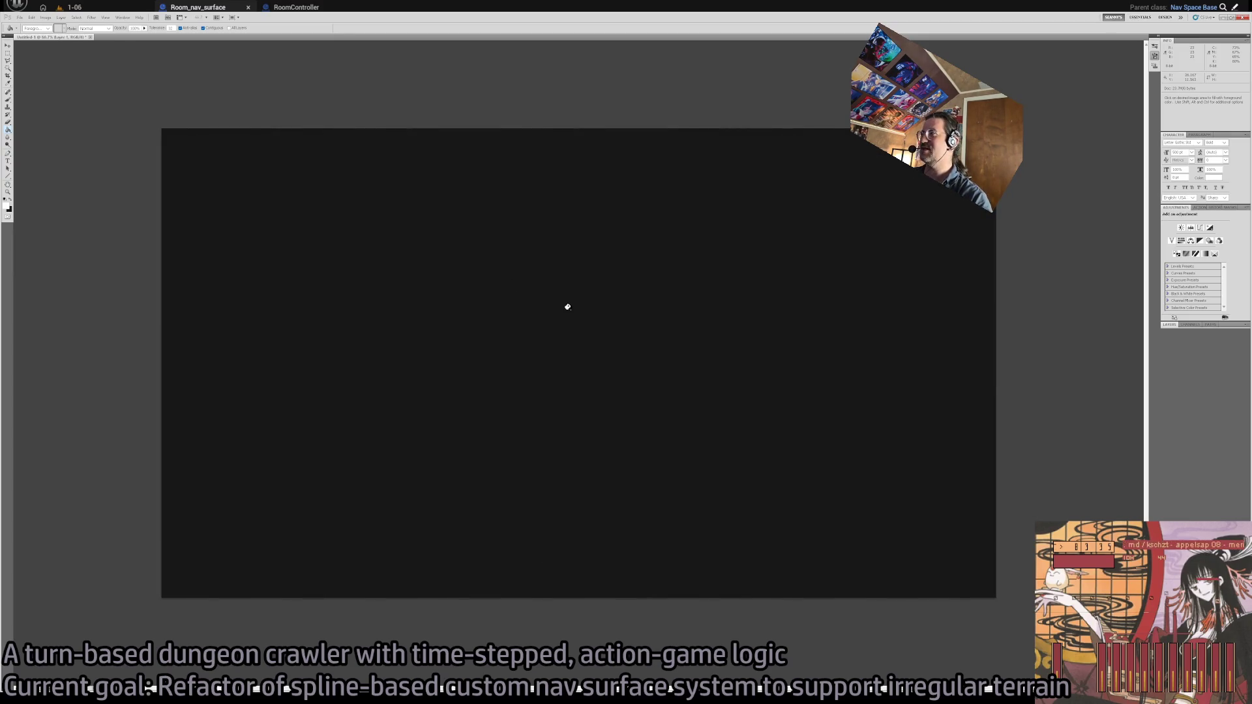
With the Brush at 200% zoom, paint the diamond's upper-left edge up to its peak
key("b")
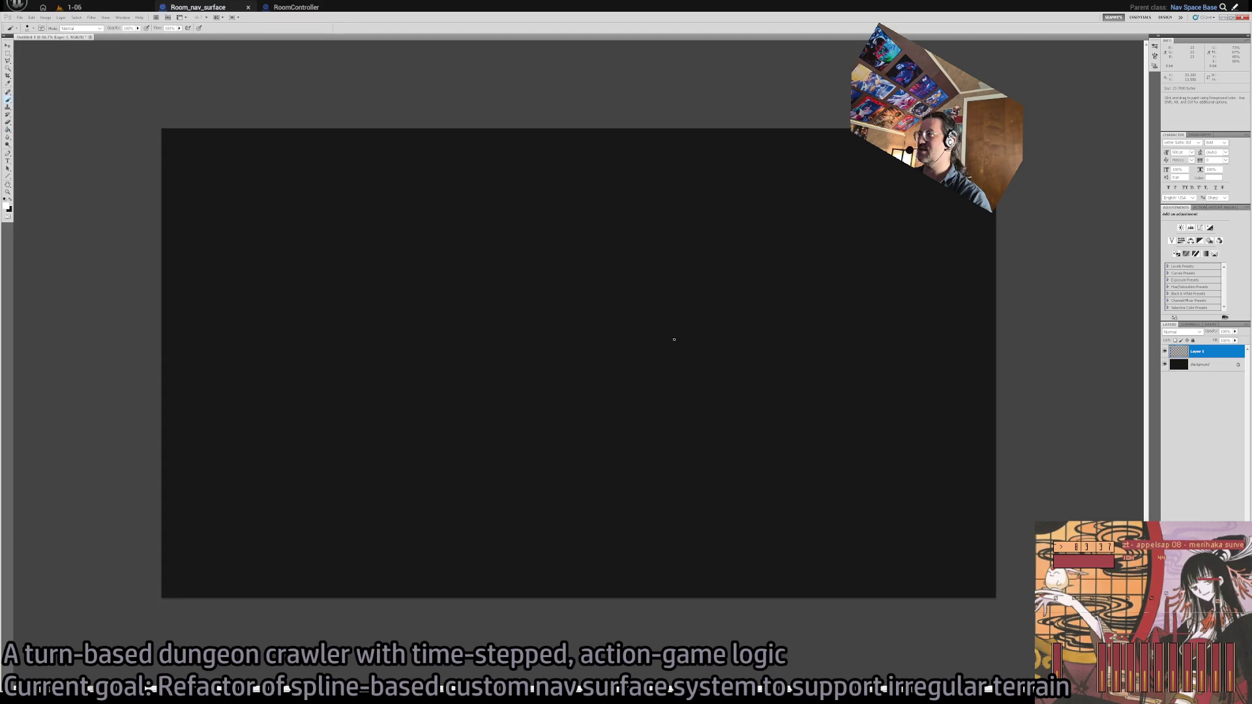
key("ctrl+plus")
key("ctrl+plus")
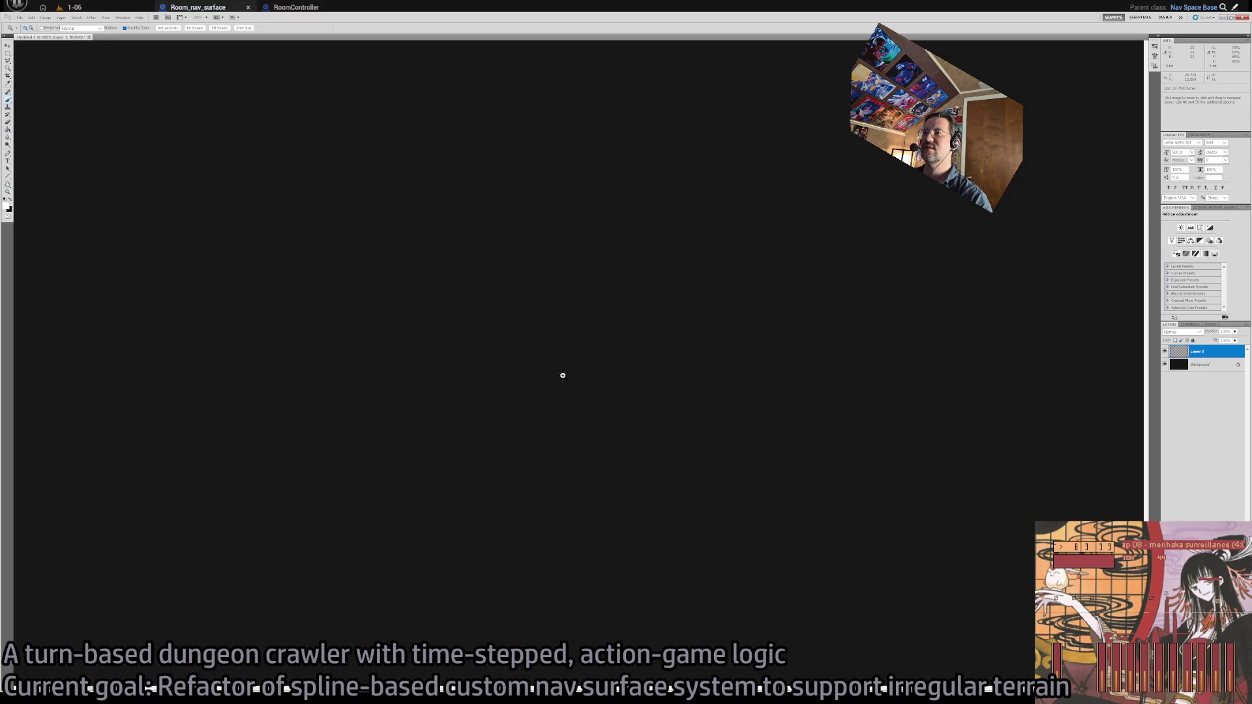
mouse_move(539, 363)
left_mouse_down()
mouse_move(718, 346)
mouse_move(542, 430)
left_mouse_up()
key("ctrl+z")
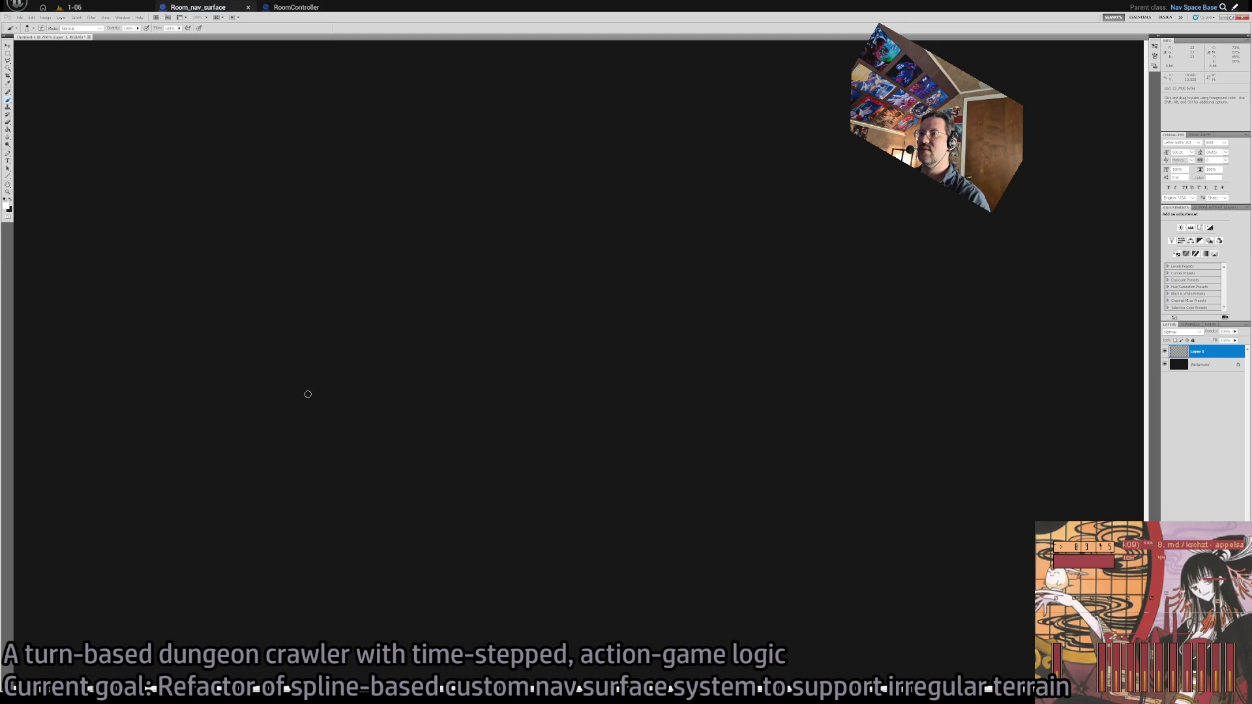
mouse_move(223, 487)
left_mouse_down()
mouse_move(637, 293)
mouse_move(964, 456)
left_mouse_up()
Finish the white diamond outline and zoom out to 100% to view it
left_click_drag(223, 493, 574, 650)
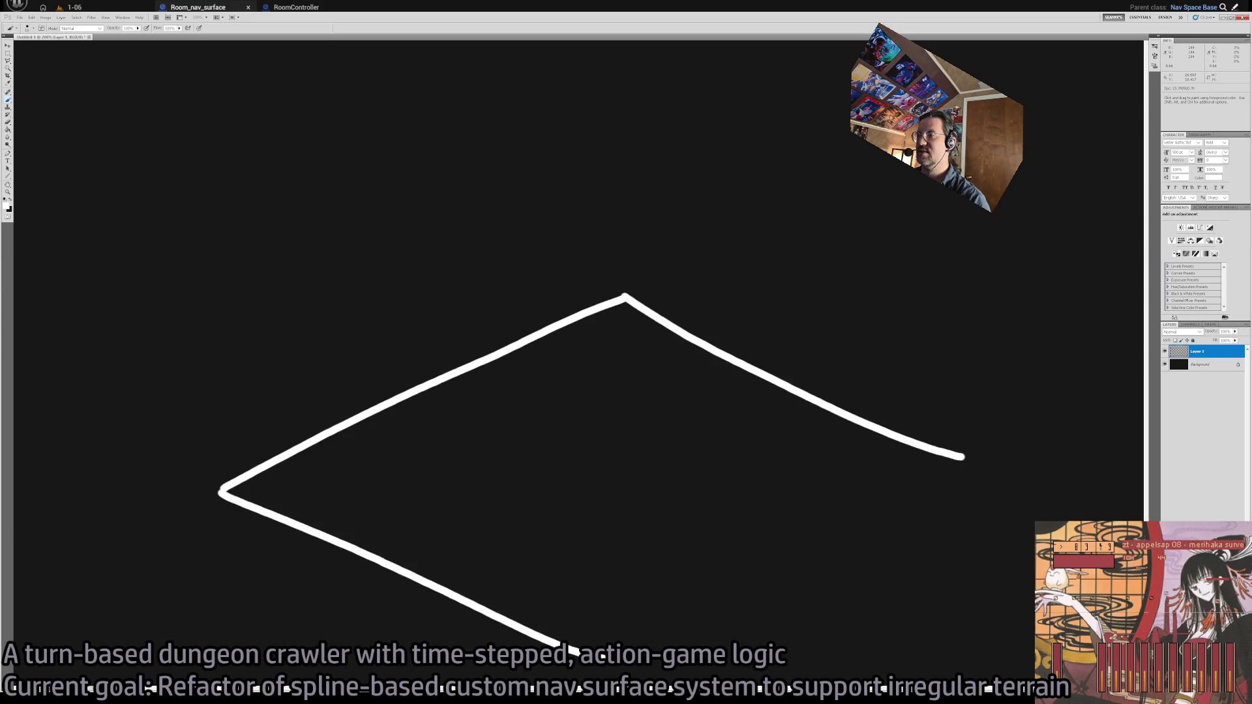
scroll(651, 520, "down", 5)
key("ctrl+z")
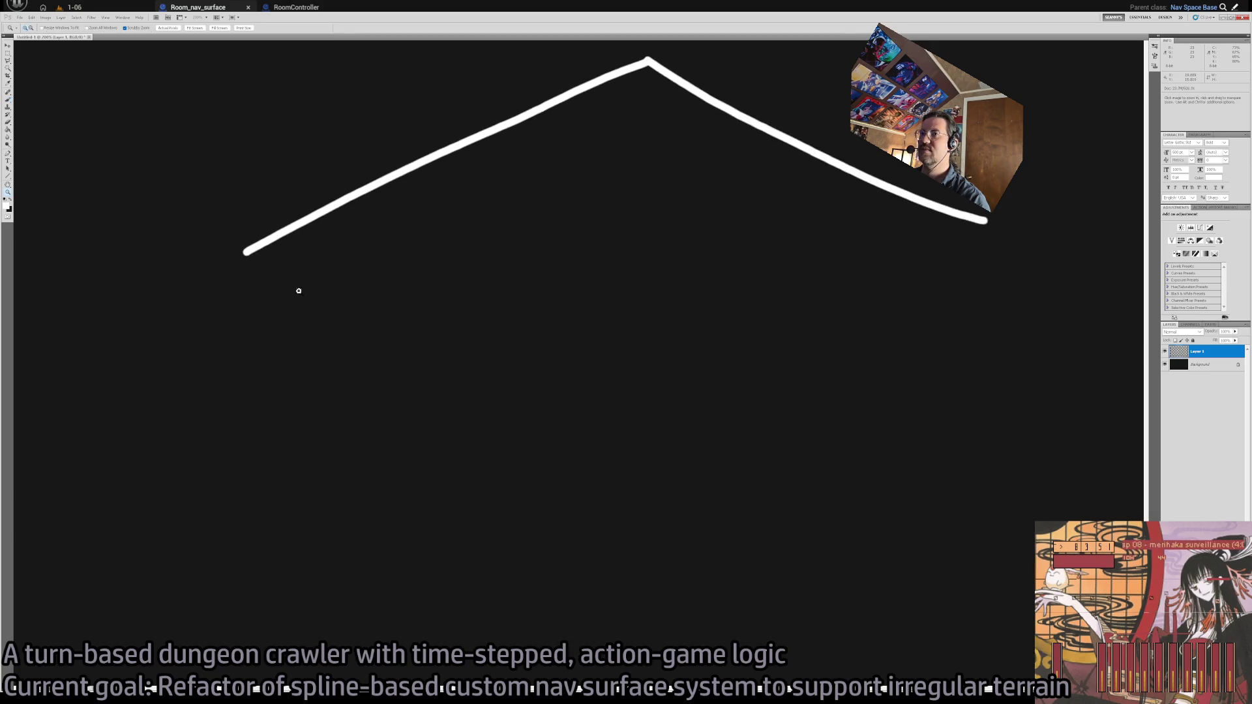
left_click_drag(243, 253, 610, 558)
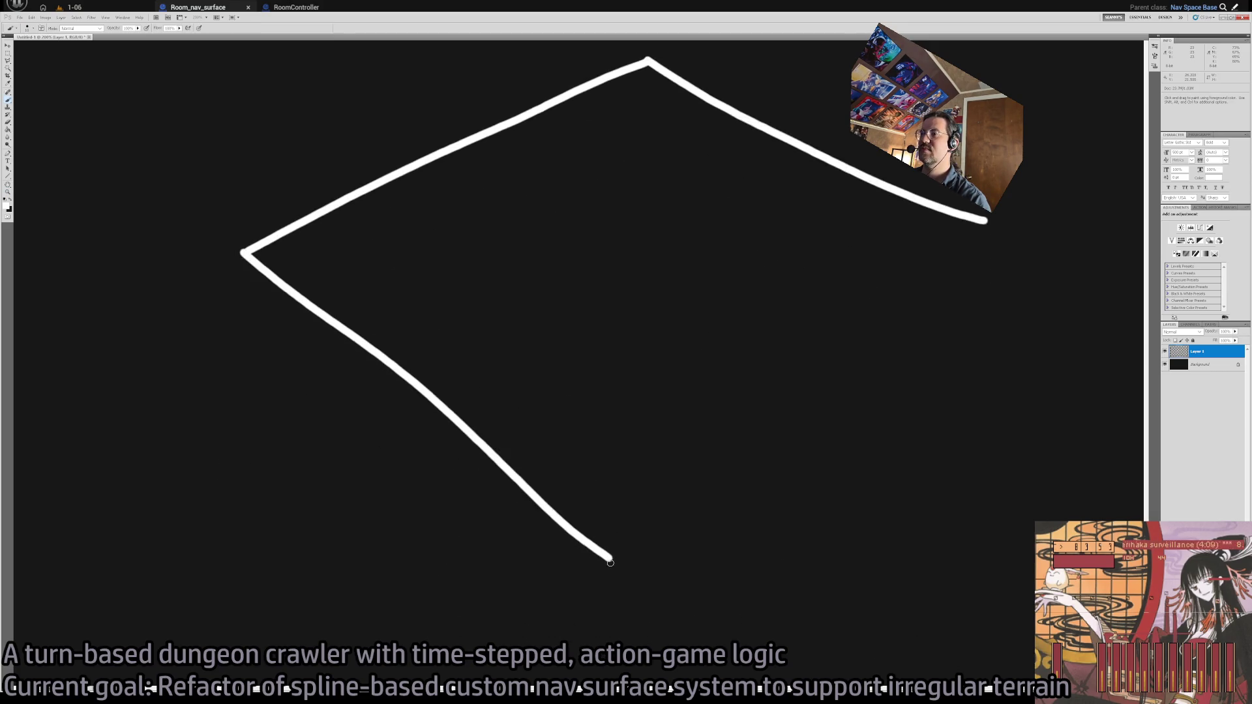
left_click(987, 221, "shift")
key("z")
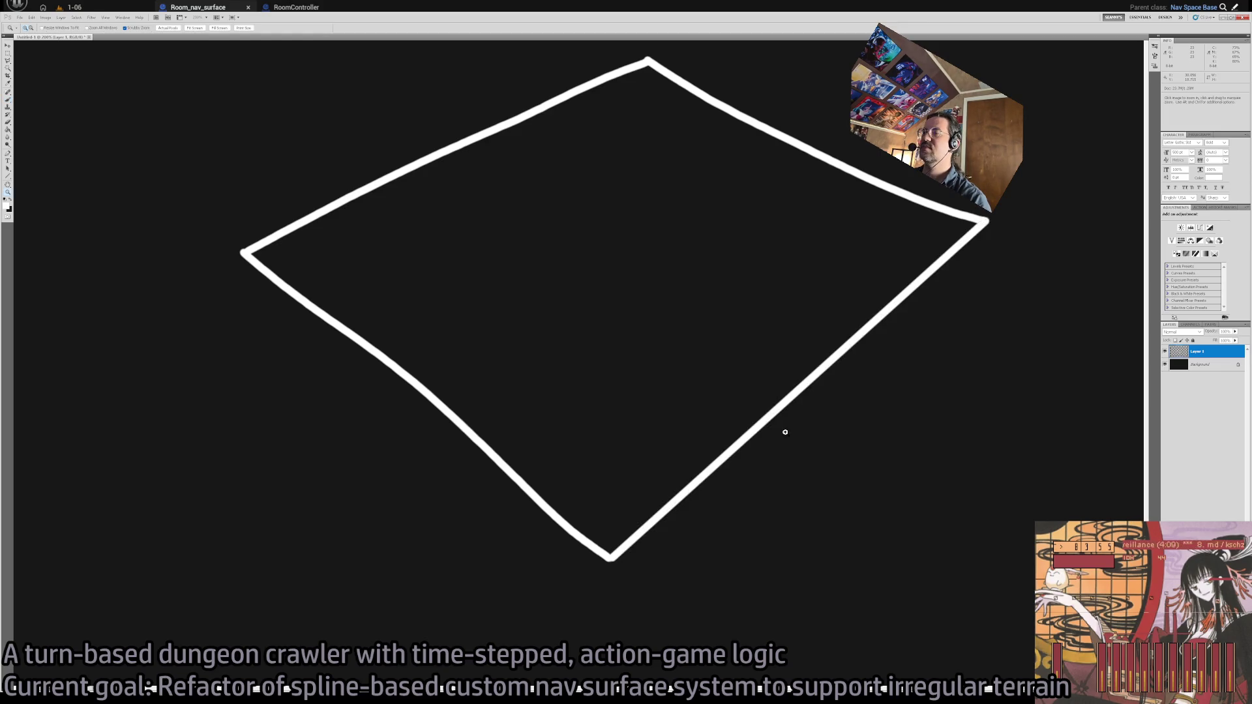
left_click(783, 430, "alt")
key("b")
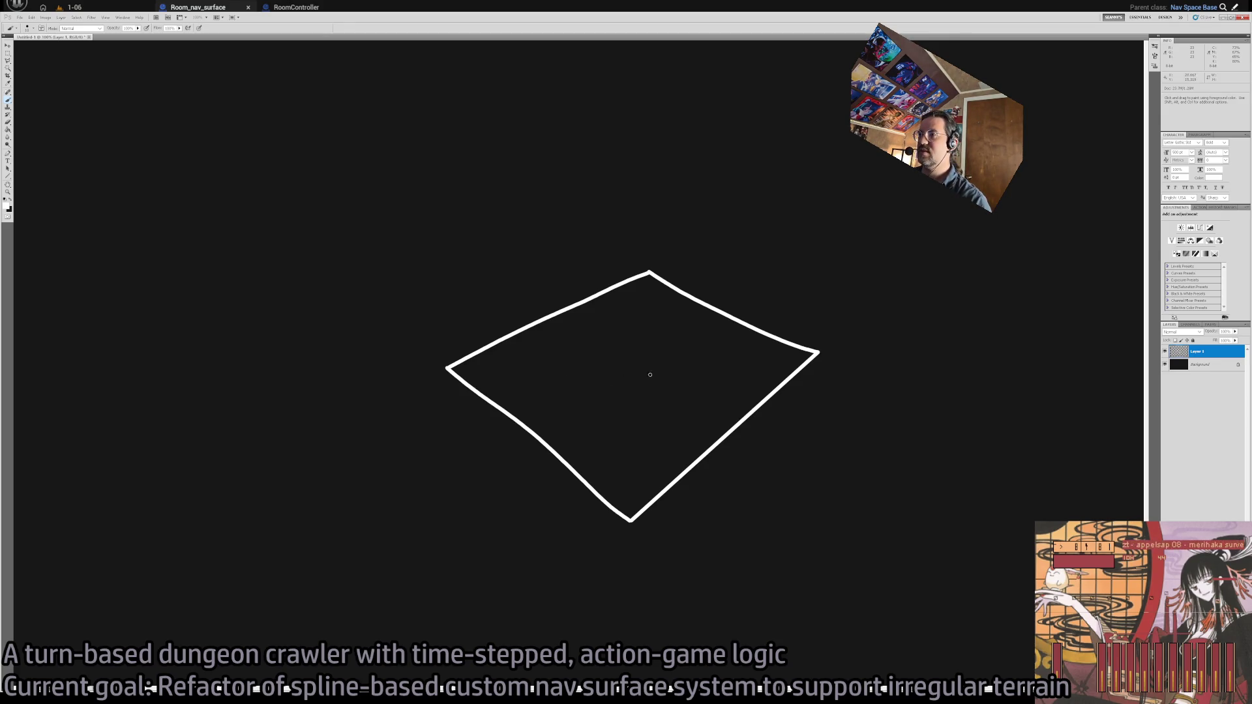
Paint the pillar's base, sides and top cap in the diamond's centre, tidying strokes with the Eraser
mouse_move(606, 377)
left_mouse_down()
mouse_move(638, 398)
mouse_move(675, 374)
left_mouse_up()
key("ctrl+z")
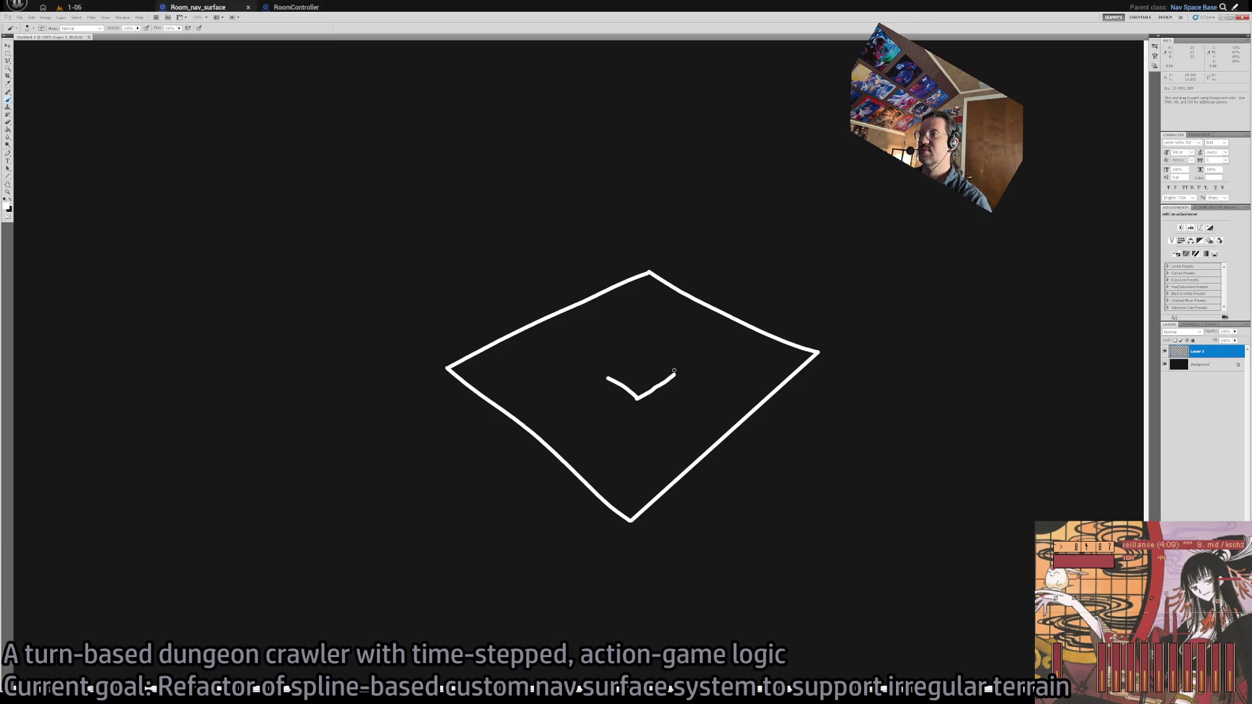
left_click(675, 251, "shift")
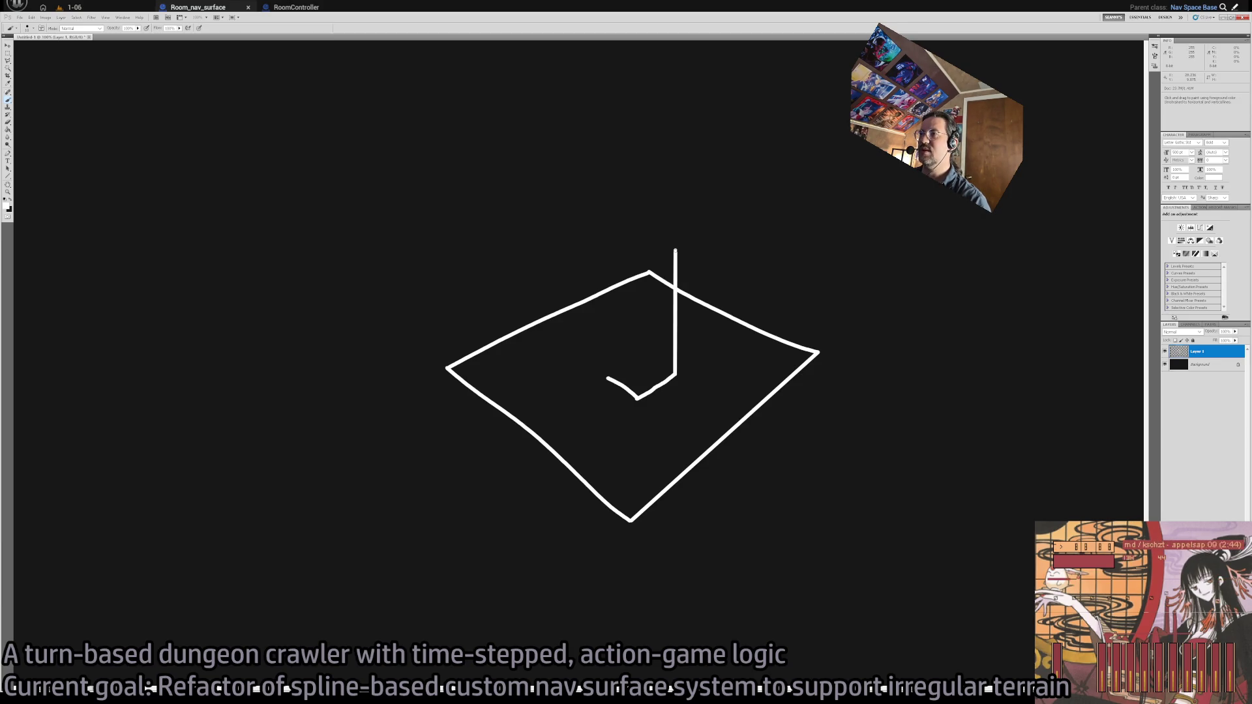
left_click_drag(607, 248, 607, 376)
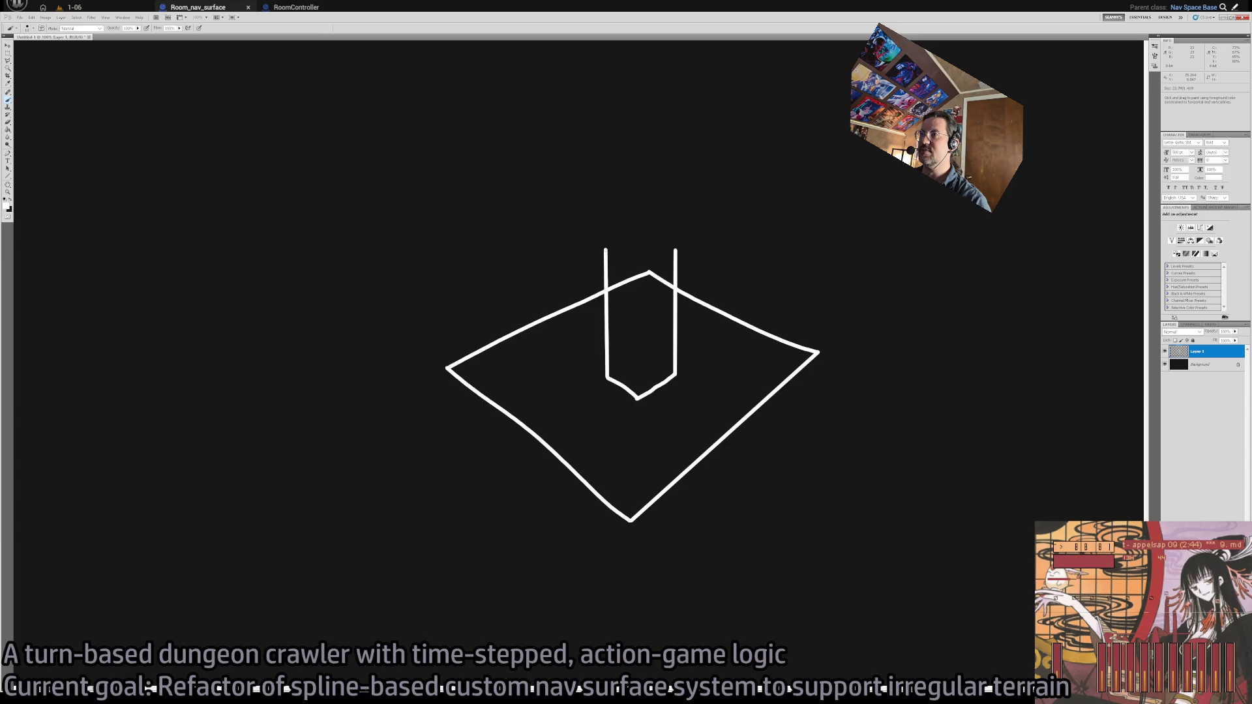
mouse_move(606, 249)
left_mouse_down()
mouse_move(646, 228)
mouse_move(675, 251)
left_mouse_up()
key("ctrl+z")
key("e")
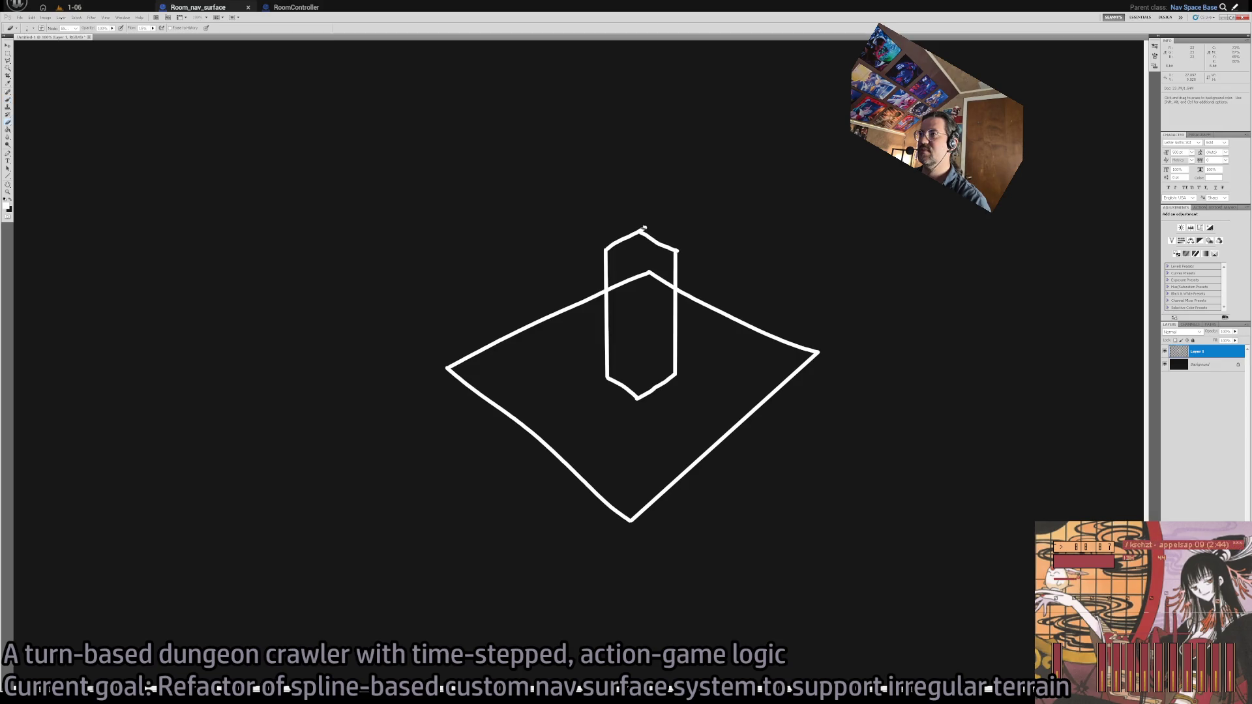
mouse_move(622, 239)
left_mouse_down()
mouse_move(608, 247)
mouse_move(645, 230)
mouse_move(615, 238)
left_mouse_up()
key("ctrl+z")
key("e")
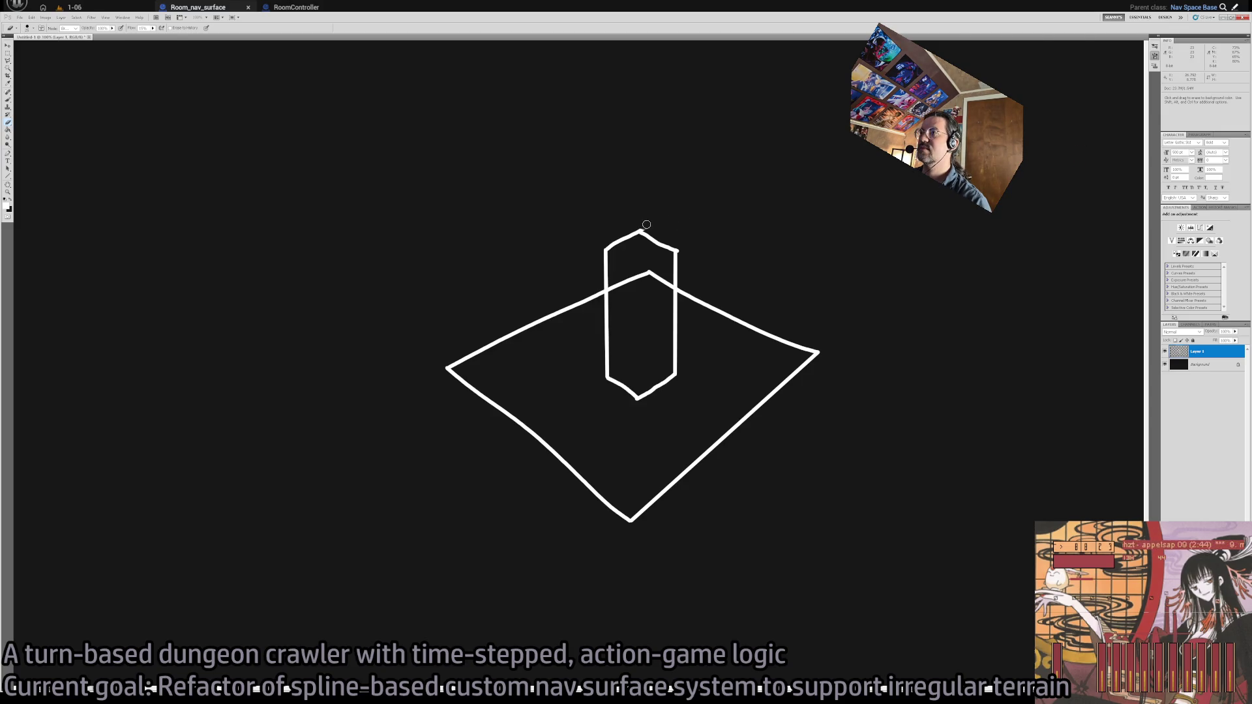
Erase the floor lines inside the pillar so it stands in front
scroll(656, 199, "up", 4)
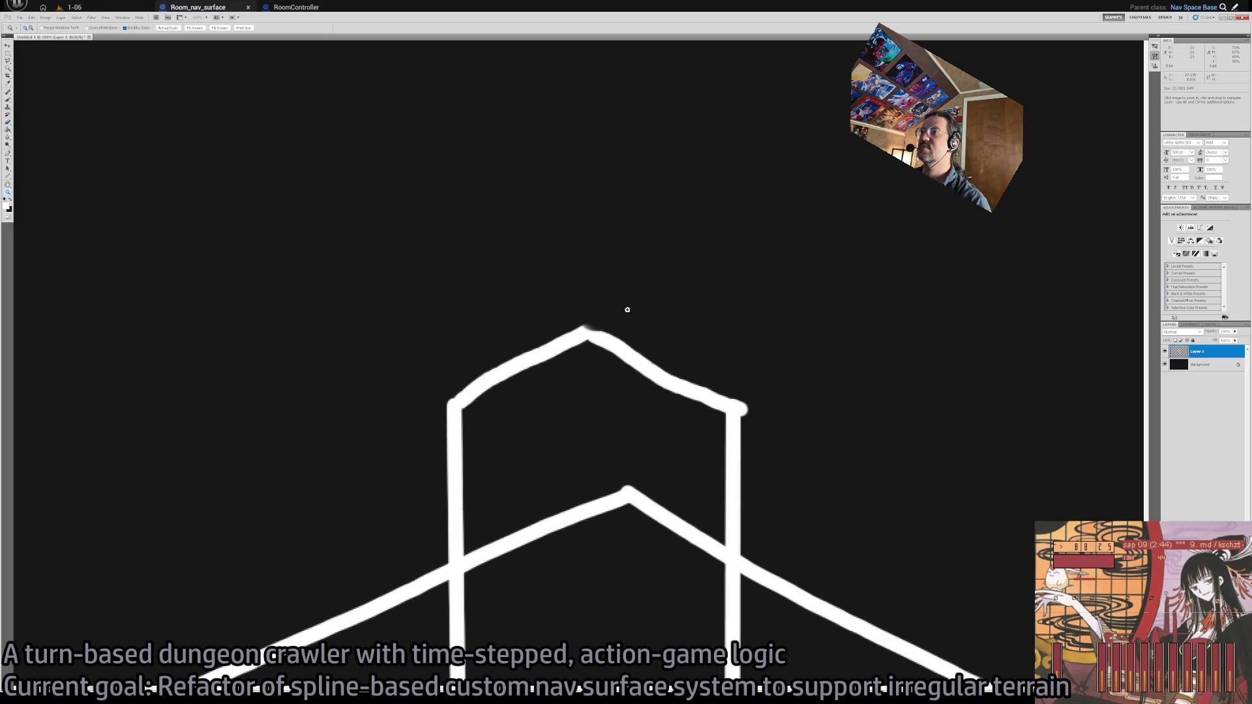
left_click(600, 335)
key("ctrl+z")
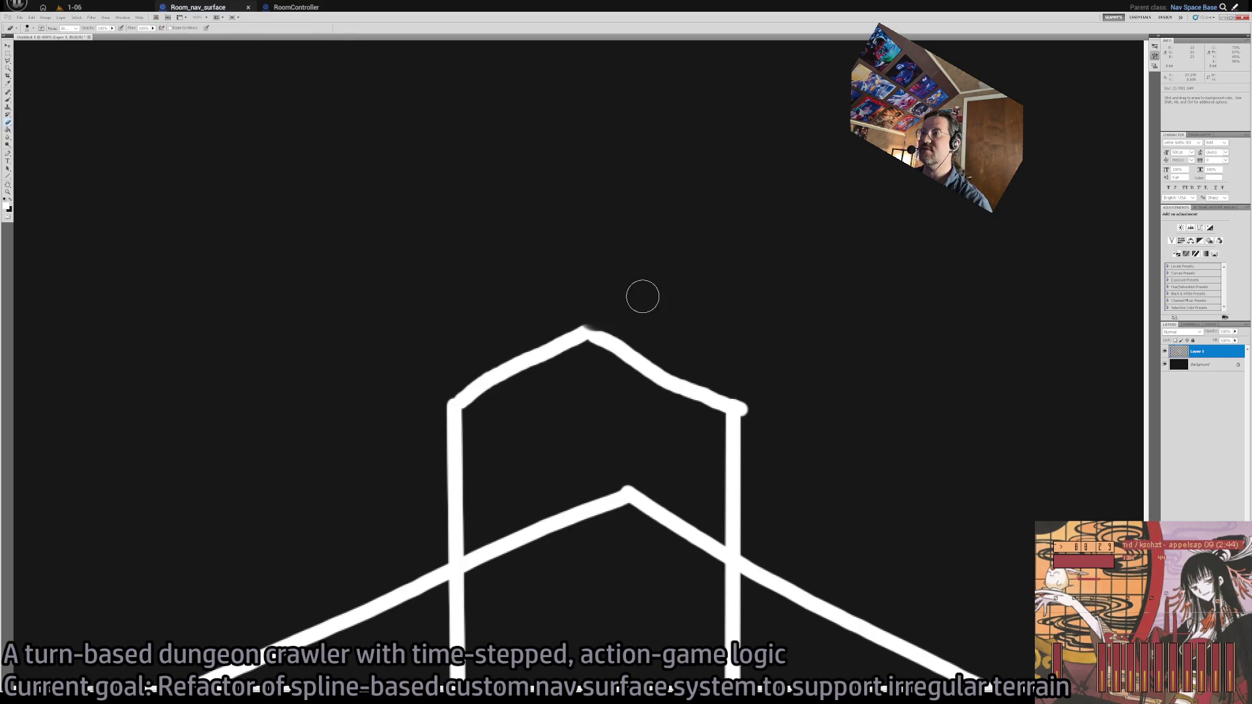
key("z")
left_click(667, 452, "alt")
left_click(666, 453, "alt")
key("e")
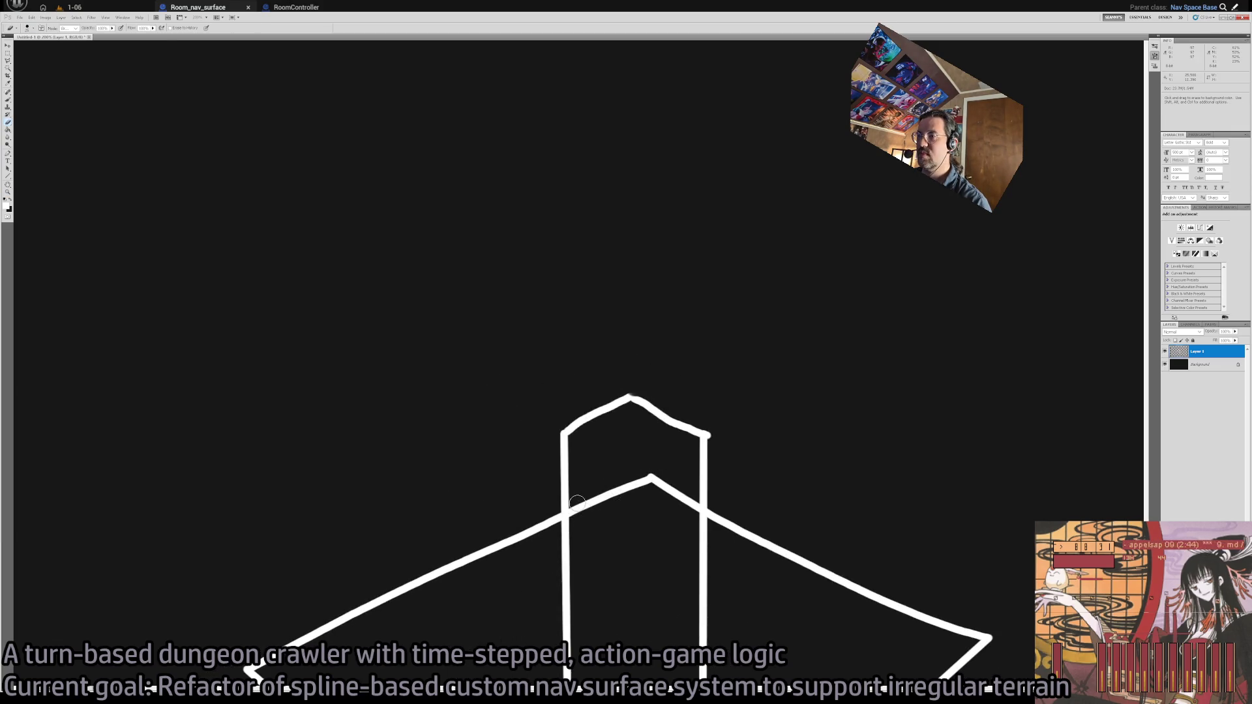
mouse_move(578, 511)
left_mouse_down()
mouse_move(640, 475)
mouse_move(690, 504)
left_mouse_up()
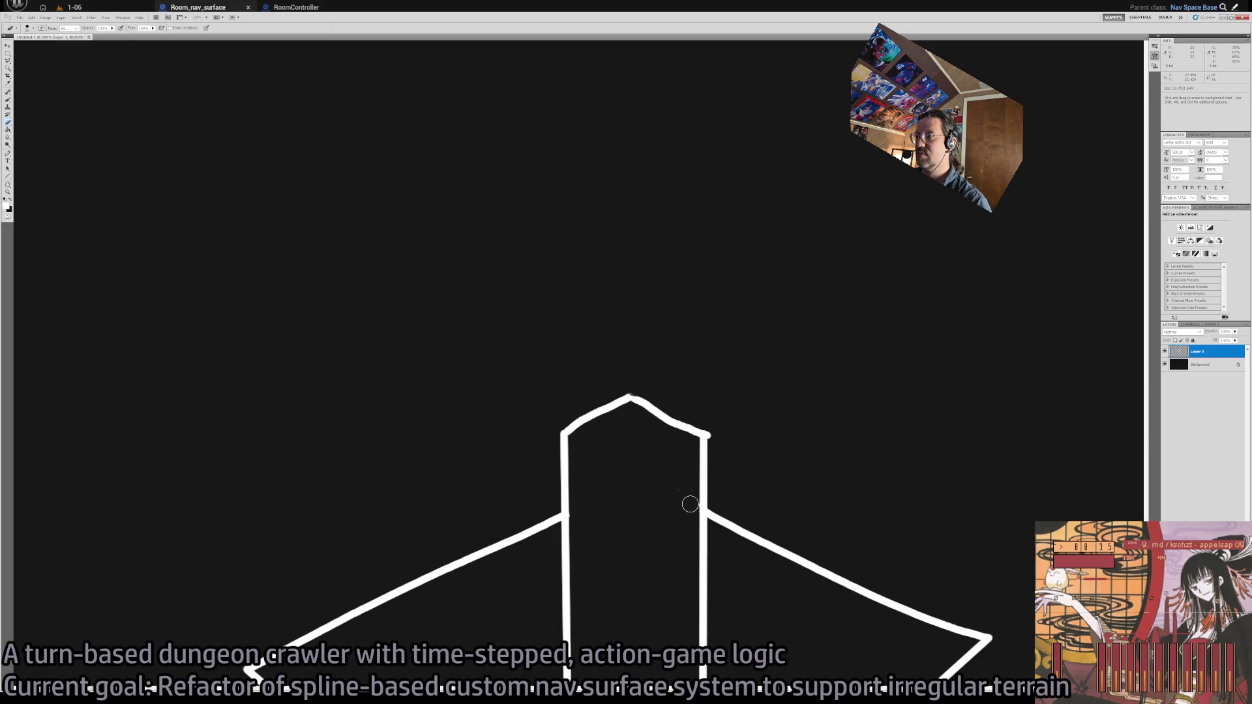
Zoom to 200% and brush a small paper-plane shape in the upper left
key("z")
key("ctrl+minus")
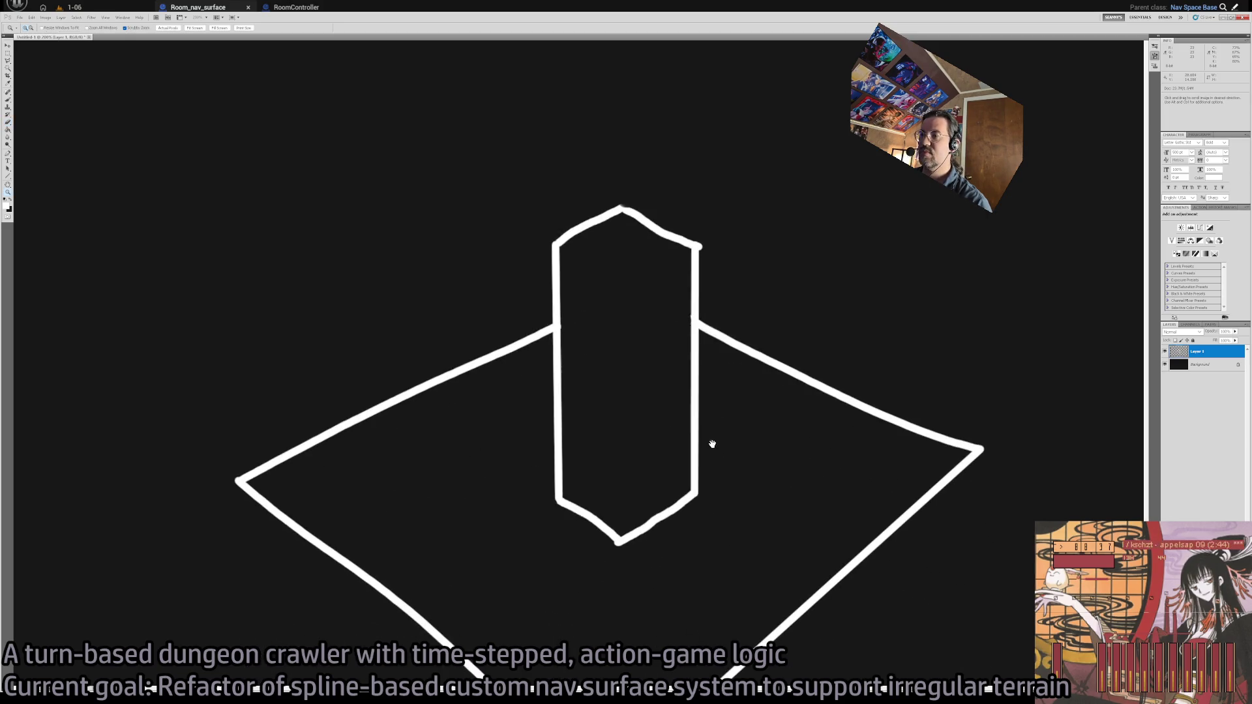
left_click(511, 503, "alt")
left_click(464, 491)
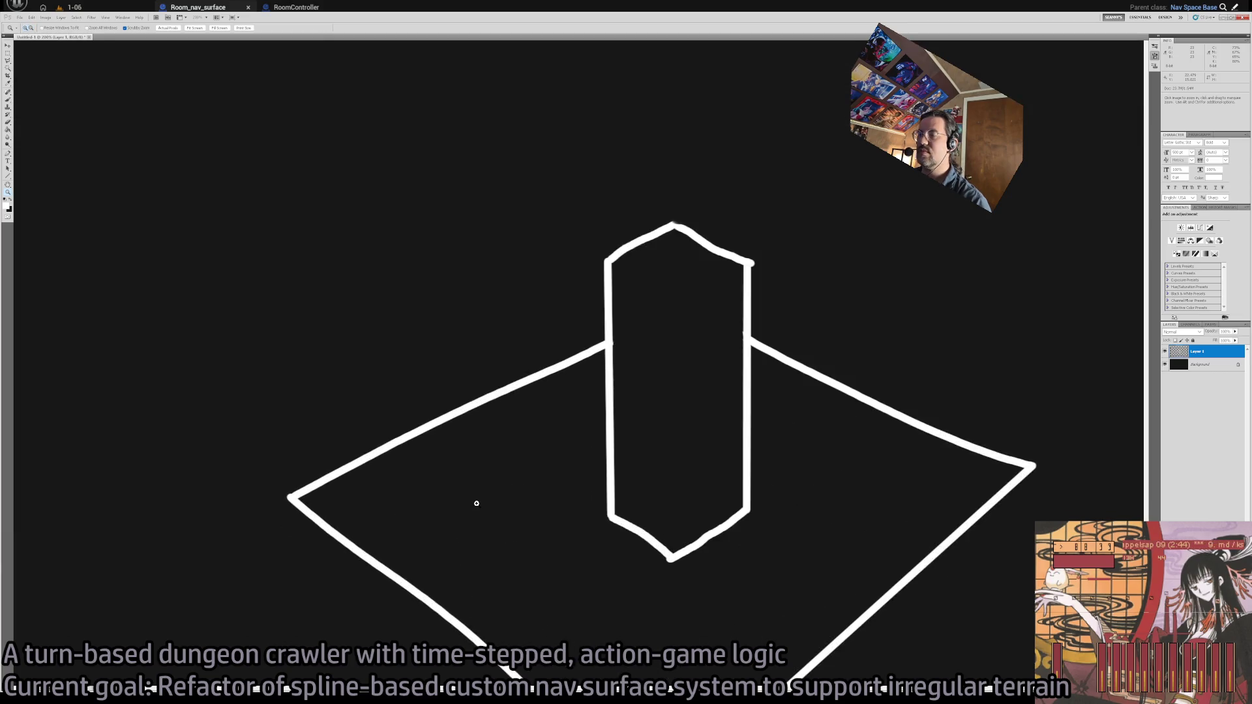
key("b")
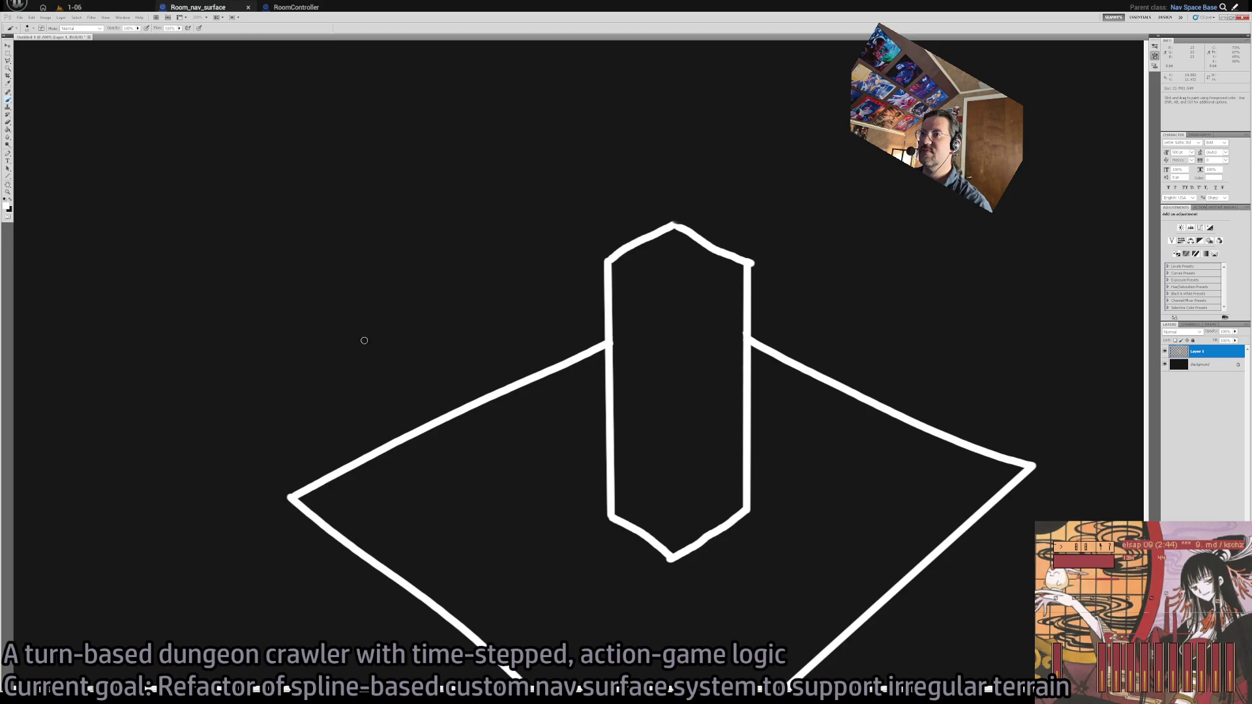
mouse_move(362, 332)
left_mouse_down()
mouse_move(399, 347)
mouse_move(396, 315)
mouse_move(329, 358)
mouse_move(367, 327)
left_mouse_up()
Move the paper-plane shape up and to the right, then undo the caret-shaped stroke
key("z")
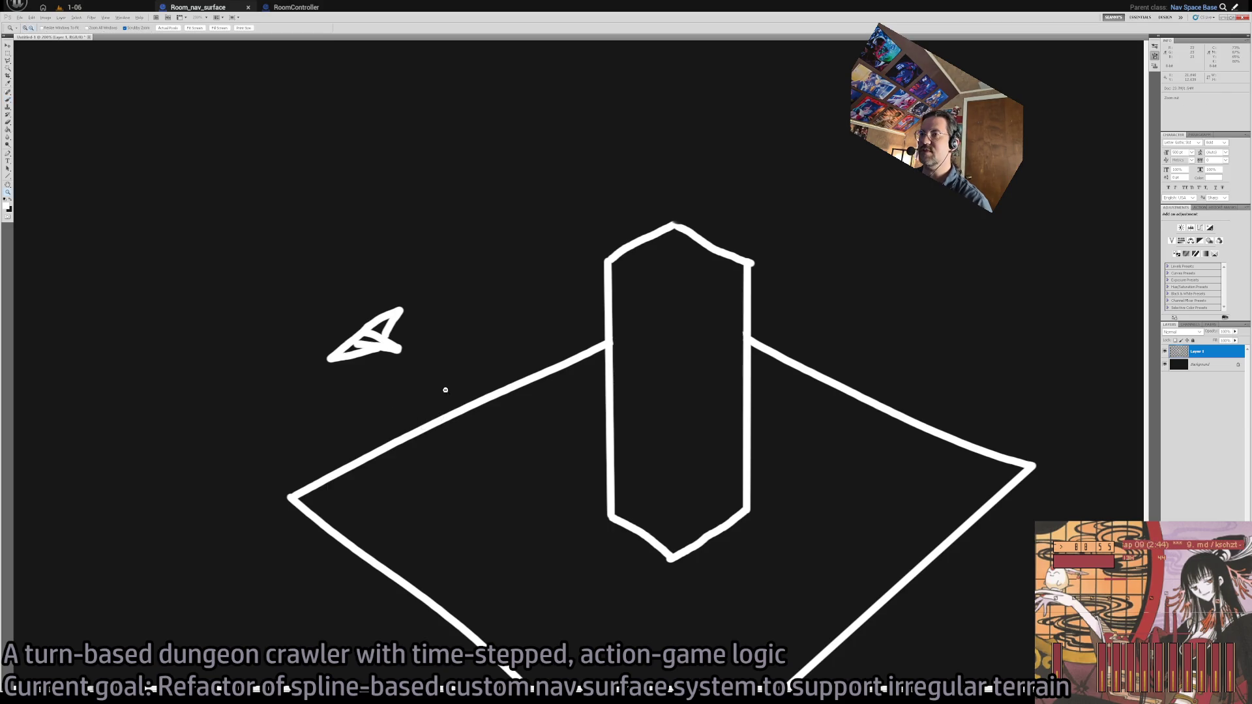
scroll(455, 372, "down", 4)
scroll(433, 363, "up", 4)
key("m")
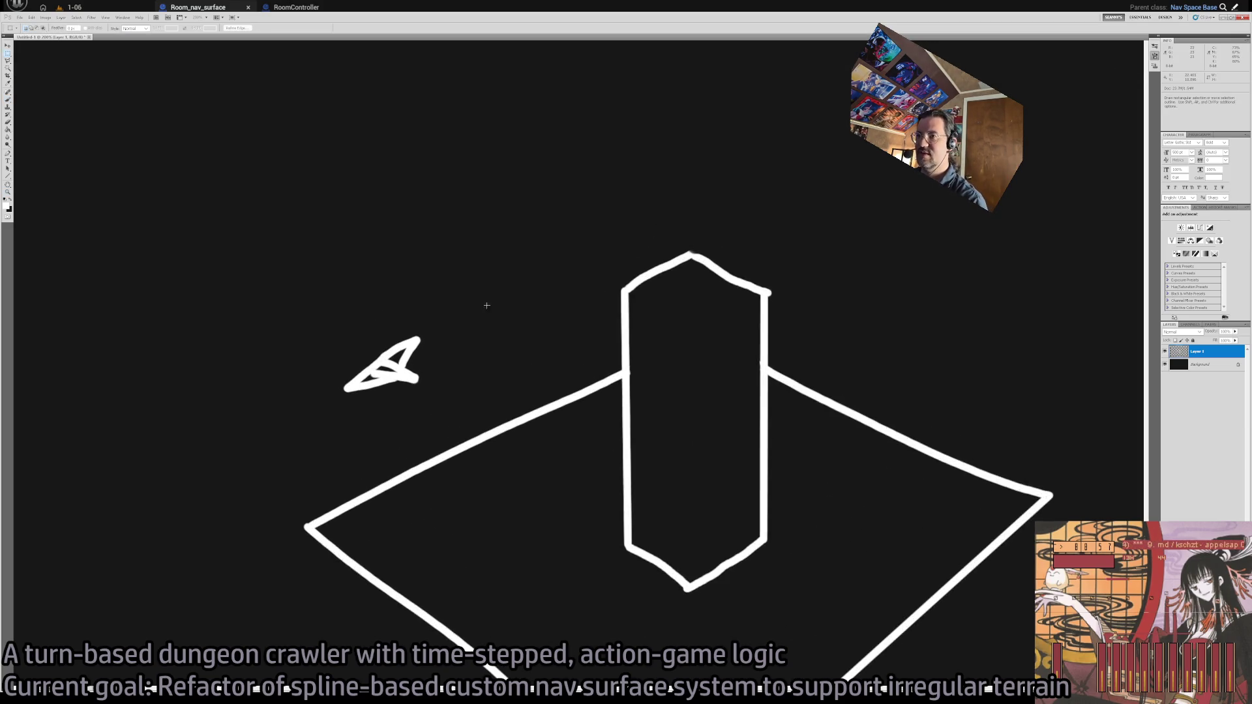
left_click_drag(493, 301, 311, 421)
left_click_drag(423, 367, 443, 305)
key("ctrl+d")
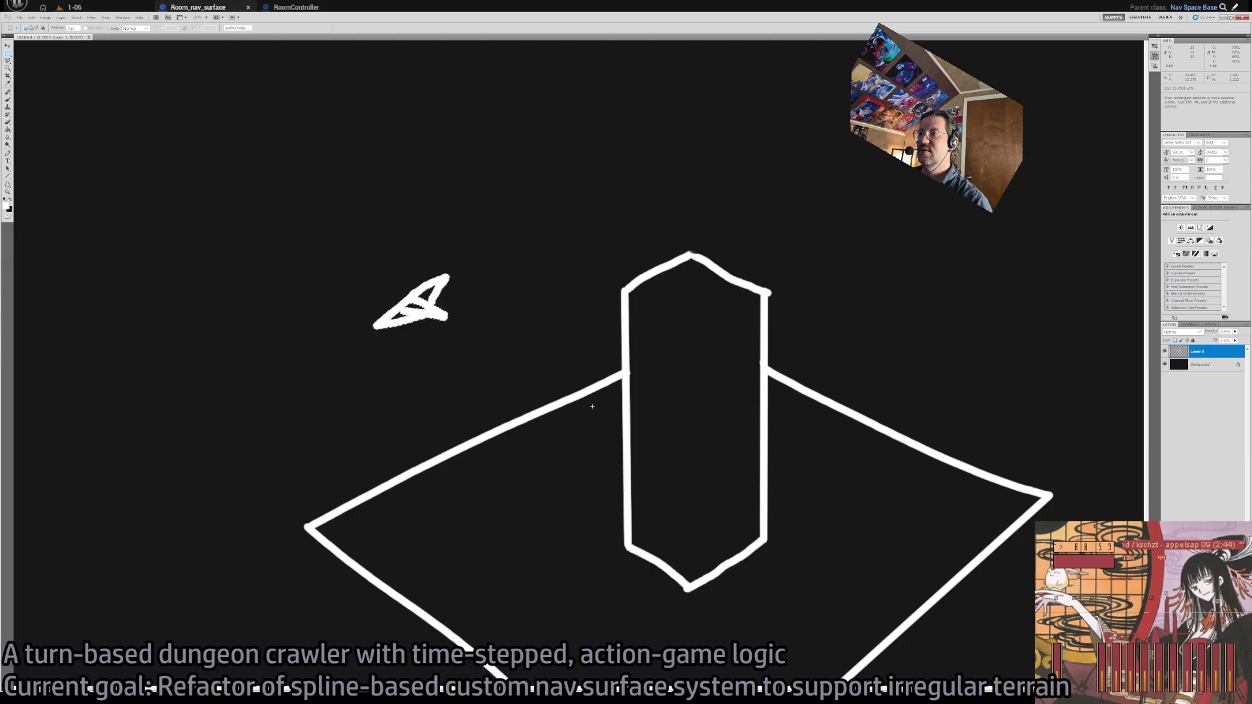
key("b")
mouse_move(842, 637)
left_mouse_down()
mouse_move(774, 597)
mouse_move(745, 525)
mouse_move(757, 526)
mouse_move(741, 524)
left_mouse_up()
key("ctrl+z")
Zoom out to 66.7% to see the whole canvas, then zoom back to 200% centred on the drawing
key("z")
left_click(604, 489, "alt")
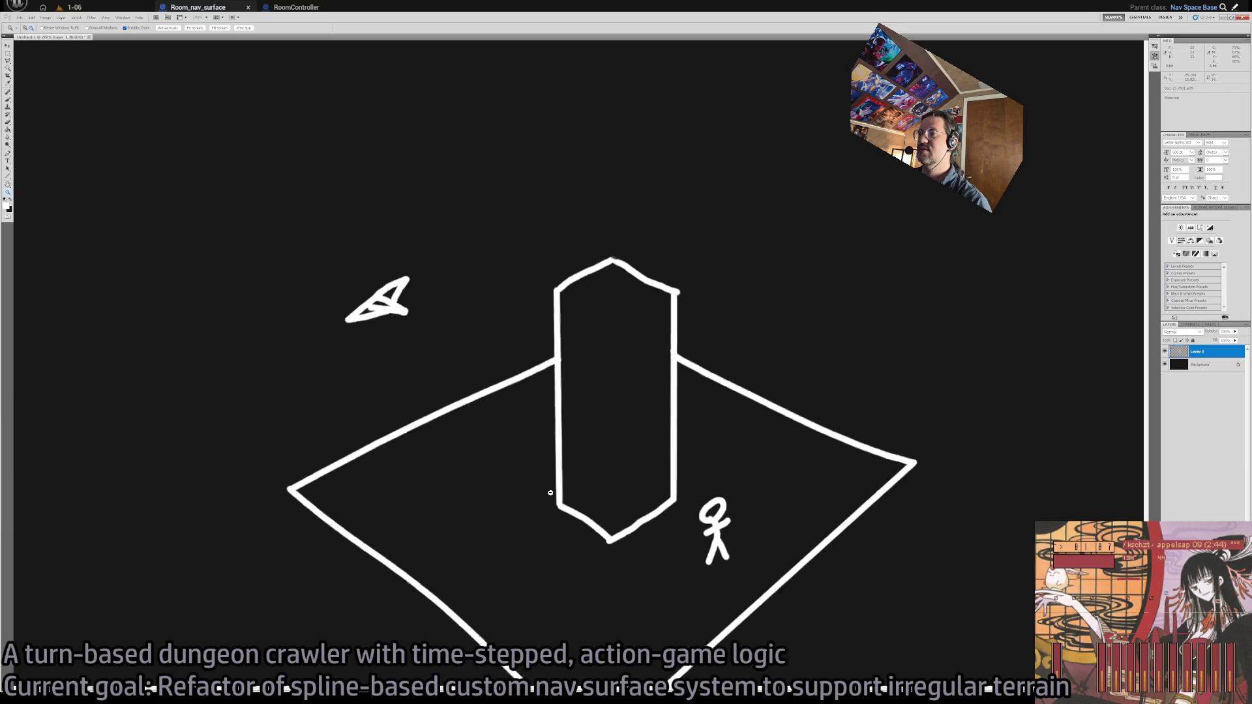
left_click(550, 492, "alt")
left_click(523, 332)
left_click(527, 339)
left_click_drag(531, 349, 481, 383)
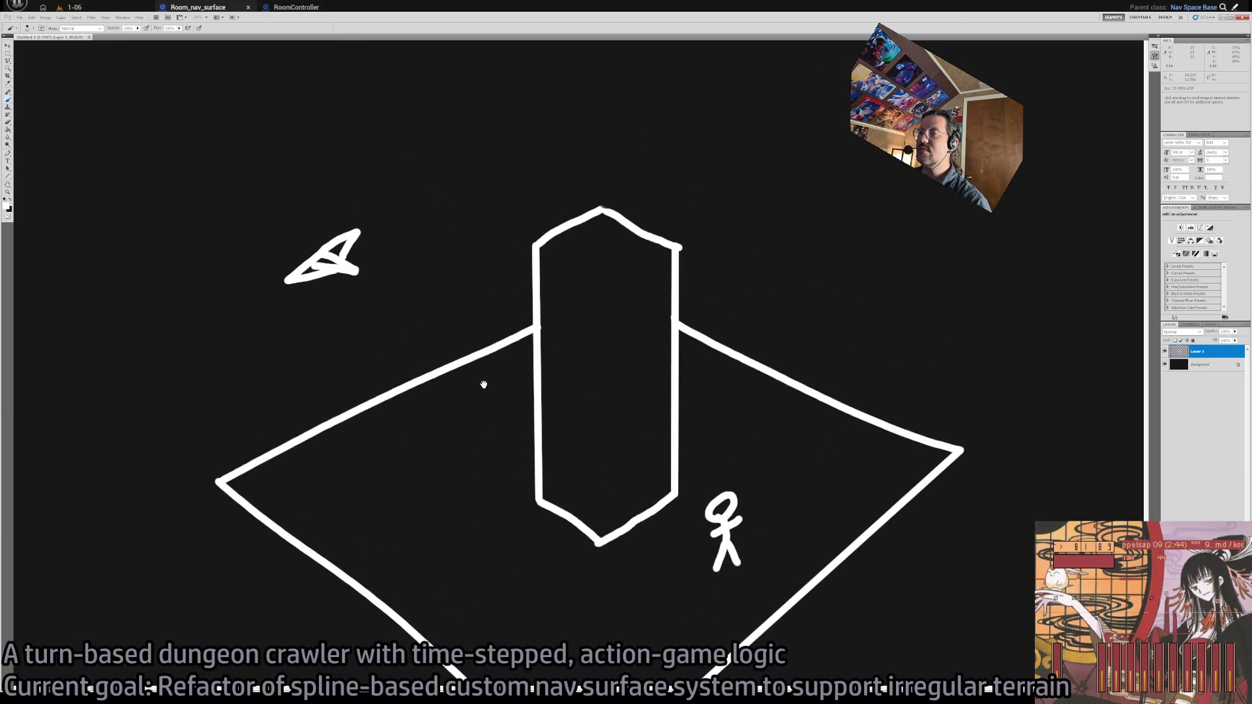
key("b")
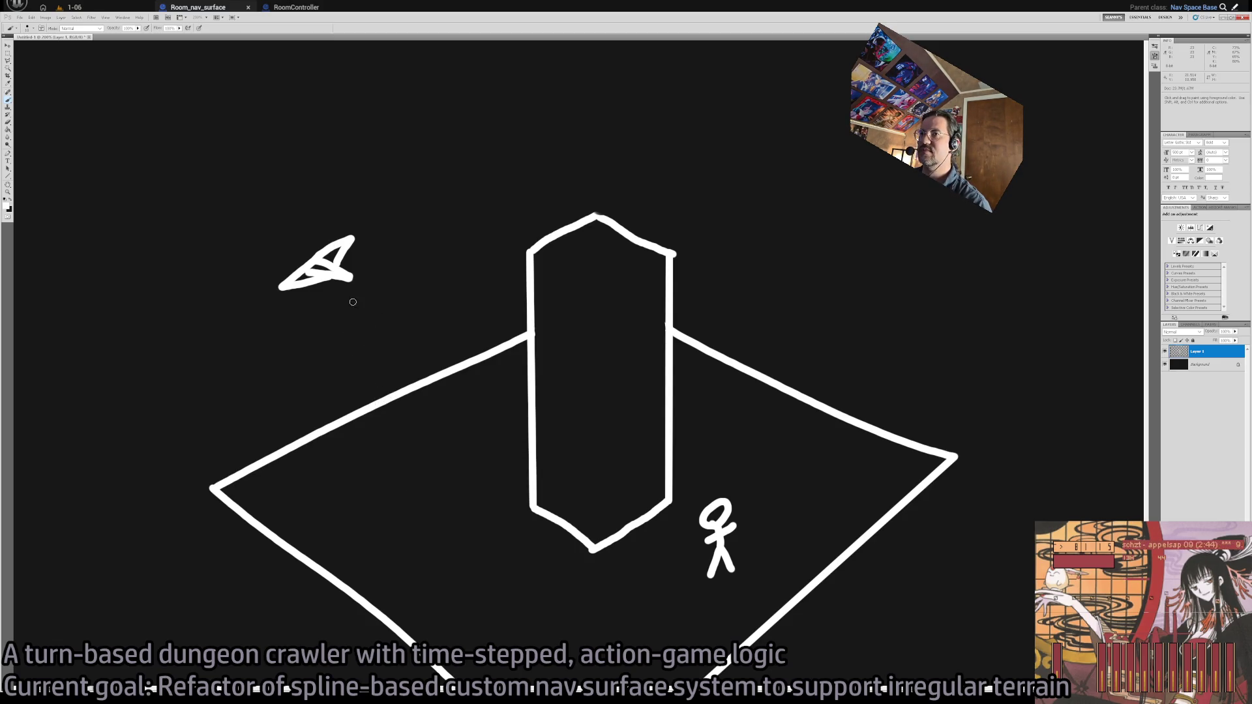
Try sight lines from the plane down to the floor and across the pillar, undoing them
left_click_drag(352, 287, 386, 574)
key("ctrl+z")
left_click_drag(352, 277, 714, 524)
key("ctrl+z")
key("ctrl+z")
key("ctrl+z")
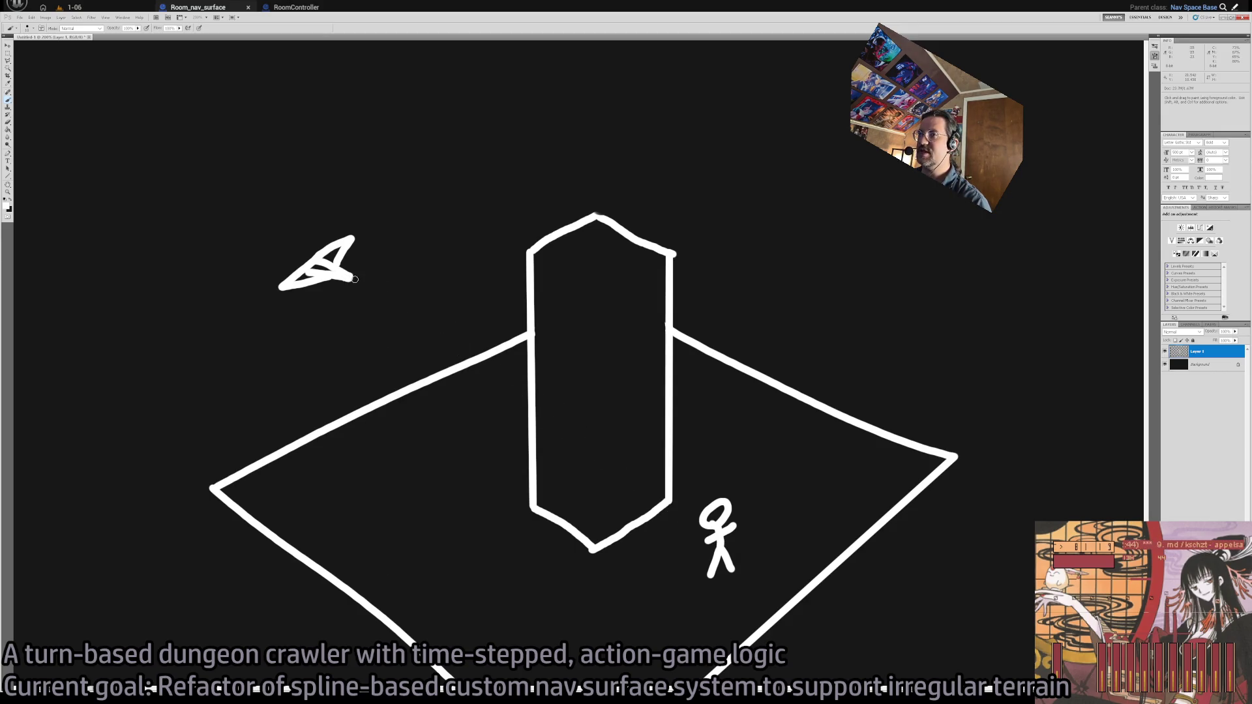
left_click_drag(345, 307, 456, 582)
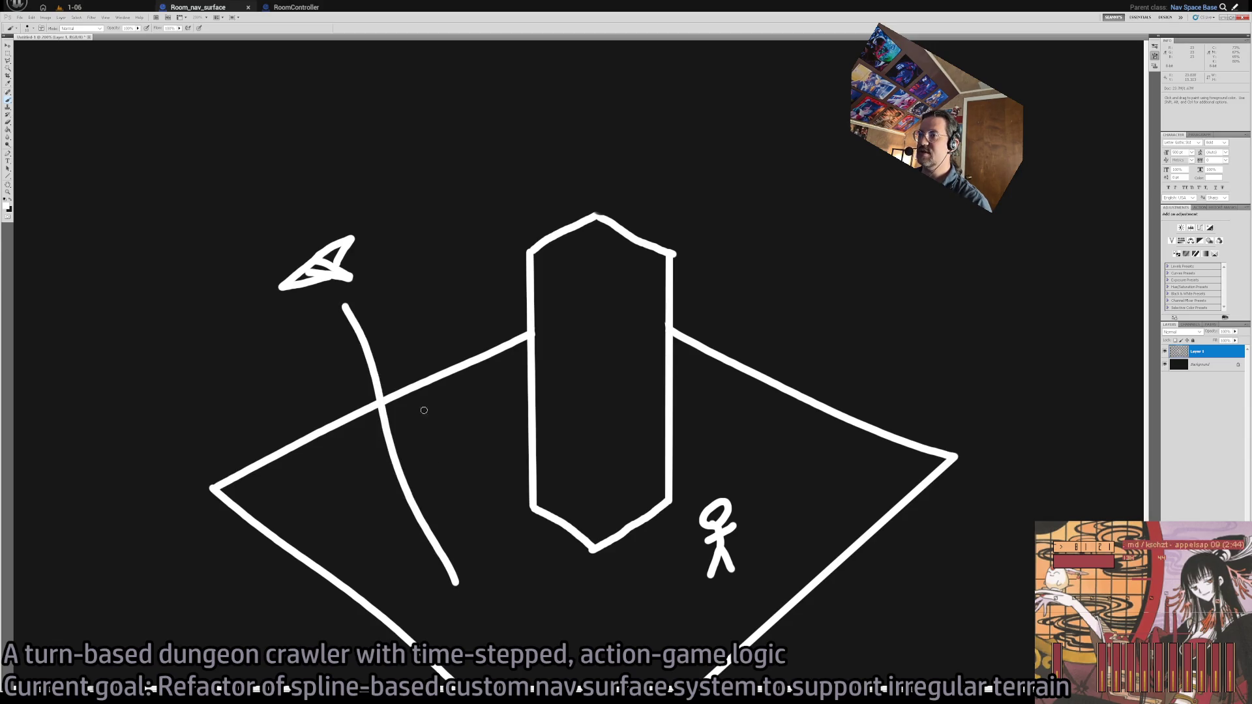
left_click_drag(367, 261, 769, 330)
left_click_drag(413, 299, 913, 409)
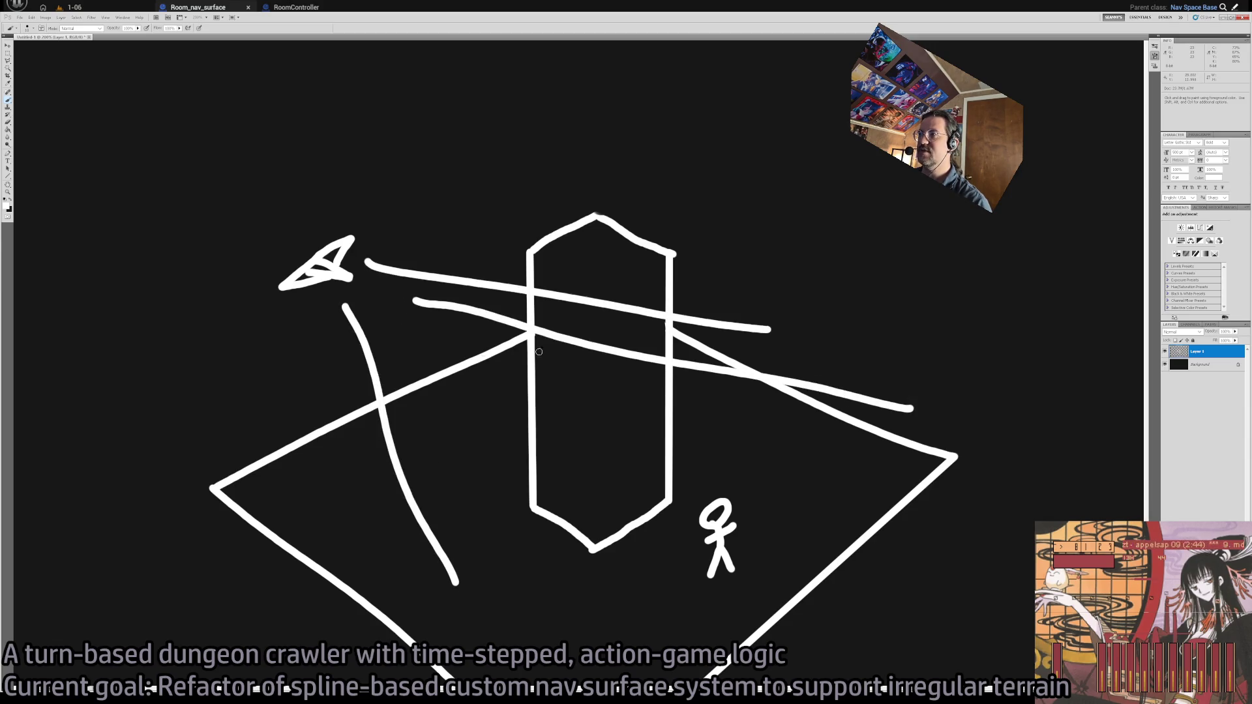
left_click_drag(375, 290, 565, 697)
left_click_drag(759, 605, 674, 423)
key("ctrl+alt+z")
key("ctrl+alt+z")
key("ctrl+alt+z")
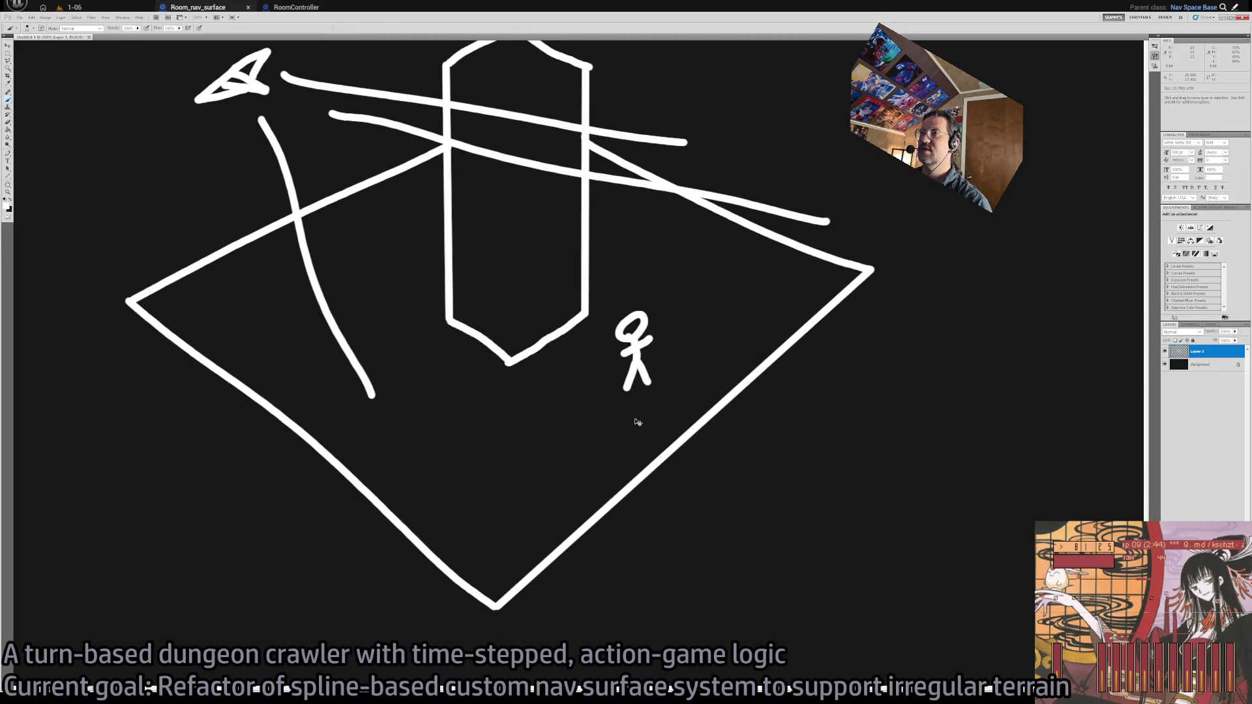
left_click_drag(484, 181, 471, 290)
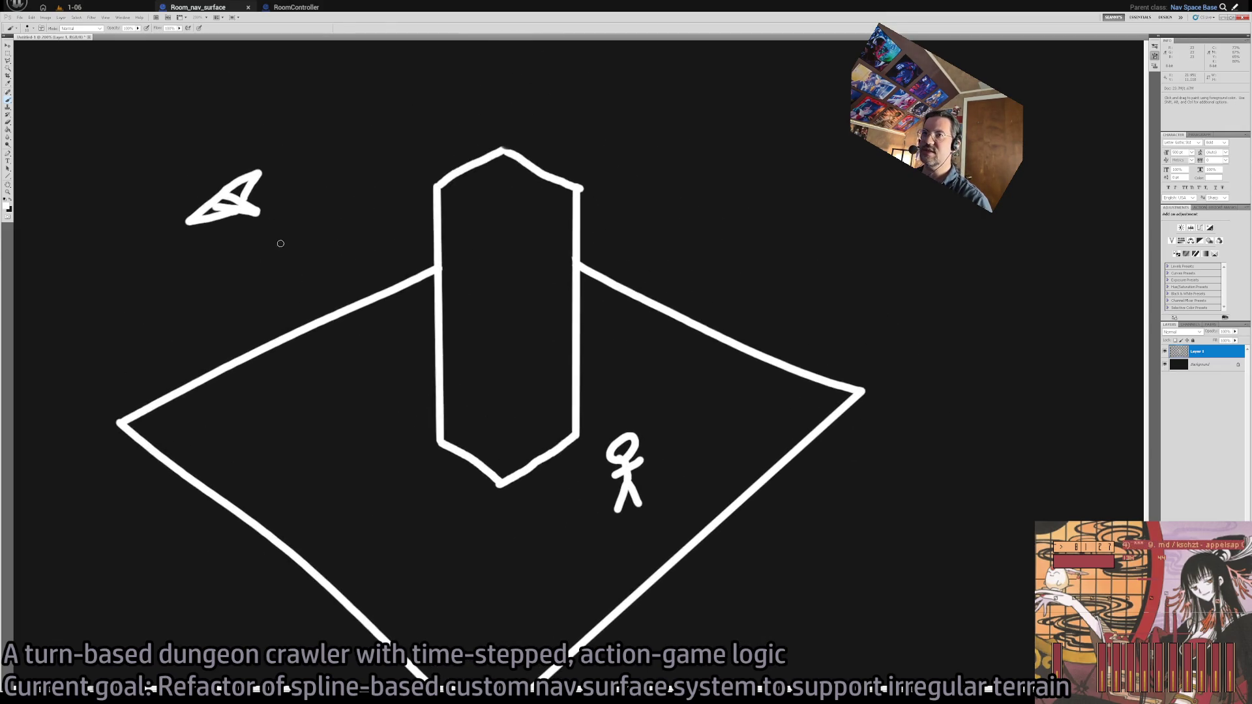
Try more lines from the airplane and an ellipse around the pillar, undoing each
left_click_drag(258, 221, 415, 486)
key("ctrl+z")
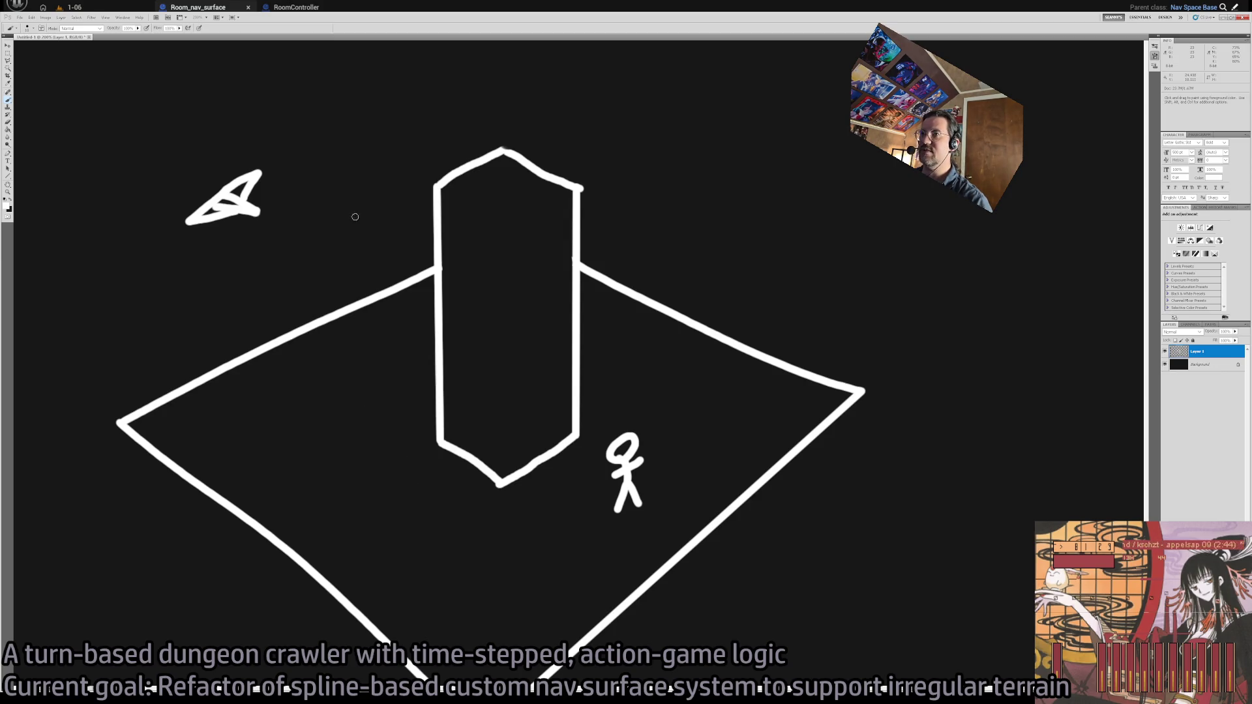
left_click_drag(372, 187, 375, 184)
key("ctrl+z")
mouse_move(260, 244)
left_mouse_down()
mouse_move(411, 575)
mouse_move(400, 601)
mouse_move(391, 587)
mouse_move(406, 570)
mouse_move(613, 486)
left_mouse_up()
key("ctrl+z")
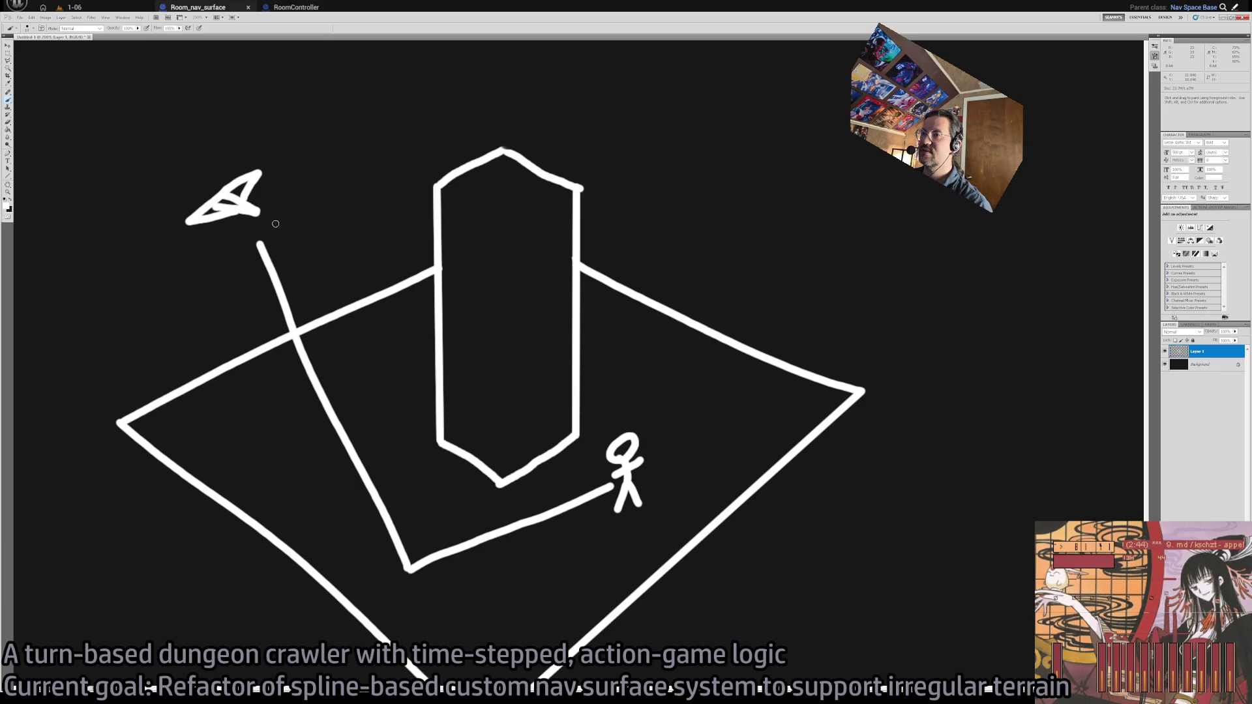
left_click_drag(267, 215, 608, 286)
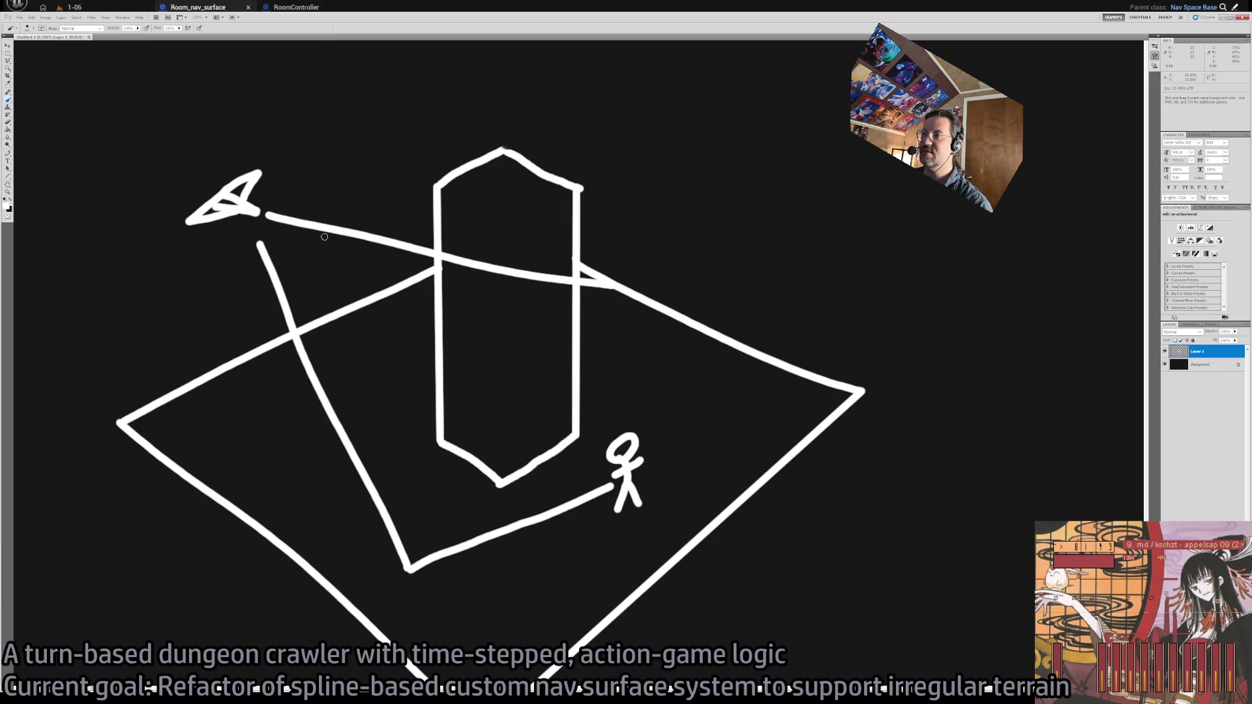
key("ctrl+z")
mouse_move(271, 213)
left_mouse_down()
mouse_move(659, 257)
mouse_move(622, 436)
left_mouse_up()
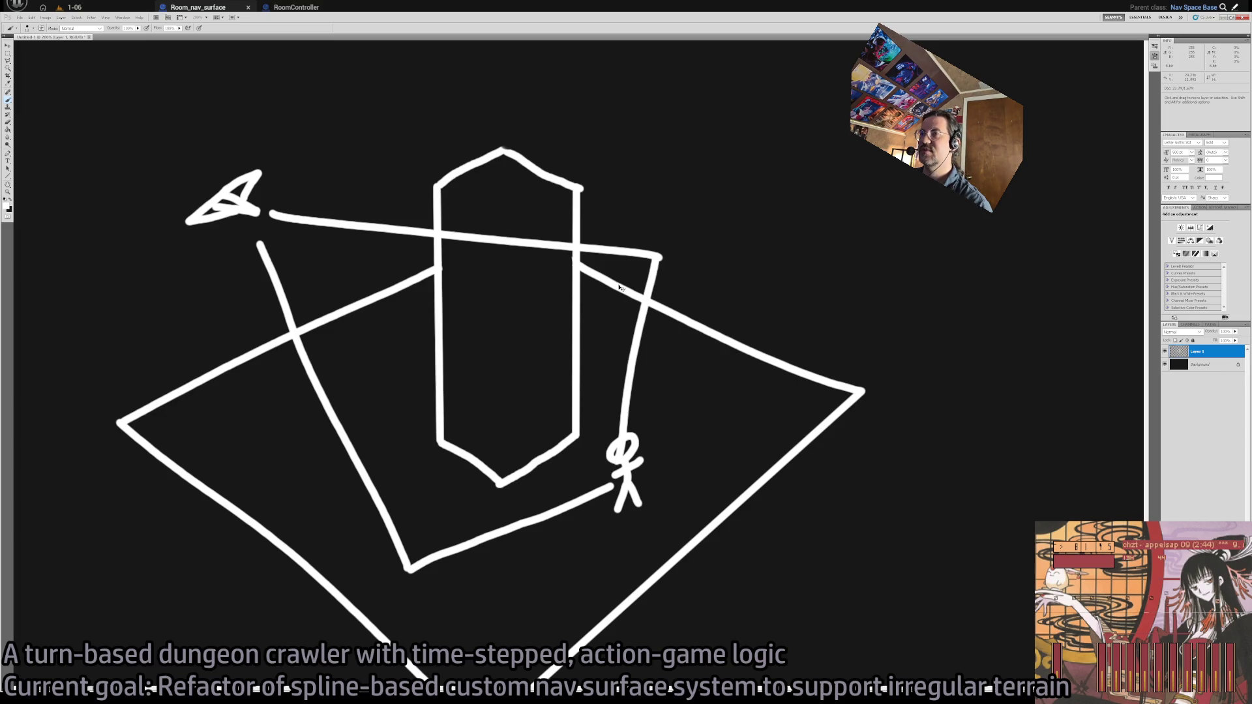
key("ctrl+alt+z")
key("ctrl+alt+z")
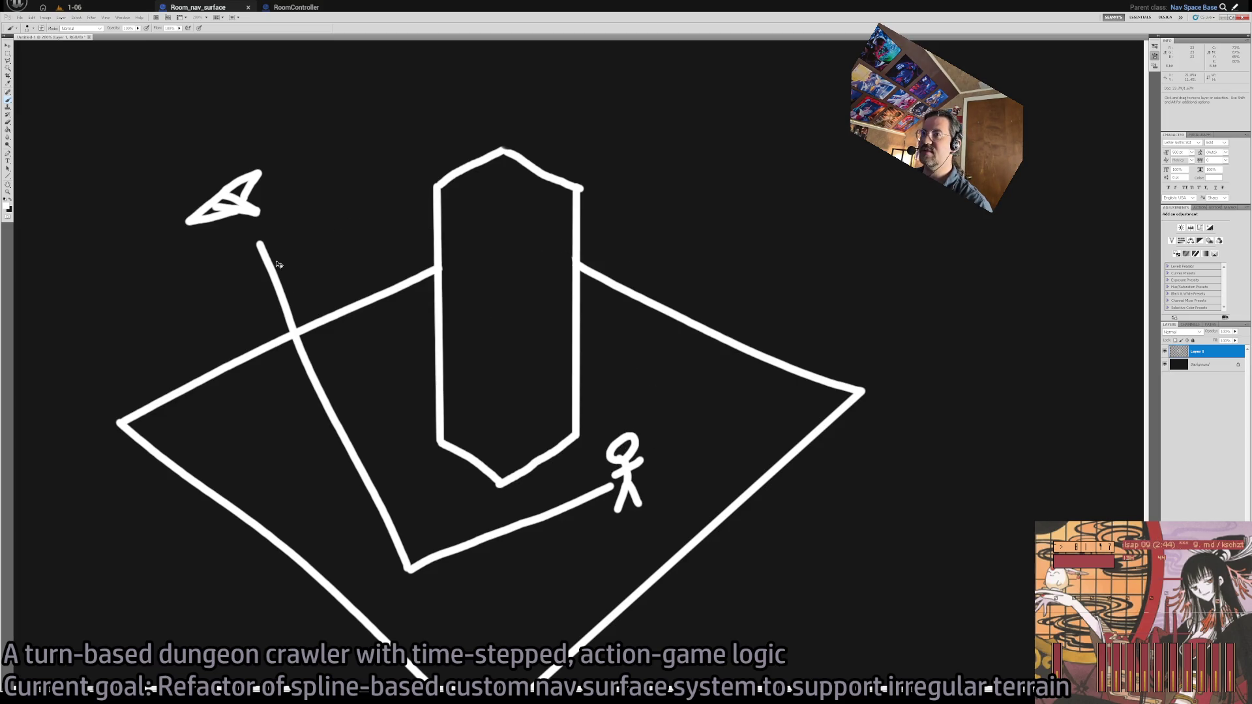
key("ctrl+alt+z")
key("ctrl+alt+z")
Sketch a curved line, a long diagonal and an arrow toward the stick figure, then undo them all
left_click_drag(260, 232, 523, 645)
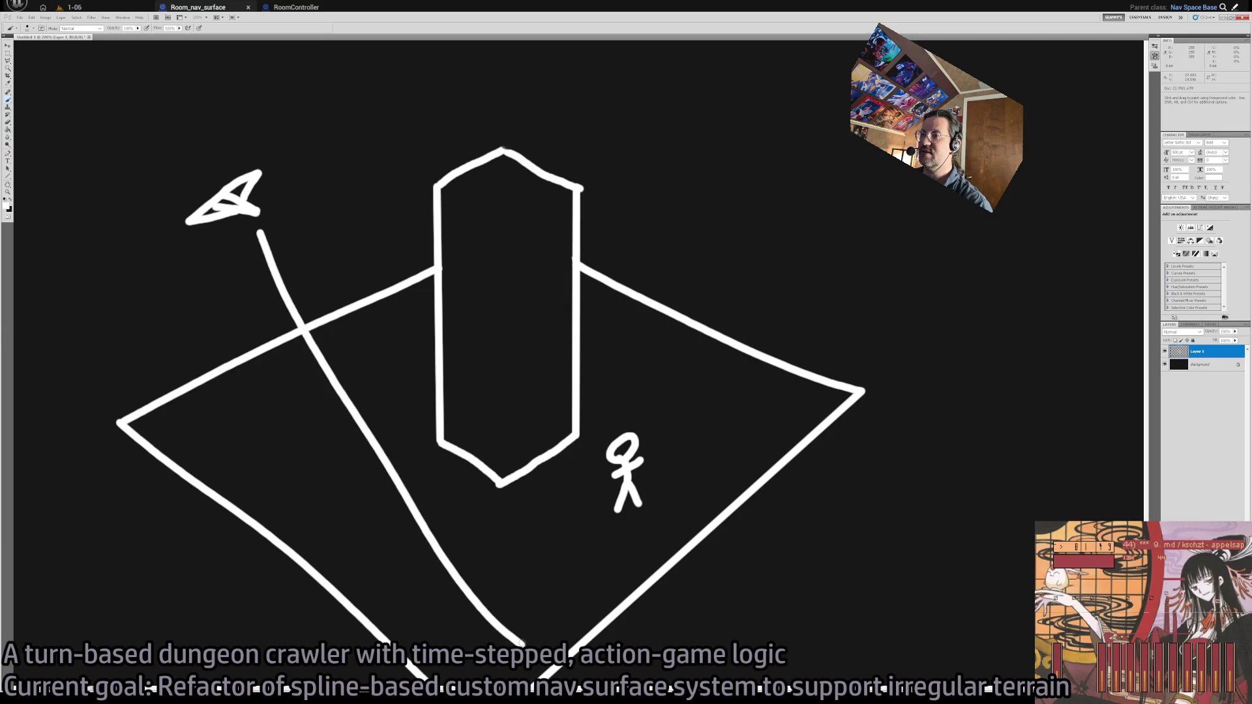
left_click_drag(651, 616, 645, 510)
key("ctrl+alt+z")
mouse_move(245, 138)
left_mouse_down()
mouse_move(525, 517)
mouse_move(633, 634)
mouse_move(627, 401)
left_mouse_up()
key("ctrl+alt+z")
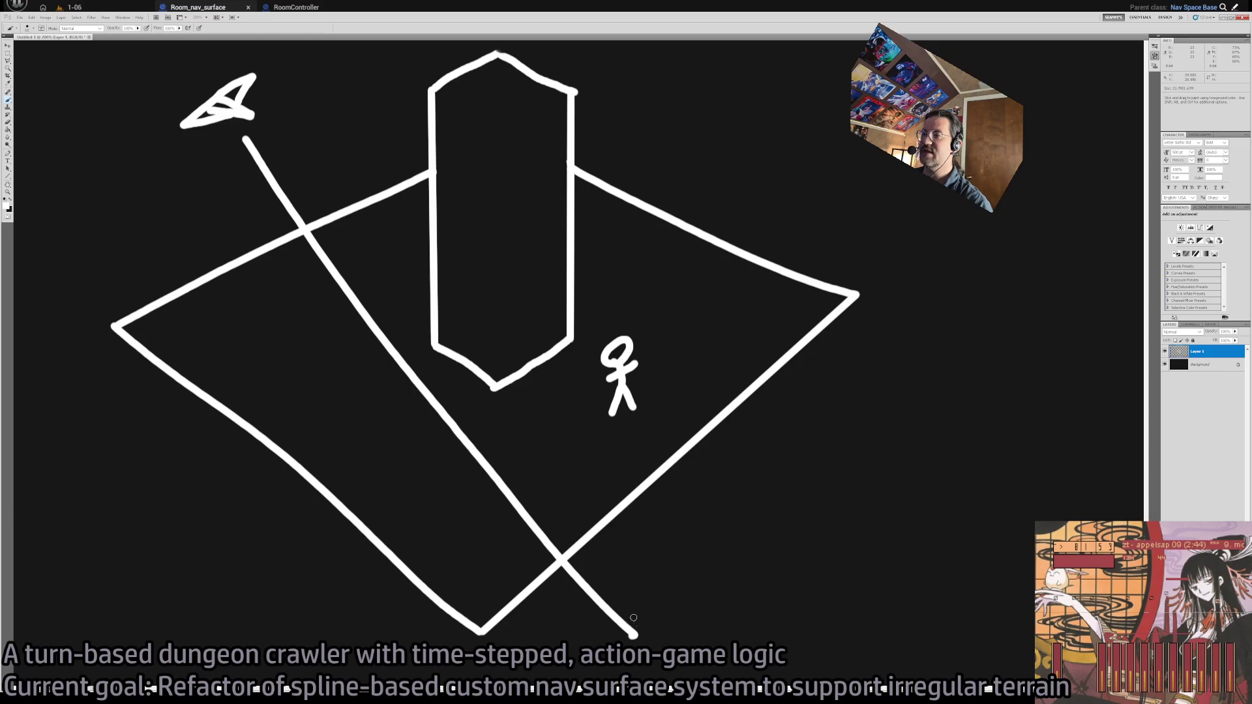
mouse_move(633, 631)
left_mouse_down()
mouse_move(623, 471)
mouse_move(643, 455)
mouse_move(589, 477)
left_mouse_up()
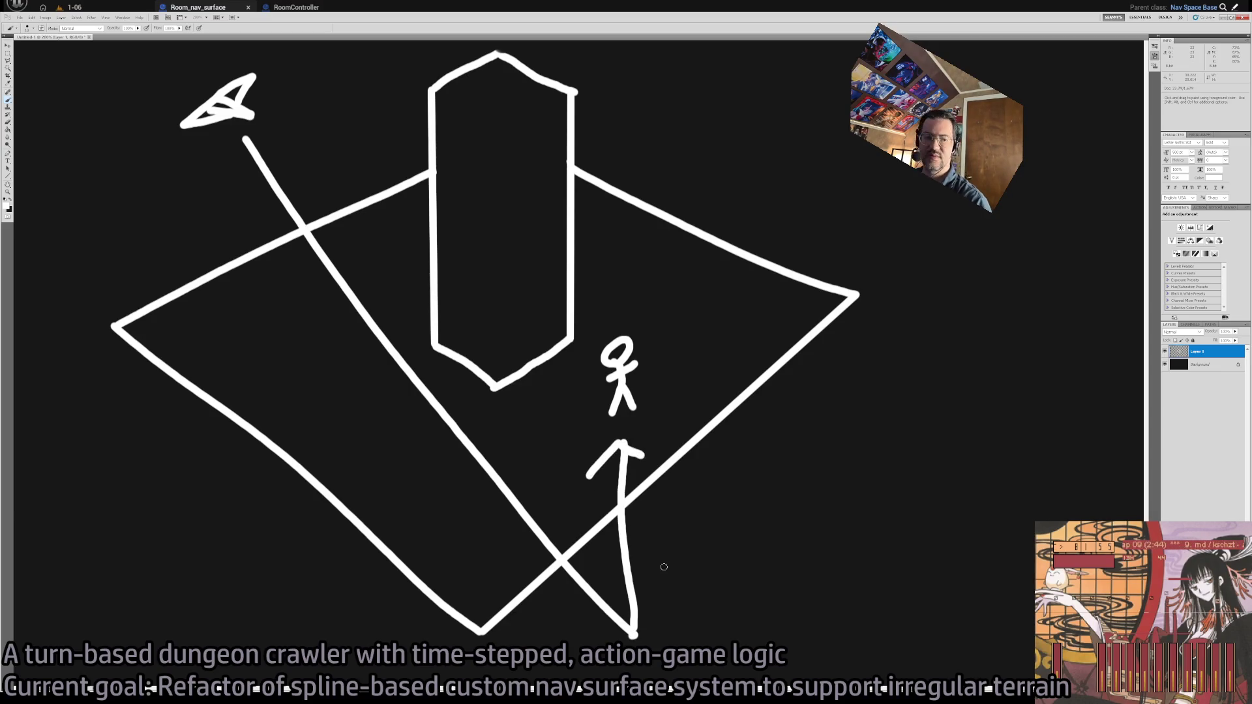
key("v")
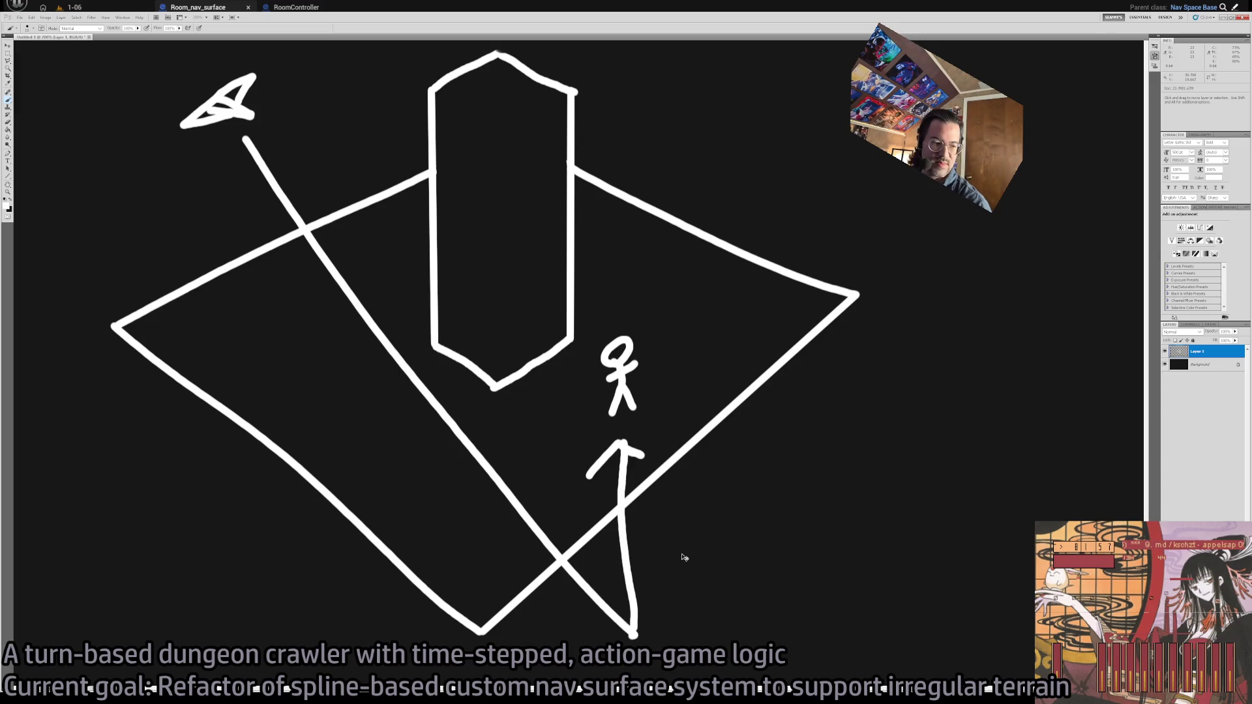
key("ctrl+alt+z")
key("ctrl+alt+z")
key("ctrl+alt+z")
left_click_drag(518, 473, 502, 562)
key("z")
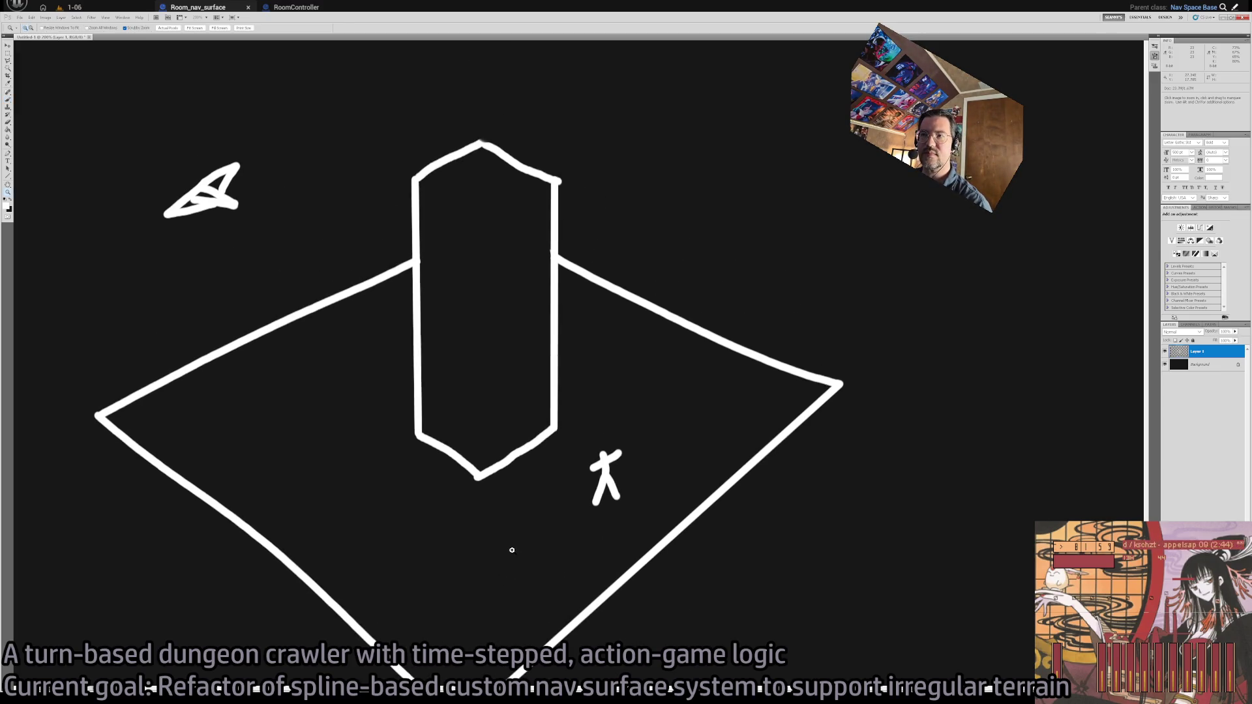
key("ctrl+shift+z")
key("b")
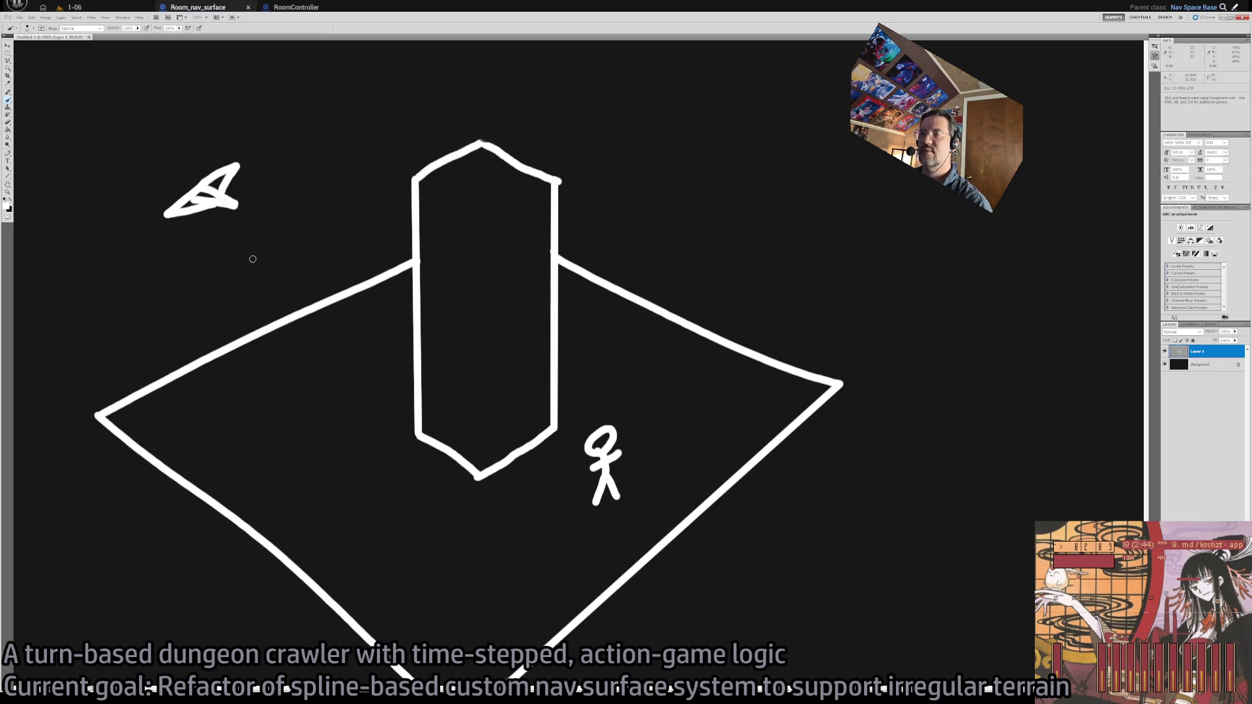
left_click_drag(249, 220, 587, 264)
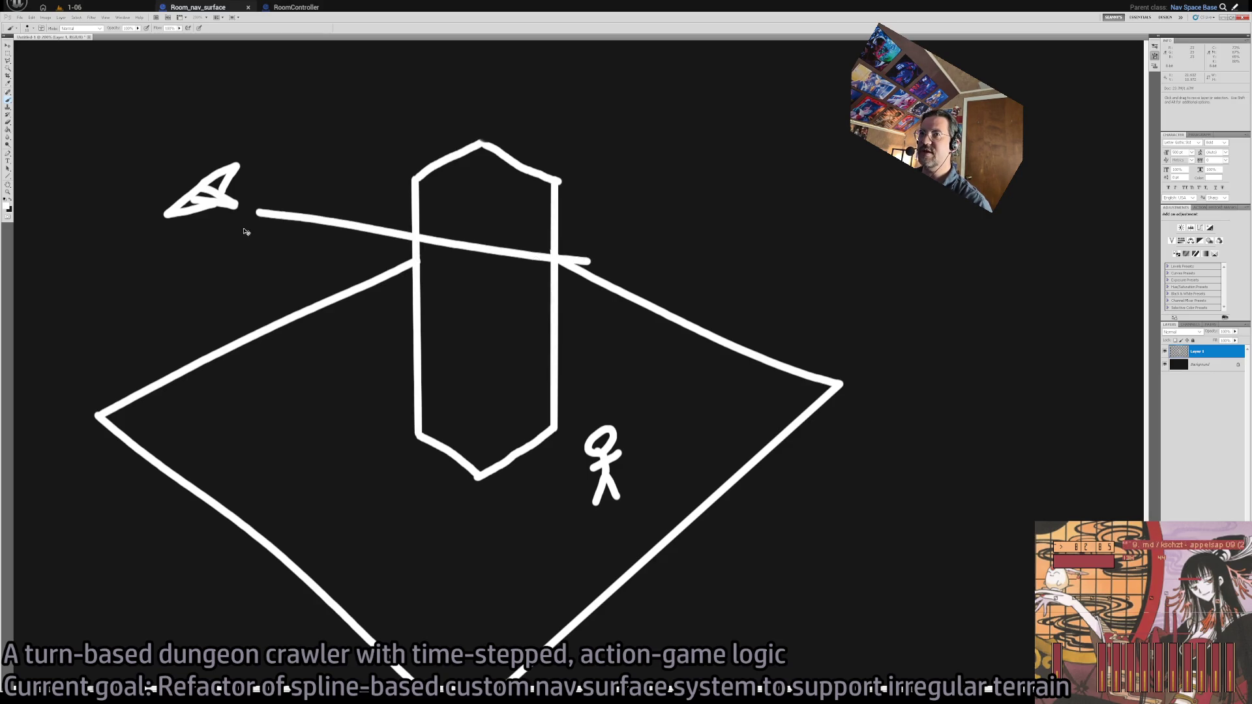
key("ctrl+z")
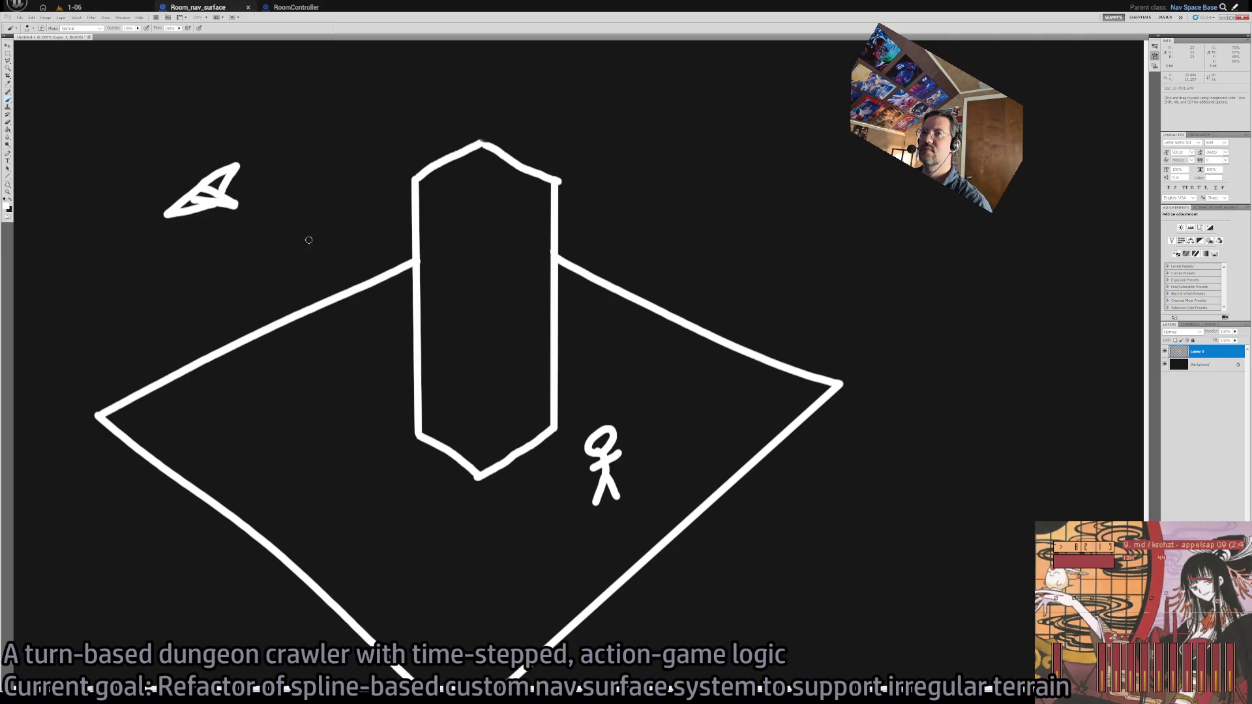
mouse_move(305, 239)
left_mouse_down()
mouse_move(229, 282)
mouse_move(202, 268)
mouse_move(274, 189)
mouse_move(312, 261)
mouse_move(215, 261)
mouse_move(215, 215)
mouse_move(450, 423)
left_mouse_up()
key("ctrl+z")
key("ctrl+z")
key("ctrl+z")
left_click_drag(249, 214, 675, 411)
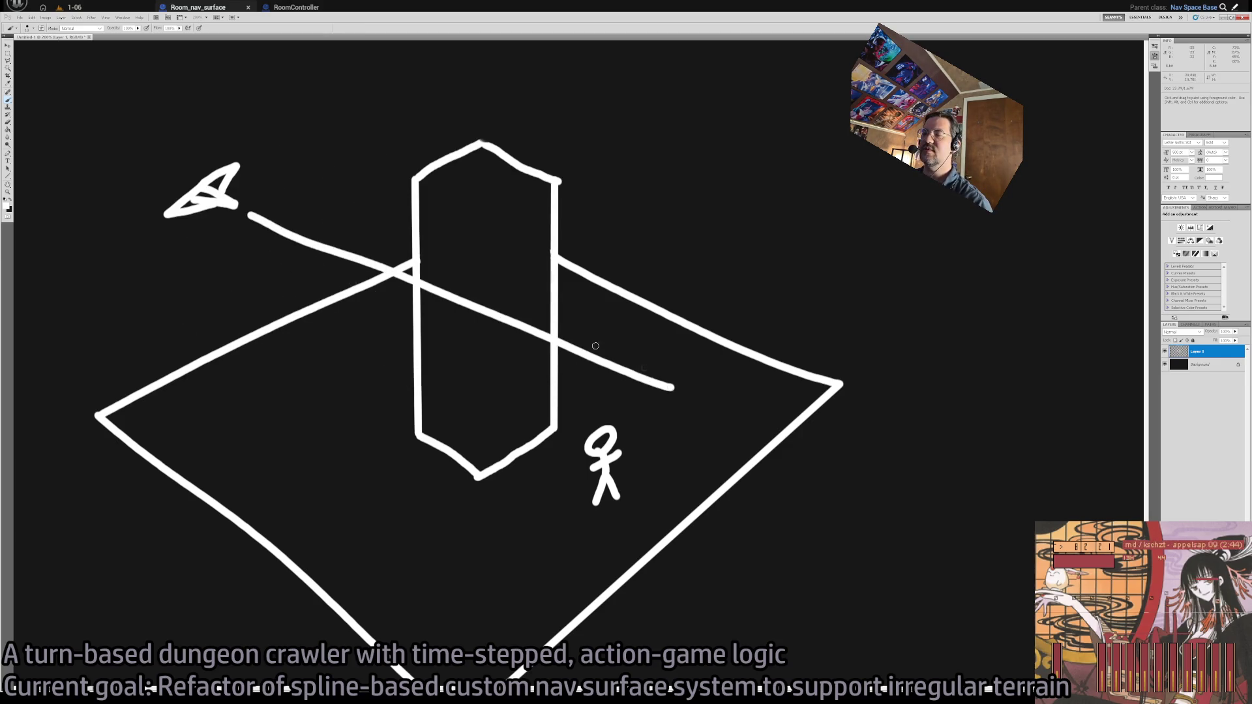
key("ctrl+z")
key("ctrl+z")
key("ctrl+z")
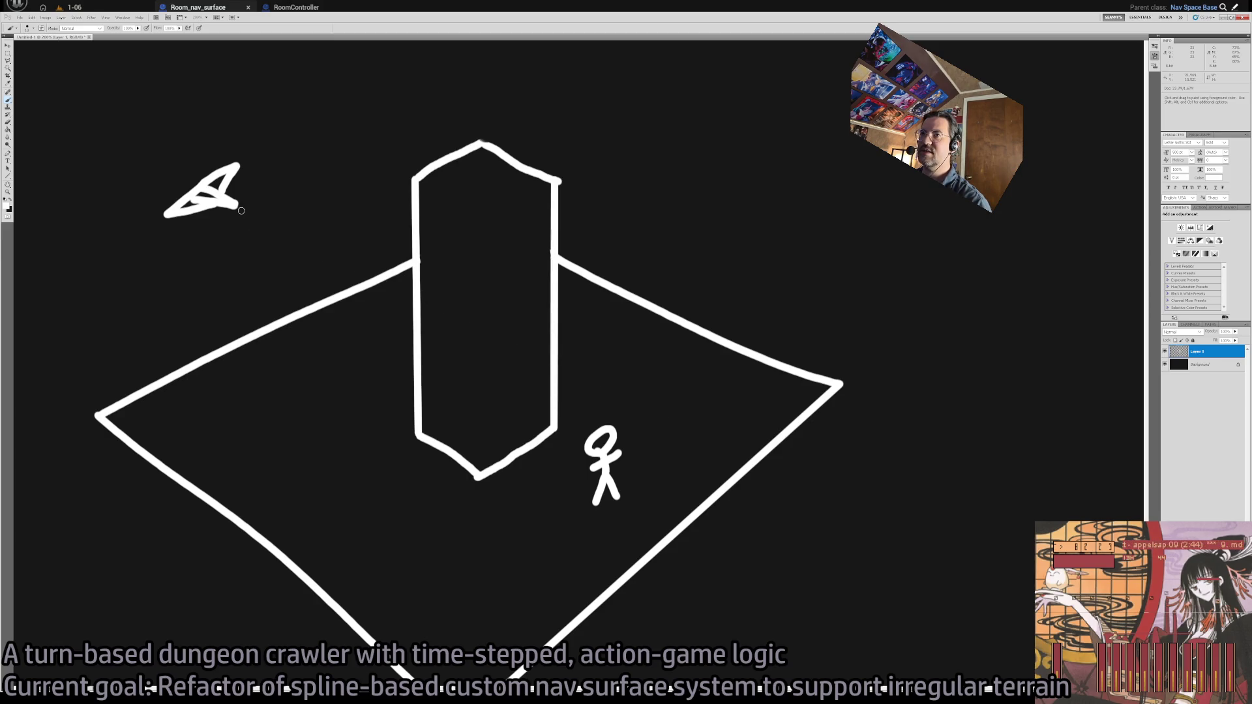
mouse_move(246, 210)
left_mouse_down()
mouse_move(352, 260)
mouse_move(313, 258)
mouse_move(294, 222)
mouse_move(251, 262)
left_mouse_up()
key("ctrl+z")
mouse_move(253, 210)
left_mouse_down()
mouse_move(332, 203)
mouse_move(312, 249)
mouse_move(286, 159)
mouse_move(208, 239)
mouse_move(409, 325)
left_mouse_up()
left_click_drag(276, 139, 405, 262)
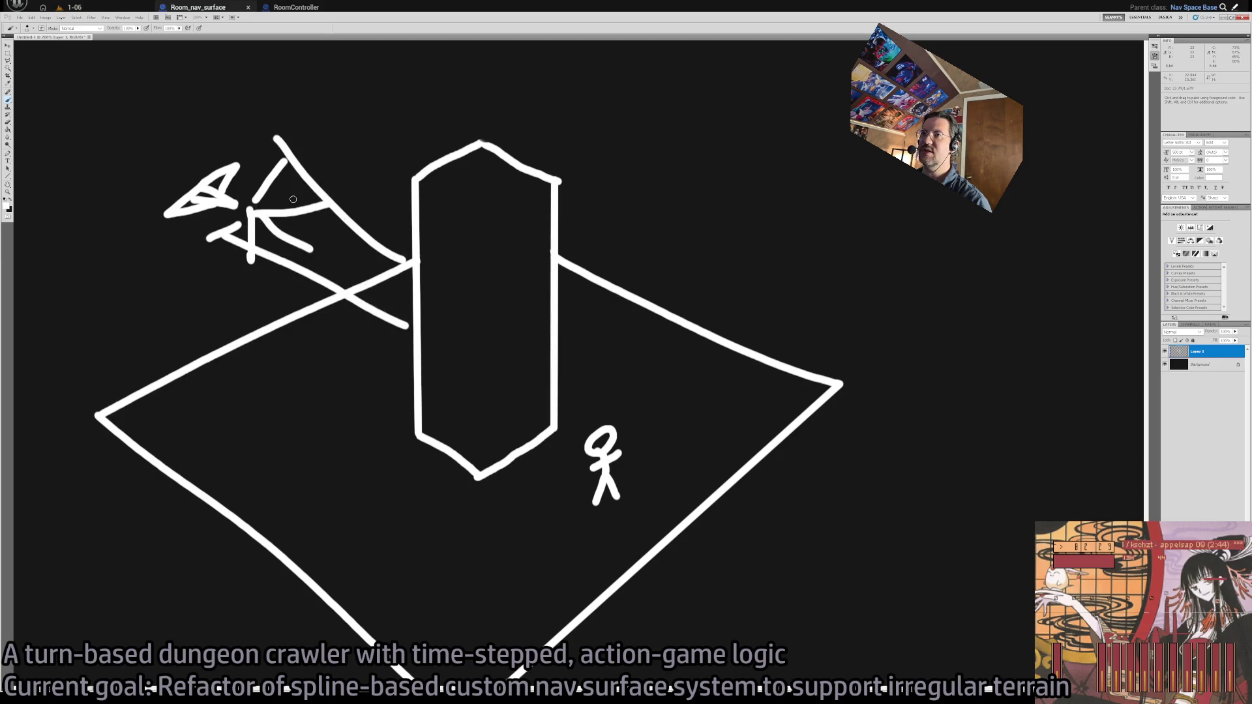
left_click_drag(261, 222, 411, 326)
left_click_drag(245, 195, 391, 267)
left_click_drag(382, 260, 277, 214)
key("ctrl+alt+z")
key("ctrl+alt+z")
key("ctrl+alt+z")
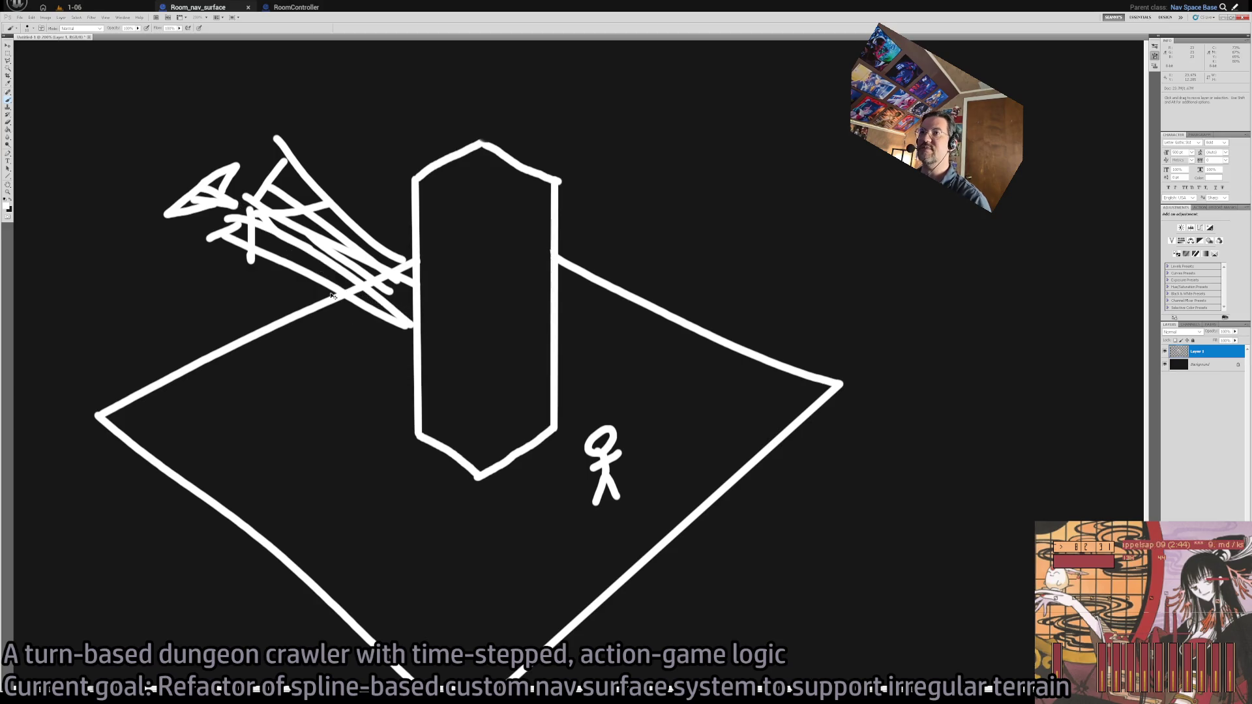
key("ctrl+alt+z")
key("ctrl+alt+z")
key("ctrl+alt+z")
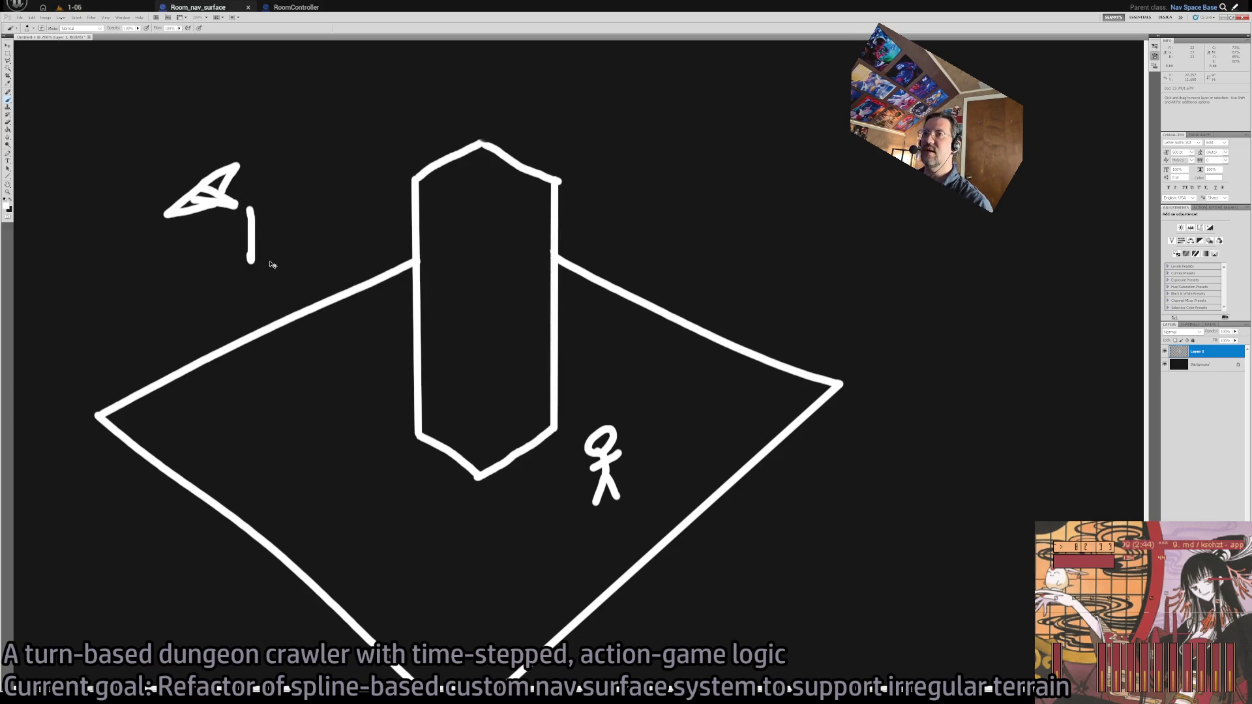
mouse_move(237, 216)
left_mouse_down()
mouse_move(276, 435)
mouse_move(502, 223)
mouse_move(626, 476)
left_mouse_up()
left_click_drag(245, 210, 468, 81)
left_click_drag(255, 218, 617, 81)
mouse_move(258, 221)
left_mouse_down()
mouse_move(396, 545)
mouse_move(645, 492)
left_mouse_up()
left_click_drag(273, 444, 631, 478)
left_click_drag(613, 83, 624, 472)
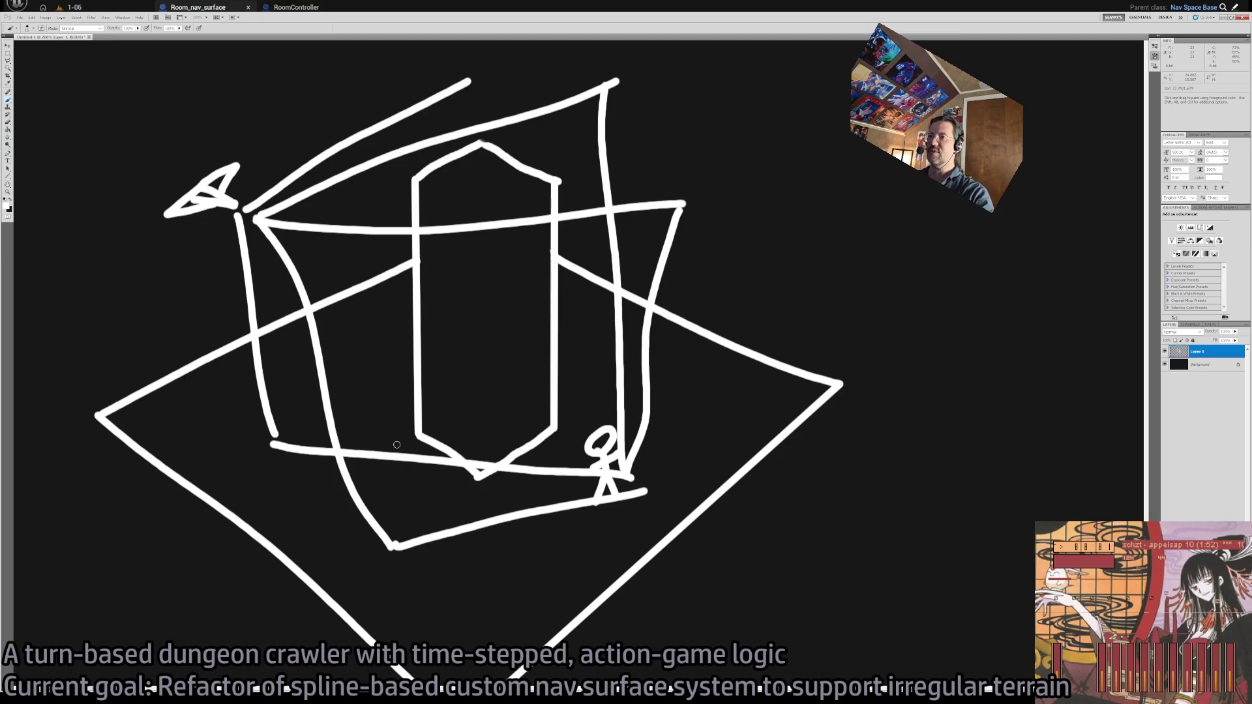
key("ctrl+alt+z")
key("ctrl+alt+z")
key("ctrl+alt+z")
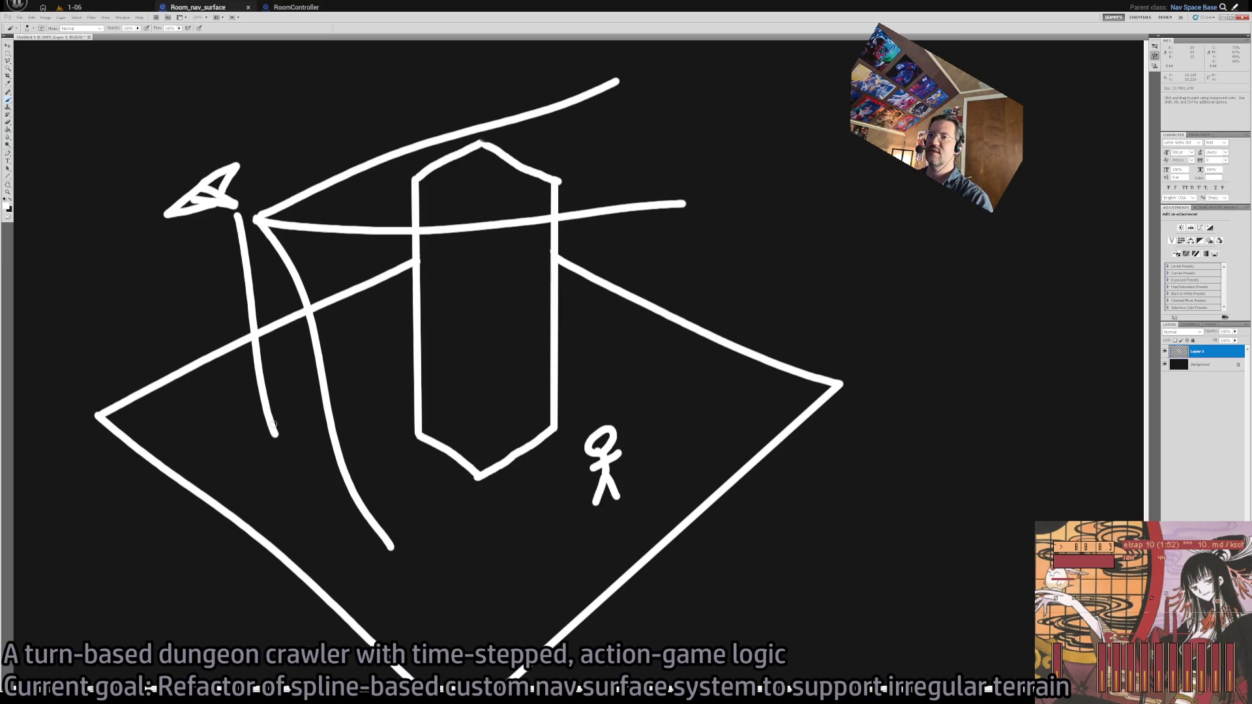
mouse_move(273, 434)
left_mouse_down()
mouse_move(594, 465)
mouse_move(463, 440)
left_mouse_up()
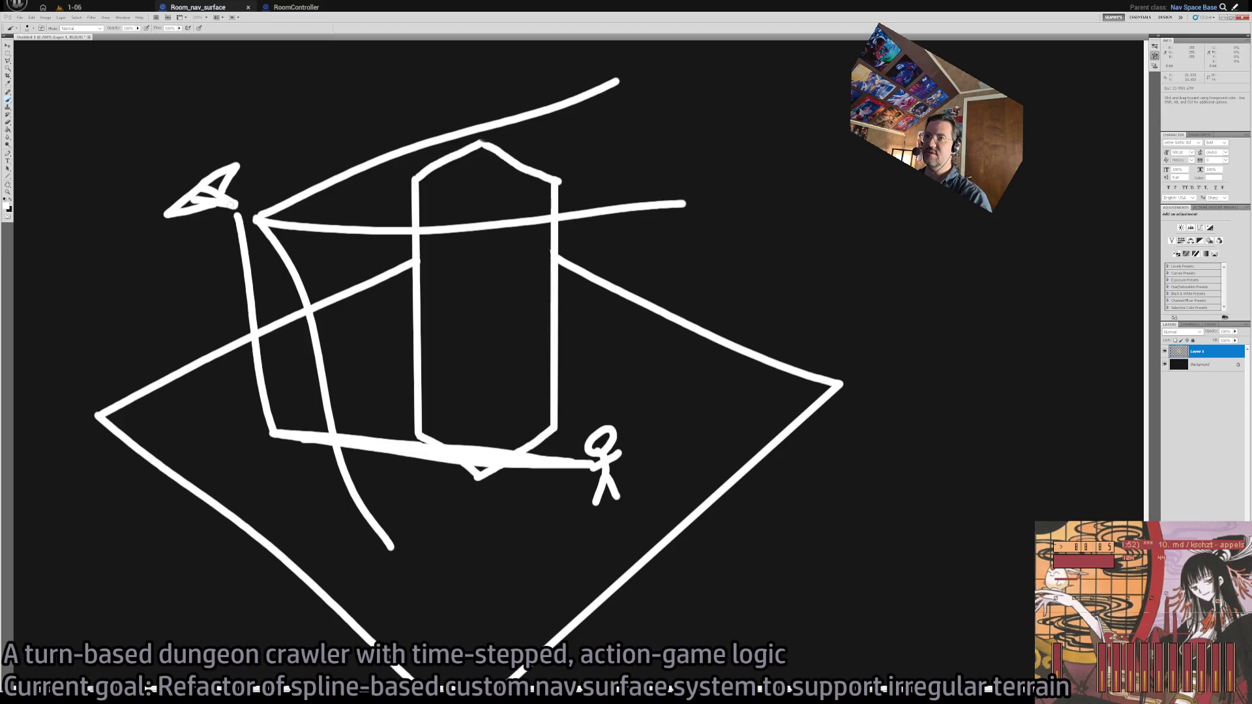
mouse_move(300, 412)
left_mouse_down()
mouse_move(323, 381)
mouse_move(240, 486)
left_mouse_up()
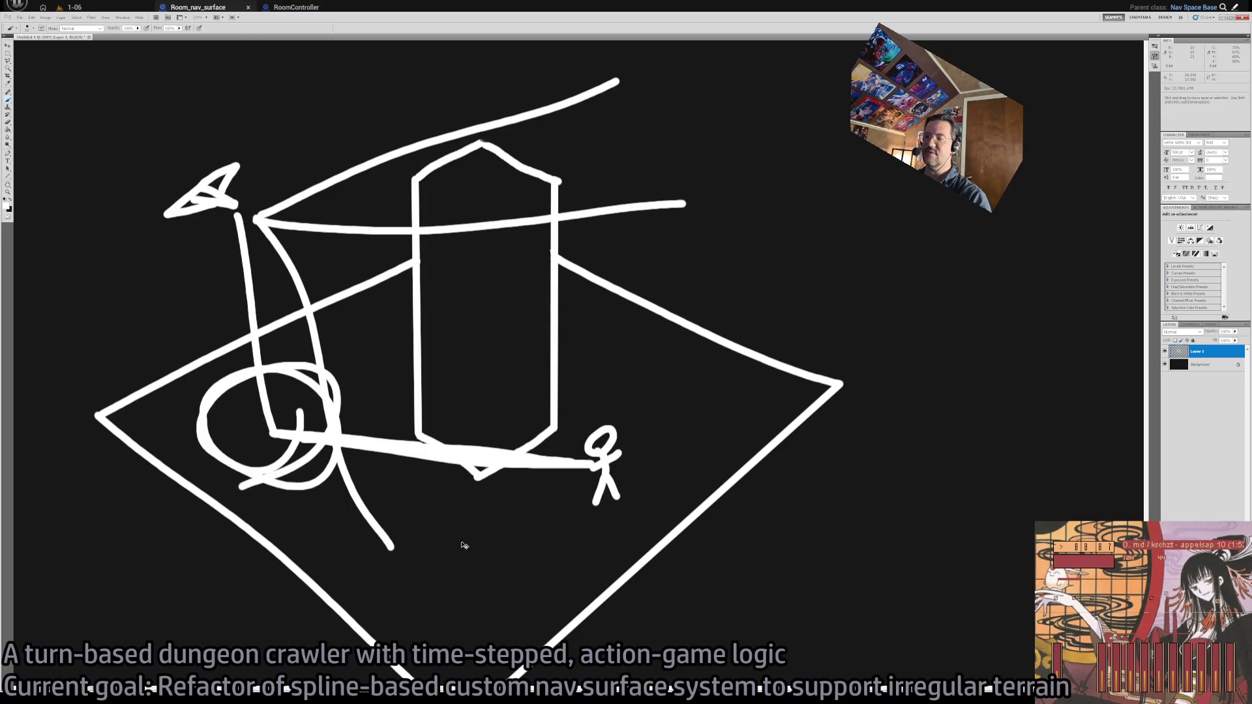
key("ctrl+alt+z")
key("ctrl+alt+z")
key("ctrl+alt+z")
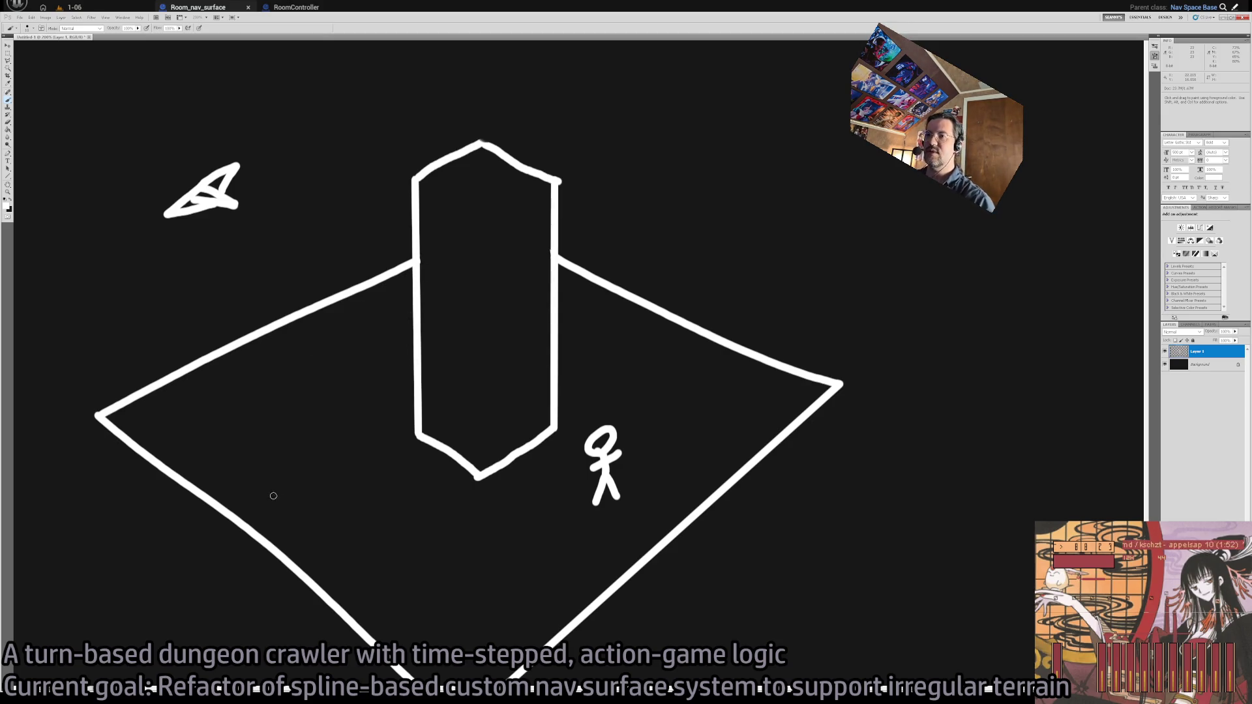
left_click_drag(418, 263, 270, 332)
Sketch a wall reaching down to the floor edge with a small doorway notch
key("ctrl+z")
mouse_move(415, 293)
left_mouse_down()
mouse_move(254, 366)
mouse_move(264, 557)
mouse_move(326, 515)
left_mouse_up()
key("ctrl+z")
mouse_move(264, 549)
left_mouse_down()
mouse_move(295, 572)
mouse_move(372, 525)
mouse_move(352, 524)
mouse_move(351, 471)
mouse_move(391, 436)
mouse_move(395, 497)
mouse_move(438, 466)
mouse_move(458, 410)
mouse_move(451, 313)
mouse_move(419, 300)
left_mouse_up()
key("e")
key("b")
mouse_move(387, 494)
left_mouse_down()
mouse_move(370, 487)
mouse_move(370, 456)
mouse_move(352, 496)
left_mouse_up()
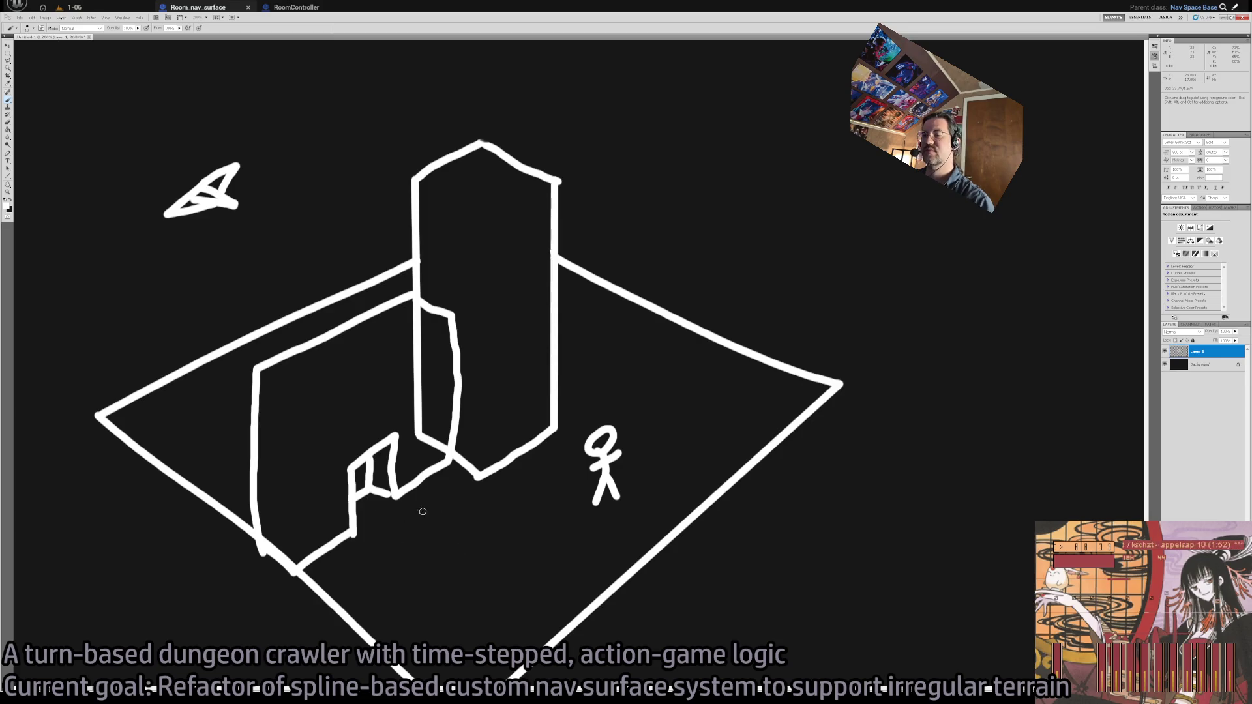
Erase the pillar line hidden behind the wall and discard a diagonal trial line
key("e")
mouse_move(427, 344)
left_mouse_down()
mouse_move(419, 315)
mouse_move(420, 440)
mouse_move(438, 451)
left_mouse_up()
key("b")
mouse_move(235, 220)
left_mouse_down()
mouse_move(344, 358)
mouse_move(421, 223)
mouse_move(714, 251)
mouse_move(515, 297)
left_mouse_up()
key("ctrl+z")
key("ctrl+z")
Draw a block off the pillar's right side and erase the hidden junction lines and stub
mouse_move(360, 322)
left_mouse_down()
mouse_move(464, 257)
mouse_move(461, 158)
mouse_move(365, 122)
mouse_move(321, 145)
left_mouse_up()
key("e")
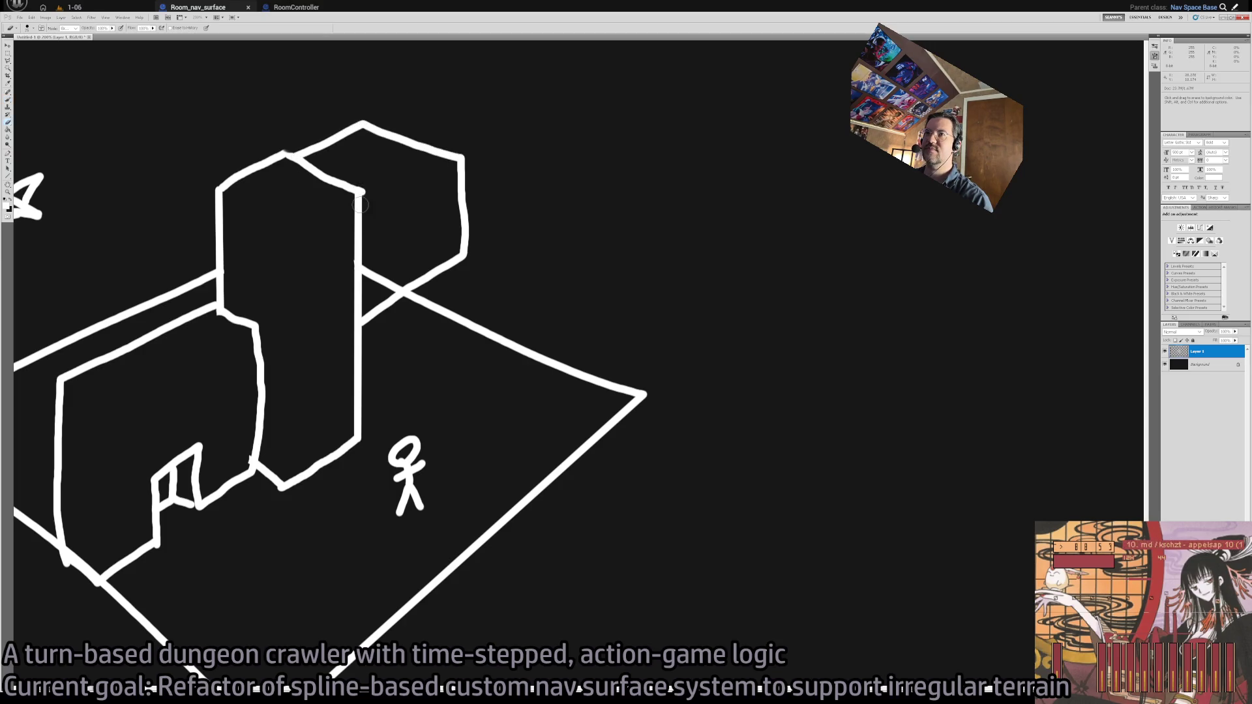
left_click(366, 282)
mouse_move(339, 310)
left_mouse_down()
mouse_move(352, 282)
mouse_move(402, 263)
mouse_move(353, 268)
mouse_move(362, 244)
left_mouse_up()
left_click_drag(352, 189, 303, 157)
left_click_drag(397, 315, 427, 280)
key("b")
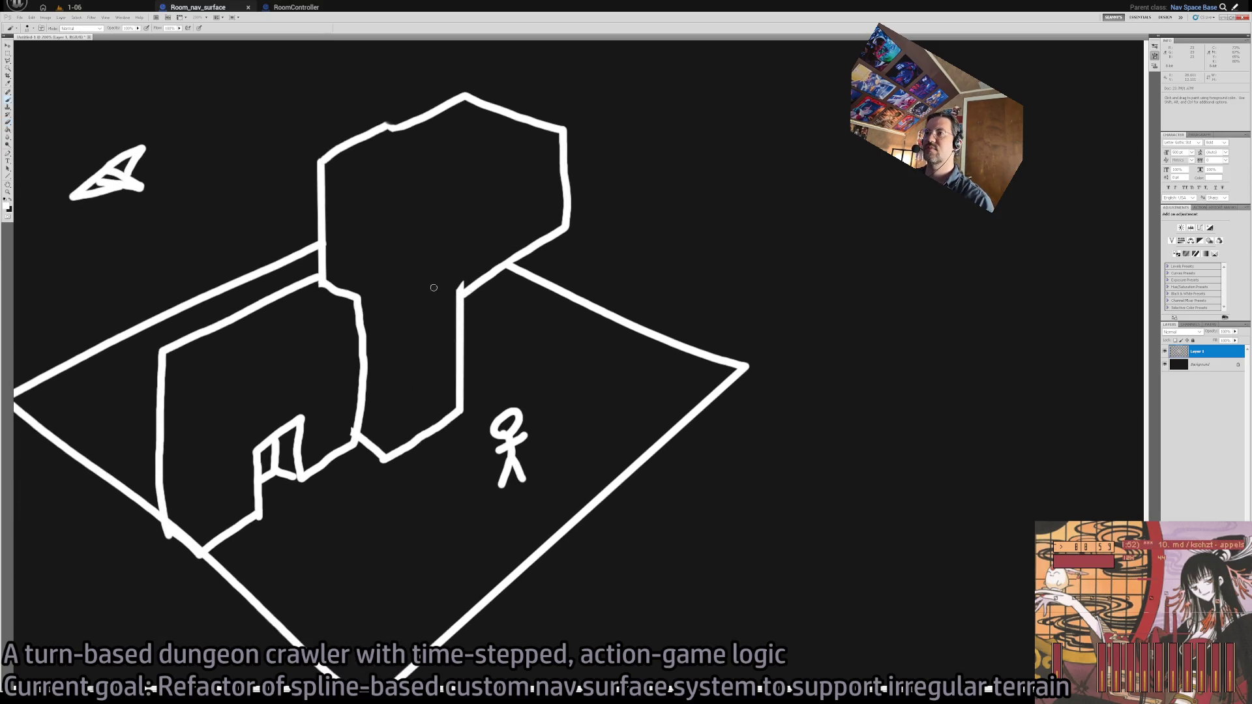
Try lines from the airplane across the block and a stroke beside the figure, undoing them
left_click_drag(146, 187, 505, 335)
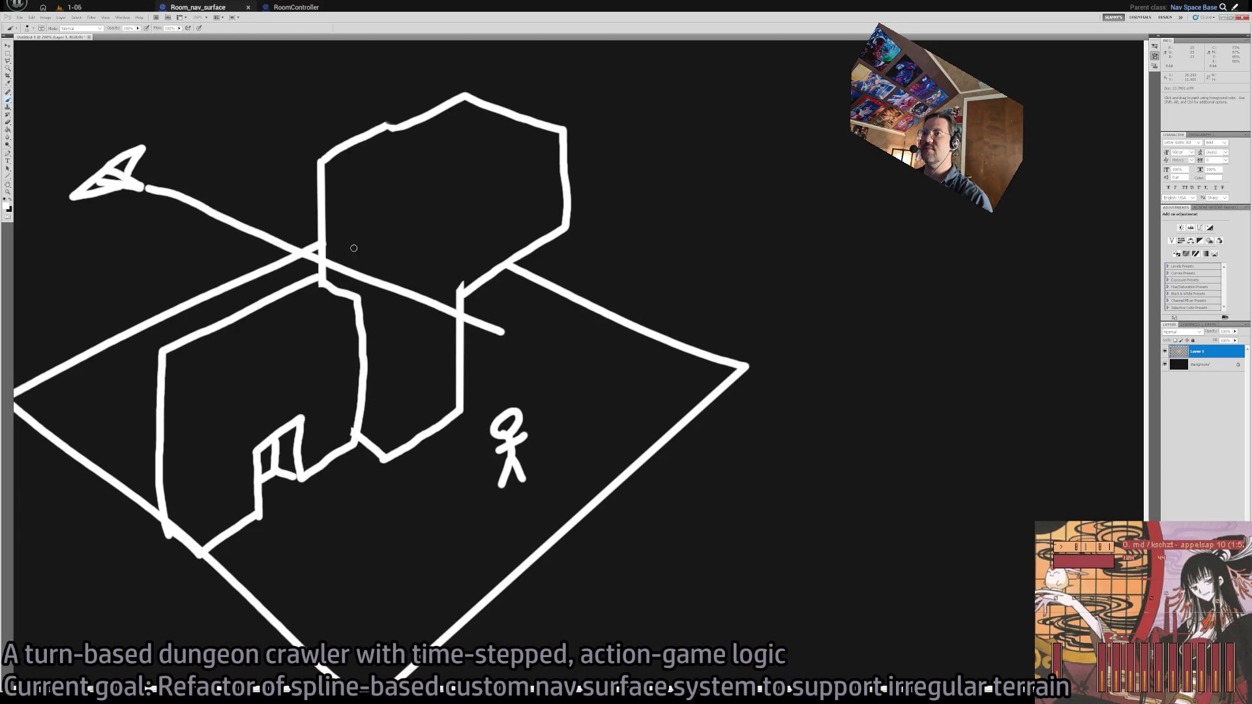
key("ctrl+z")
mouse_move(161, 194)
left_mouse_down()
mouse_move(558, 323)
mouse_move(515, 418)
left_mouse_up()
key("ctrl+z")
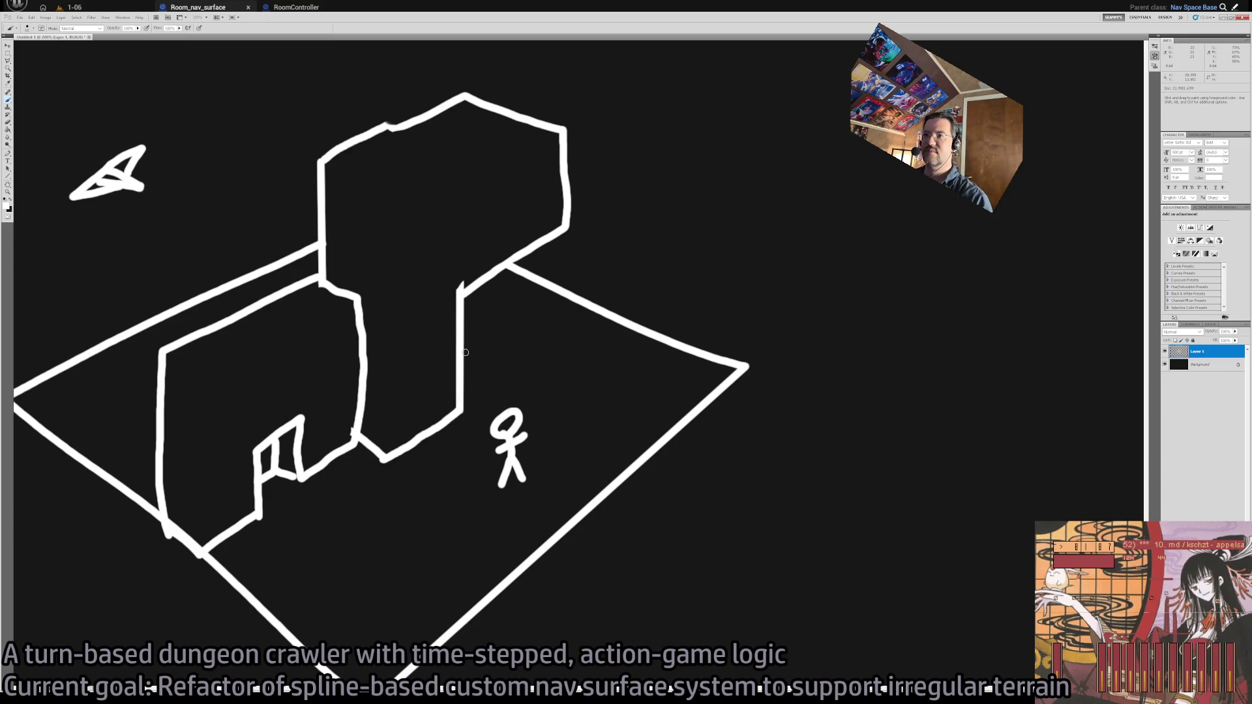
mouse_move(485, 414)
left_mouse_down()
mouse_move(486, 359)
mouse_move(540, 379)
mouse_move(549, 424)
mouse_move(537, 436)
left_mouse_up()
key("ctrl+z")
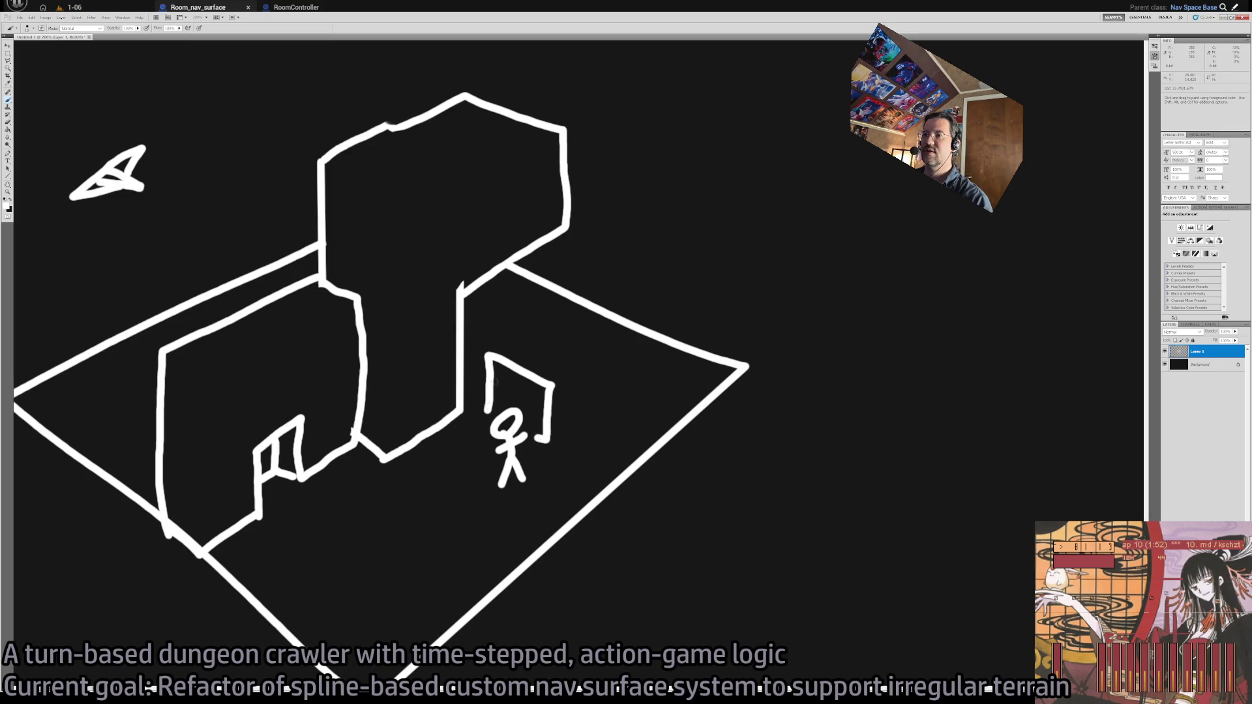
Sketch a small box next to the stick figure
left_click_drag(536, 444, 529, 436)
mouse_move(491, 353)
left_mouse_down()
mouse_move(508, 344)
mouse_move(554, 368)
mouse_move(566, 386)
mouse_move(556, 434)
mouse_move(546, 439)
mouse_move(540, 381)
mouse_move(494, 356)
left_mouse_up()
key("e")
key("b")
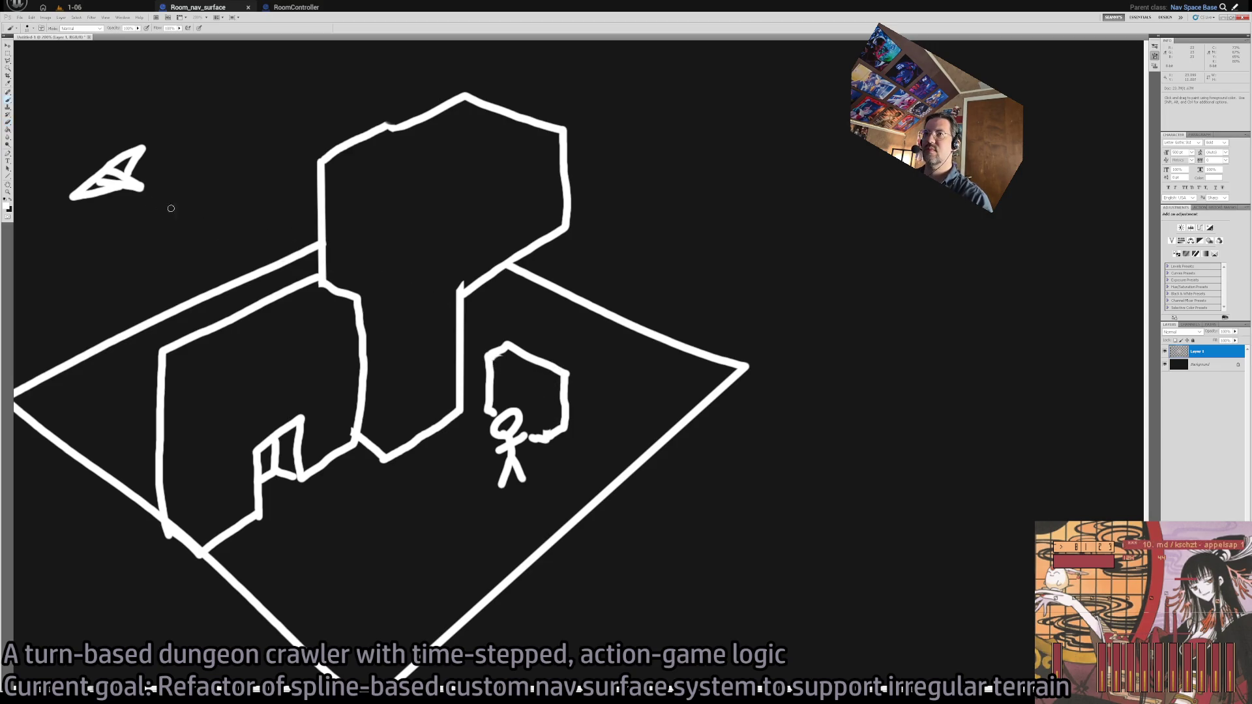
Try several lines from the triangle toward the box, undoing each one
mouse_move(147, 196)
left_mouse_down()
mouse_move(550, 352)
mouse_move(567, 375)
left_mouse_up()
key("ctrl+z")
key("v")
key("b")
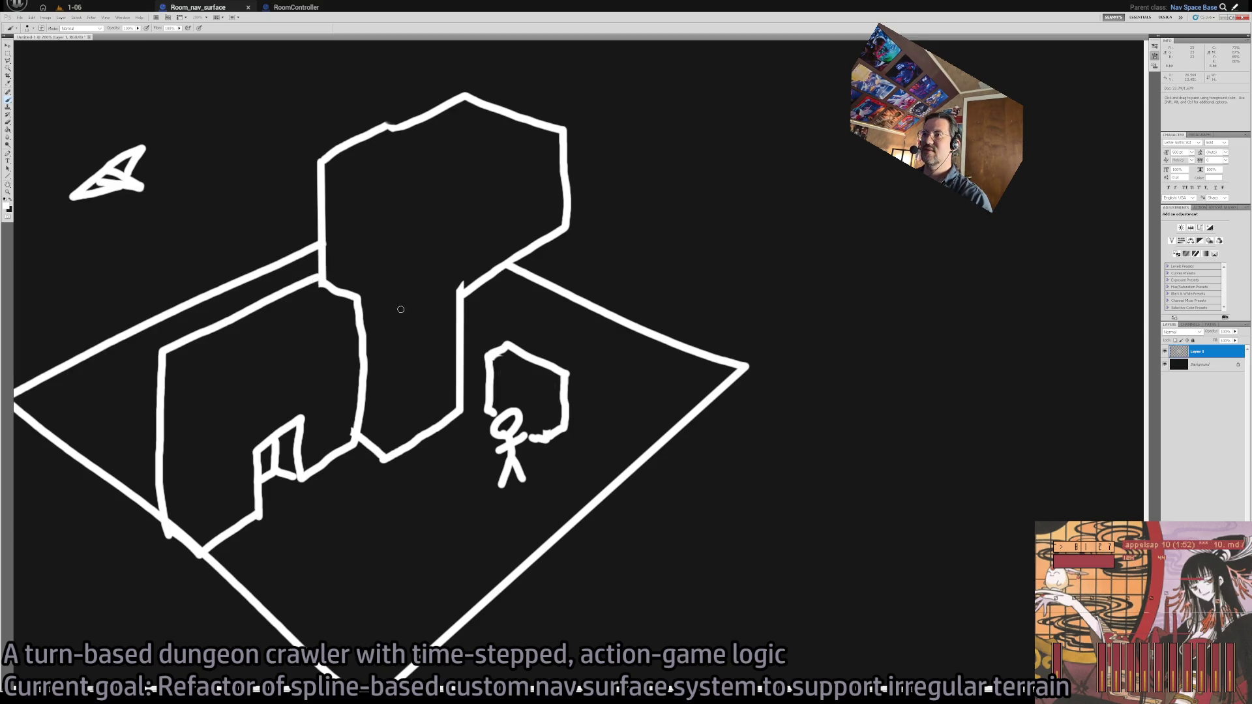
left_click_drag(151, 193, 559, 299)
key("ctrl+z")
mouse_move(148, 190)
left_mouse_down()
mouse_move(196, 208)
mouse_move(450, 434)
mouse_move(420, 492)
mouse_move(511, 503)
left_mouse_up()
key("v")
key("ctrl+z")
key("b")
Try paths from the triangle down to the figure, then step back through history removing the box
mouse_move(142, 187)
left_mouse_down()
mouse_move(519, 284)
mouse_move(478, 521)
mouse_move(543, 520)
left_mouse_up()
key("ctrl+z")
mouse_move(151, 189)
left_mouse_down()
mouse_move(535, 342)
mouse_move(525, 500)
left_mouse_up()
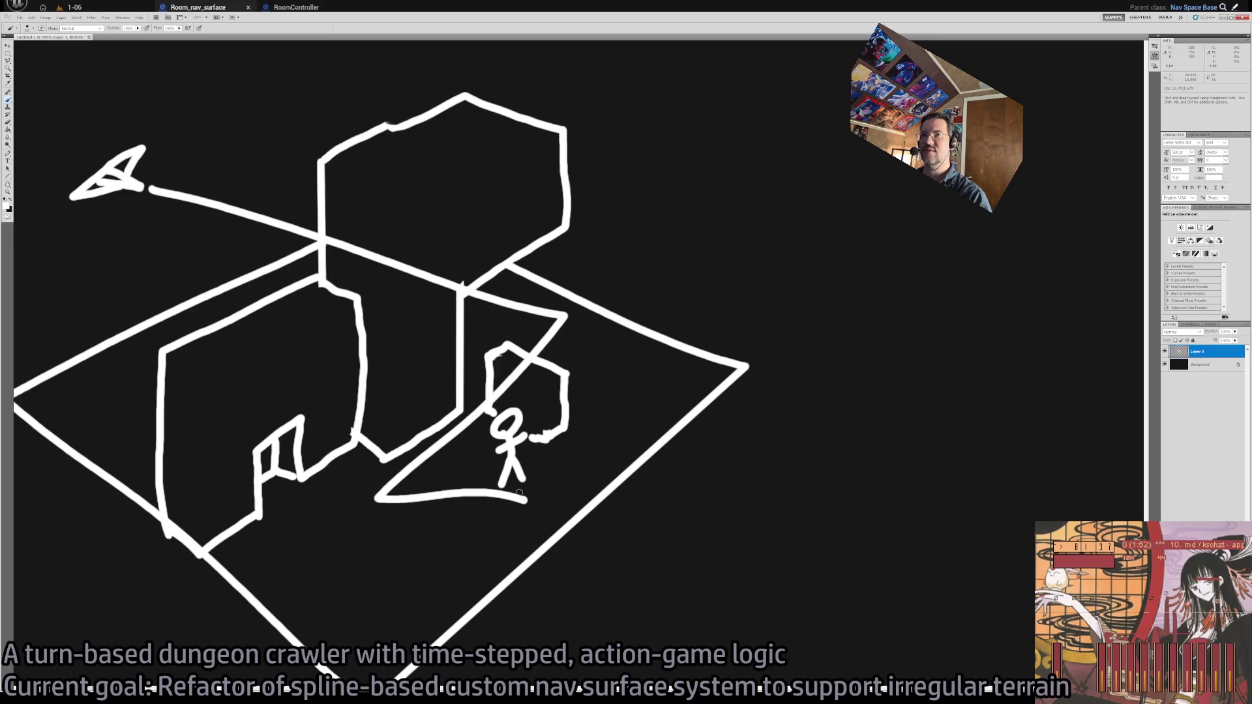
key("ctrl+z")
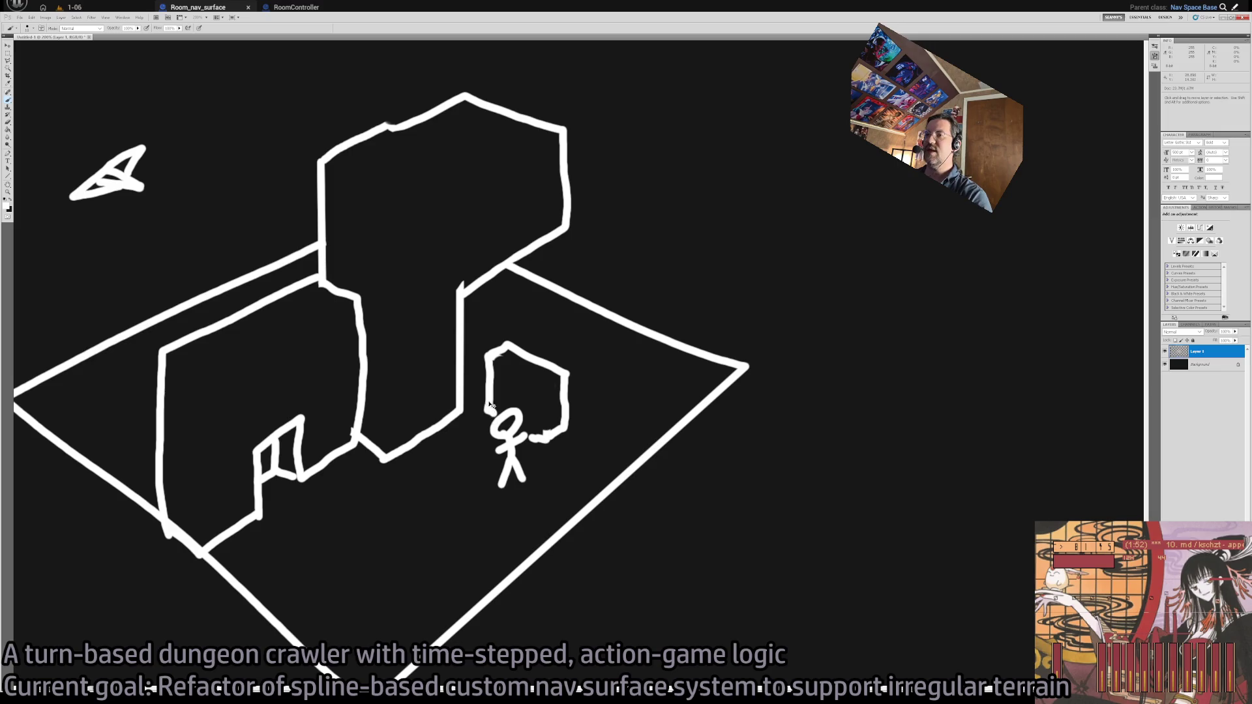
key("ctrl+alt+z")
key("ctrl+alt+z")
key("ctrl+alt+z")
key("ctrl+alt+z")
key("ctrl+alt+z")
key("ctrl+alt+z")
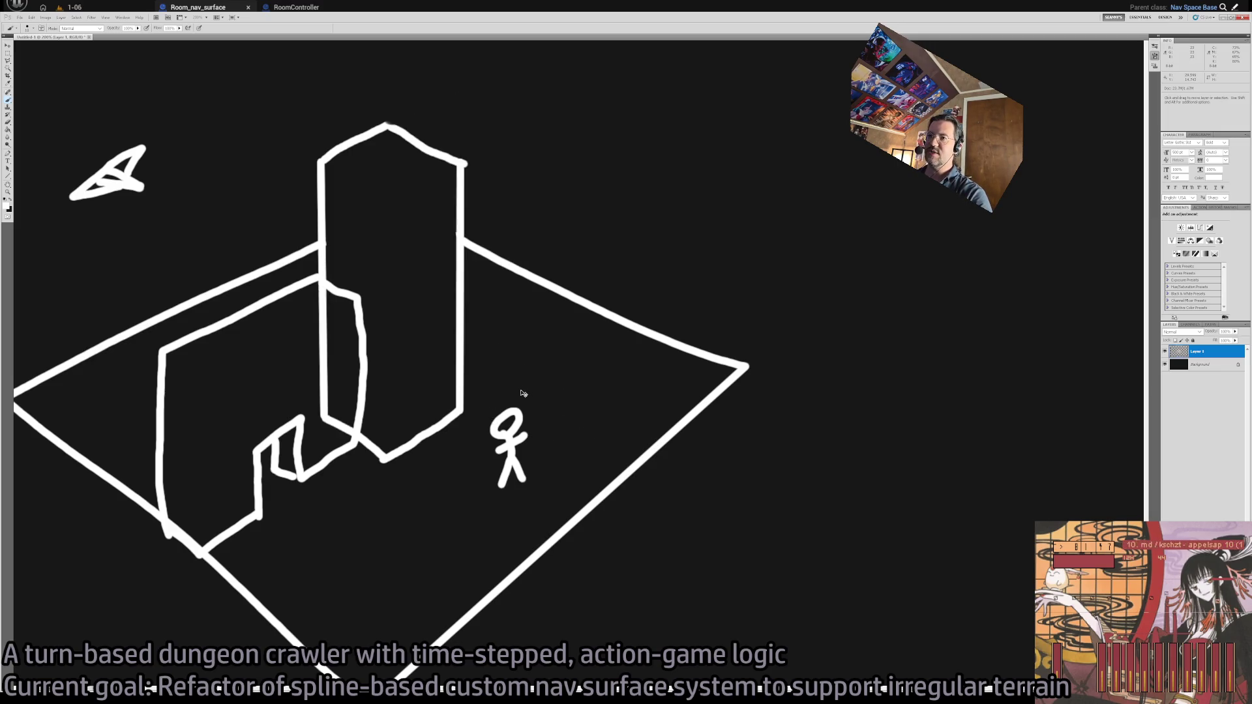
Restore the figure's head stroke and draw a second stick figure left of the column
key("ctrl+shift+z")
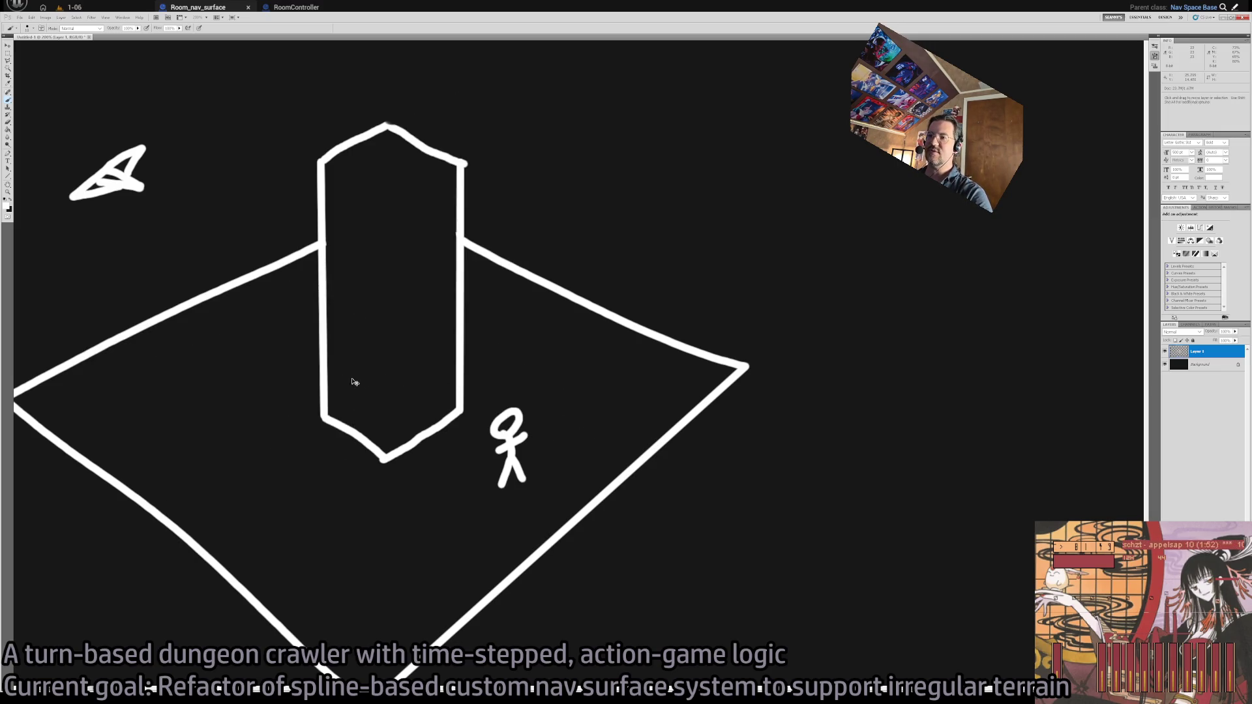
mouse_move(276, 356)
left_mouse_down()
mouse_move(277, 319)
mouse_move(300, 344)
mouse_move(276, 295)
mouse_move(287, 294)
mouse_move(256, 287)
mouse_move(279, 292)
left_mouse_up()
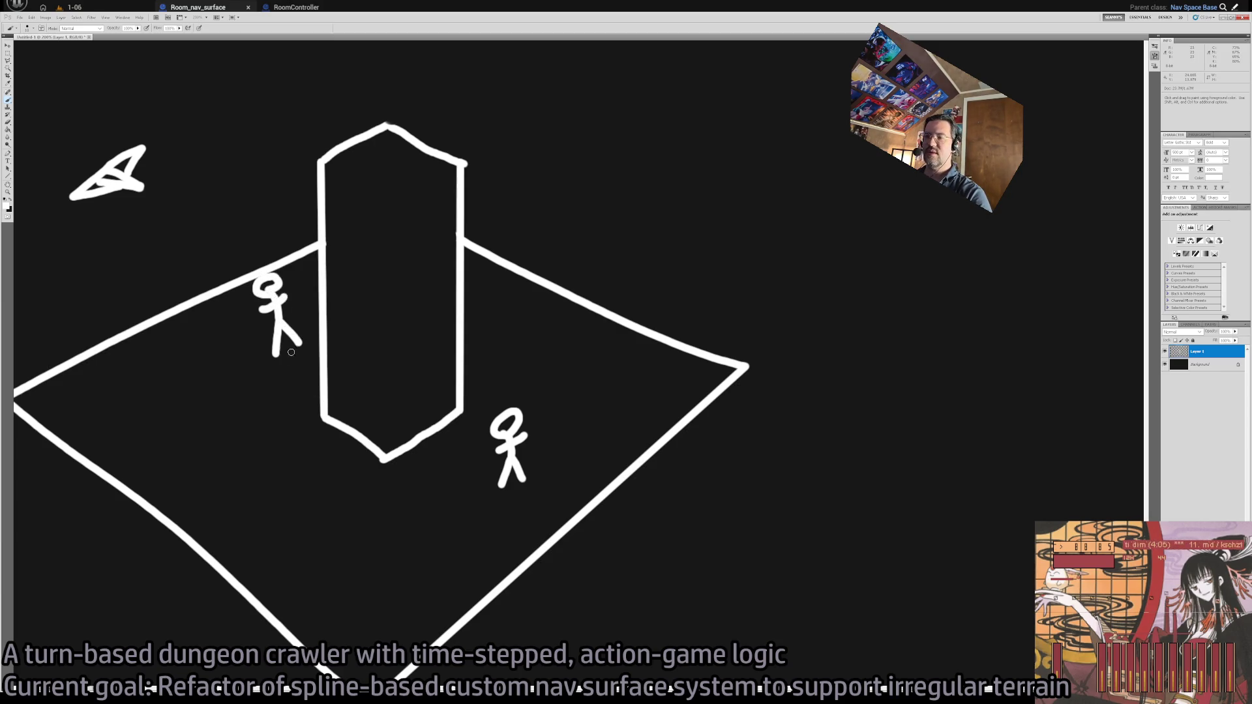
mouse_move(299, 363)
left_mouse_down()
mouse_move(496, 473)
mouse_move(502, 456)
mouse_move(287, 359)
mouse_move(495, 463)
mouse_move(441, 434)
left_mouse_up()
key("ctrl+z")
Zoom in on the drawing and brush a straight line from the left figure to the right one
key("z")
left_click_drag(548, 418, 591, 425)
key("ctrl+z")
key("b")
left_click_drag(463, 334, 727, 472)
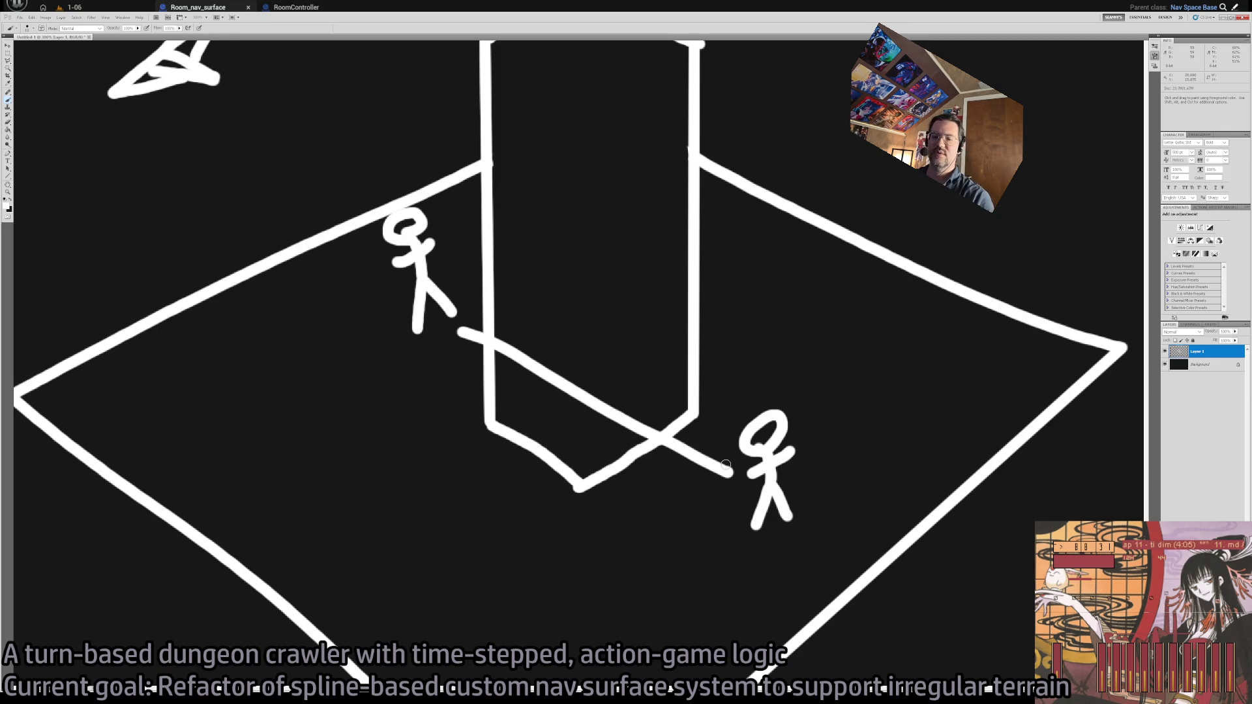
Zoom out, remove the connecting line, and discard a trial diagonal and scribble around the left figure
key("z")
left_click(620, 475, "alt")
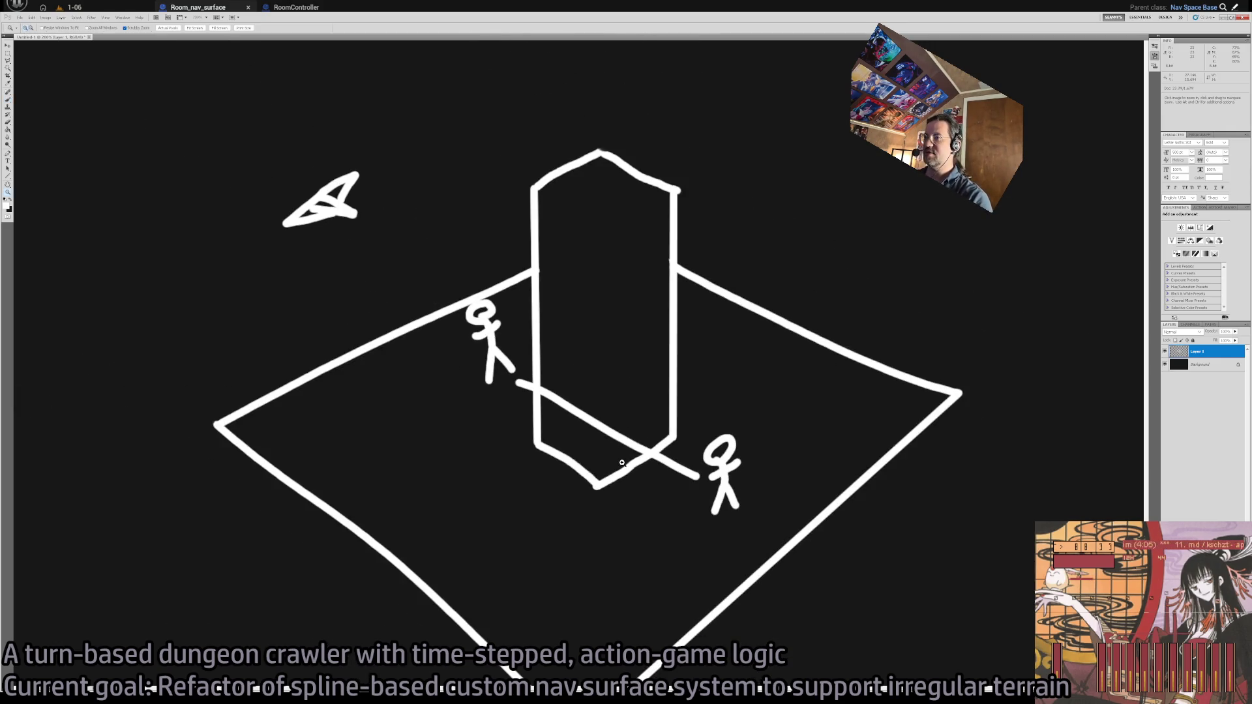
key("ctrl+z")
key("b")
left_click_drag(512, 382, 681, 478)
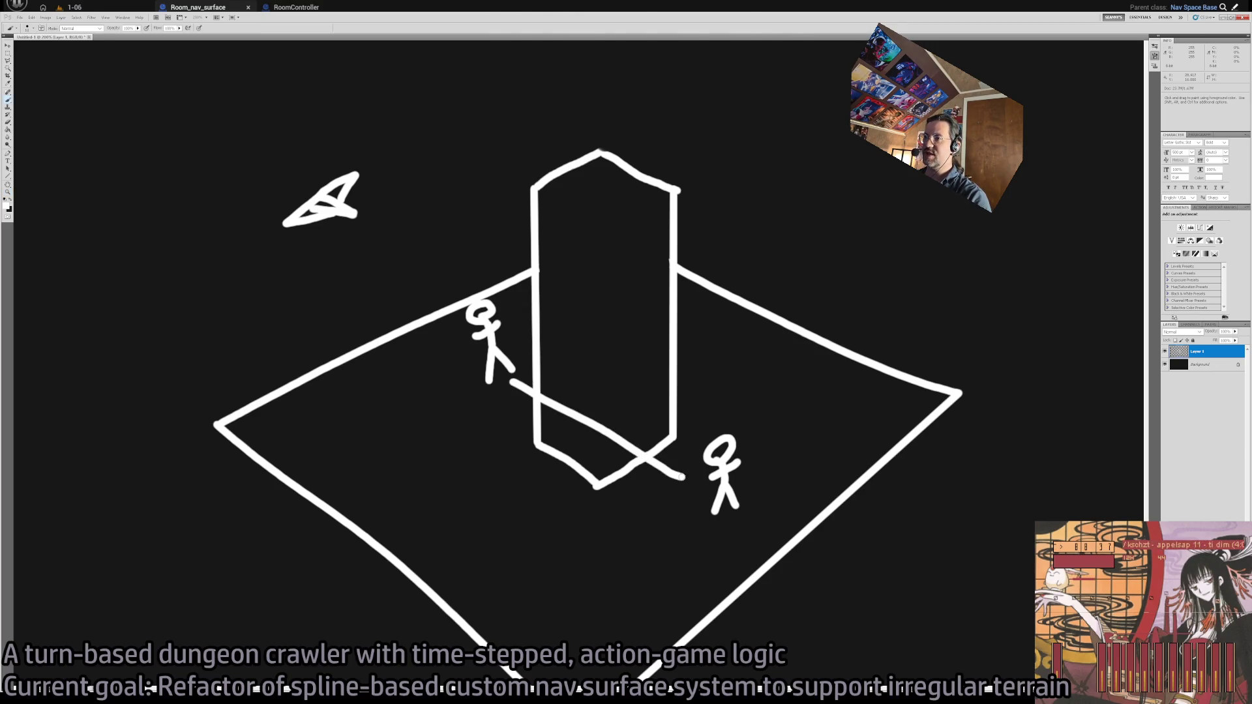
key("ctrl+z")
mouse_move(477, 306)
left_mouse_down()
mouse_move(551, 339)
mouse_move(547, 397)
left_mouse_up()
key("ctrl+z")
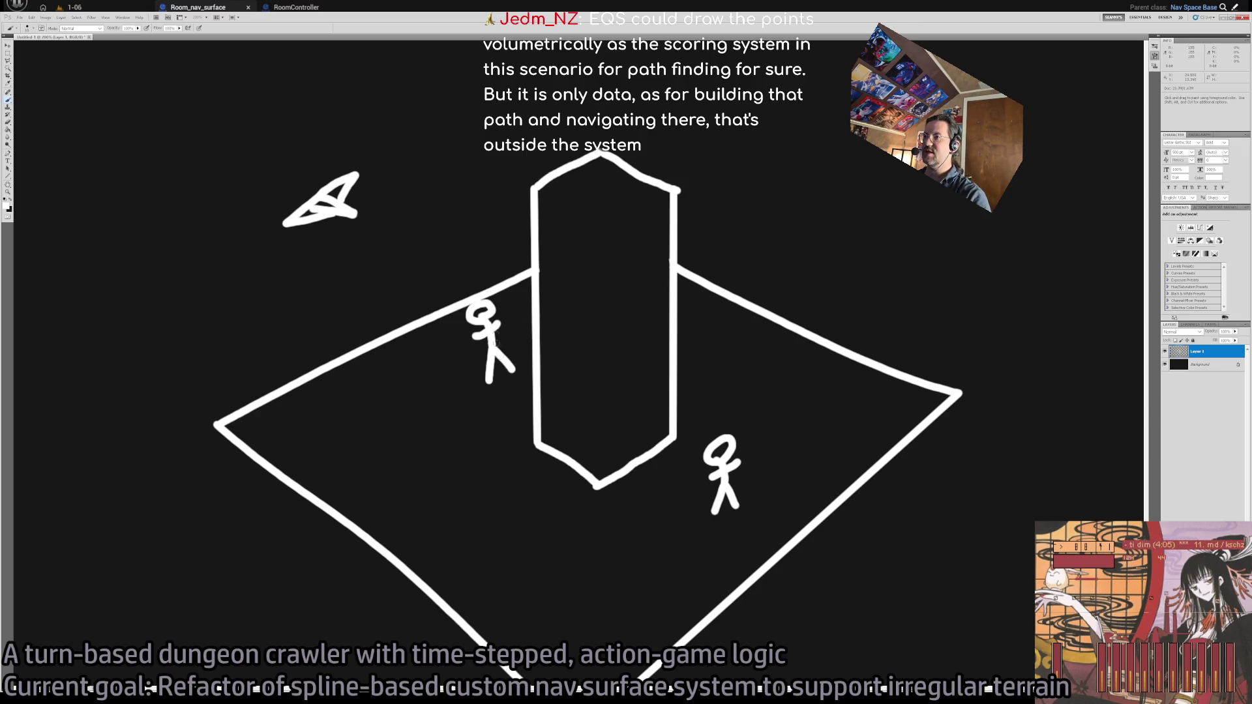
Try loops around both figures and wavy paths from the left figure, undoing them
mouse_move(518, 284)
left_mouse_down()
mouse_move(420, 355)
mouse_move(509, 261)
left_mouse_up()
key("ctrl+z")
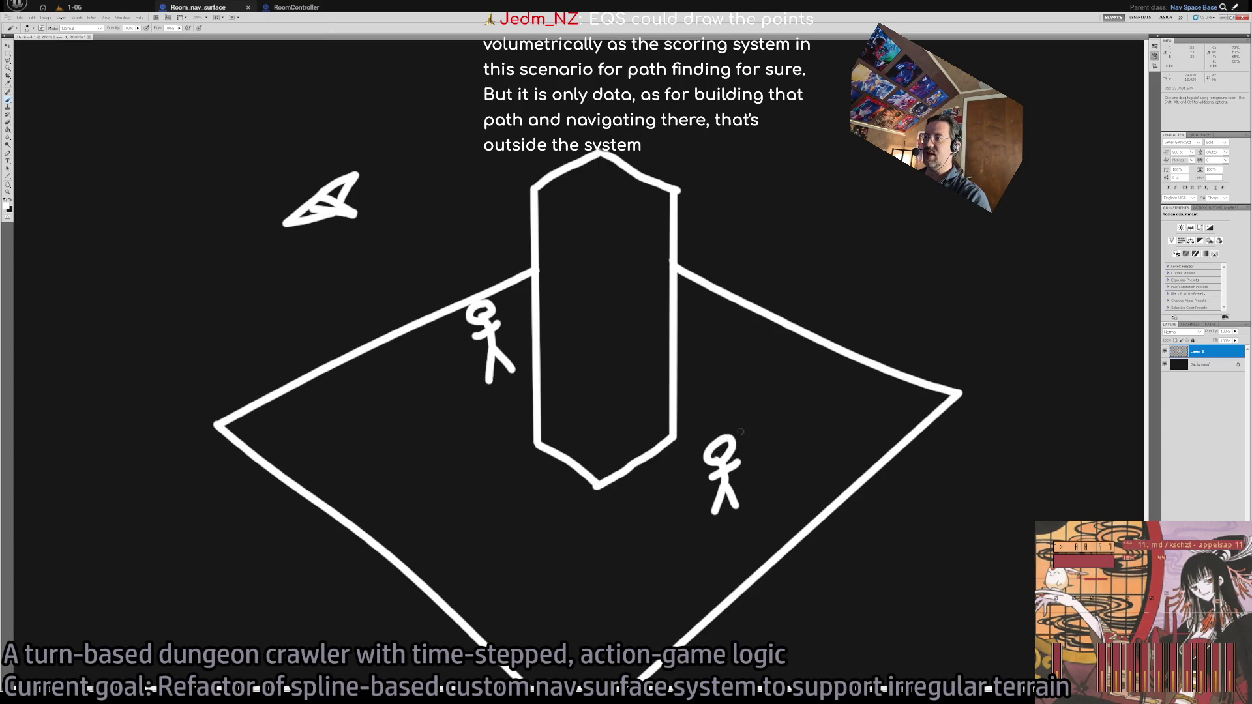
mouse_move(704, 463)
left_mouse_down()
mouse_move(802, 499)
mouse_move(681, 483)
mouse_move(670, 415)
left_mouse_up()
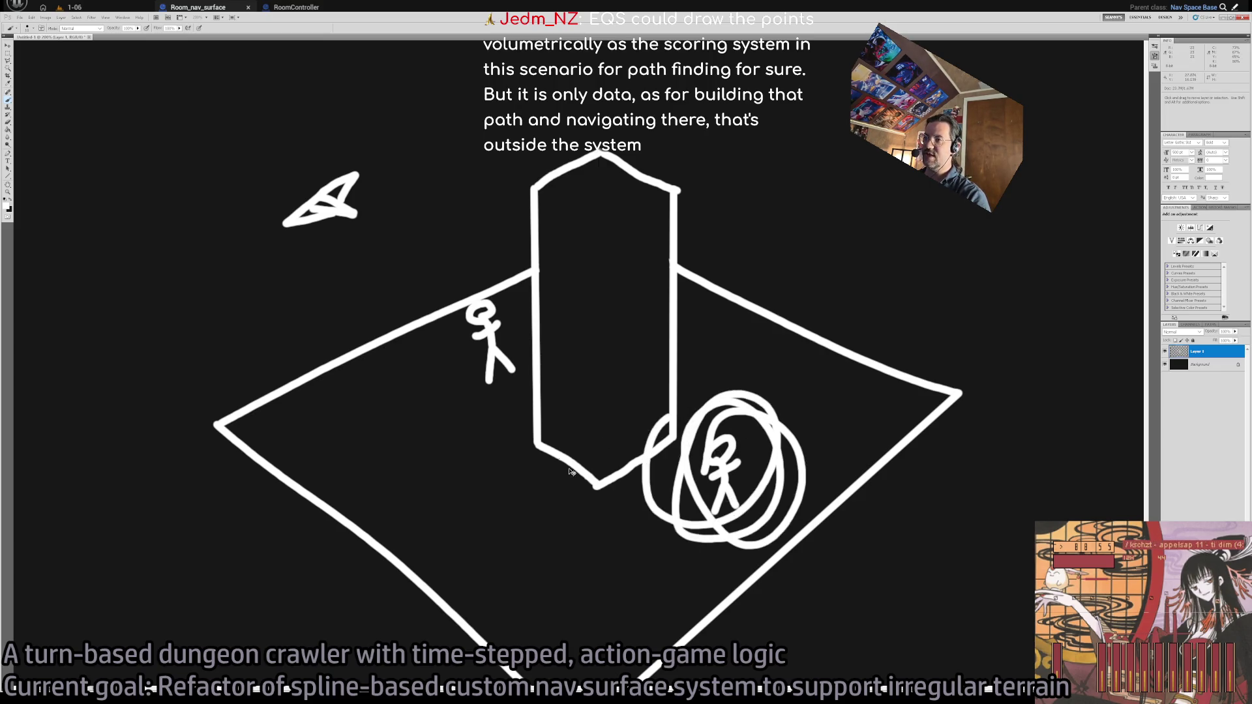
key("ctrl+z")
mouse_move(504, 388)
left_mouse_down()
mouse_move(494, 456)
mouse_move(557, 515)
mouse_move(646, 510)
left_mouse_up()
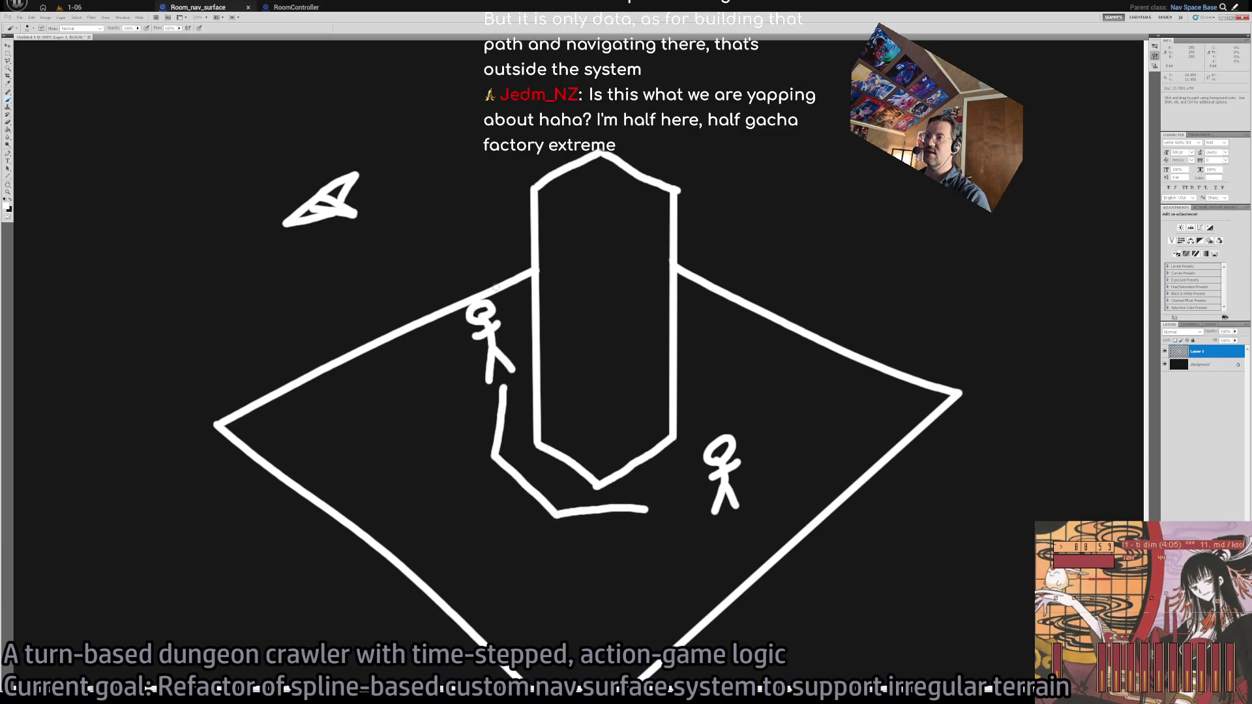
mouse_move(486, 385)
left_mouse_down()
mouse_move(481, 430)
mouse_move(541, 552)
mouse_move(515, 525)
mouse_move(718, 515)
mouse_move(769, 483)
left_mouse_up()
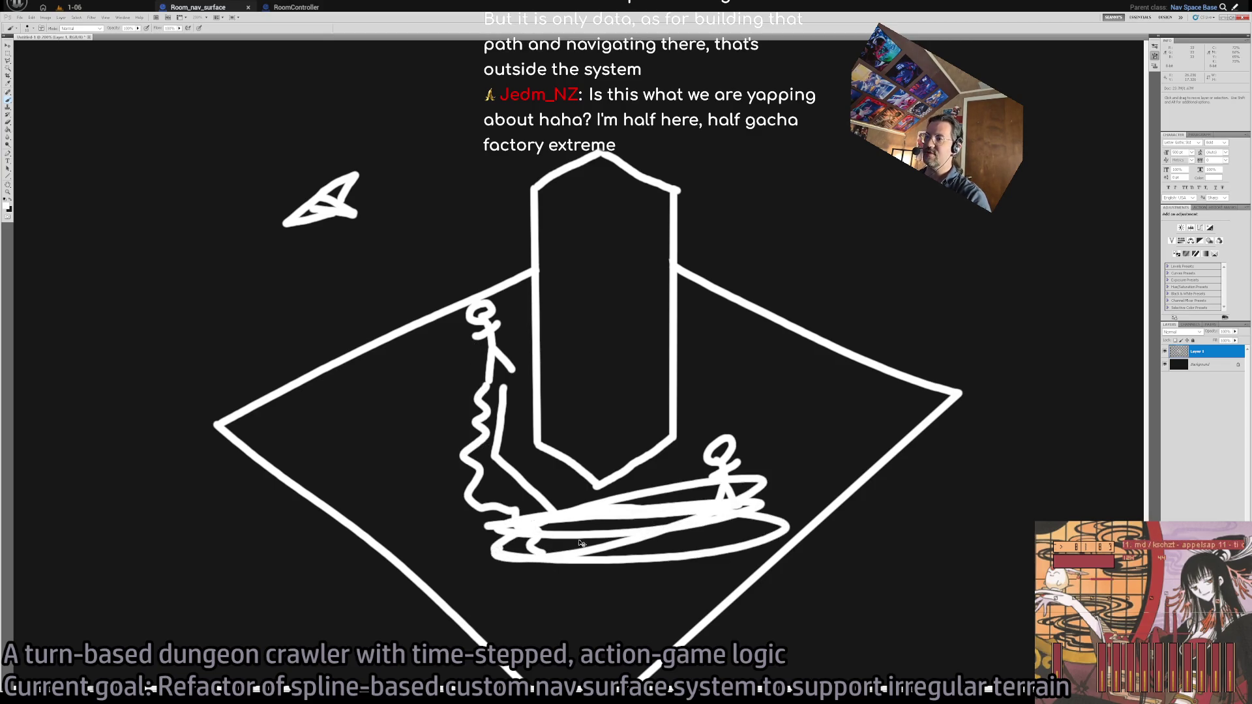
key("ctrl+alt+z")
key("ctrl+alt+z")
Sketch another wavy path and a third stick figure below the column, then undo them
key("ctrl+alt+z")
mouse_move(502, 388)
left_mouse_down()
mouse_move(482, 423)
mouse_move(572, 538)
mouse_move(555, 454)
left_mouse_up()
key("ctrl+alt+z")
key("ctrl+alt+z")
mouse_move(559, 502)
left_mouse_down()
mouse_move(554, 471)
mouse_move(553, 489)
mouse_move(581, 498)
mouse_move(707, 496)
mouse_move(689, 515)
left_mouse_up()
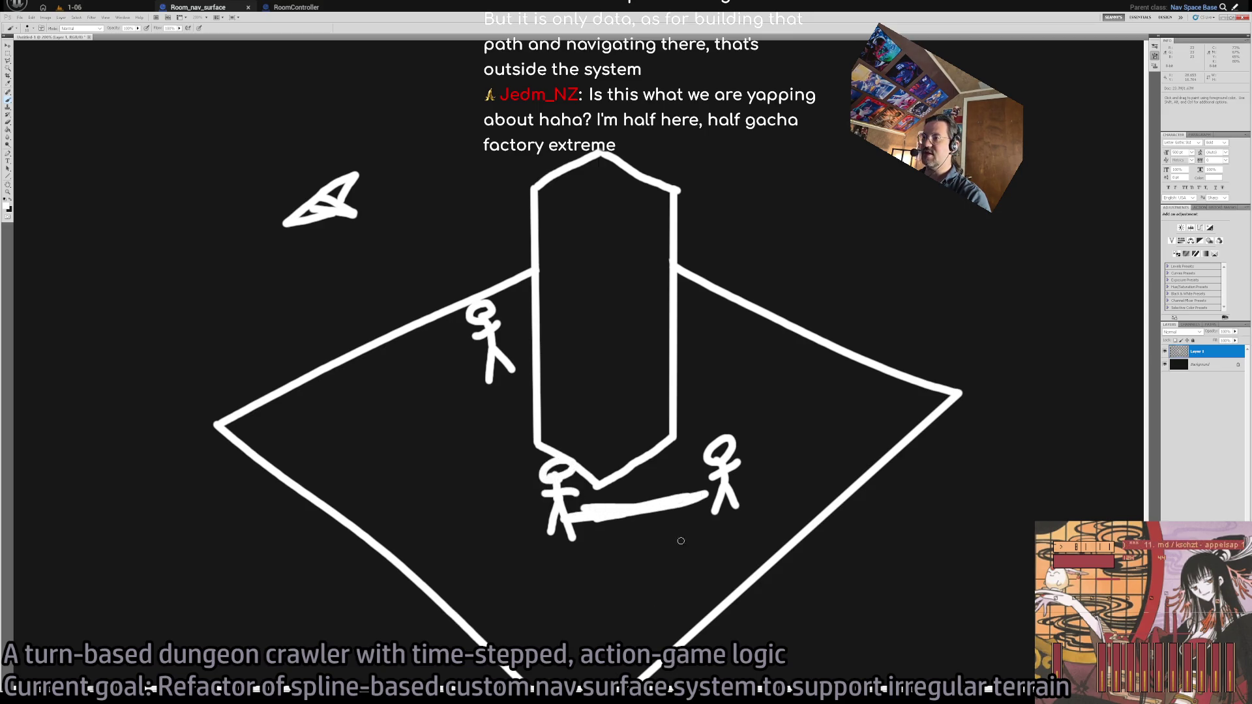
key("ctrl+alt+z")
key("ctrl+alt+z")
key("ctrl+alt+z")
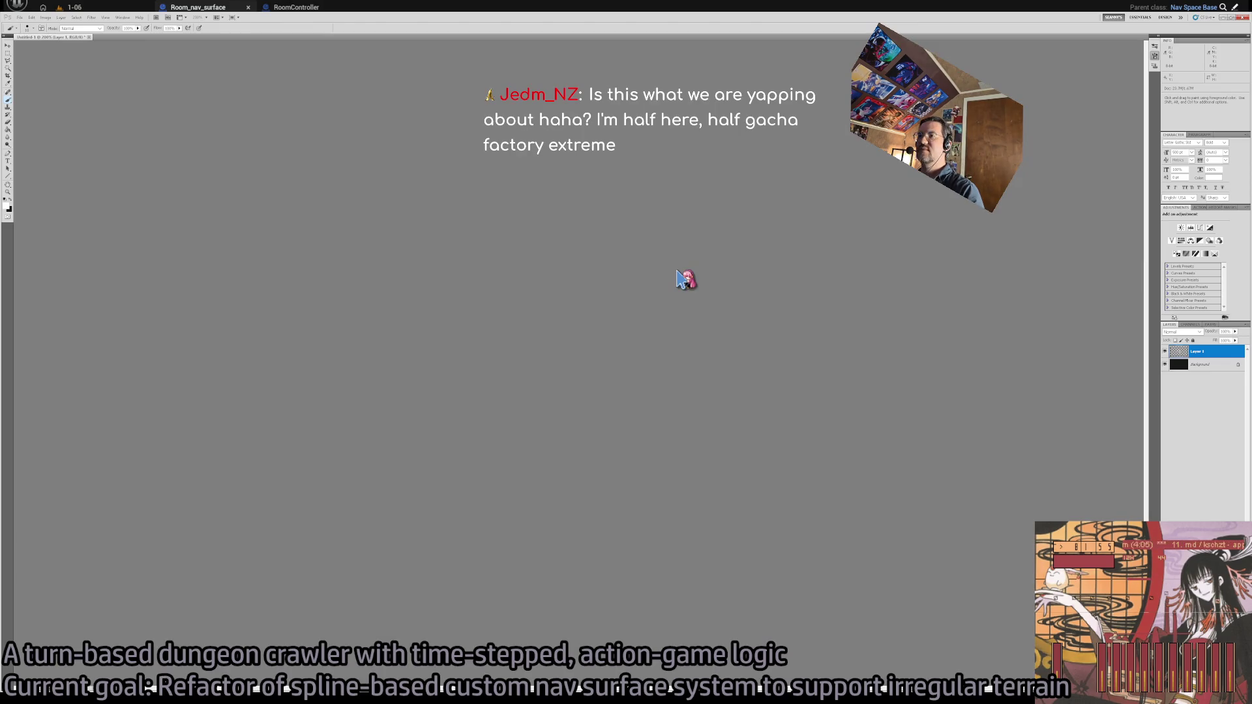
scroll(600, 349, "down", 5)
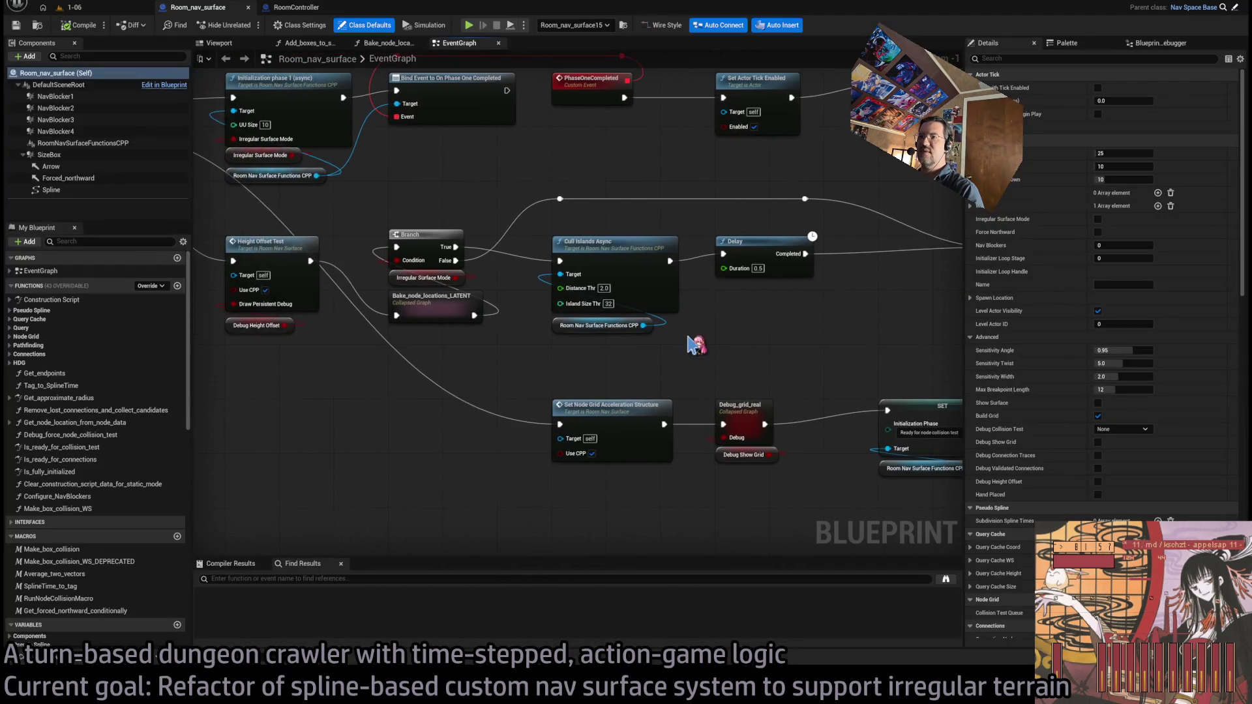
Drag the Set Node Grid Acceleration Structure node left under Height Offset Test, then bring up the GLD: To-Do doc
scroll(690, 344, "up", 6)
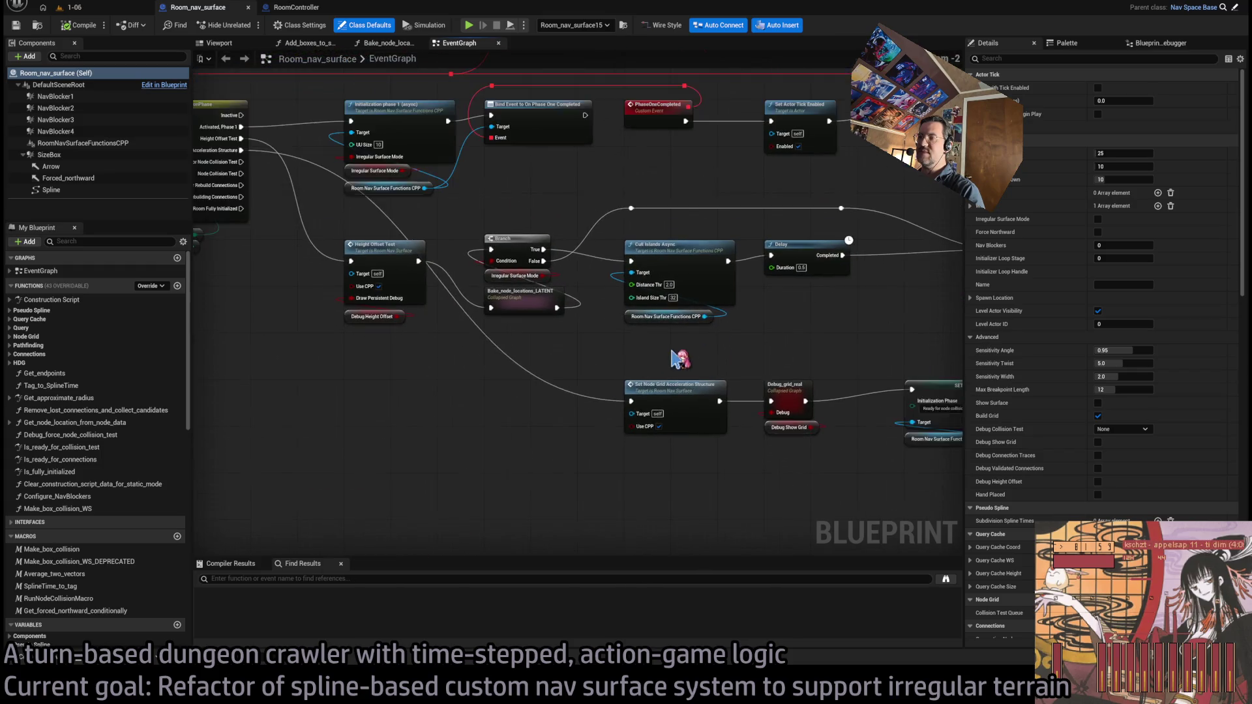
scroll(746, 365, "down", 2)
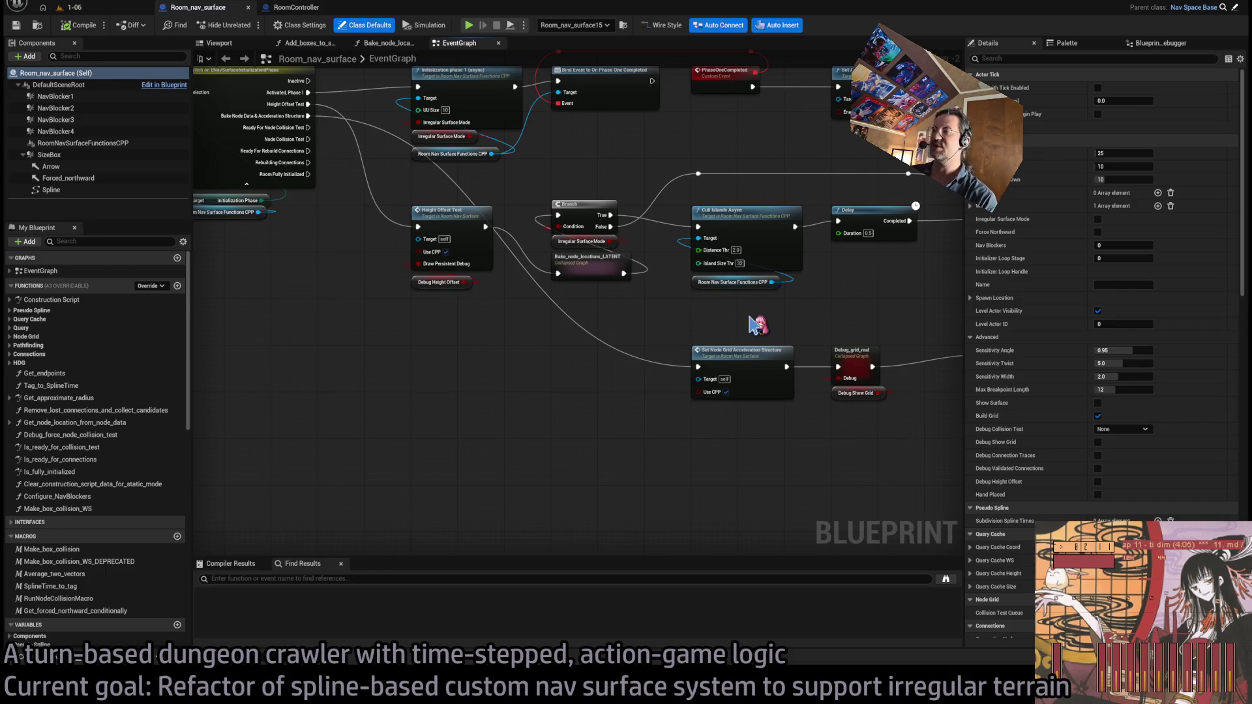
left_click_drag(711, 328, 663, 296)
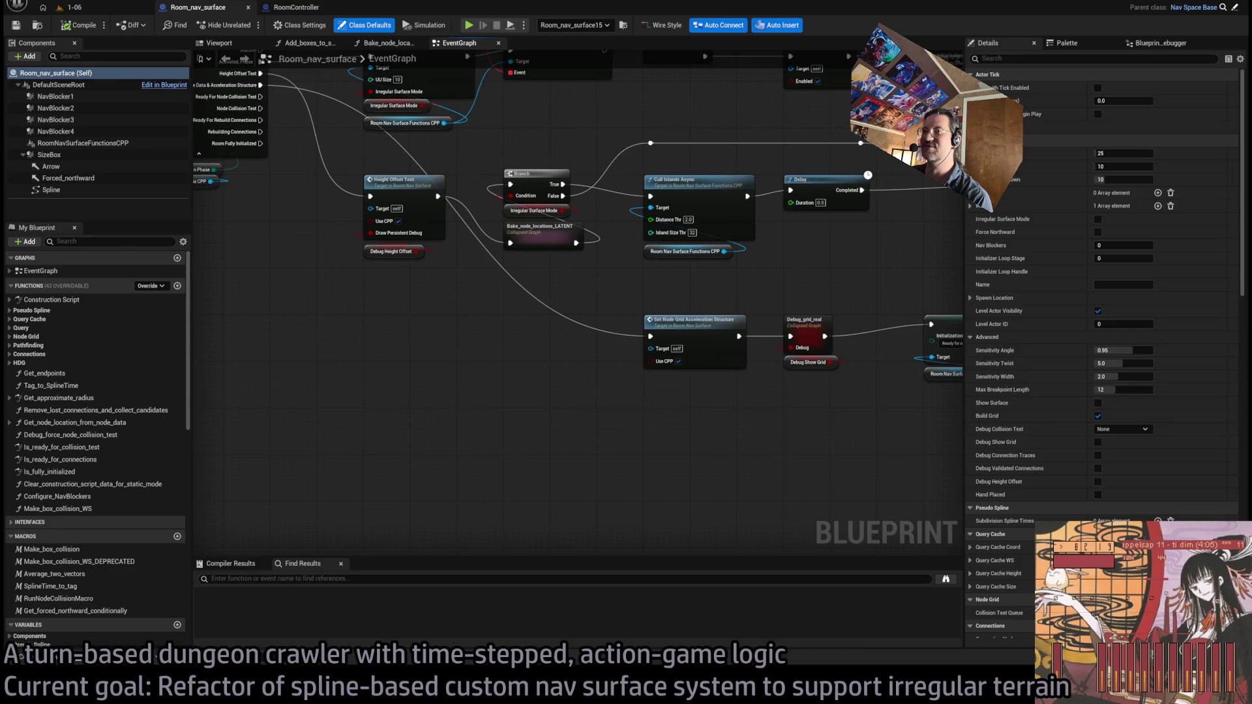
left_click_drag(530, 392, 434, 407)
scroll(587, 401, "up", 4)
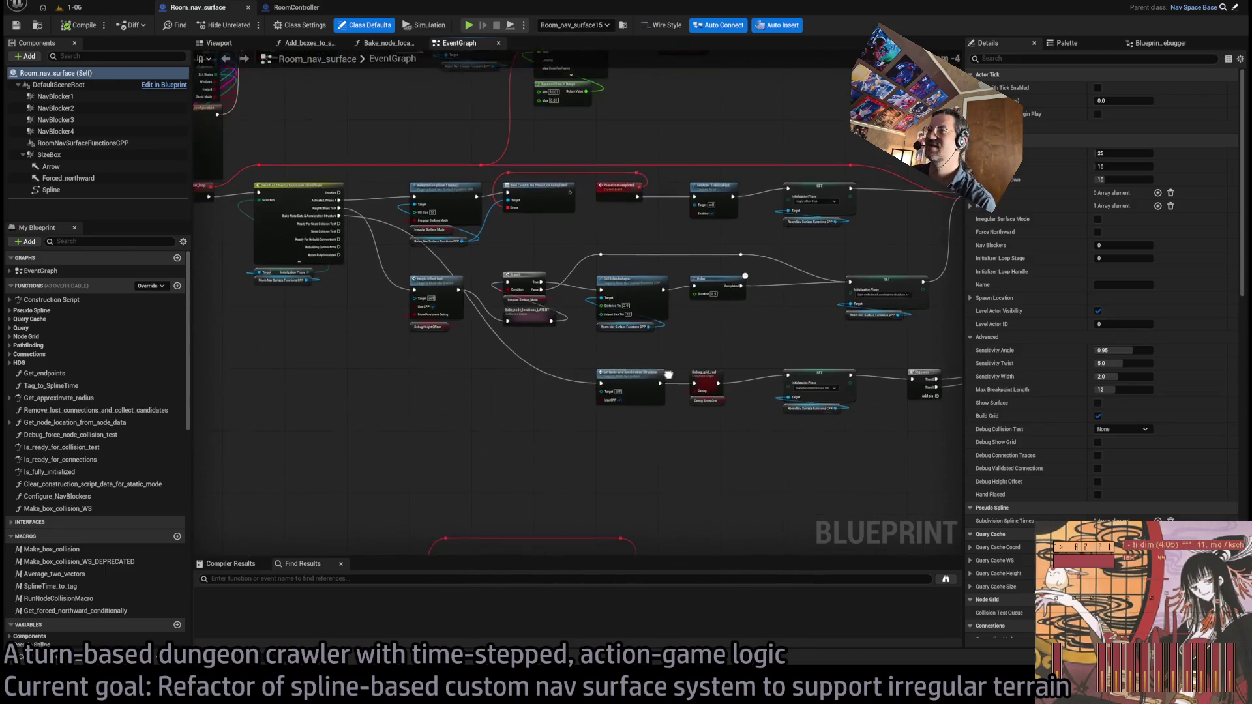
left_click(618, 350)
left_click_drag(619, 351, 408, 345)
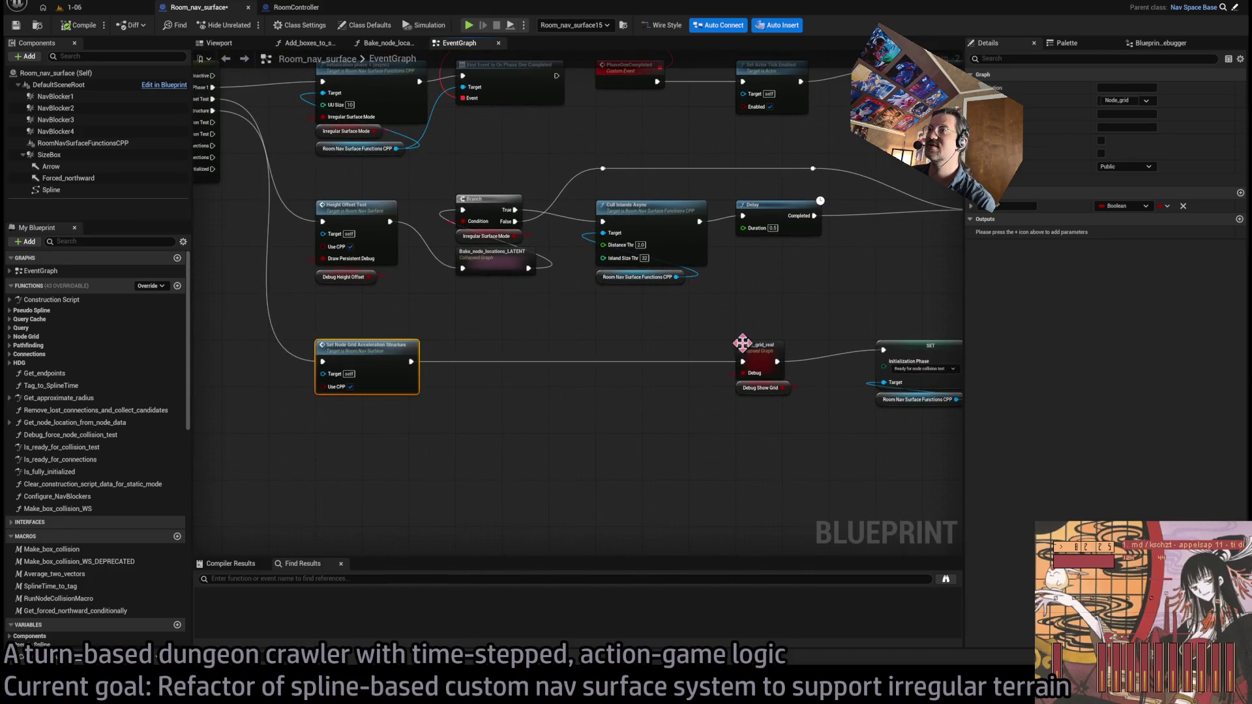
key("alt+Tab")
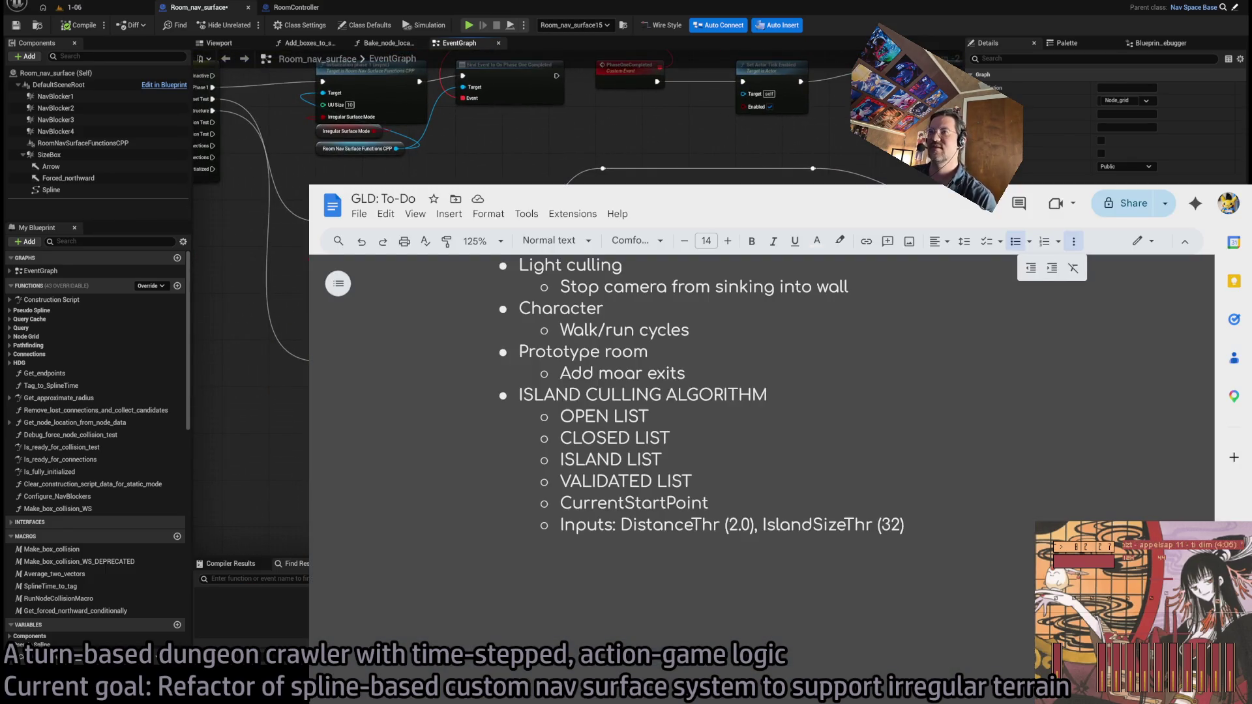
Open a new Chrome tab showing the Google search page
key("ctrl+t")
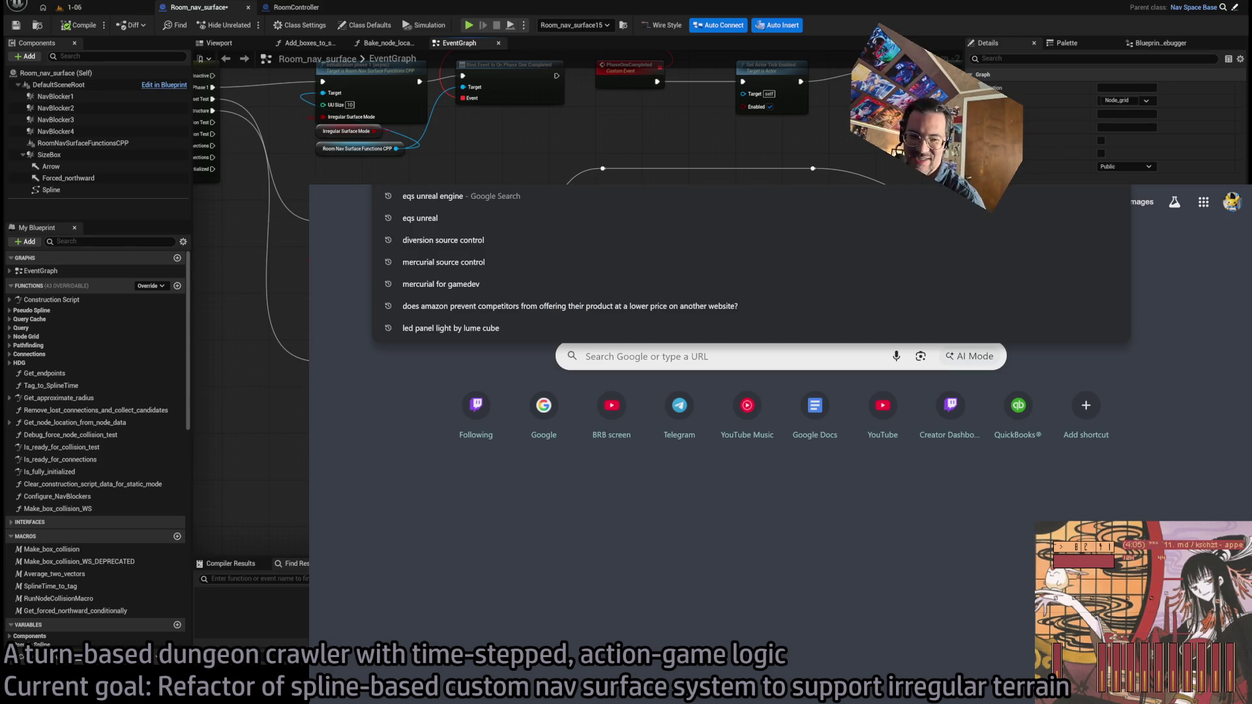
Search Google for 'metal gear solid european extreme' and open the GameFAQs thread
type("metal gear solid european")
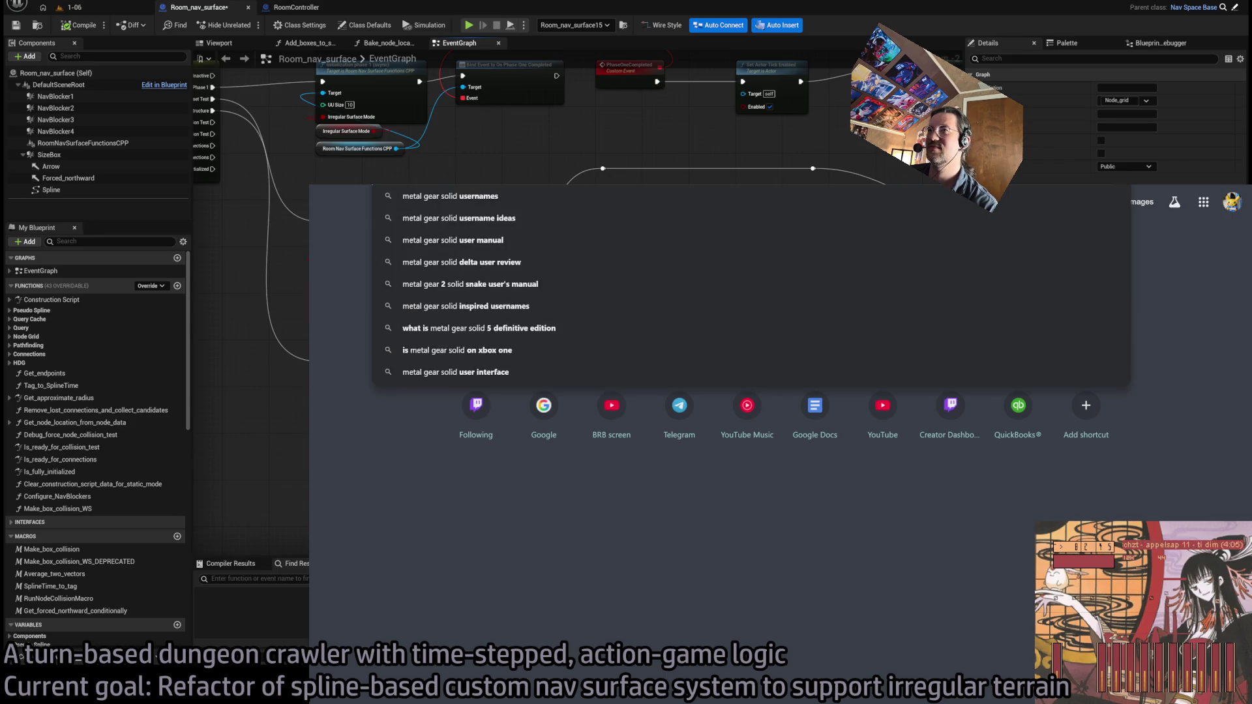
type(" extreme")
key("Return")
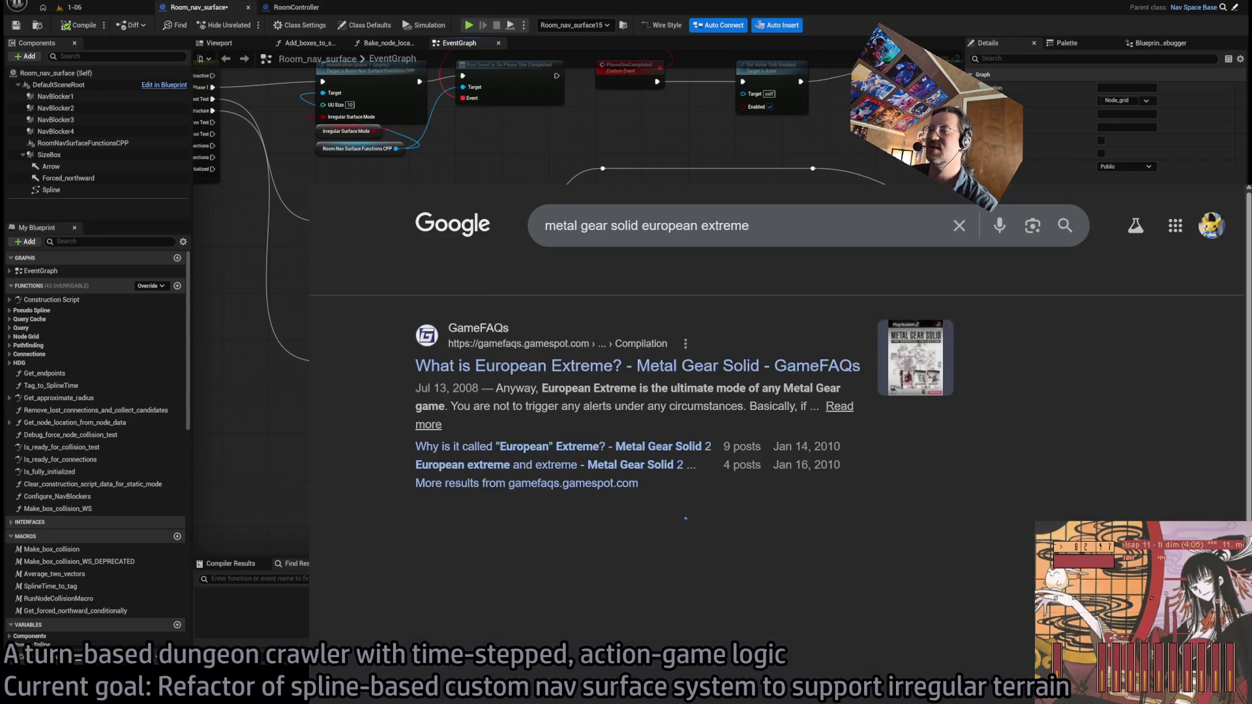
left_click_drag(448, 322, 551, 386)
left_click(551, 386)
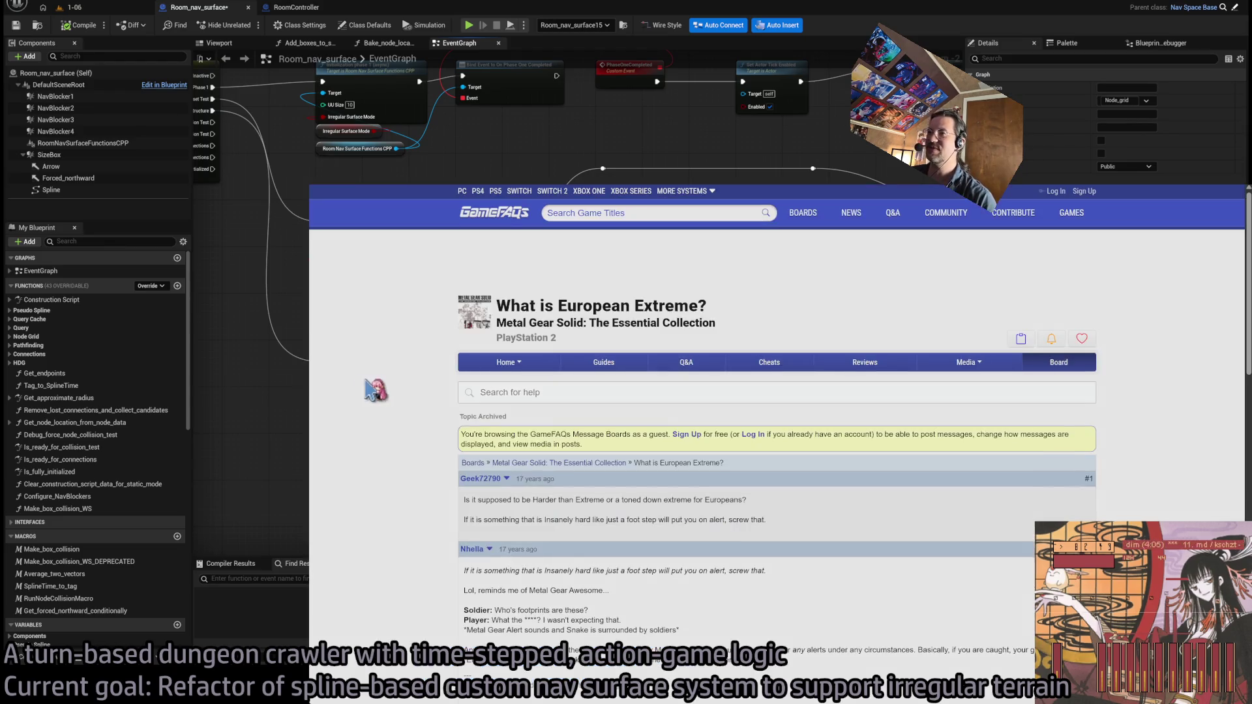
Enlarge the GameFAQs page and read the first post and later replies
scroll(463, 431, "down", 2)
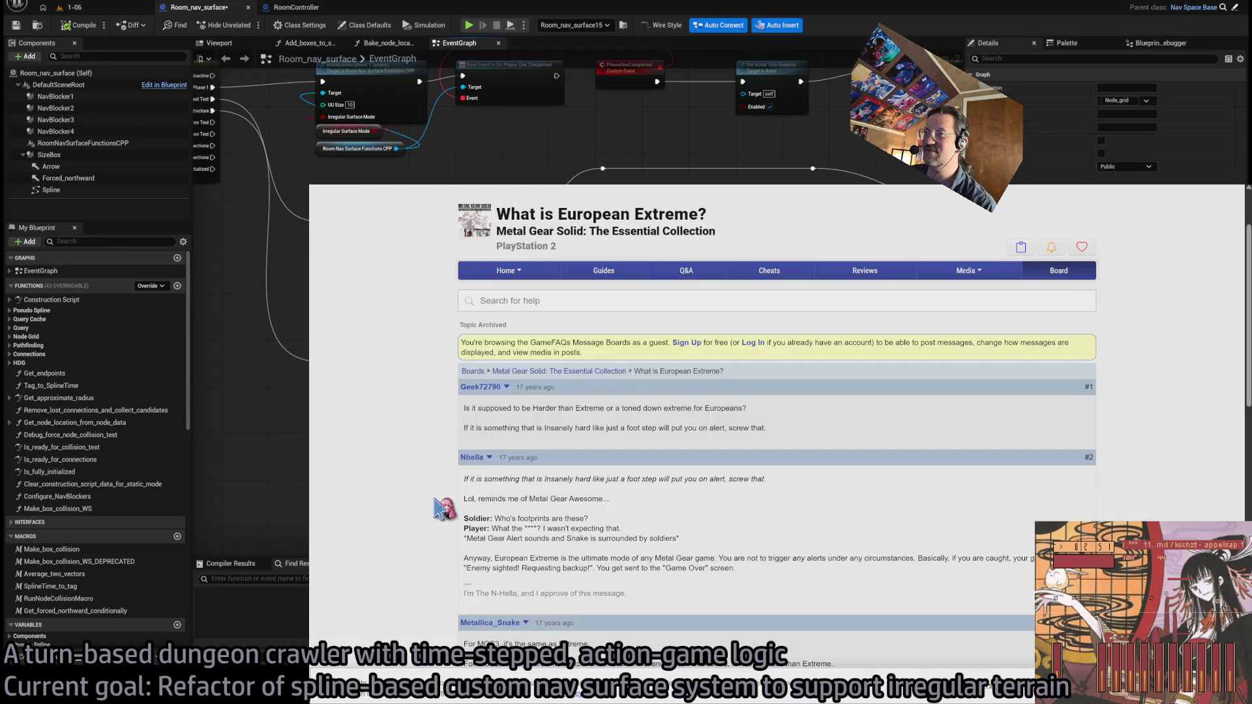
key("ctrl+plus")
key("ctrl+plus")
key("ctrl+plus")
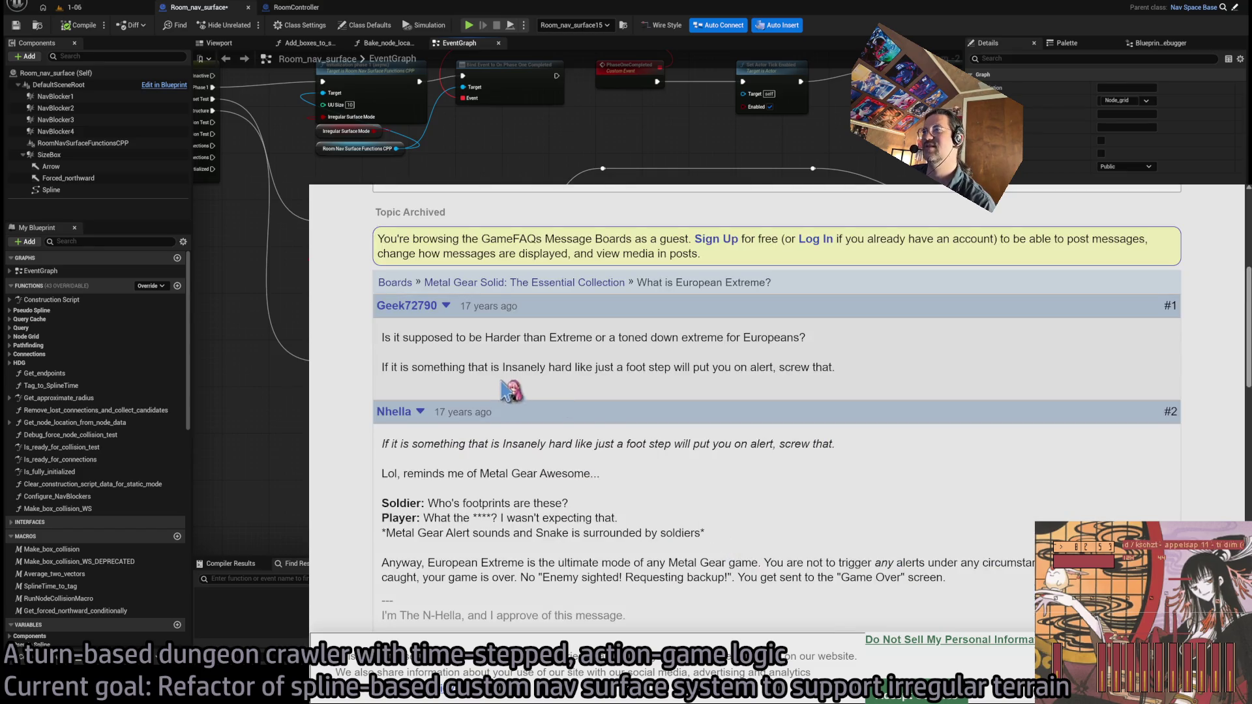
left_click_drag(382, 338, 809, 339)
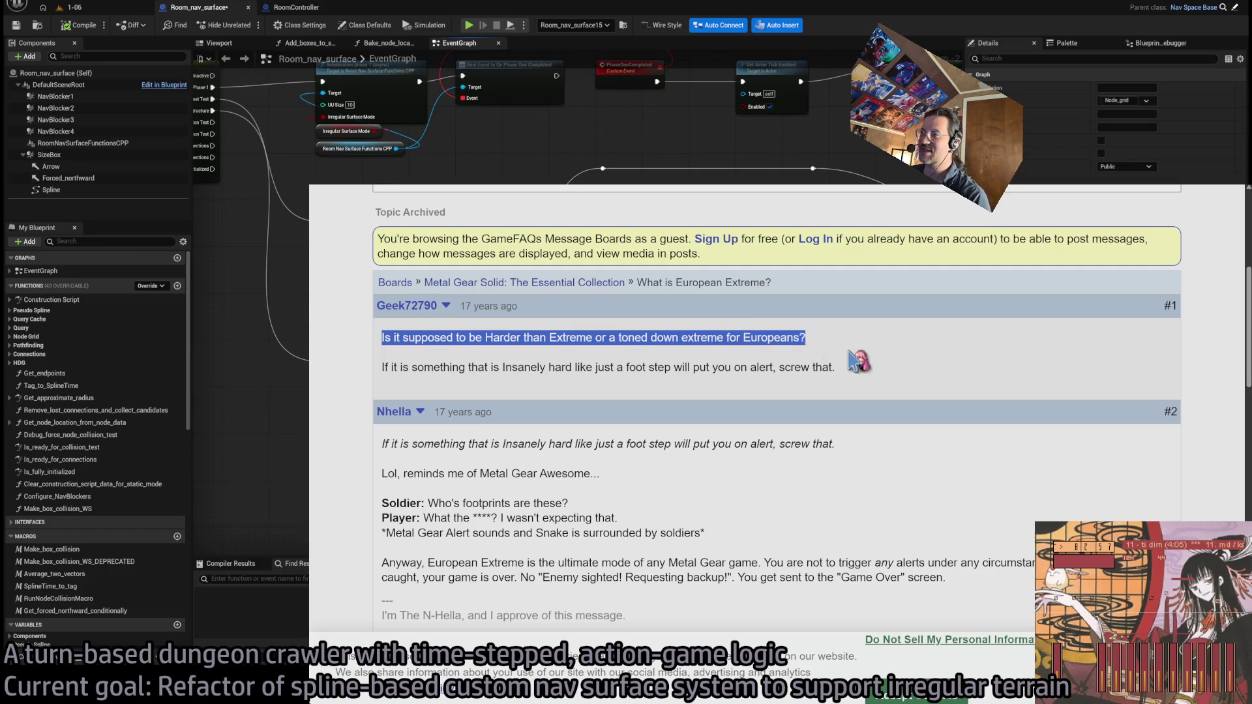
left_click(858, 360)
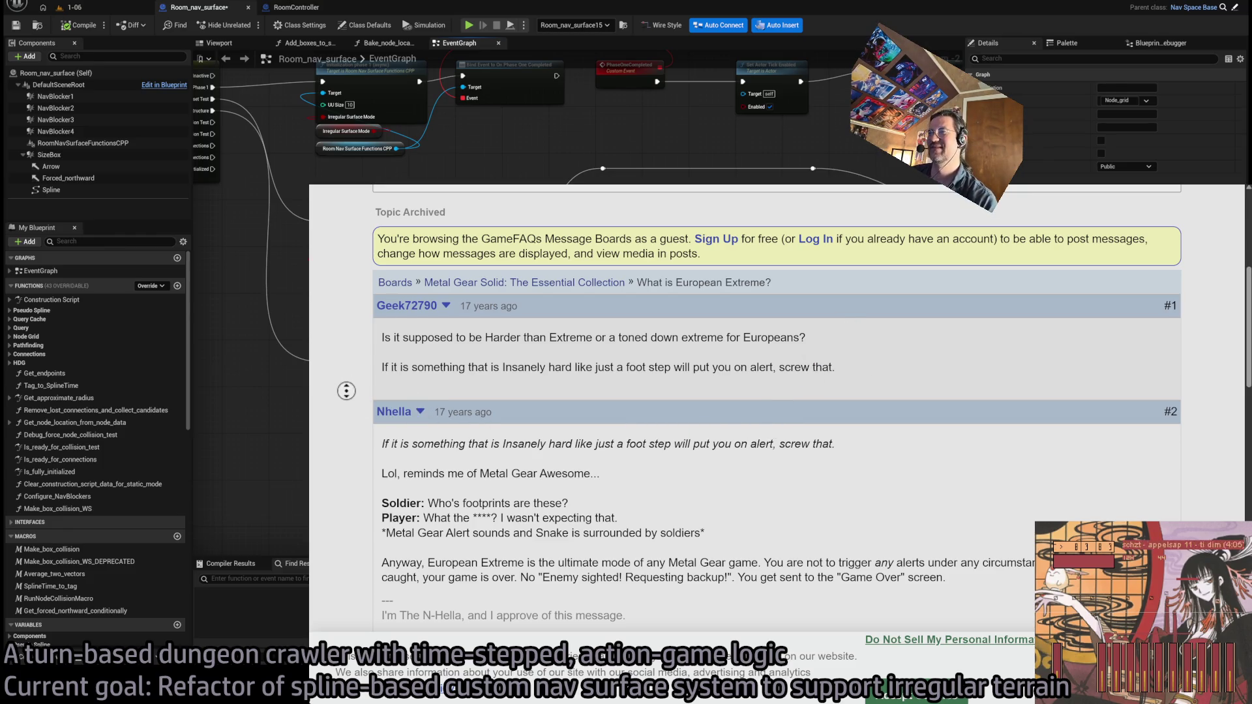
middle_click(354, 445)
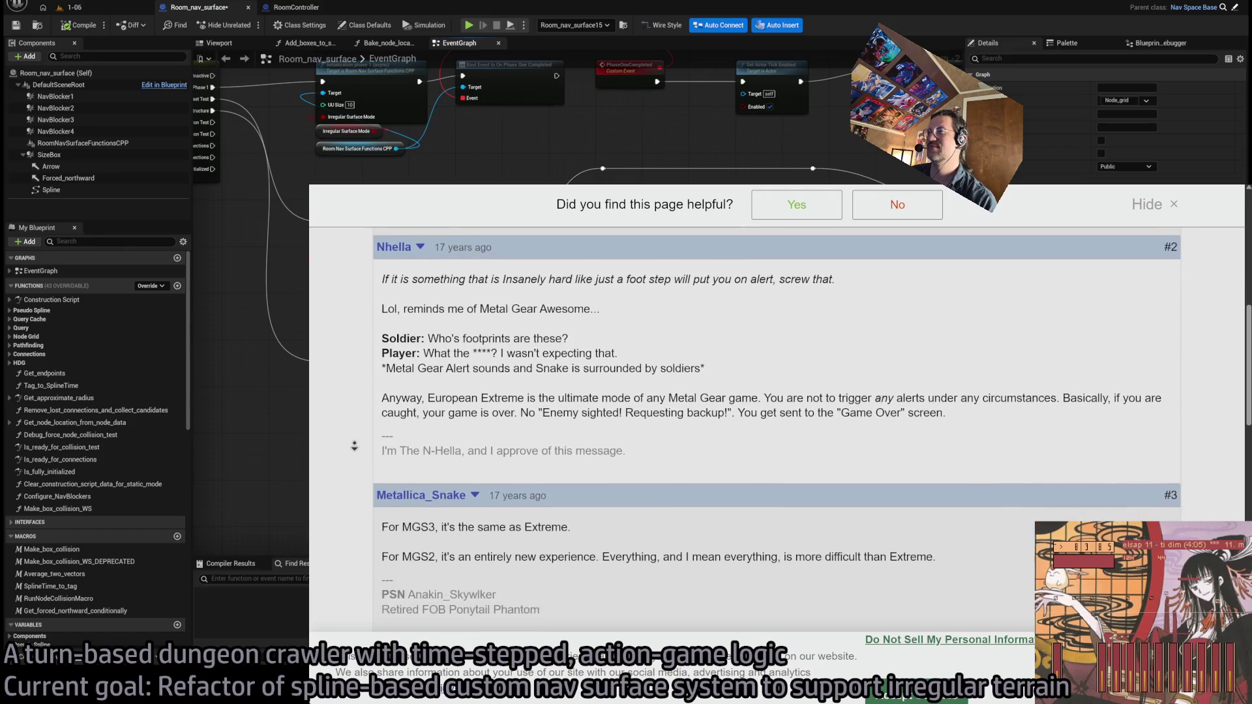
left_click(509, 407)
Highlight the reply explaining European Extreme, go back to the results, and open the Reddit thread
double_click(435, 373)
mouse_move(478, 369)
left_mouse_down()
mouse_move(931, 379)
mouse_move(1065, 399)
mouse_move(1079, 375)
left_mouse_up()
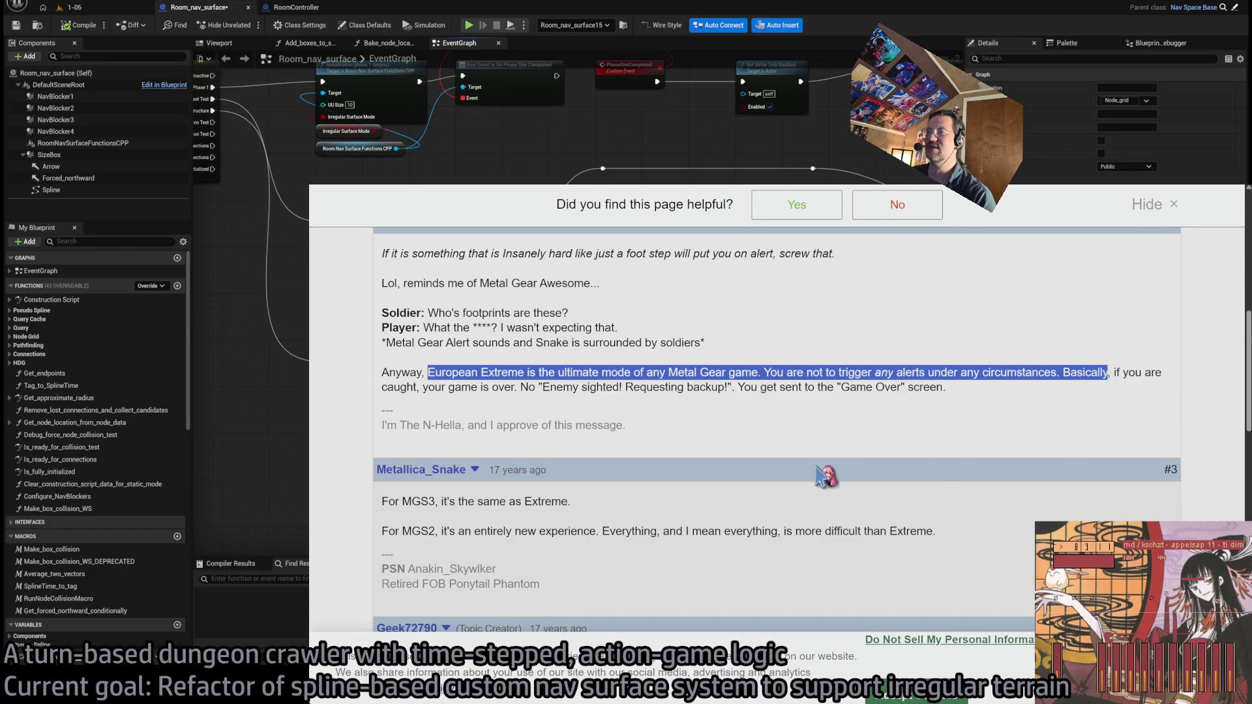
scroll(833, 478, "down", 7)
scroll(481, 516, "down", 5)
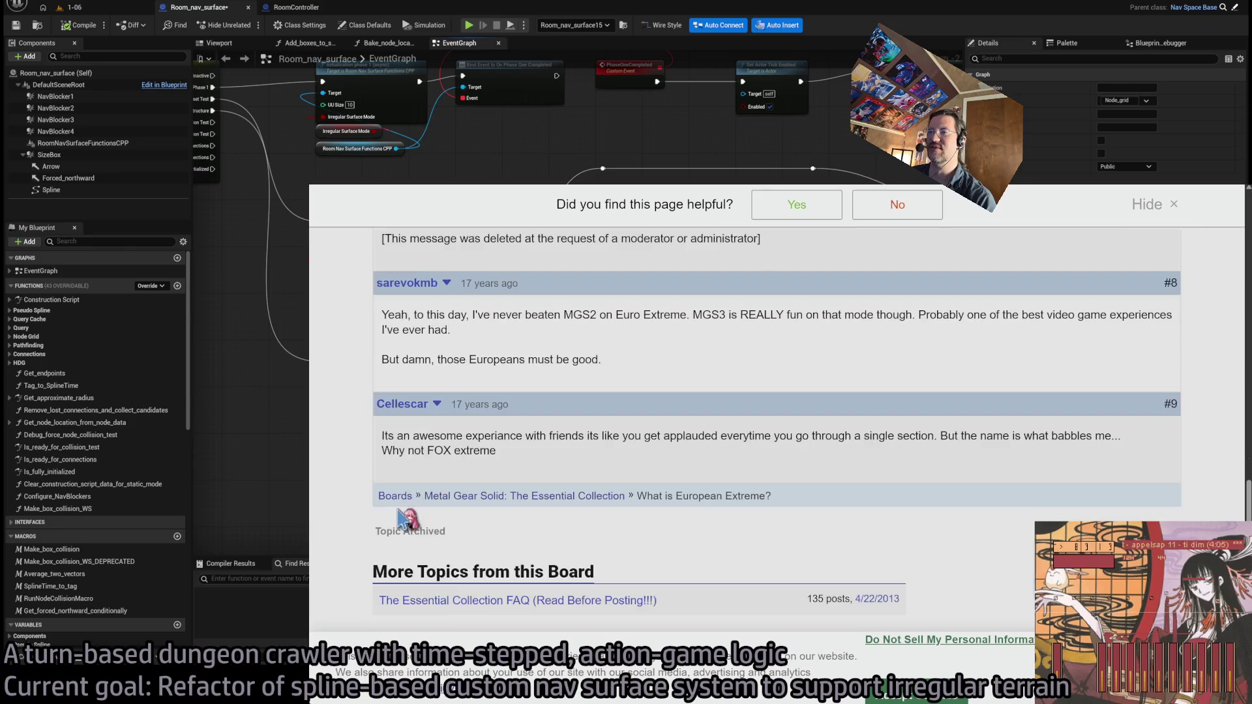
key("alt+Left")
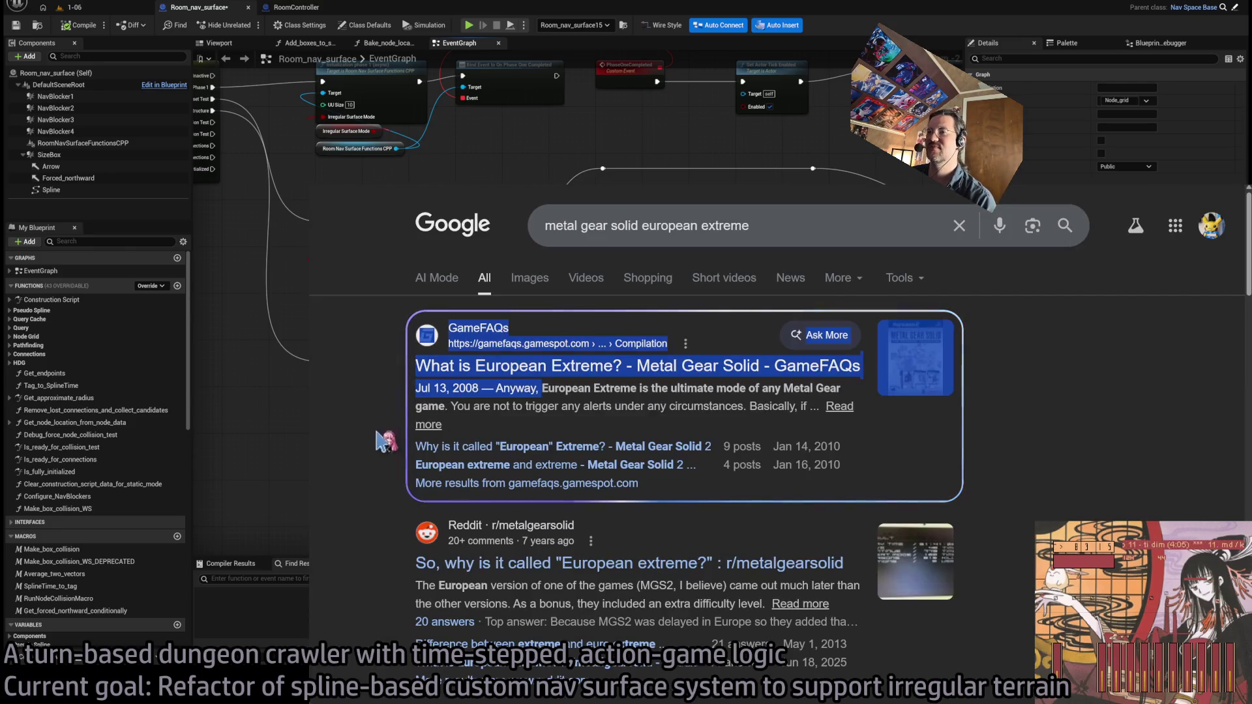
left_click(544, 527)
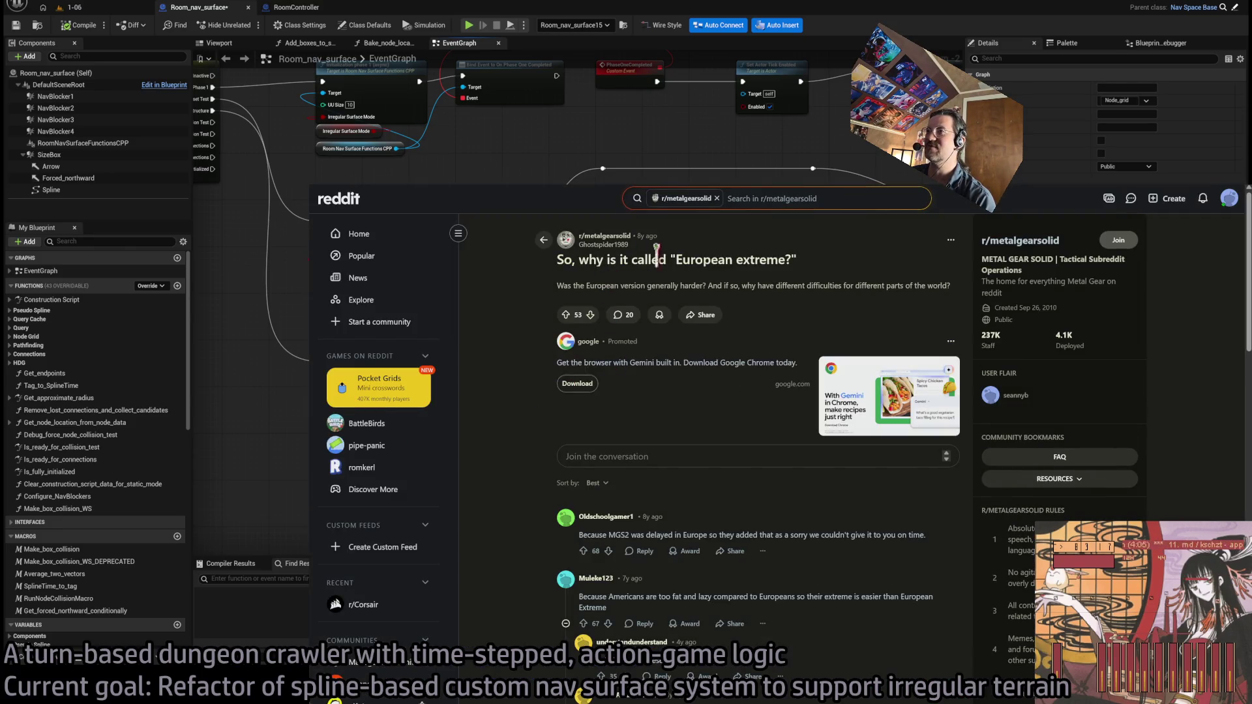
Read the Reddit comments on the name 'European extreme', collapse the joke reply thread, and go to GLD: To-Do
scroll(519, 341, "down", 4)
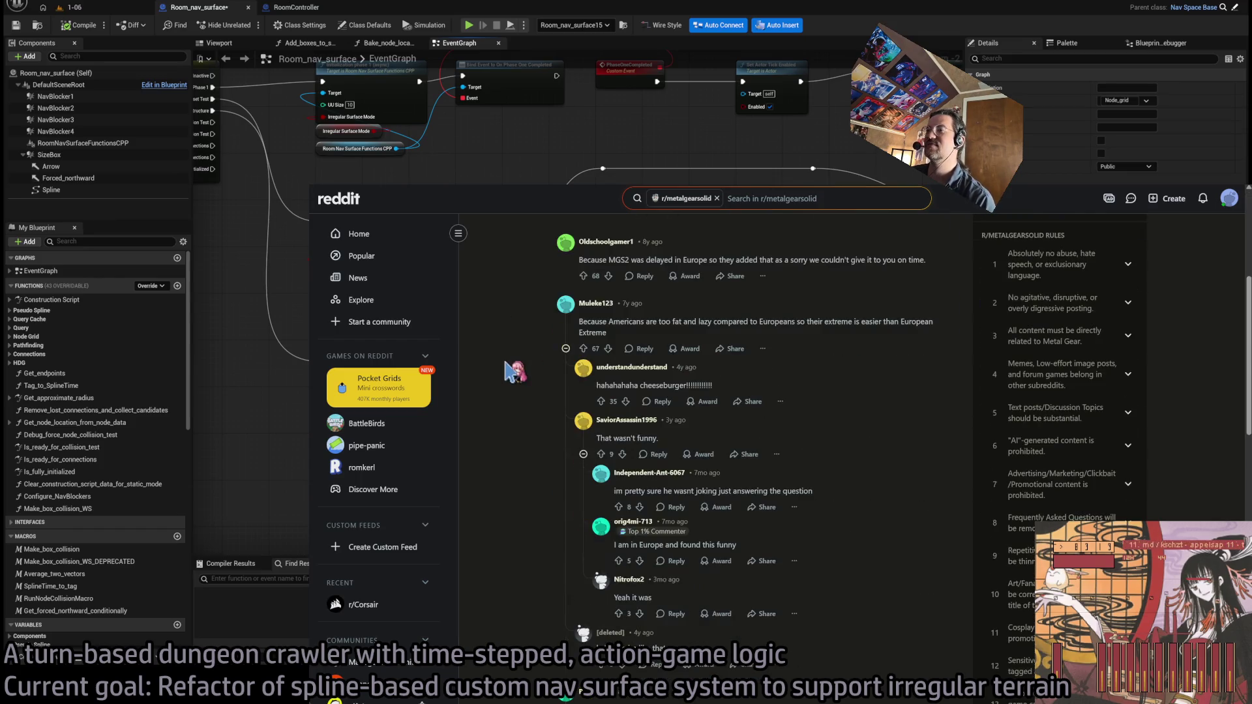
double_click(590, 259)
left_click_drag(590, 260, 945, 268)
left_click(933, 266)
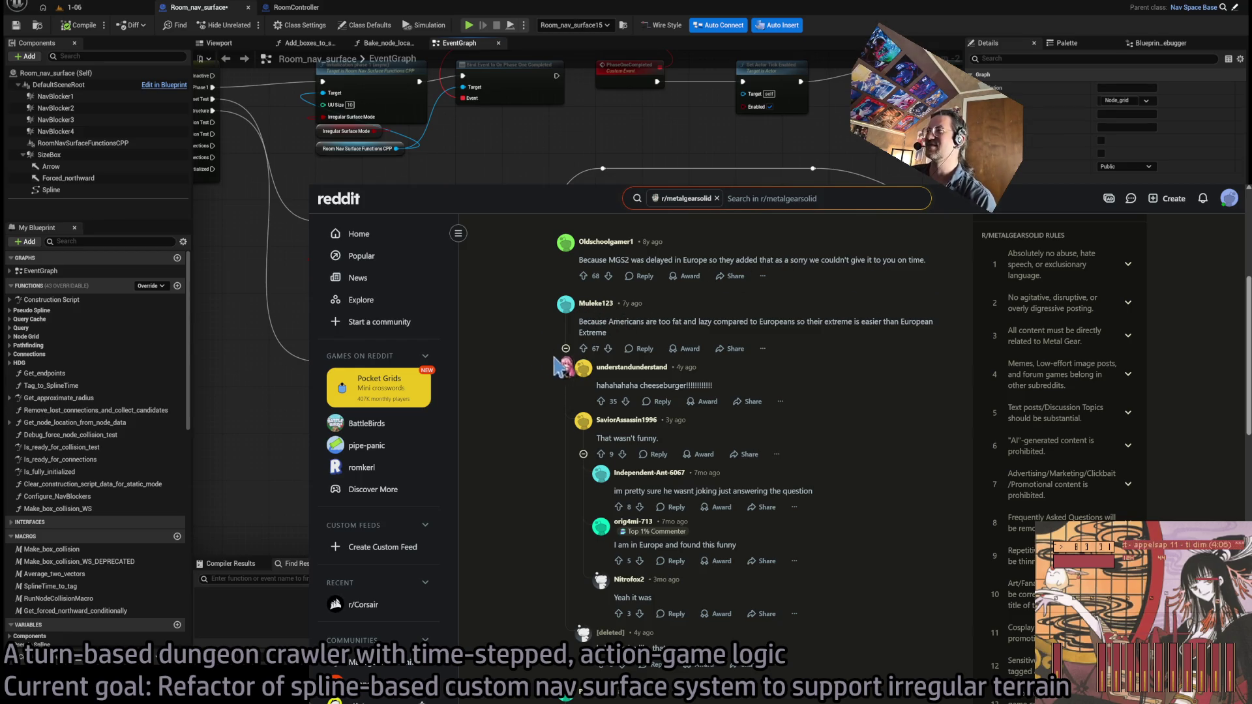
left_click(571, 334)
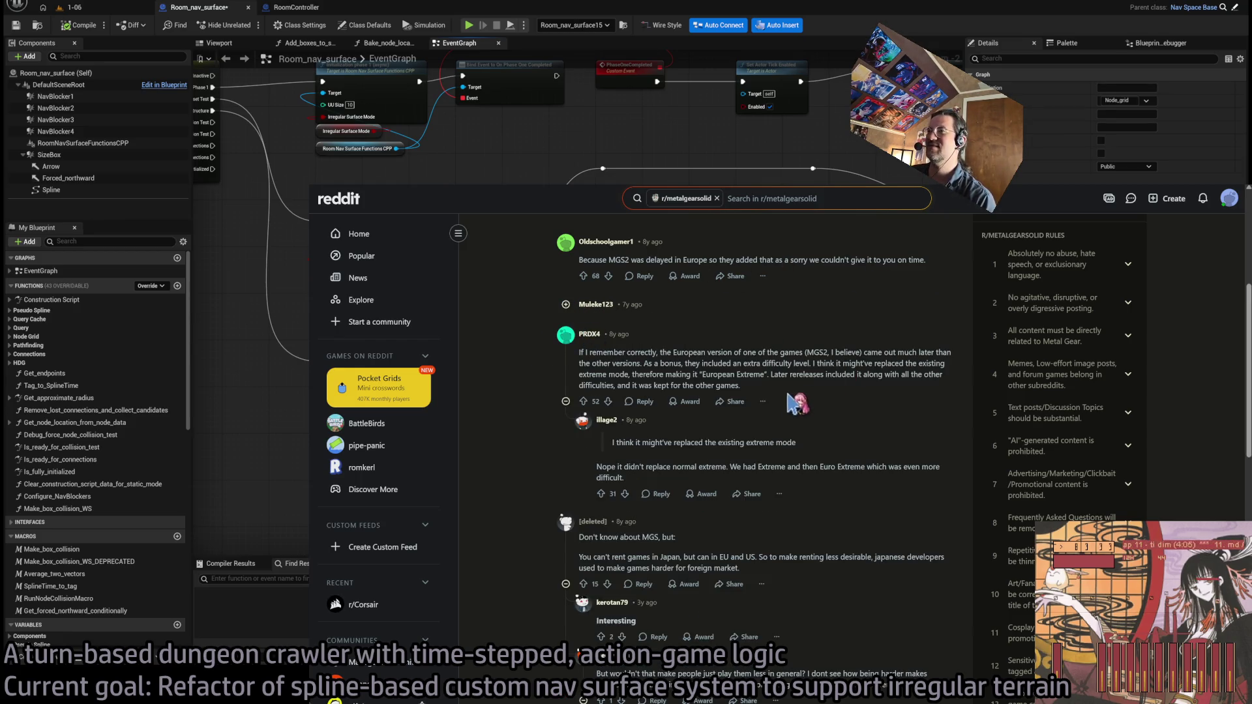
scroll(791, 397, "up", 2)
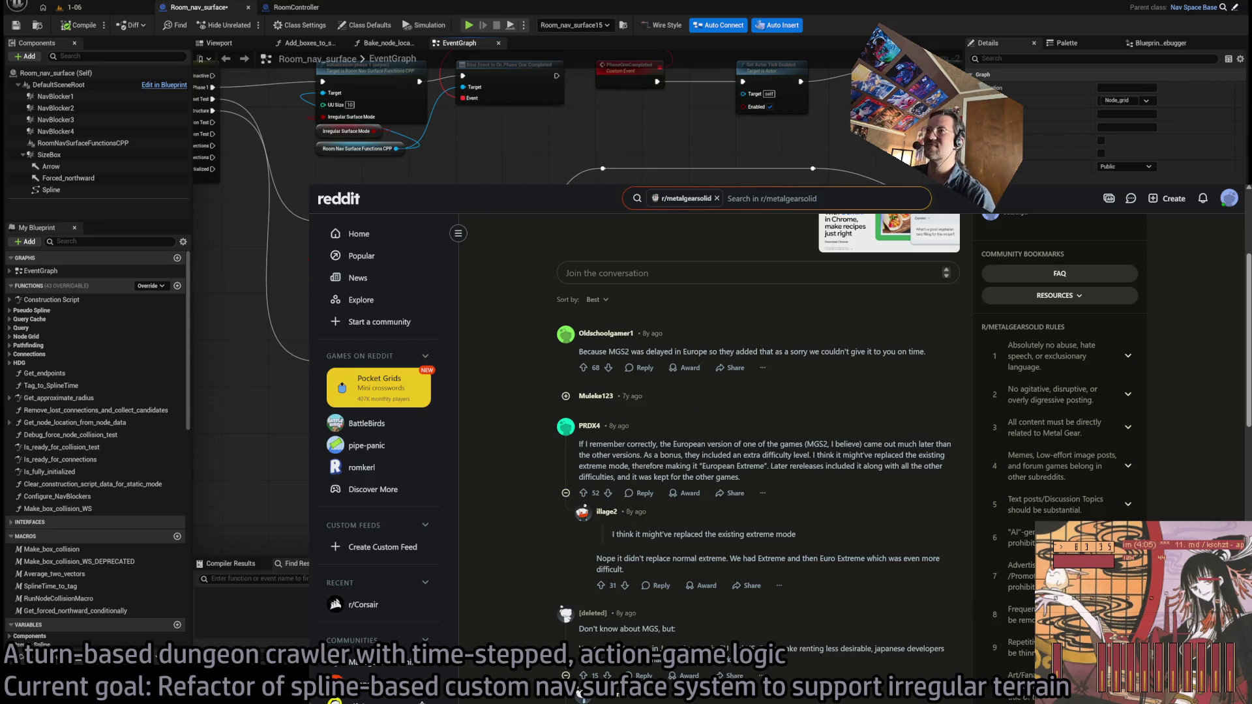
key("ctrl+Tab")
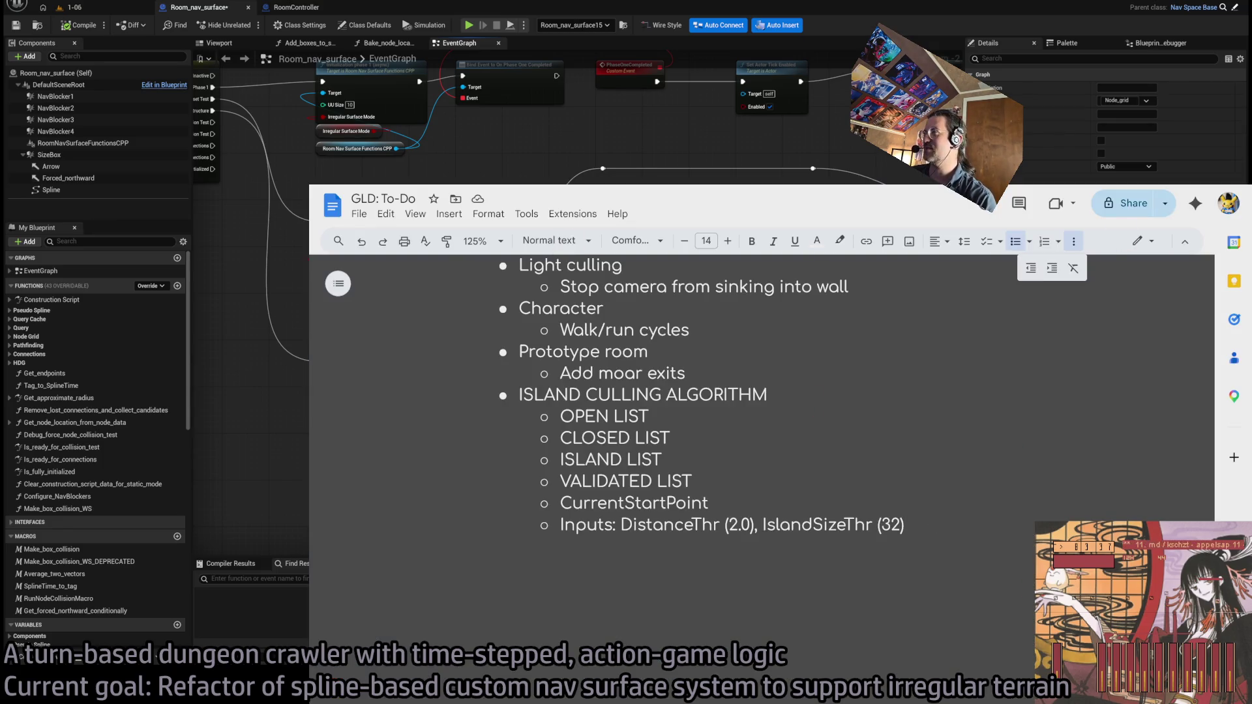
Deselect the Set Node Grid Acceleration Structure node in Unreal, then scroll through CullIslandsAsync in Rider
key("alt+Tab")
key("alt+Tab")
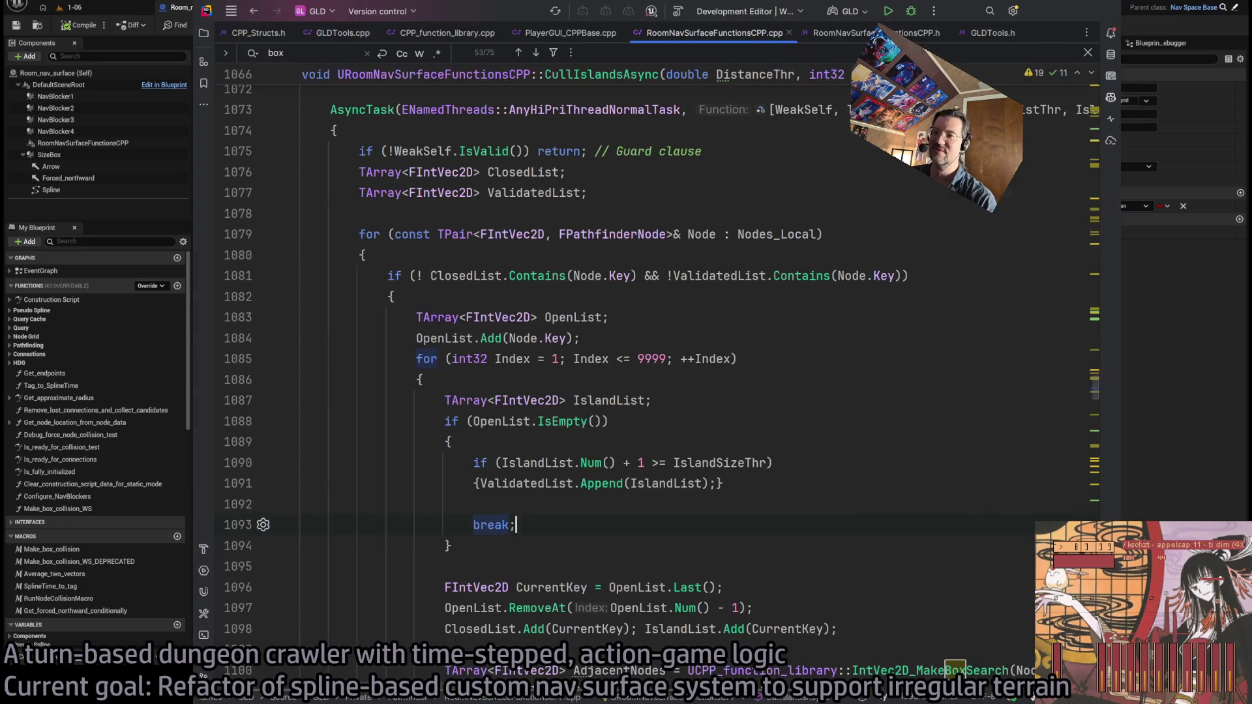
key("alt+Tab")
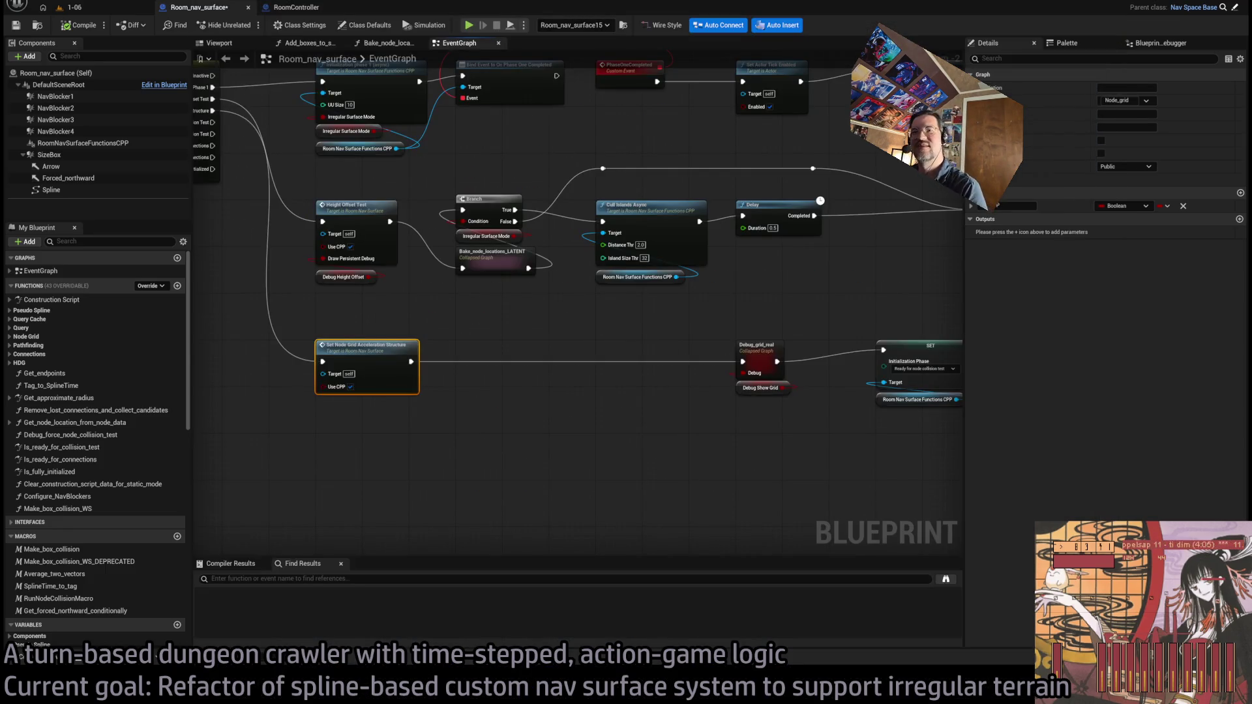
left_click(518, 453)
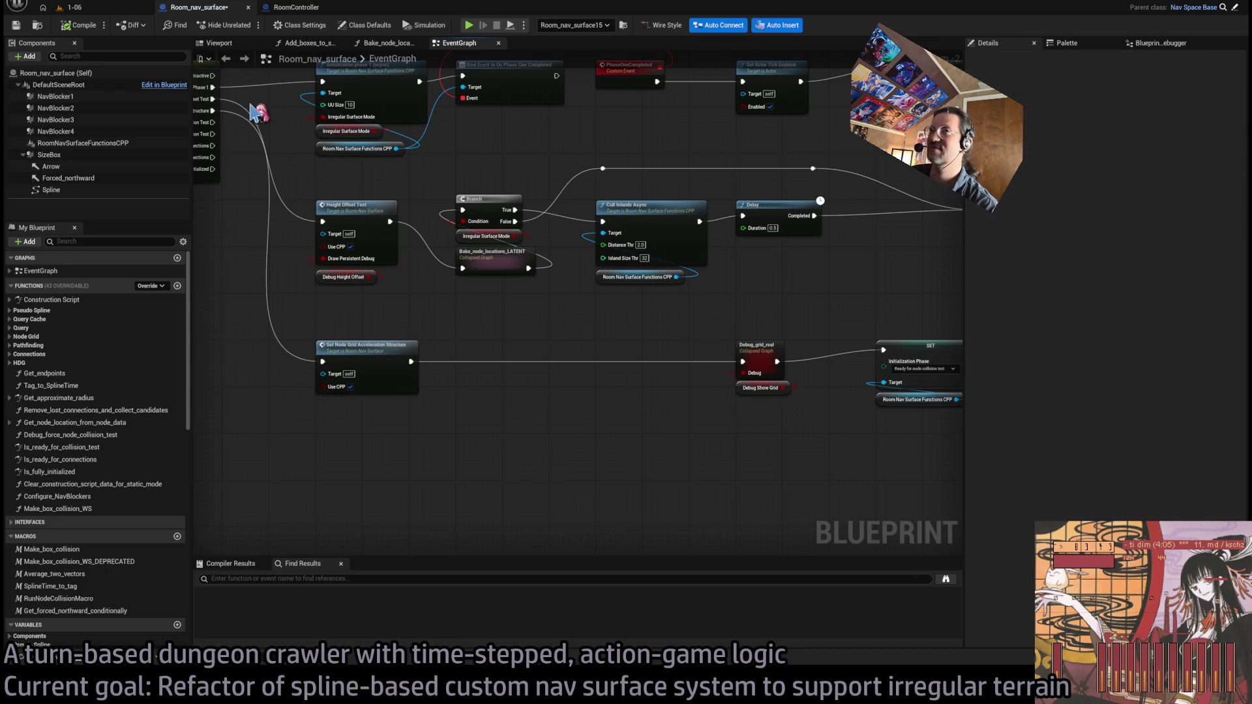
key("alt+Tab")
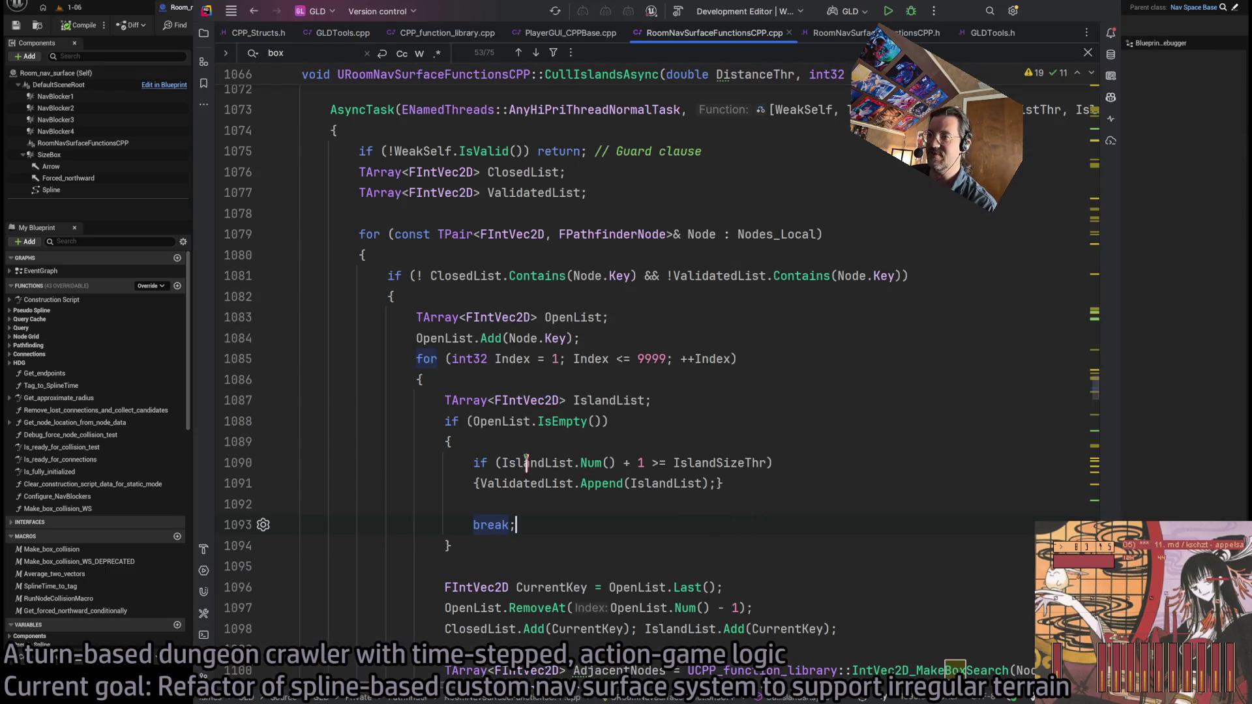
scroll(652, 486, "down", 3)
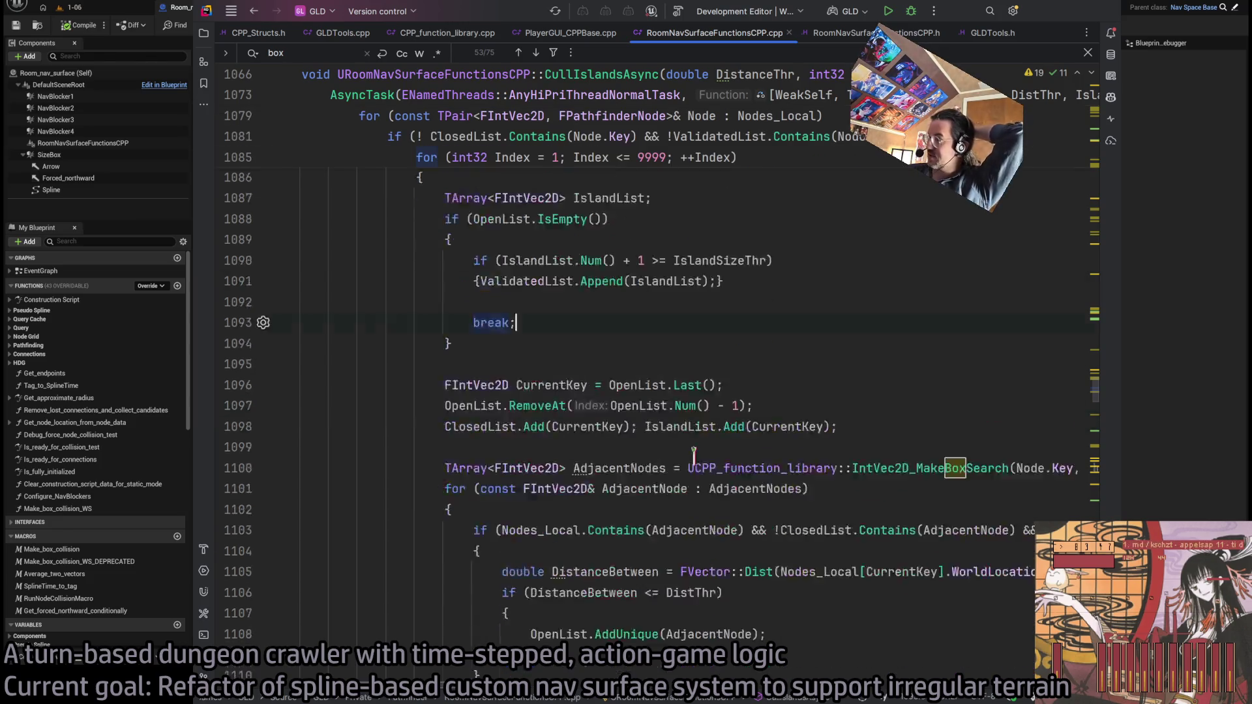
scroll(612, 474, "up", 7)
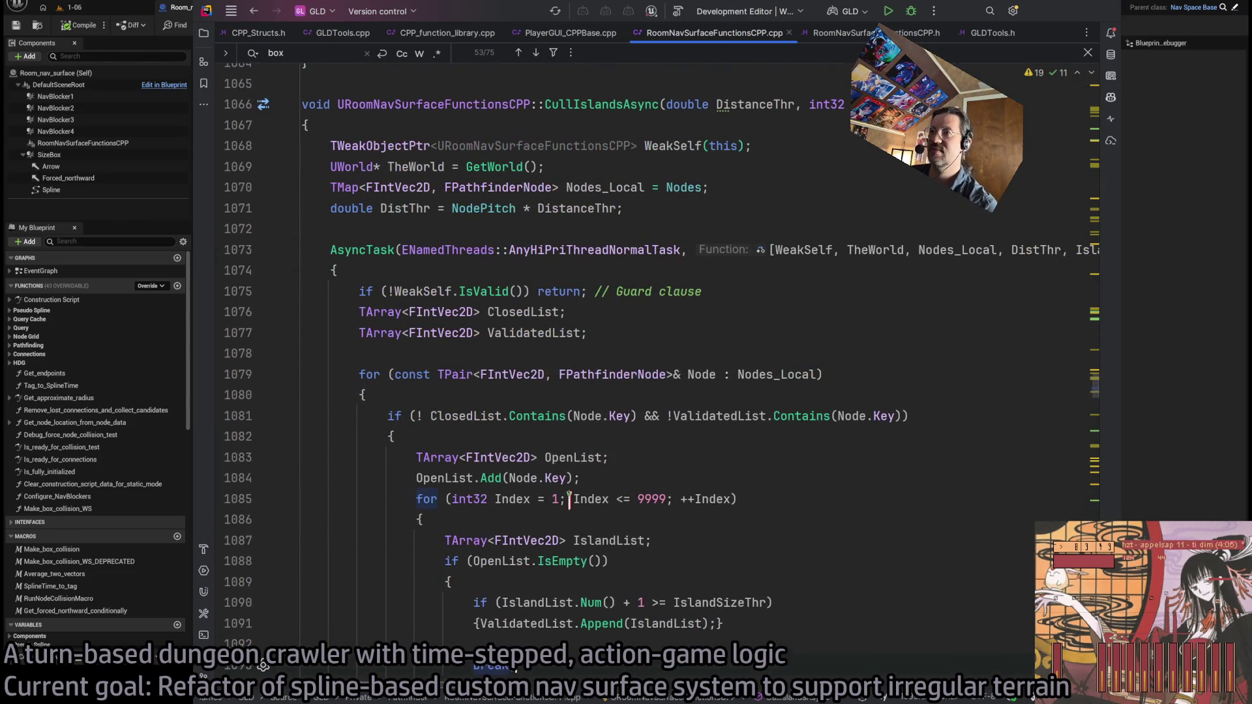
scroll(566, 486, "down", 10)
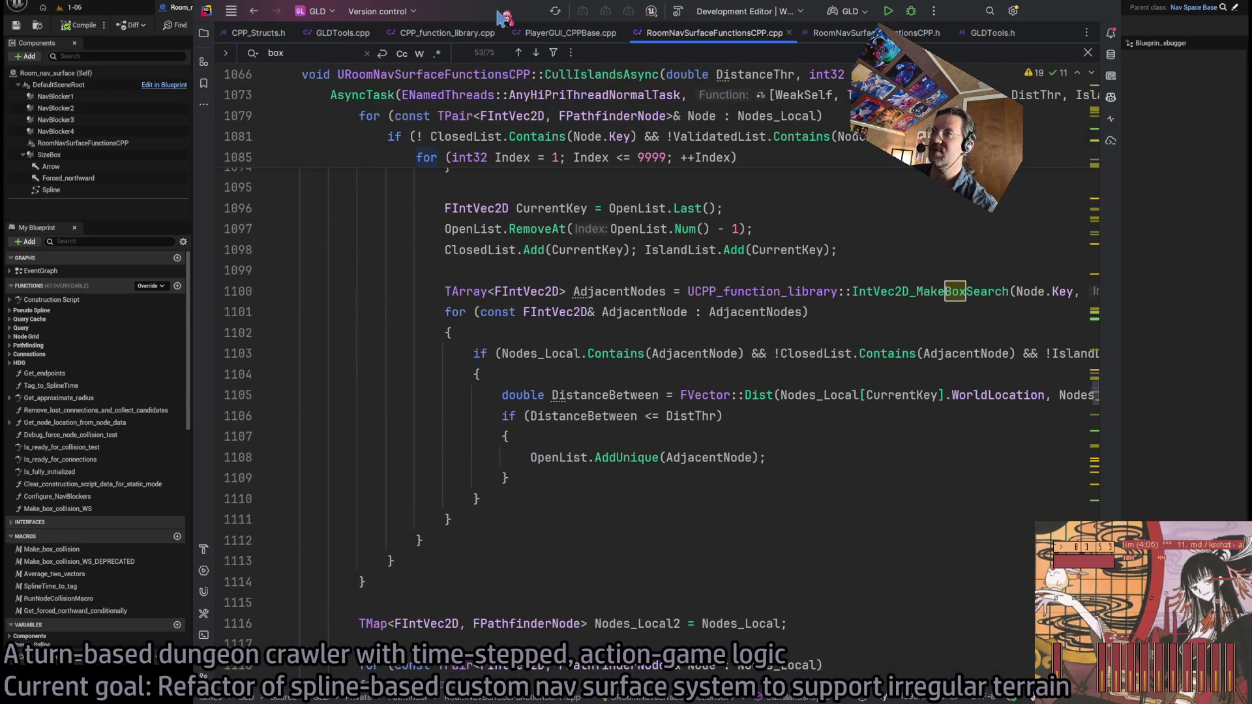
scroll(709, 450, "up", 2)
scroll(709, 450, "up", 12)
scroll(660, 461, "up", 6)
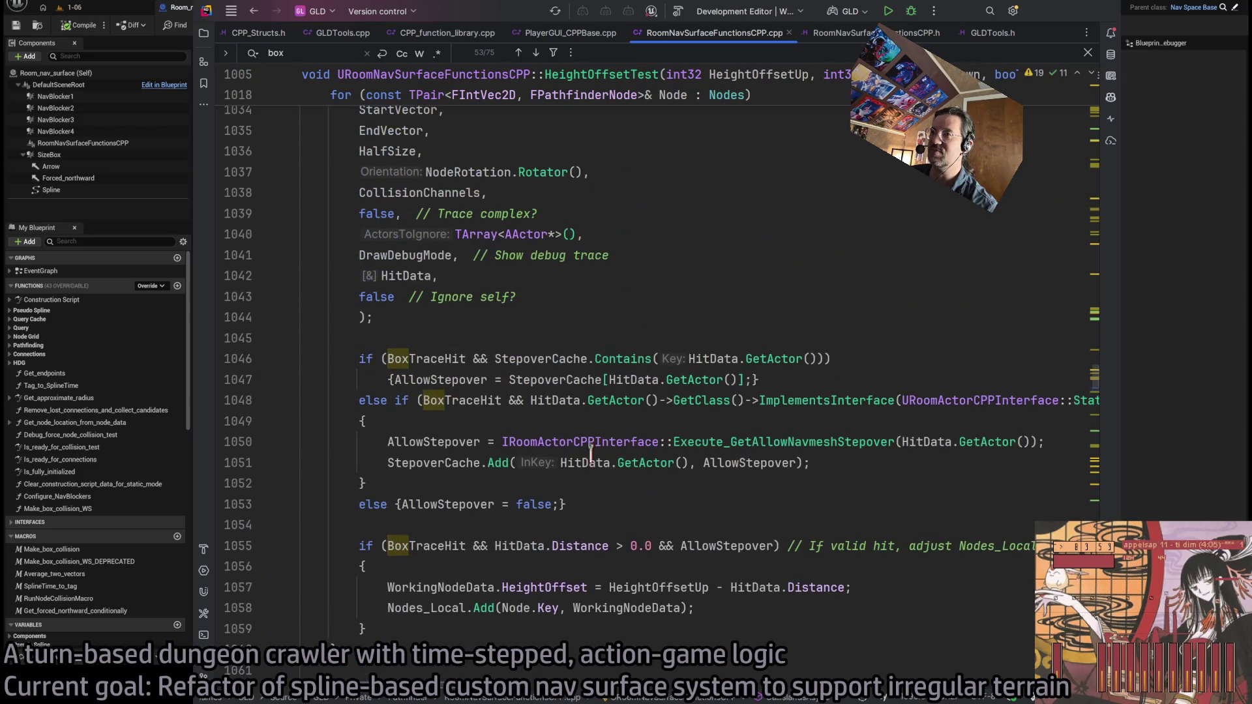
Close the find bar and review CullIslandsAsync's empty-OpenList branch appending islands to ValidatedList
key("Escape")
scroll(413, 450, "up", 11)
scroll(414, 450, "down", 12)
scroll(413, 450, "down", 20)
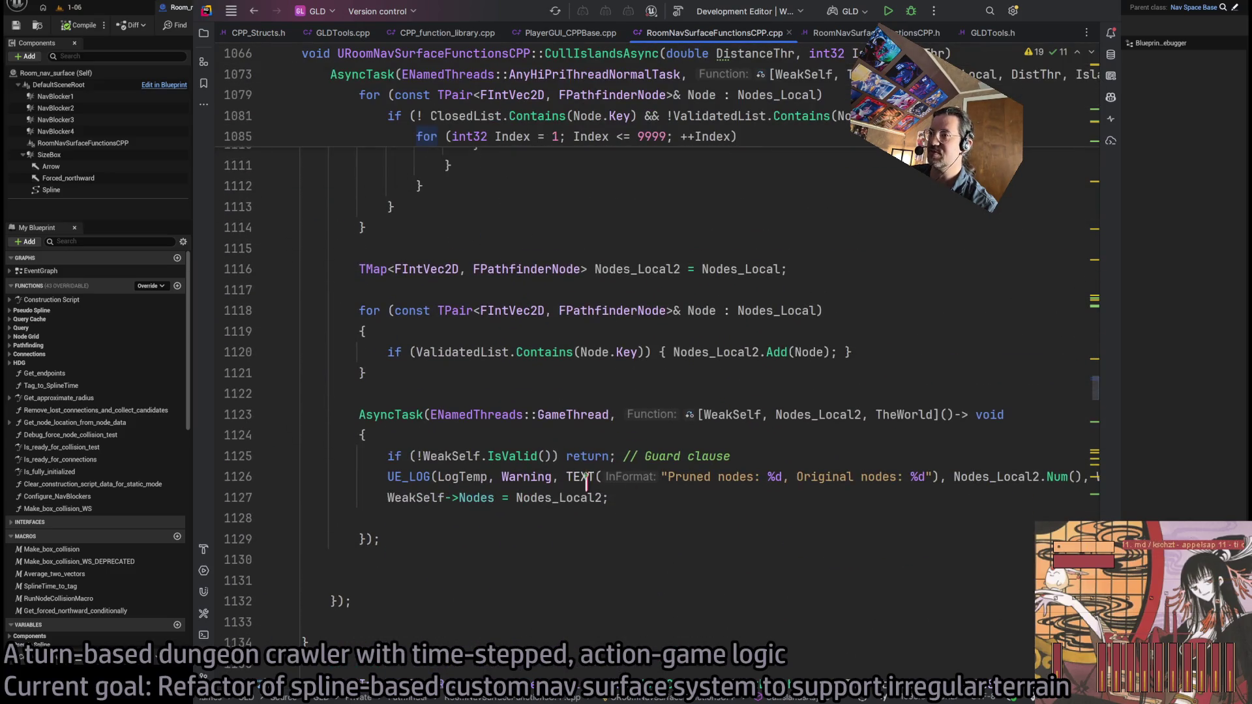
scroll(674, 443, "up", 9)
scroll(675, 443, "down", 5)
scroll(675, 443, "down", 5)
scroll(718, 496, "up", 17)
scroll(719, 469, "down", 7)
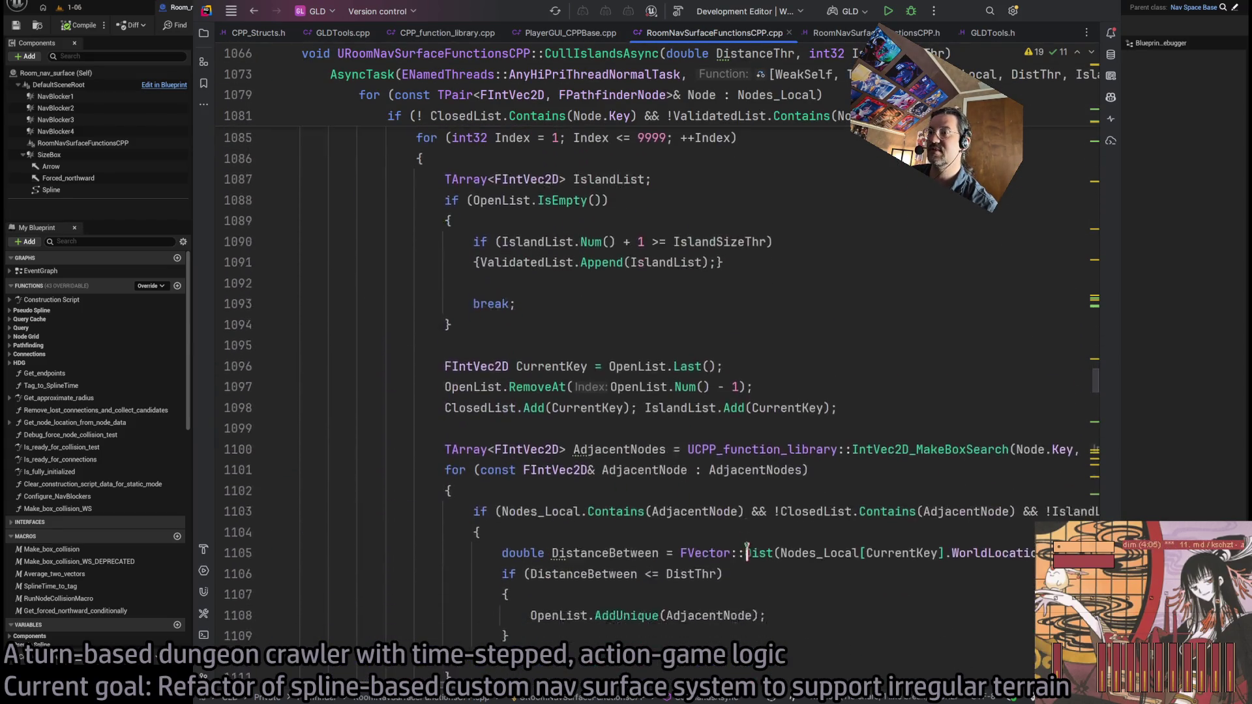
scroll(748, 546, "down", 3)
scroll(740, 406, "up", 6)
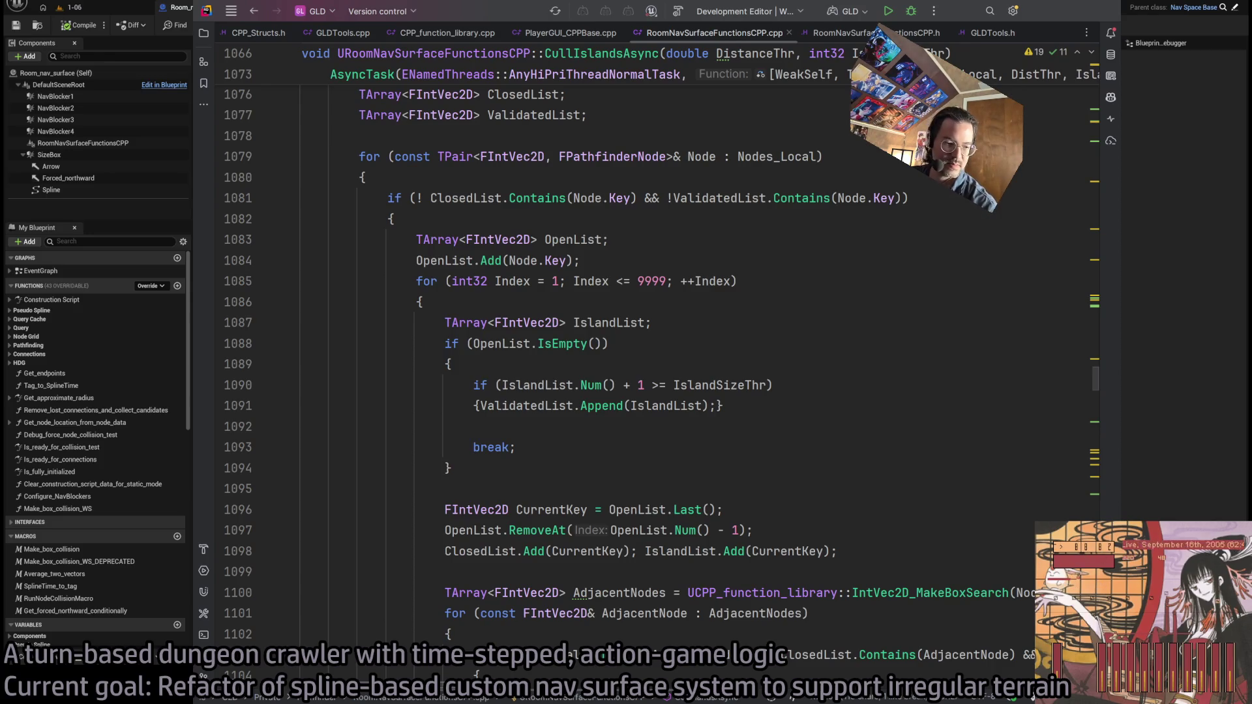
left_click(768, 446)
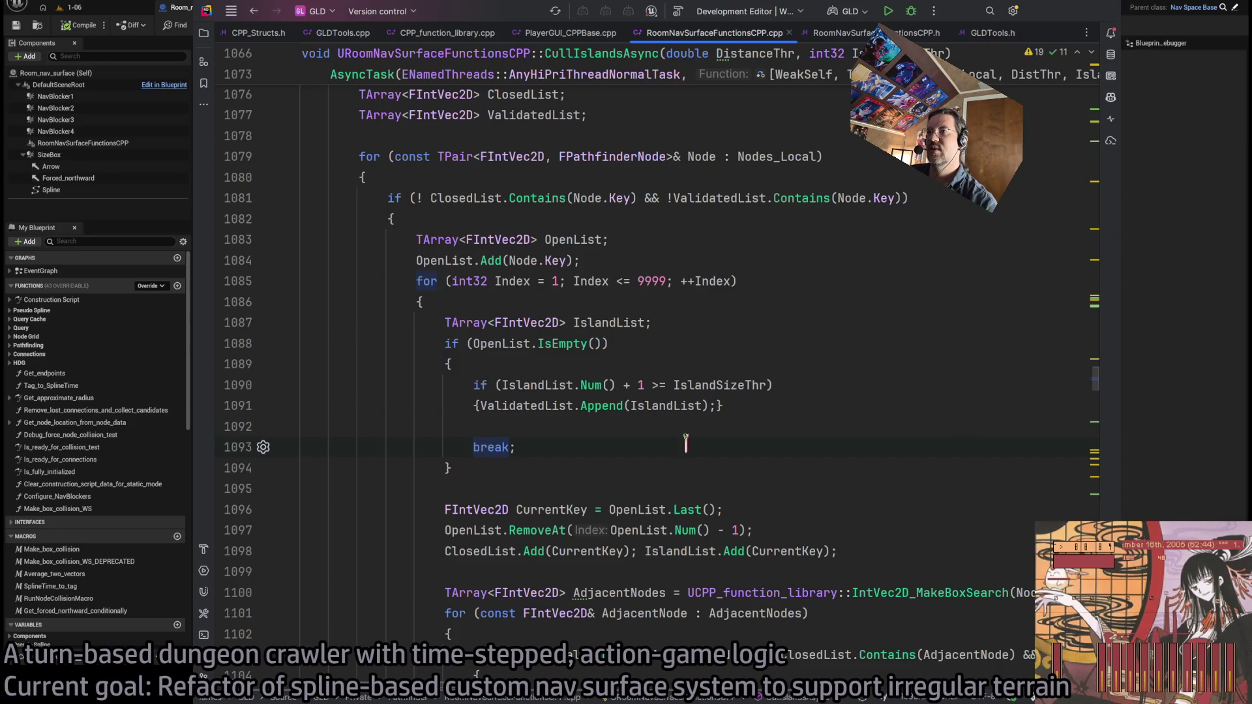
scroll(674, 447, "up", 10)
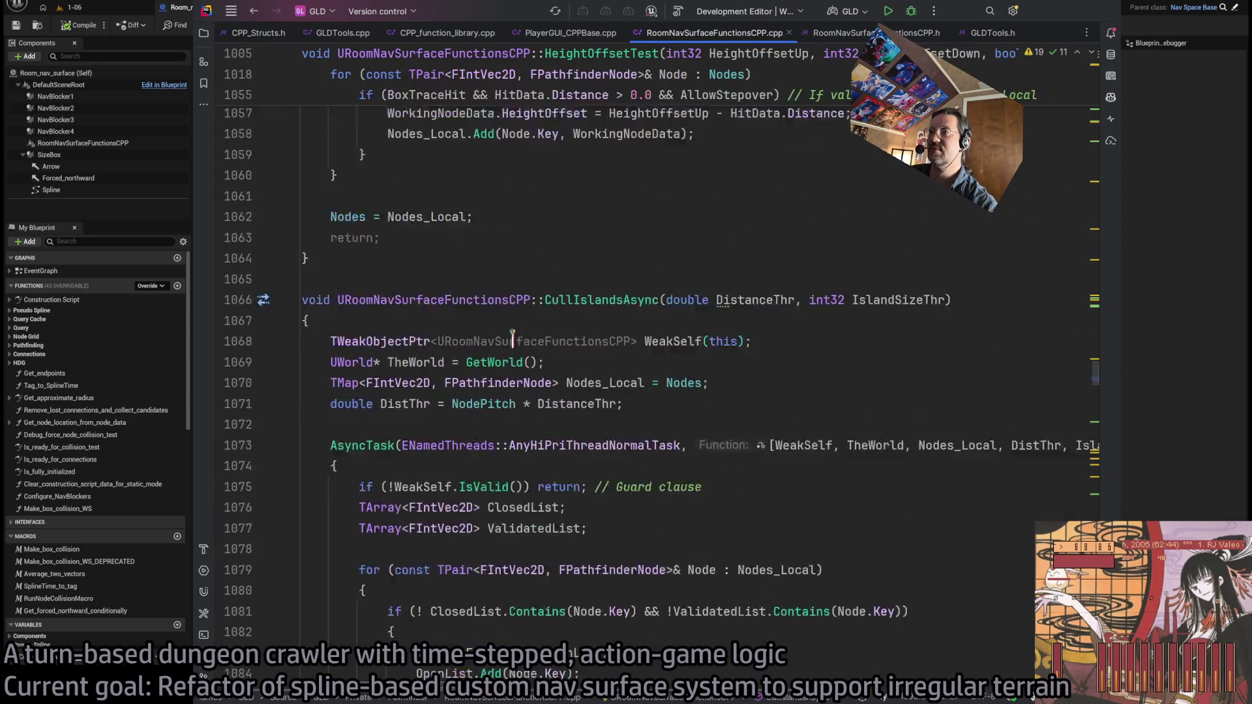
scroll(658, 417, "down", 6)
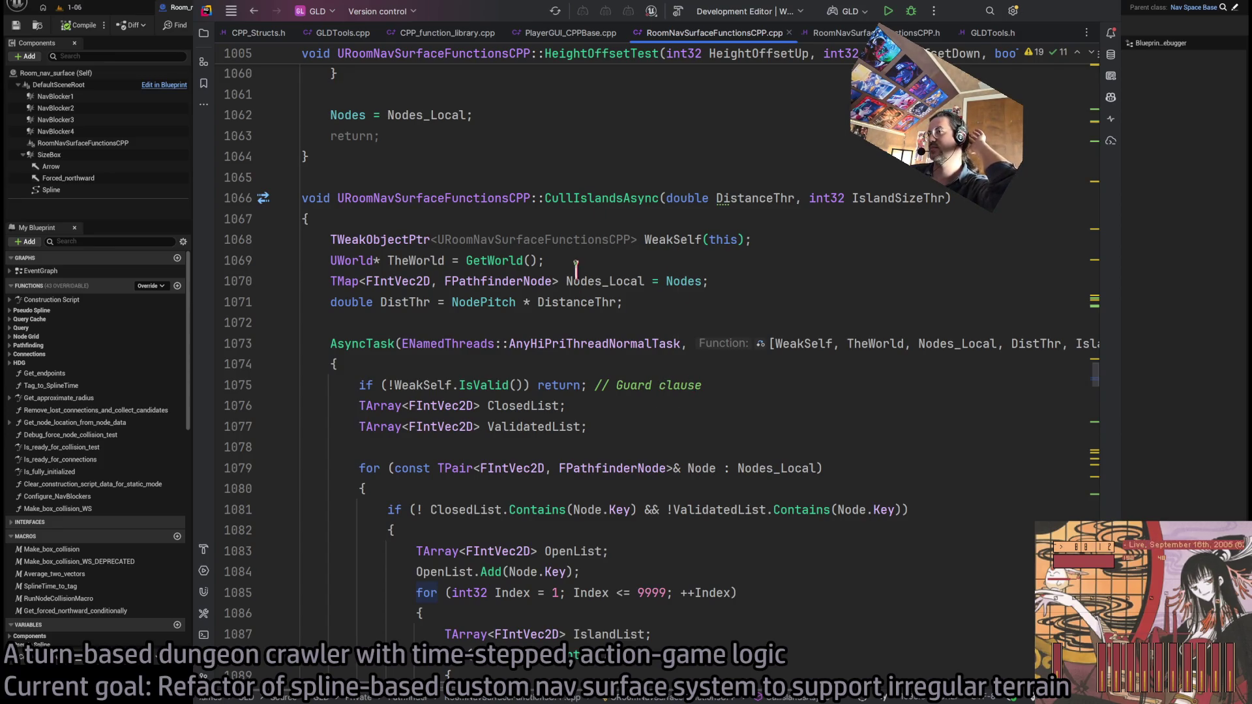
scroll(576, 267, "down", 2)
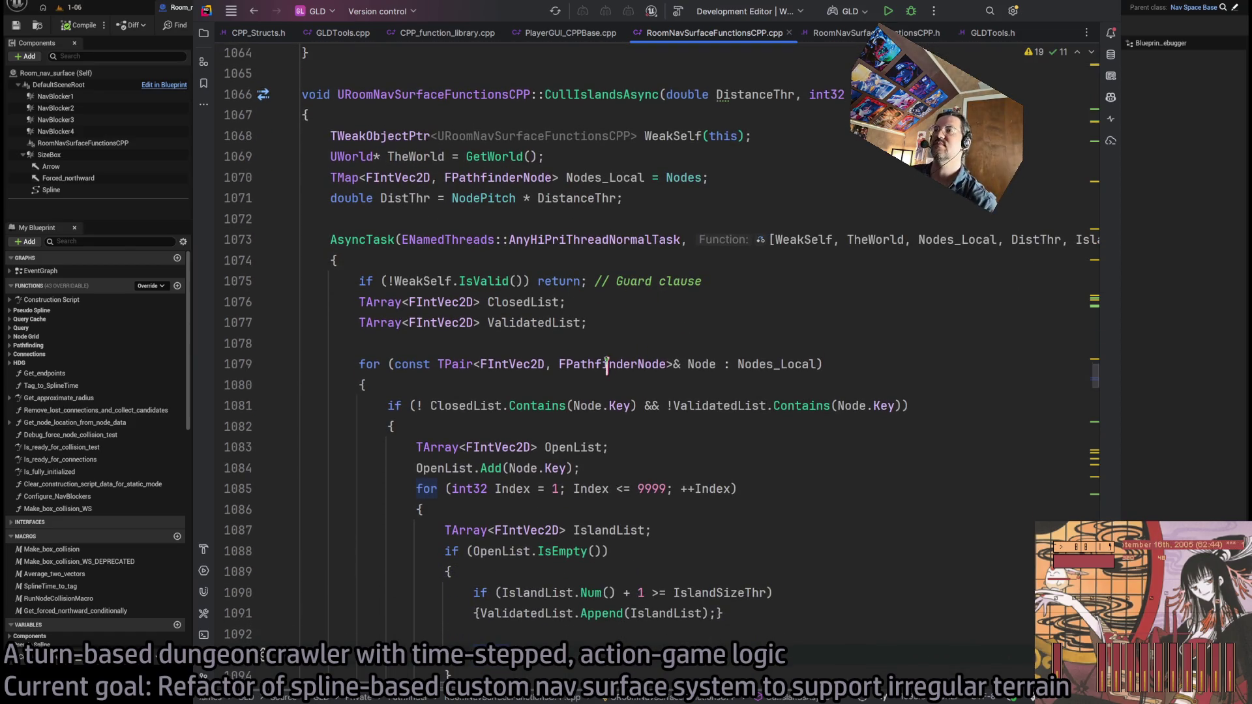
scroll(701, 365, "down", 2)
scroll(534, 384, "down", 4)
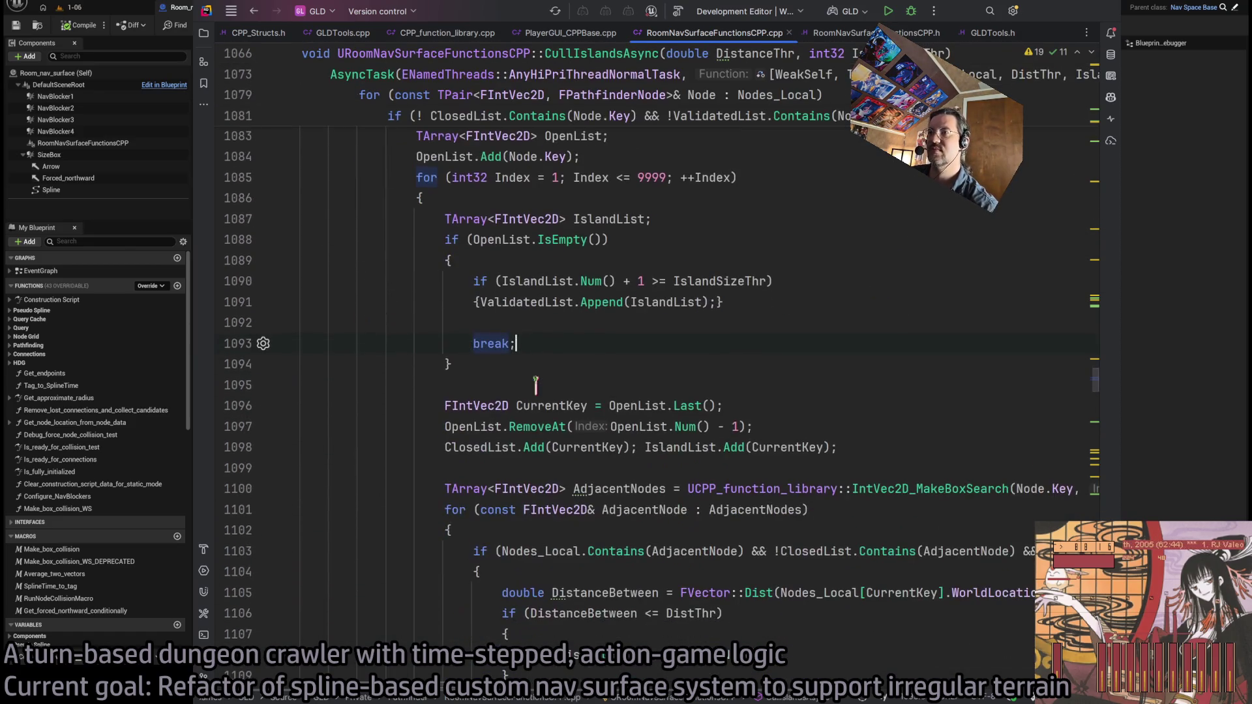
scroll(655, 362, "up", 4)
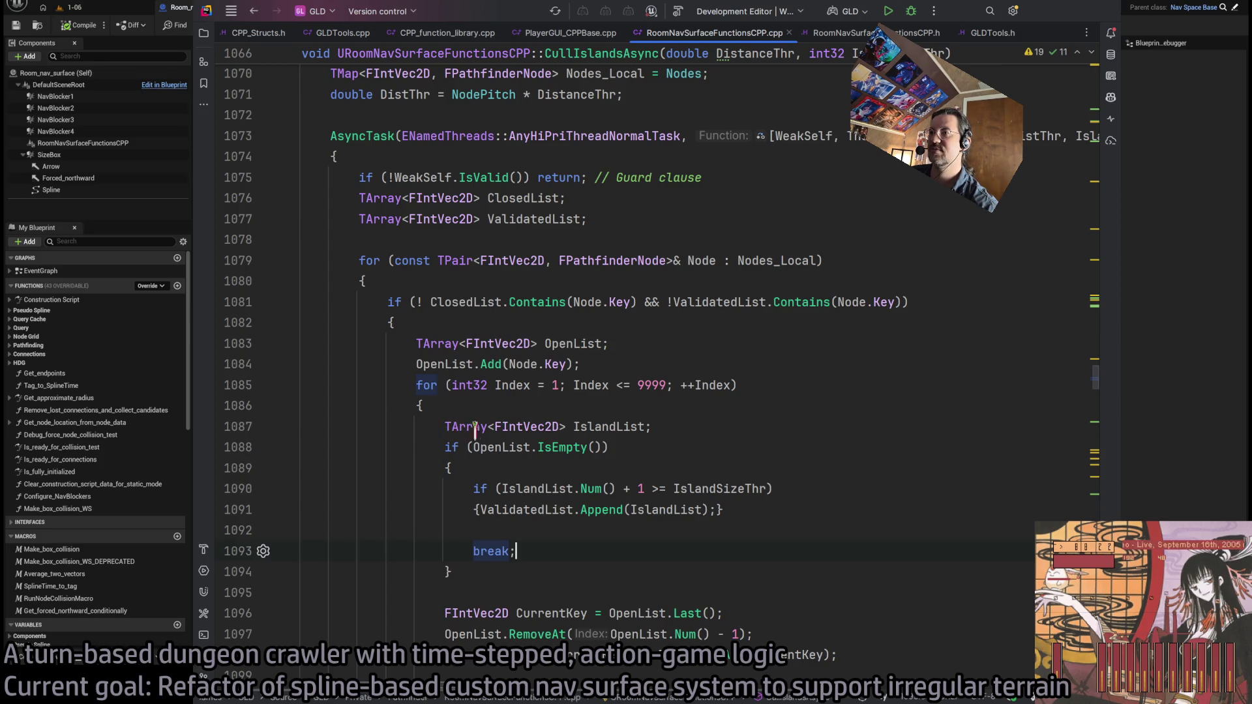
scroll(900, 310, "down", 3)
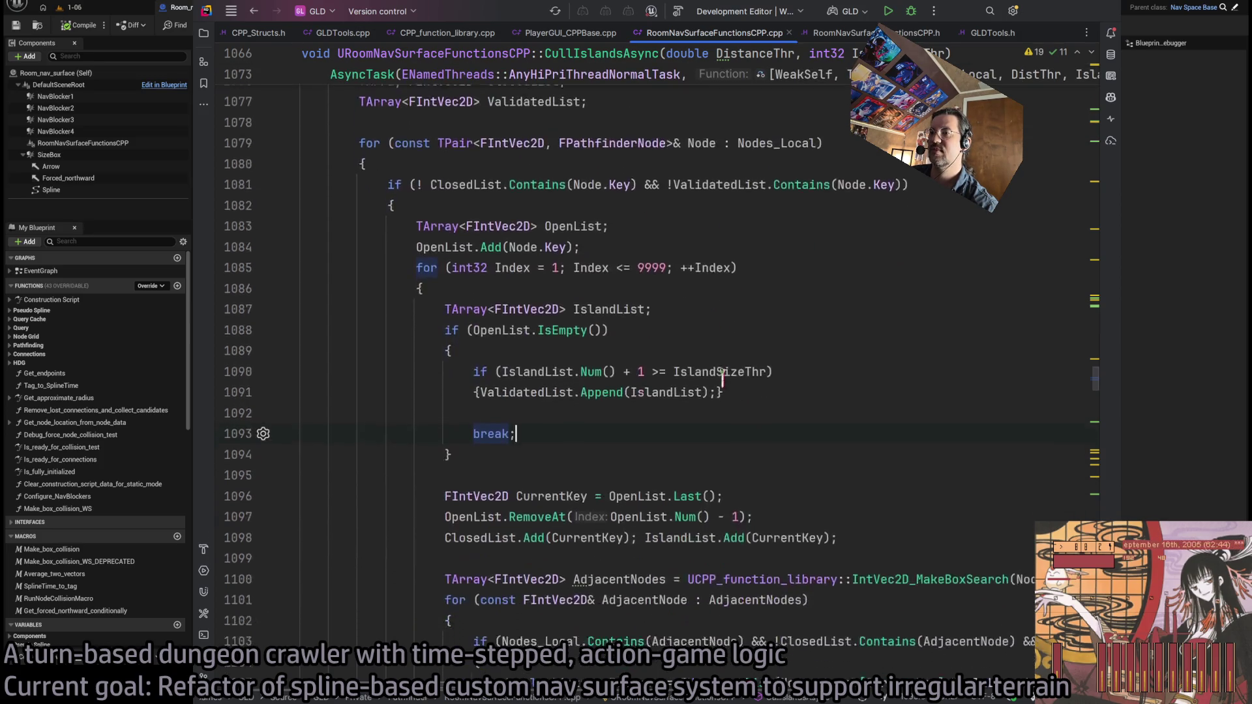
left_click(575, 384)
scroll(825, 412, "down", 2)
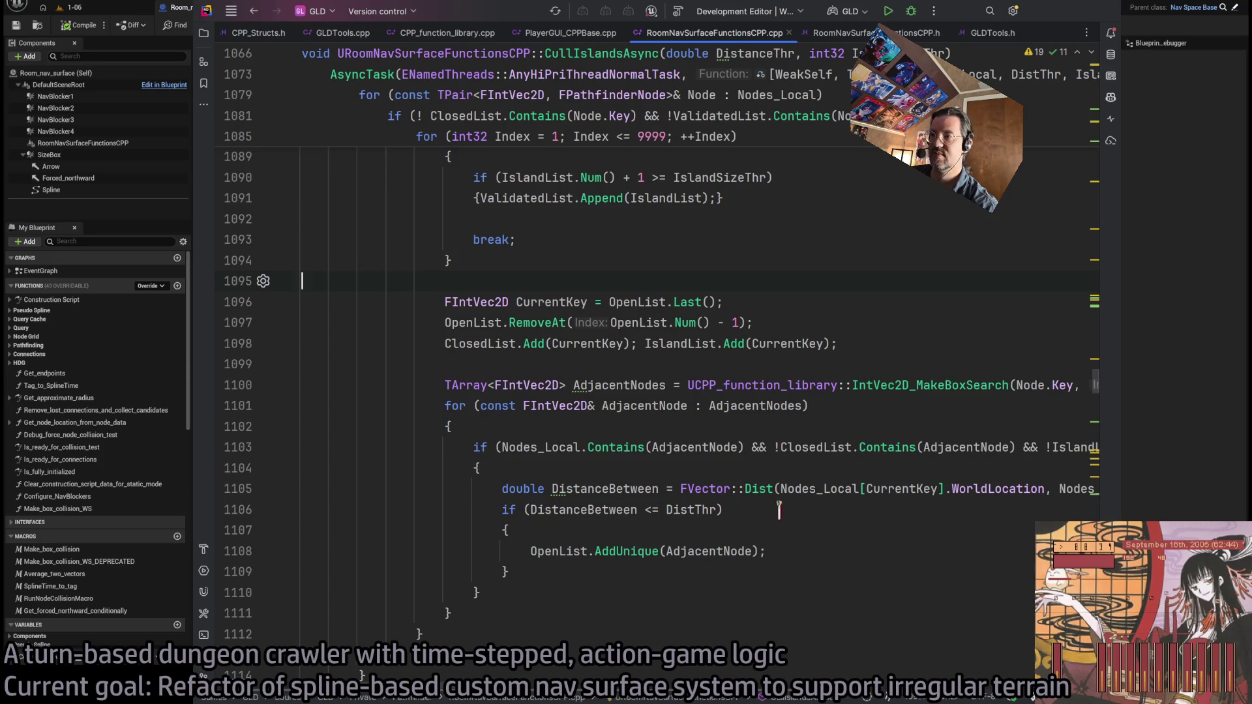
scroll(680, 389, "down", 3)
scroll(681, 388, "up", 3)
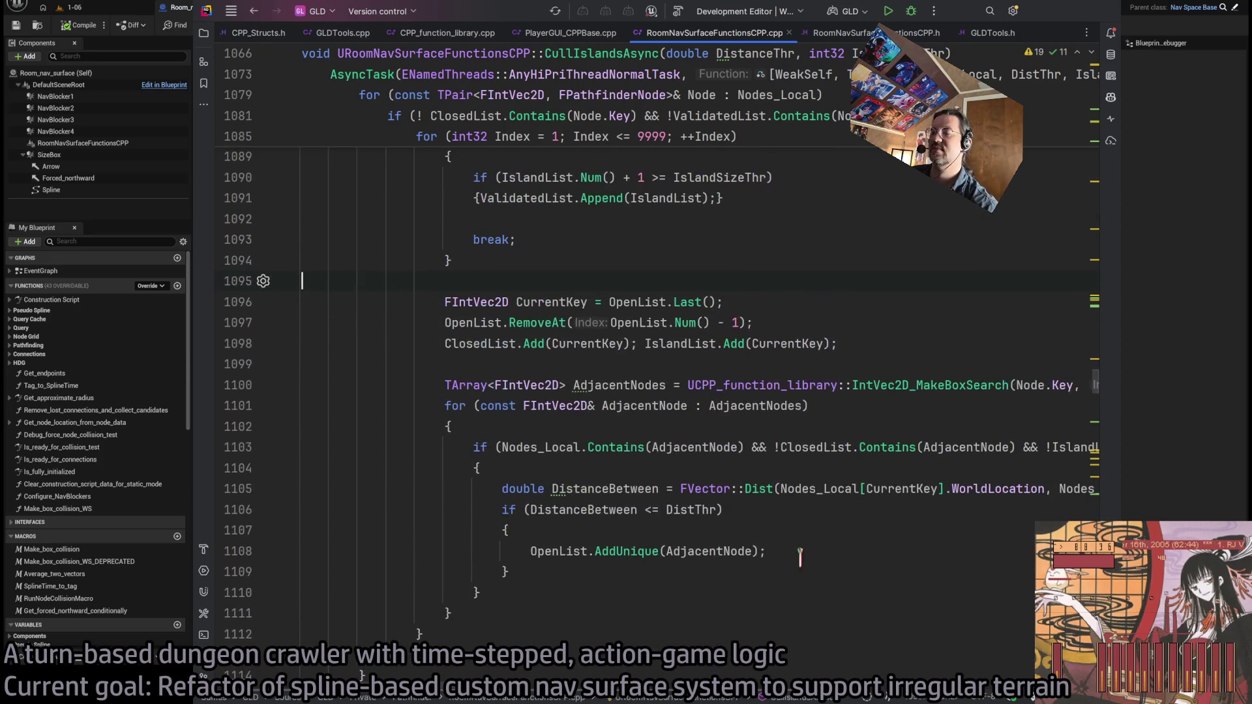
scroll(601, 435, "up", 5)
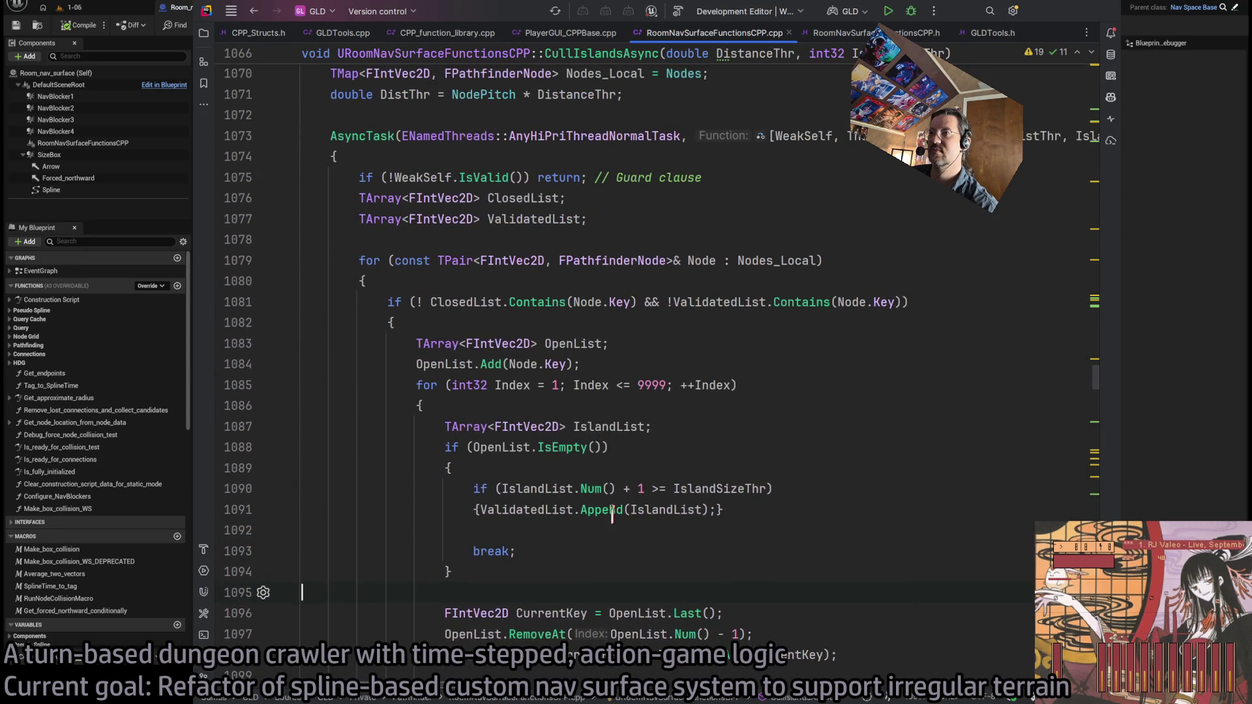
scroll(470, 302, "up", 2)
left_click(435, 282)
scroll(588, 252, "up", 2)
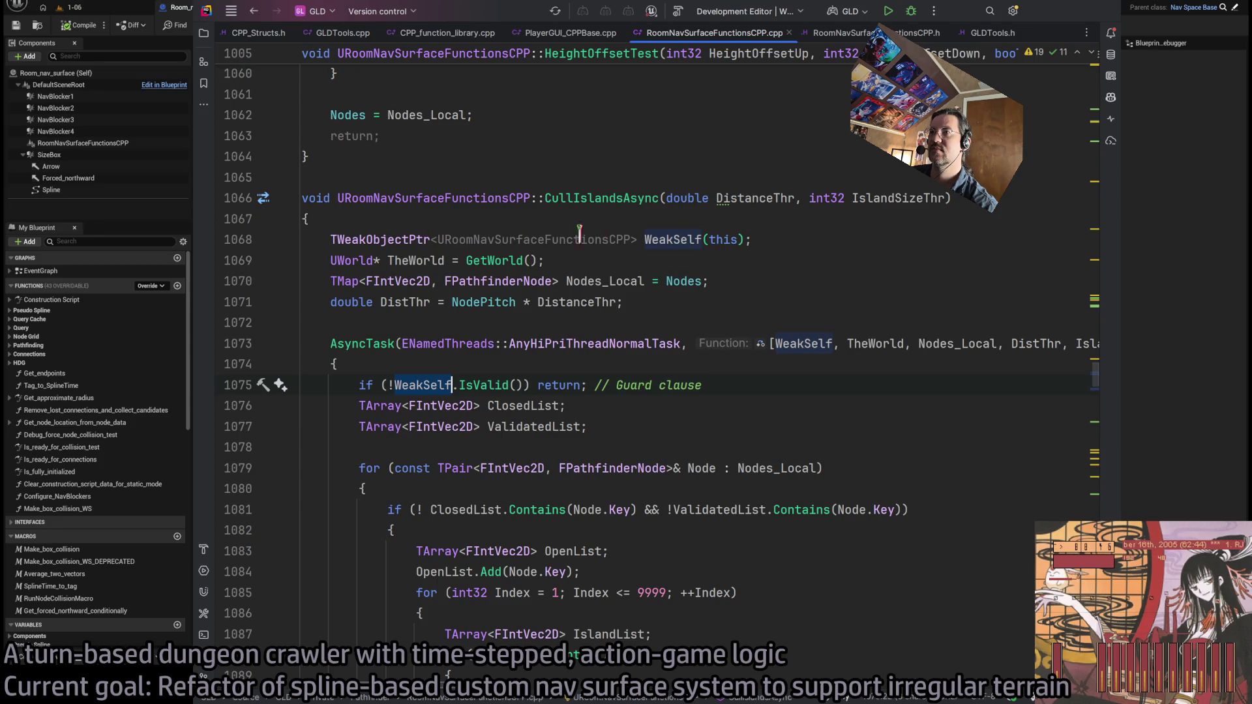
left_click(811, 239)
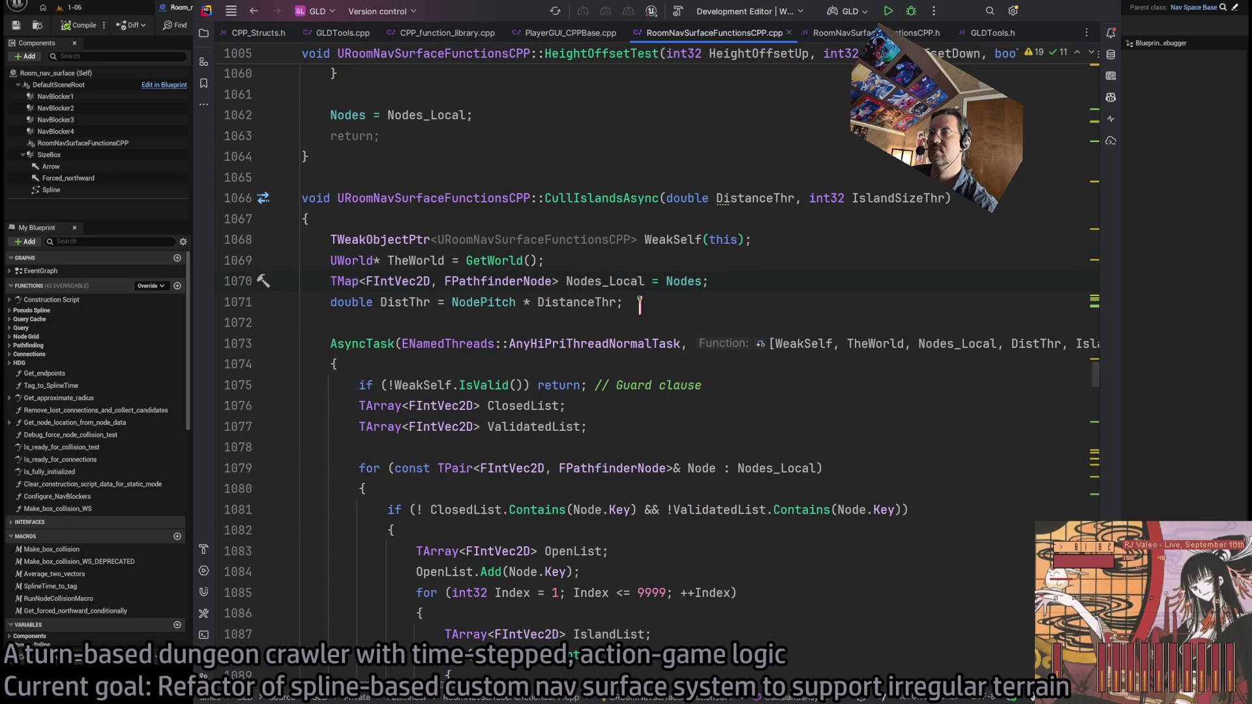
left_click(599, 281)
left_click(429, 302)
double_click(578, 282)
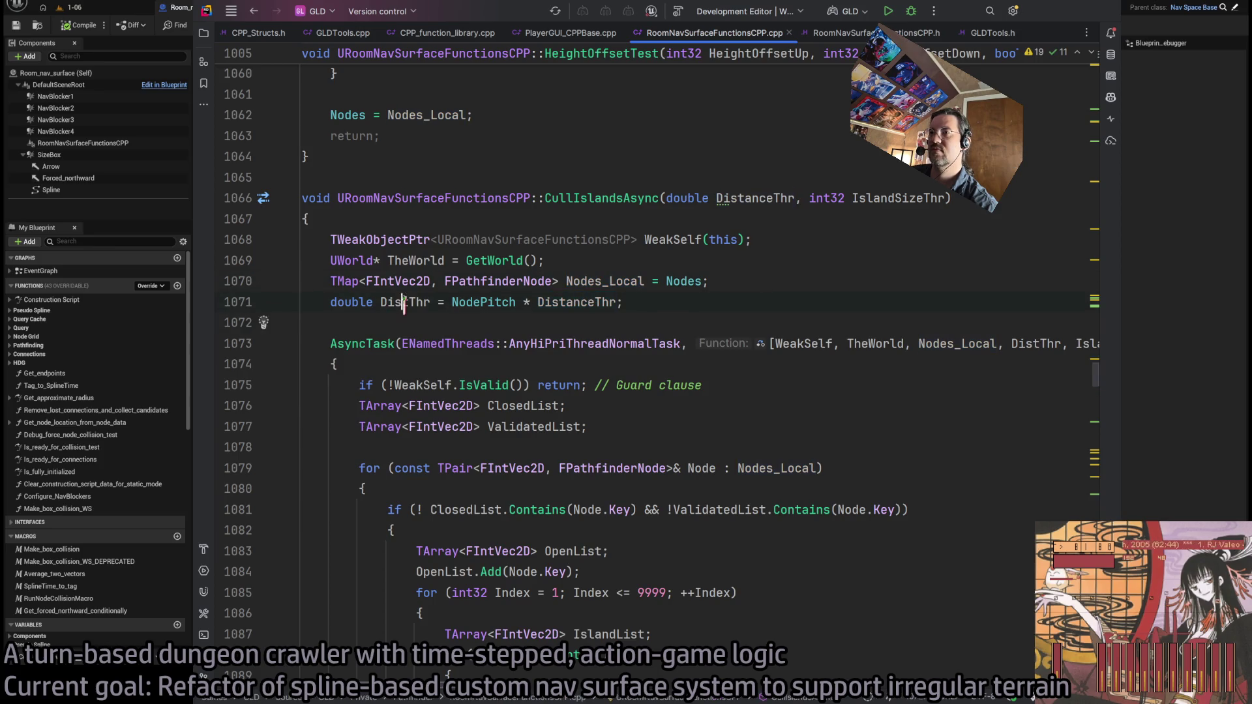
double_click(577, 302)
scroll(561, 317, "down", 2)
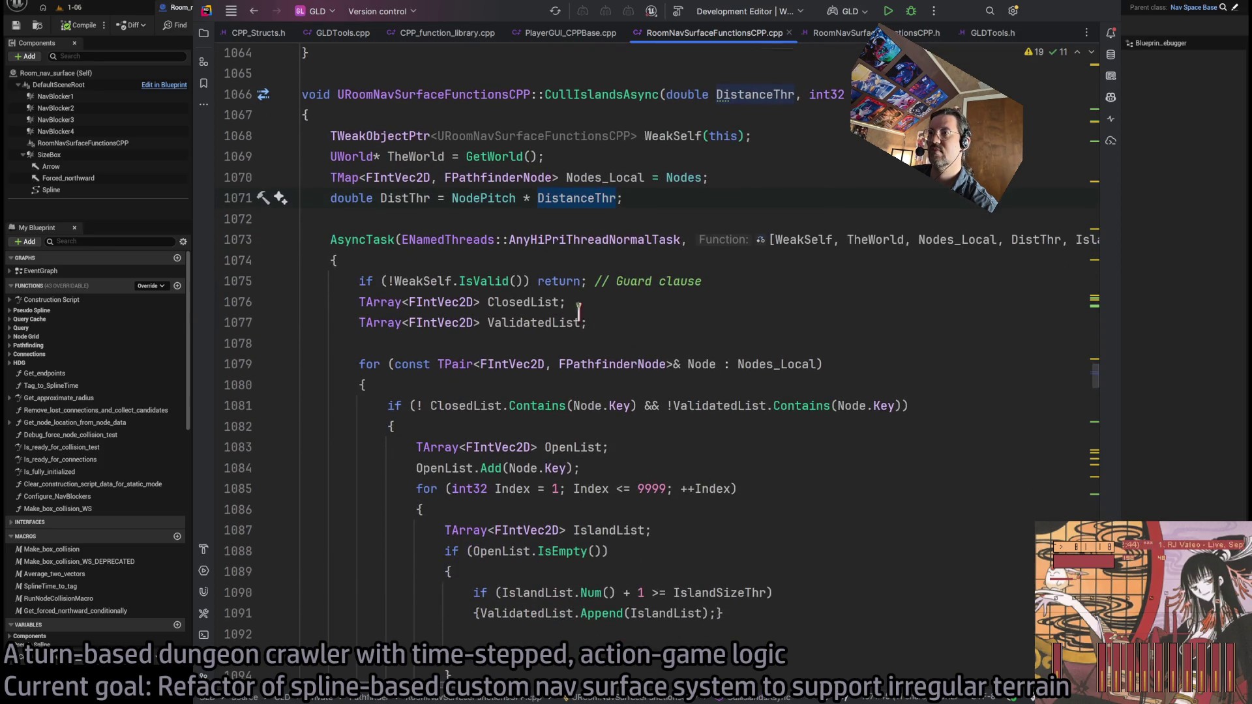
scroll(648, 326, "down", 2)
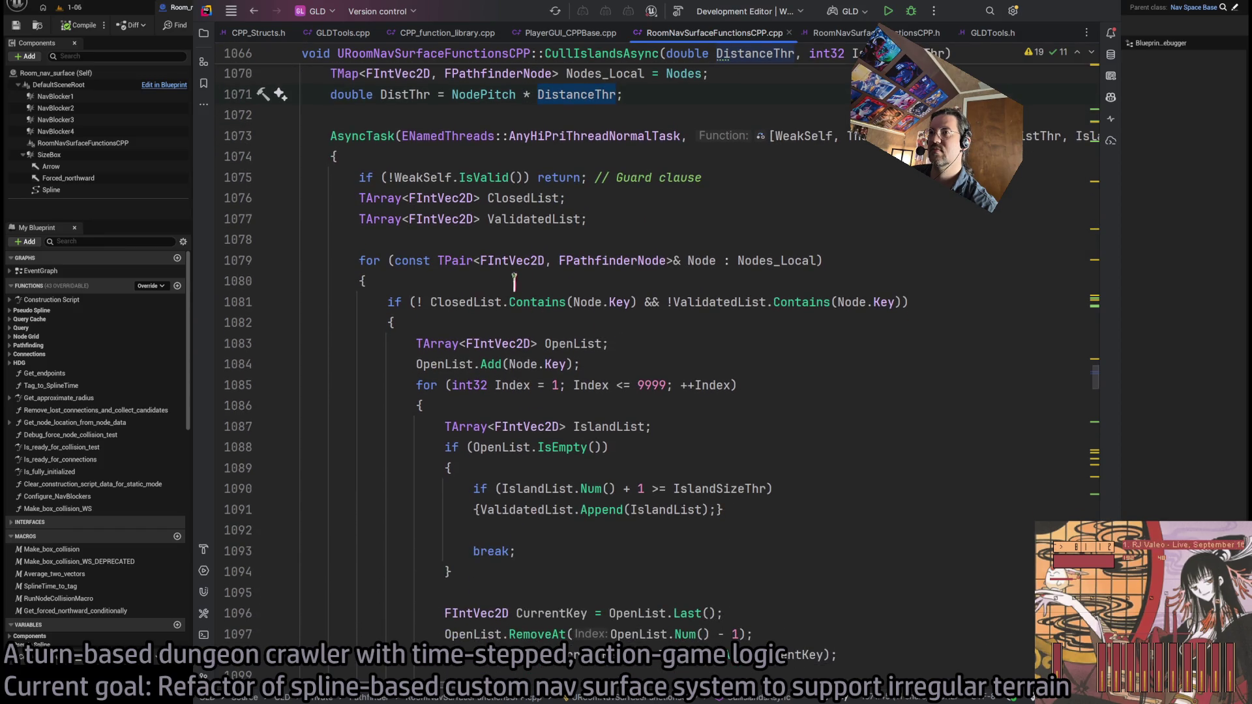
Paste a UE_LOG statement on a new indented line before the unvisited-node check
left_click(389, 305)
key("Return")
key("Return")
left_click(501, 299)
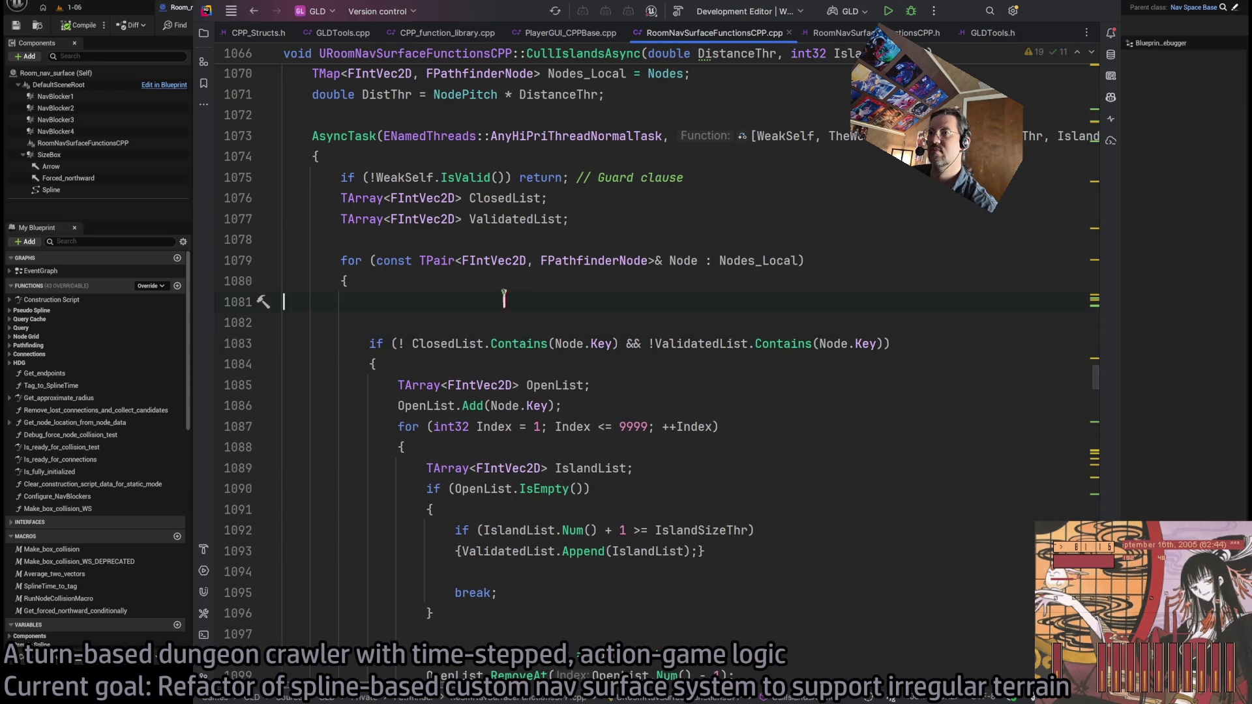
key("Tab")
key("ctrl+v")
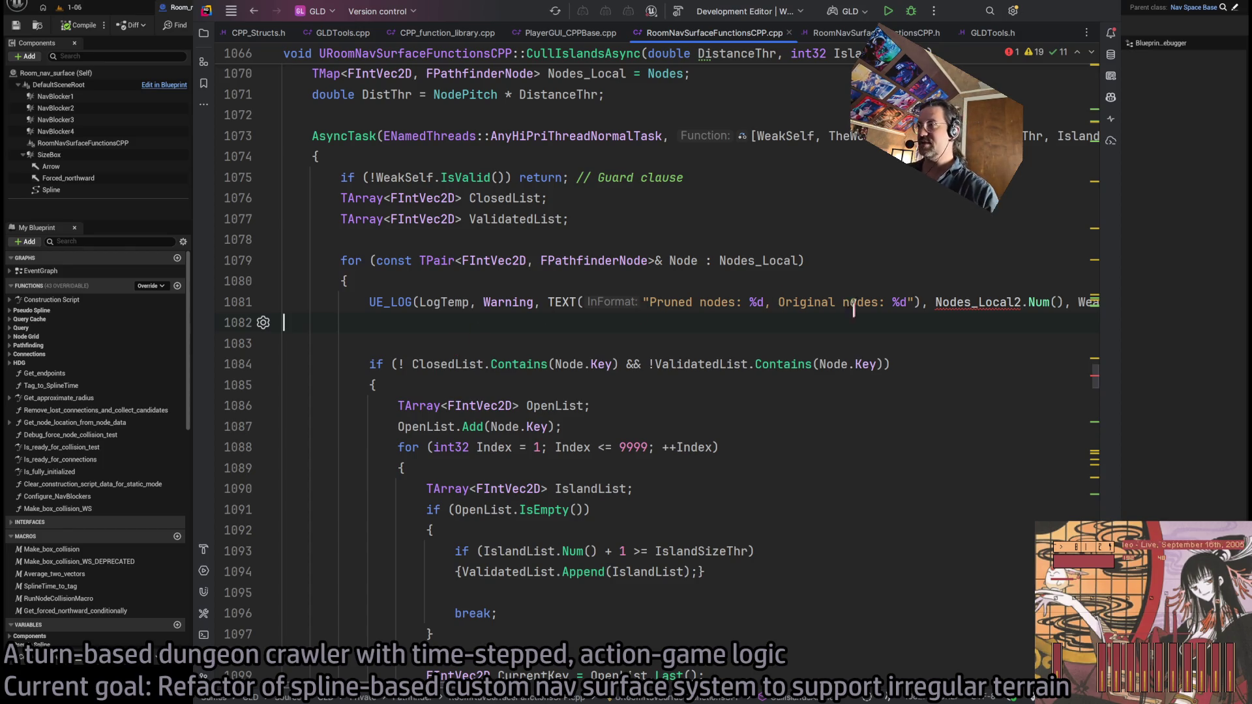
Replace both UE_LOG arguments (Nodes_Local2 and WeakSelf->Nodes.Num()) with Node.Key.X
double_click(954, 304)
type("Node")
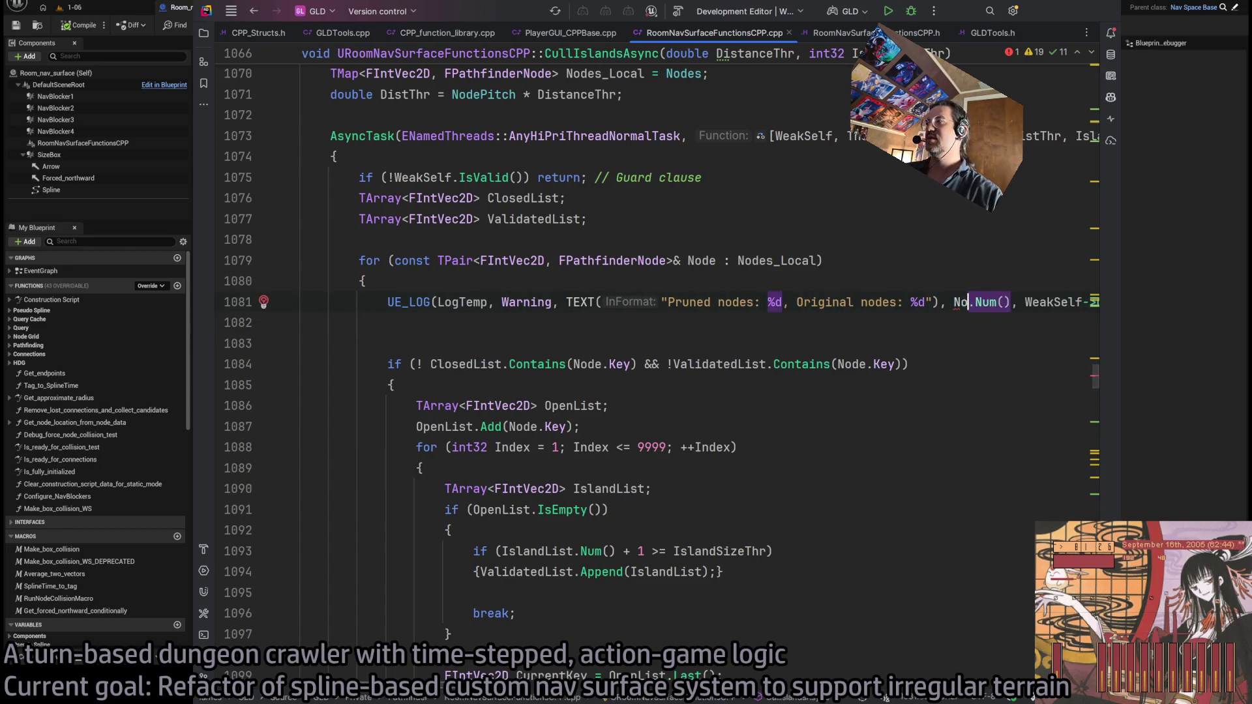
key("Right")
key("Delete")
key("Delete")
key("Delete")
type("Key")
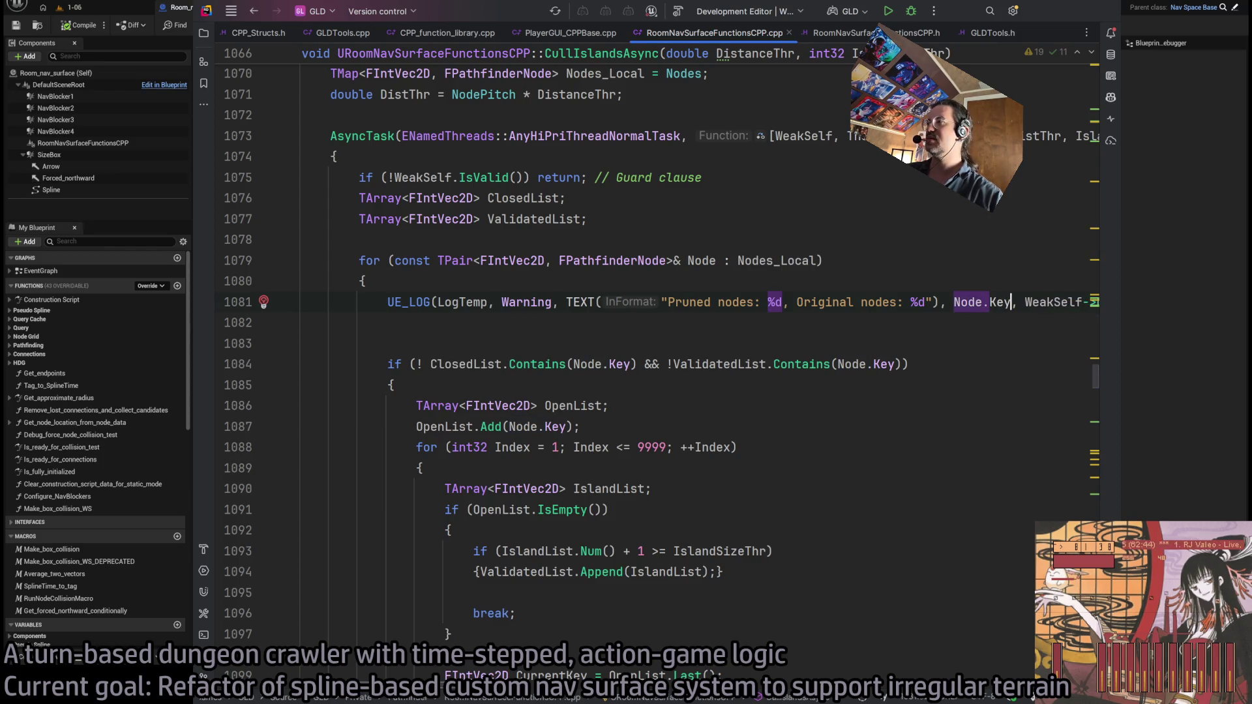
type(".")
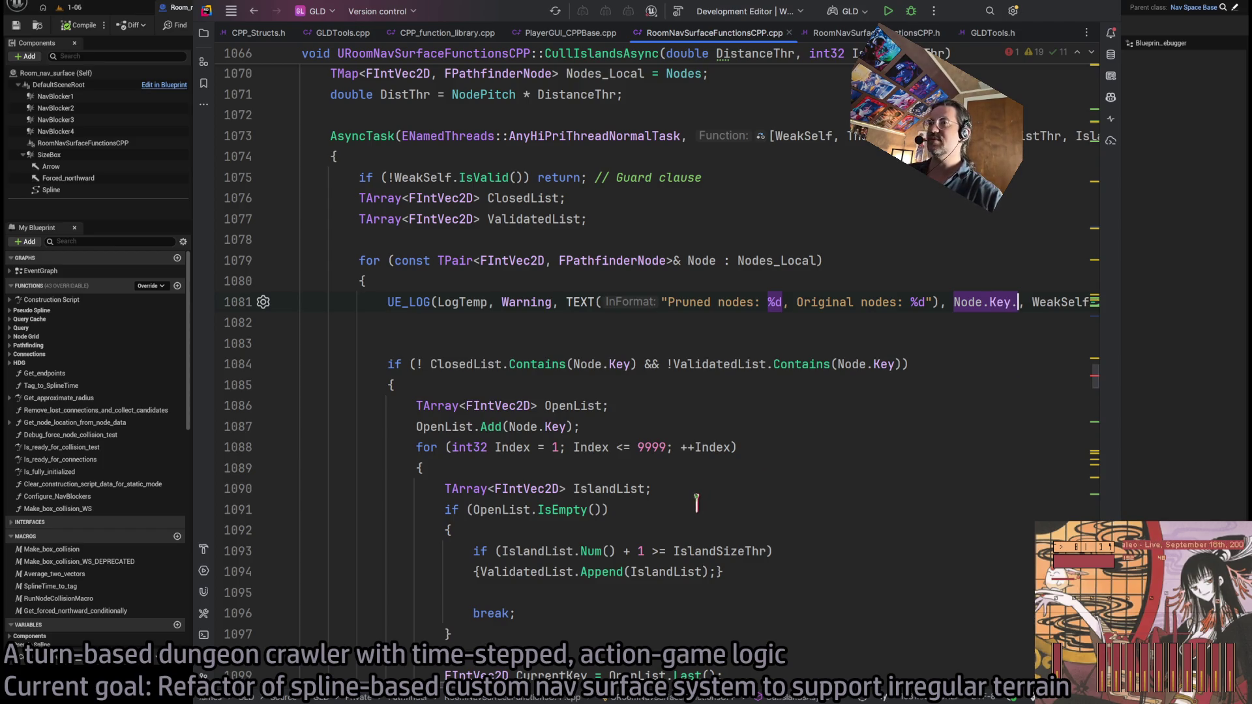
type("X")
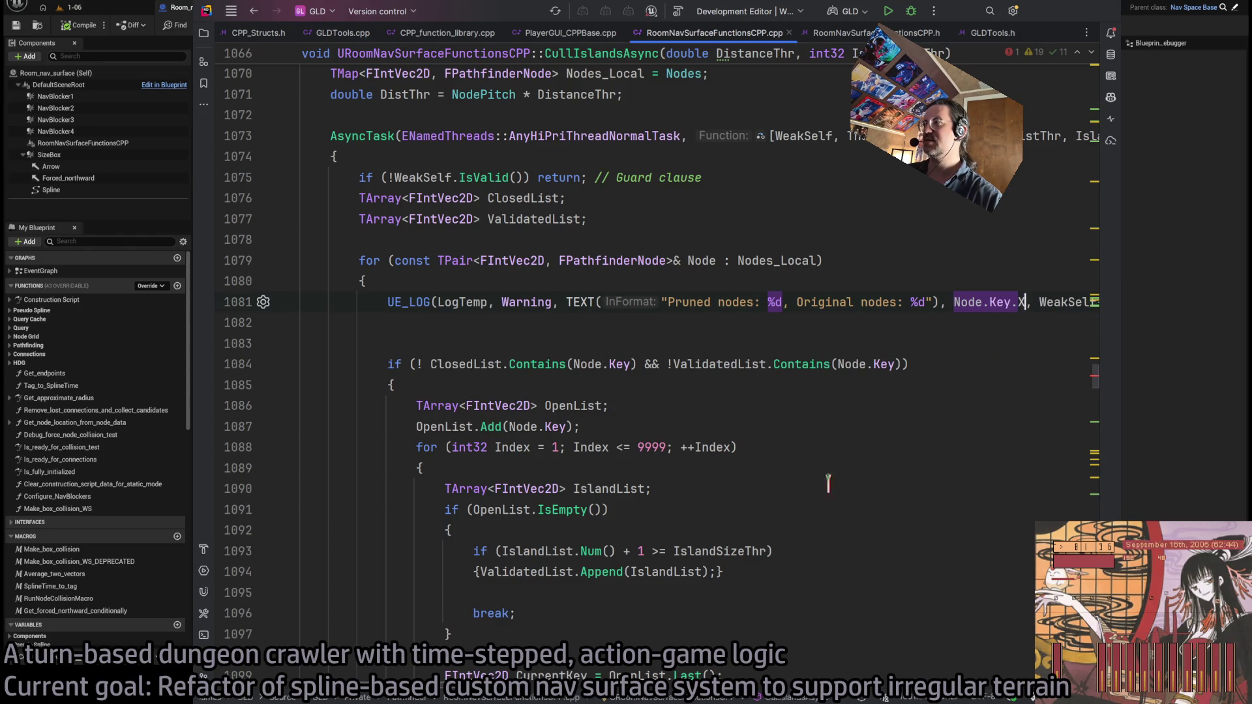
scroll(684, 339, "right", 5)
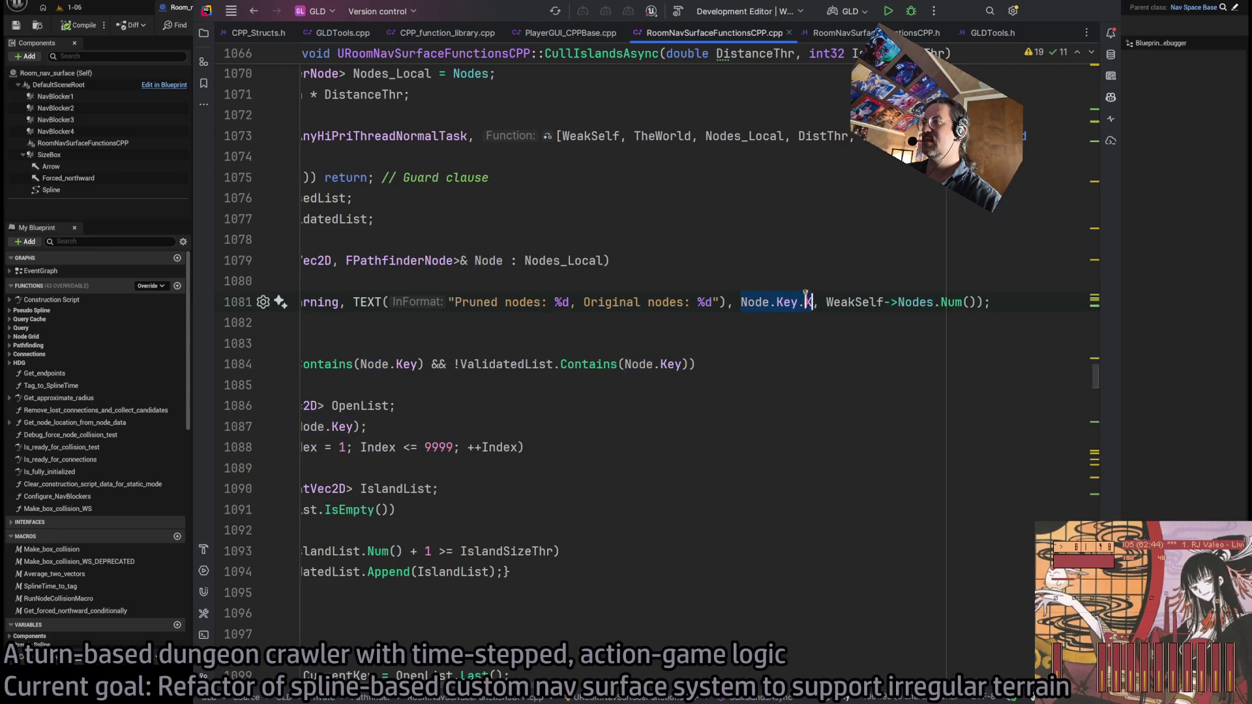
left_click_drag(827, 302, 962, 301)
type("Node.Key.X")
key("Delete")
key("Delete")
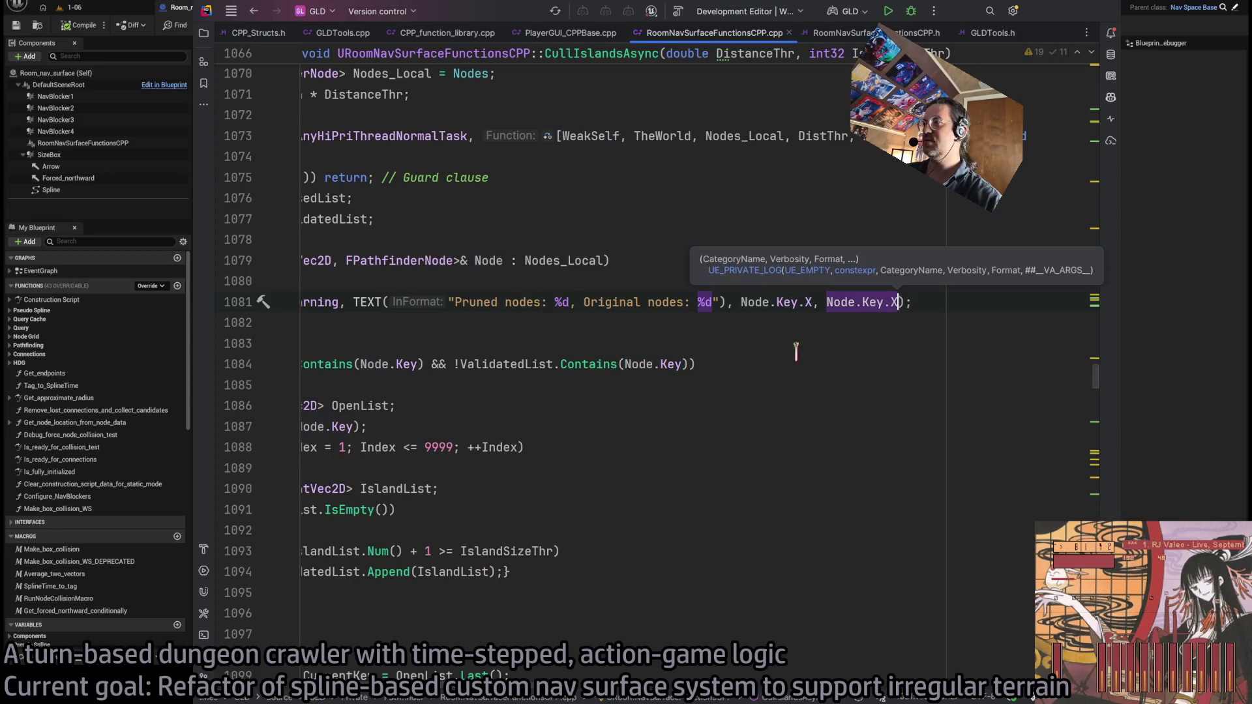
Try retyping the log message as 'Checking node key', then undo it
left_click_drag(456, 302, 711, 302)
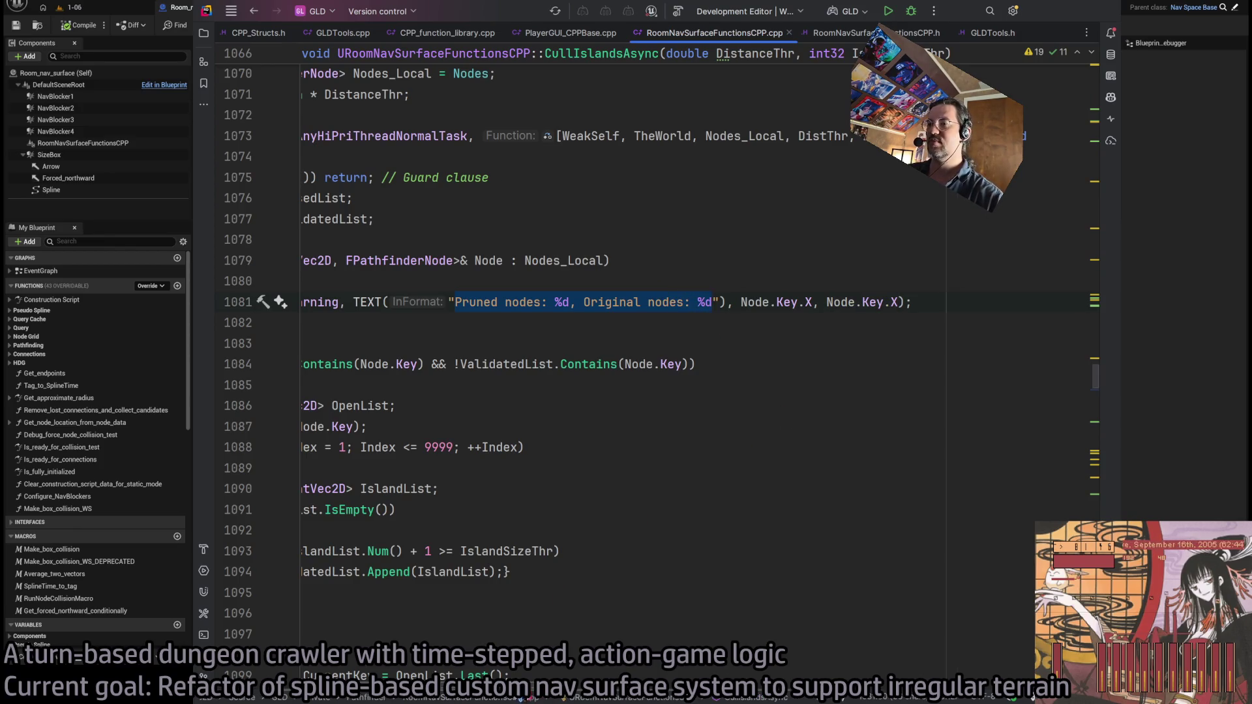
scroll(479, 685, "left", 5)
scroll(510, 698, "right", 3)
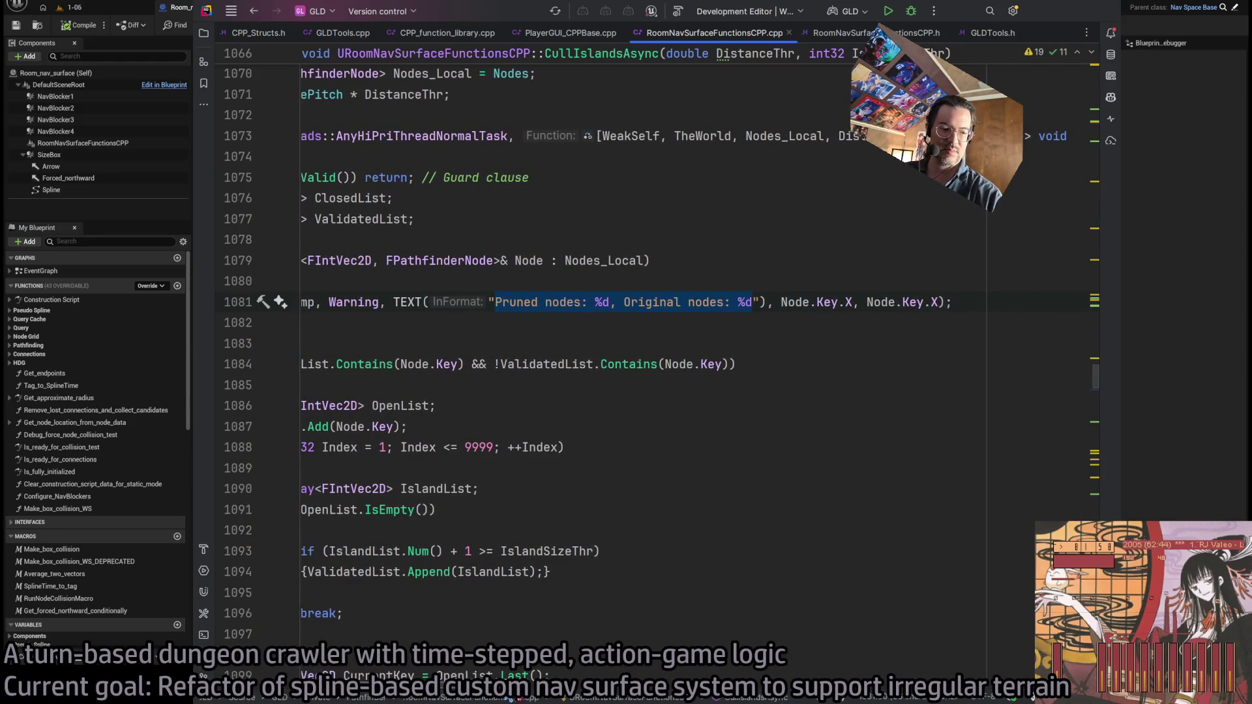
type("Checking node k")
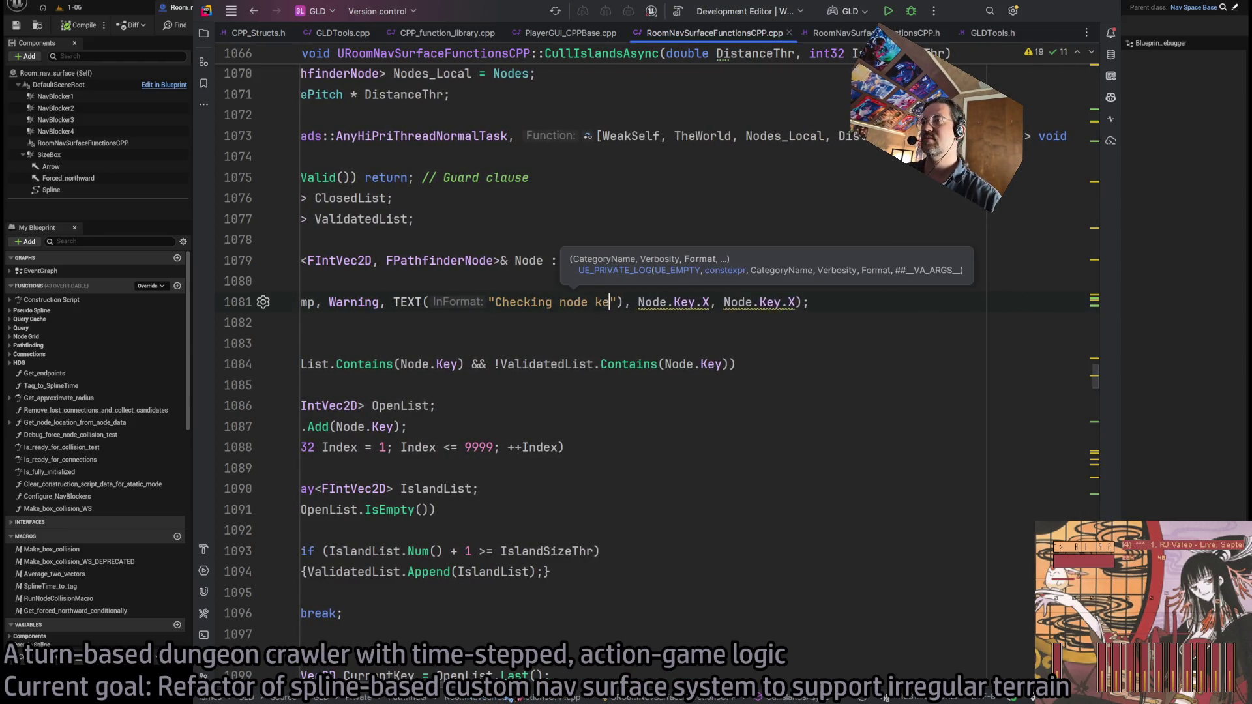
type("ey")
key("ctrl+z")
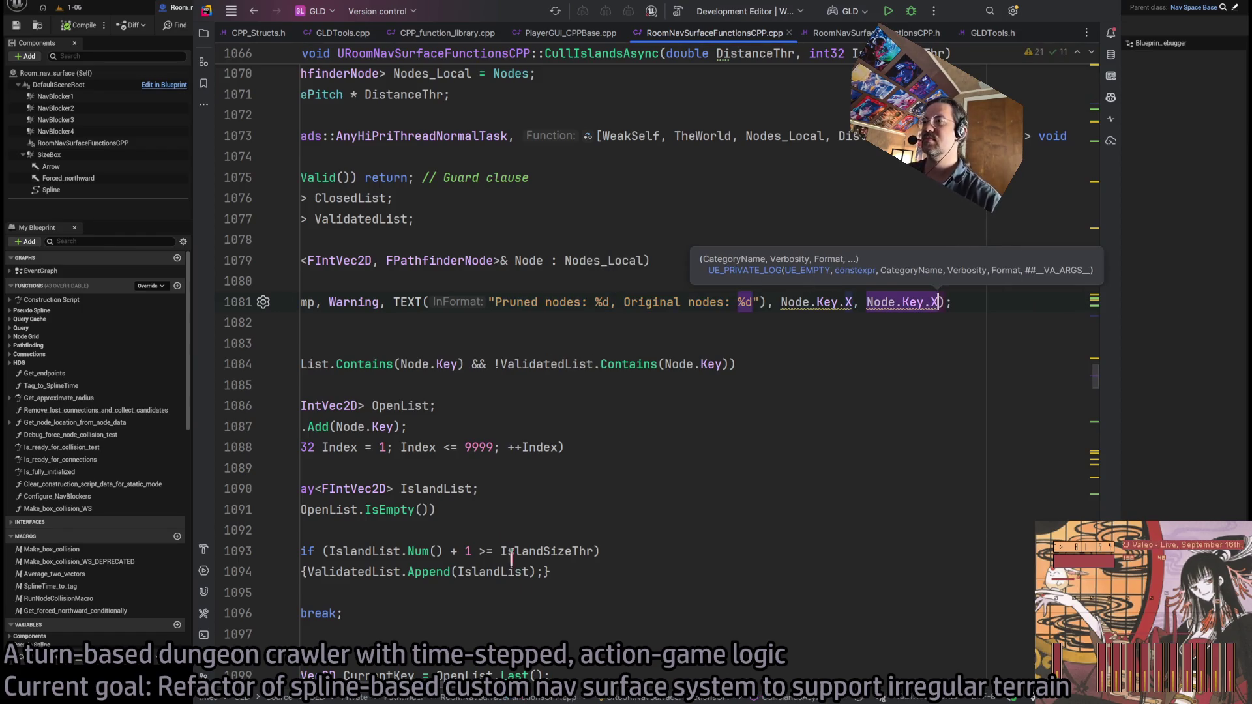
Edit the message to 'checking node key %d, %d', removing the Pruned and Original nodes labels
left_click_drag(496, 302, 585, 292)
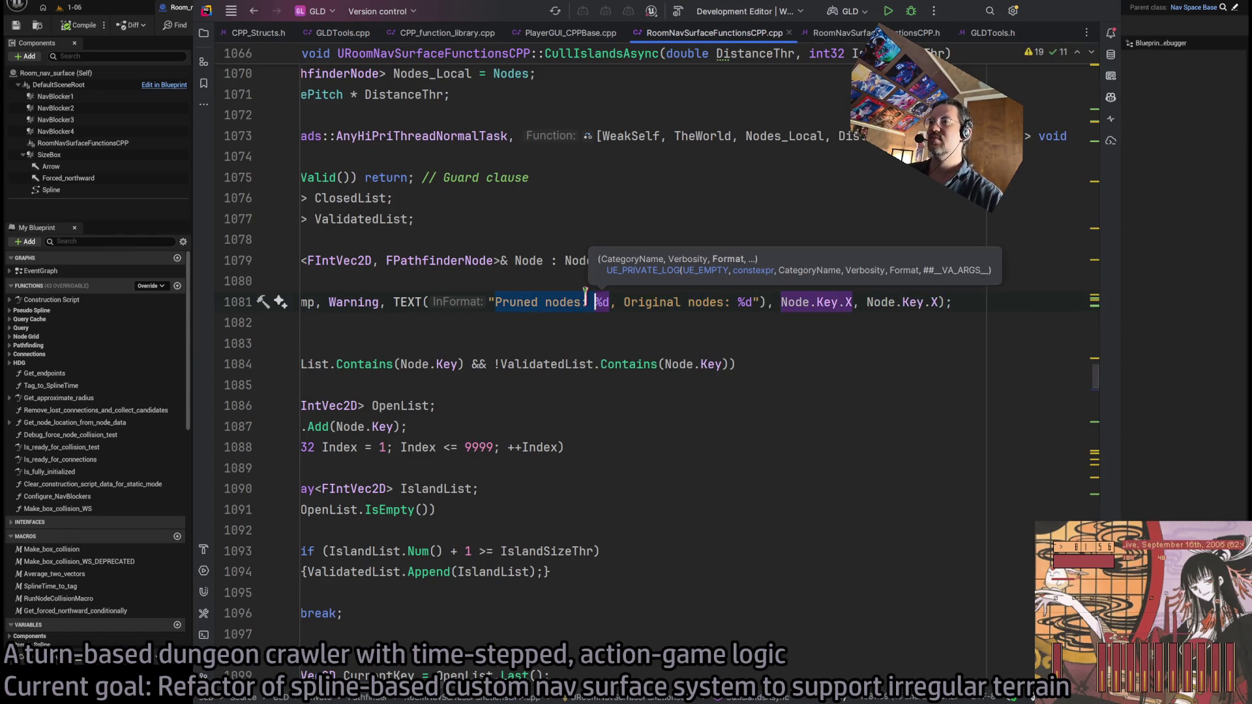
type("chedck")
key("BackSpace")
key("BackSpace")
key("BackSpace")
type("cking node ke")
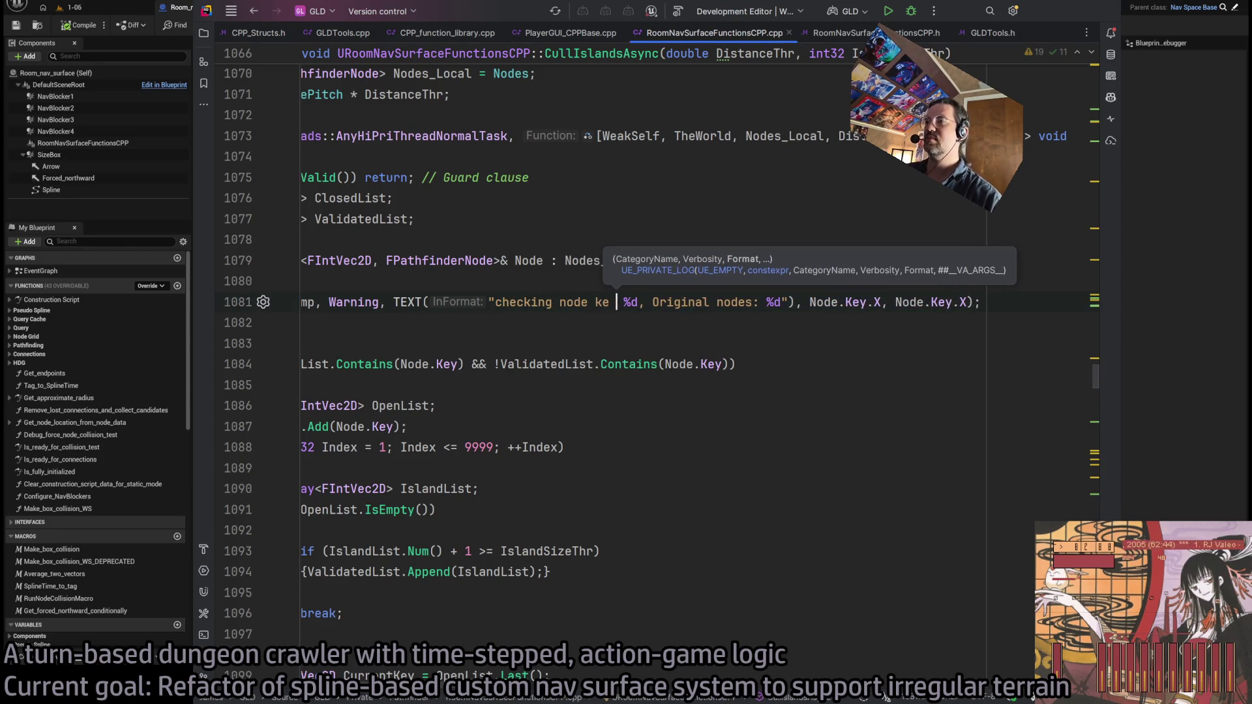
key("BackSpace")
type("y")
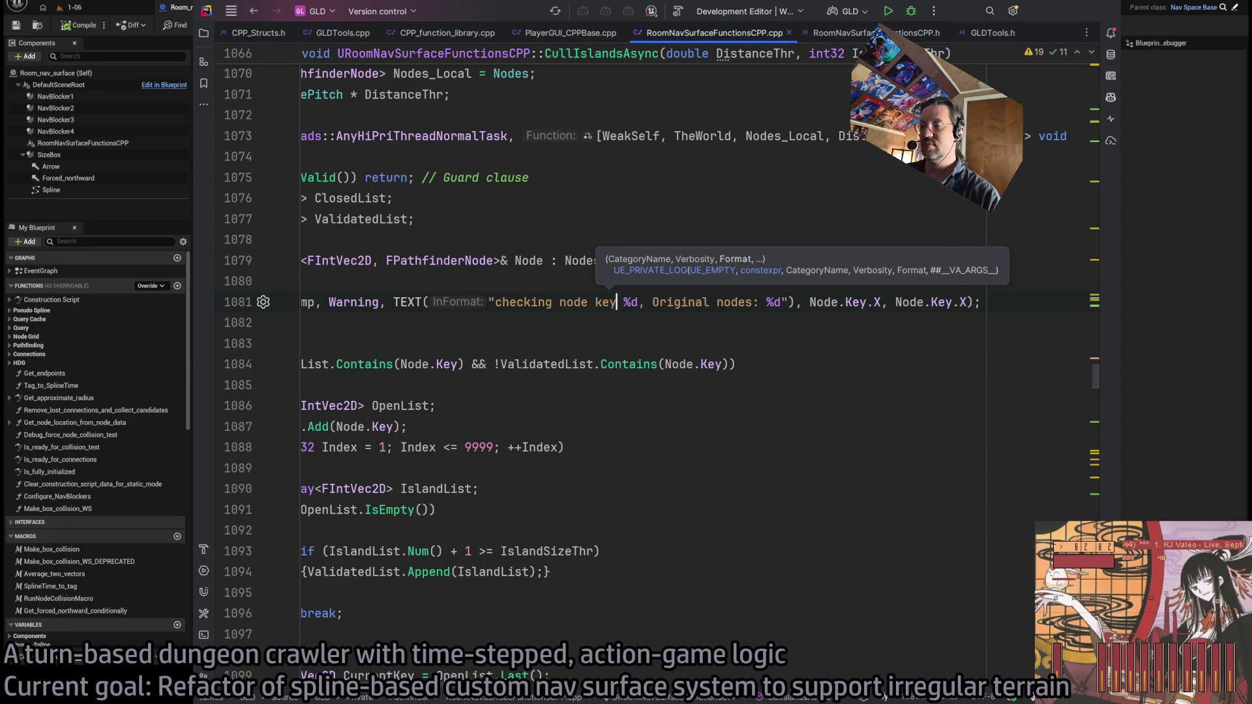
left_click_drag(653, 302, 755, 302)
type(":")
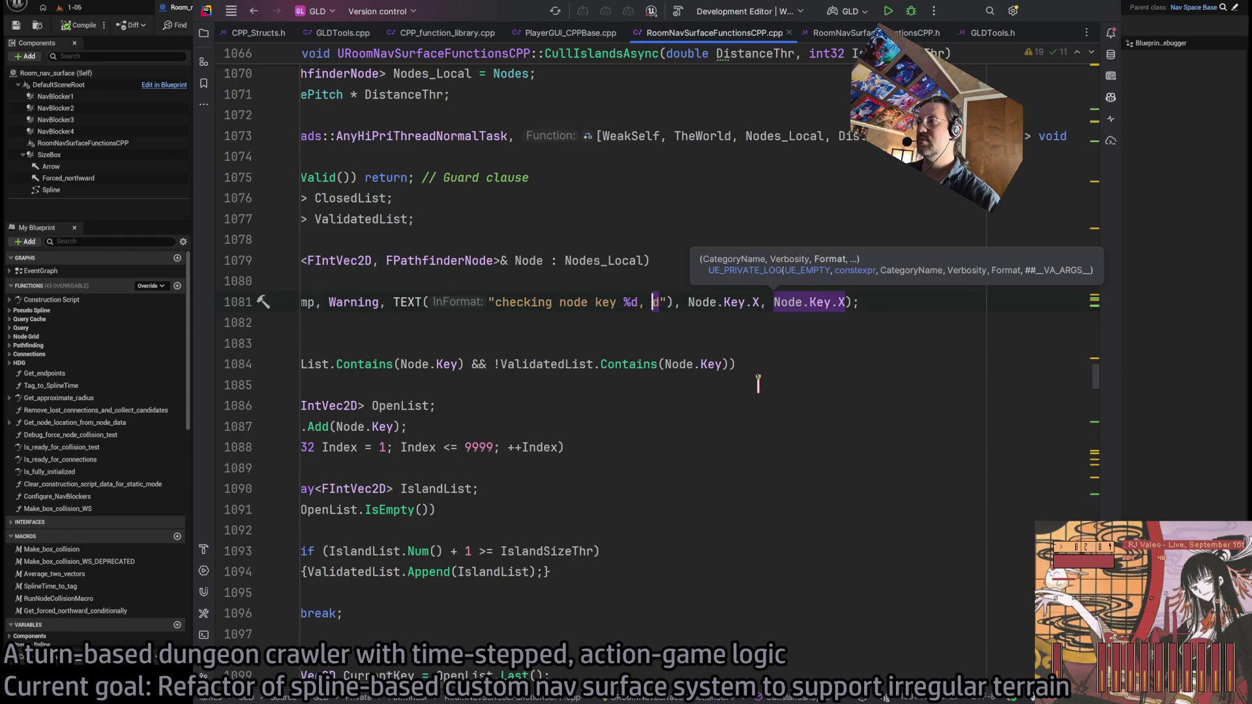
key("Delete")
key("Delete")
key("Delete")
type("%")
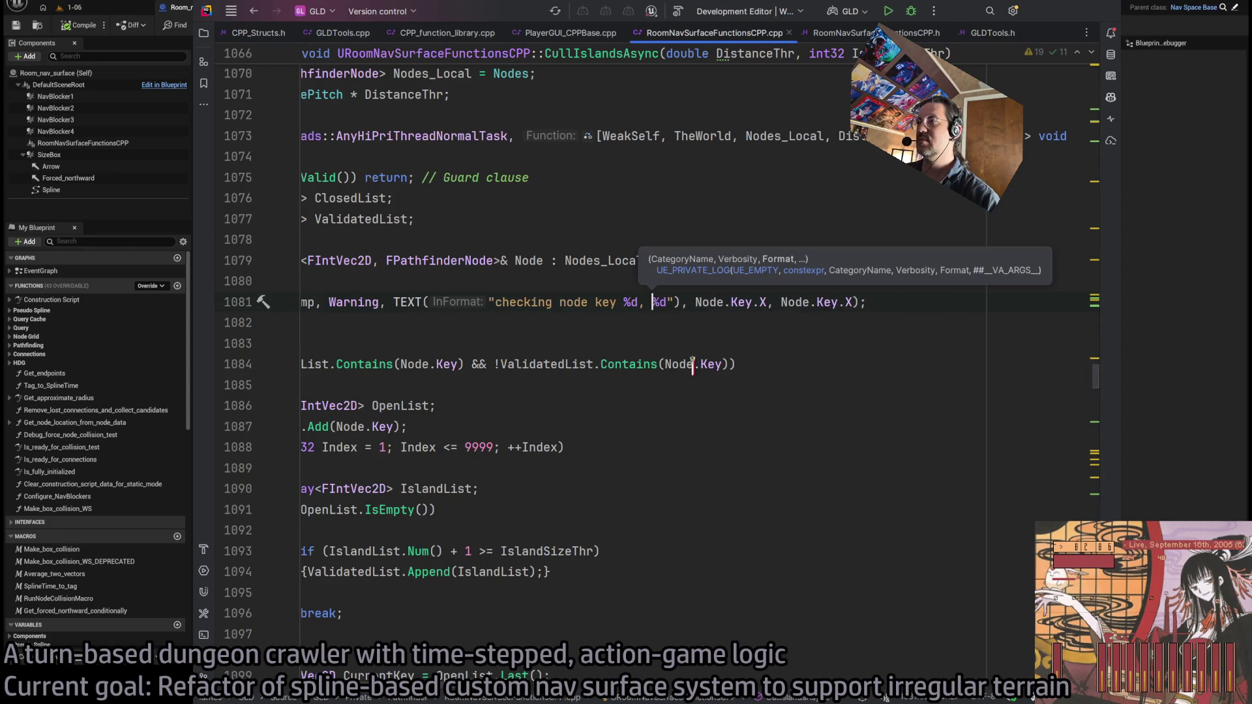
left_click(696, 303)
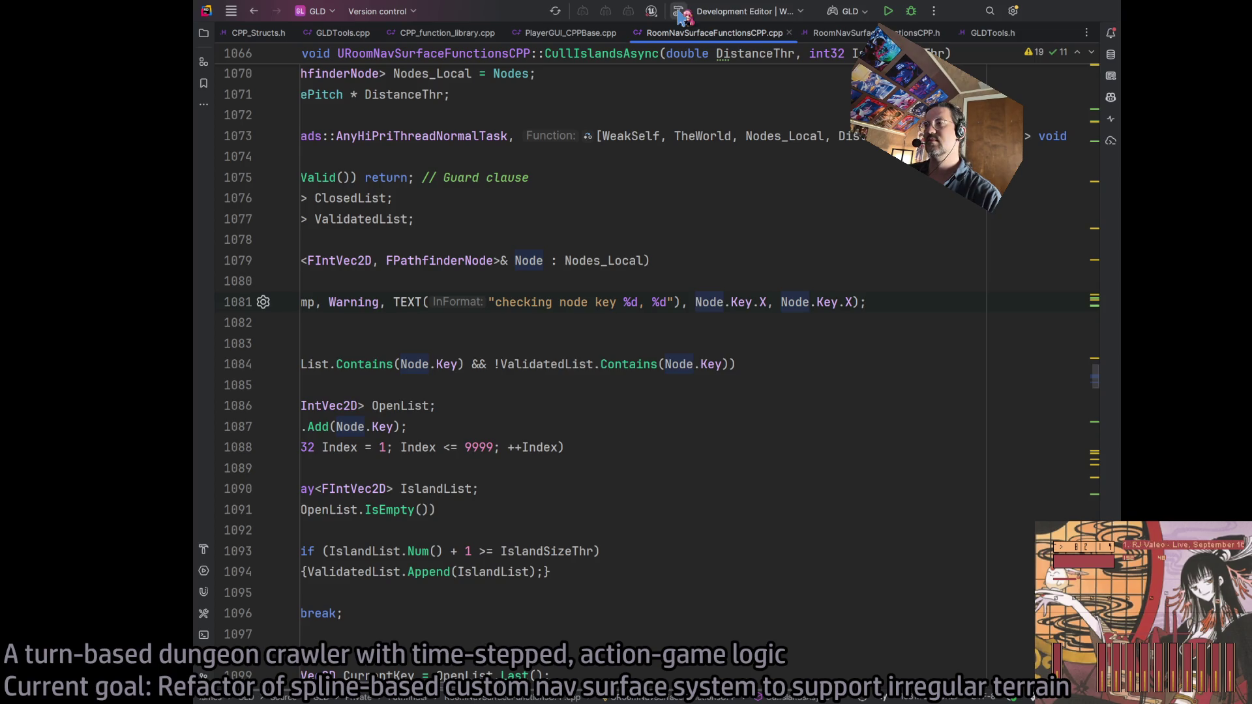
Build the project, play the 1-06 level in Unreal, and select 'checking node key' lines in the Output Log
left_click(678, 11)
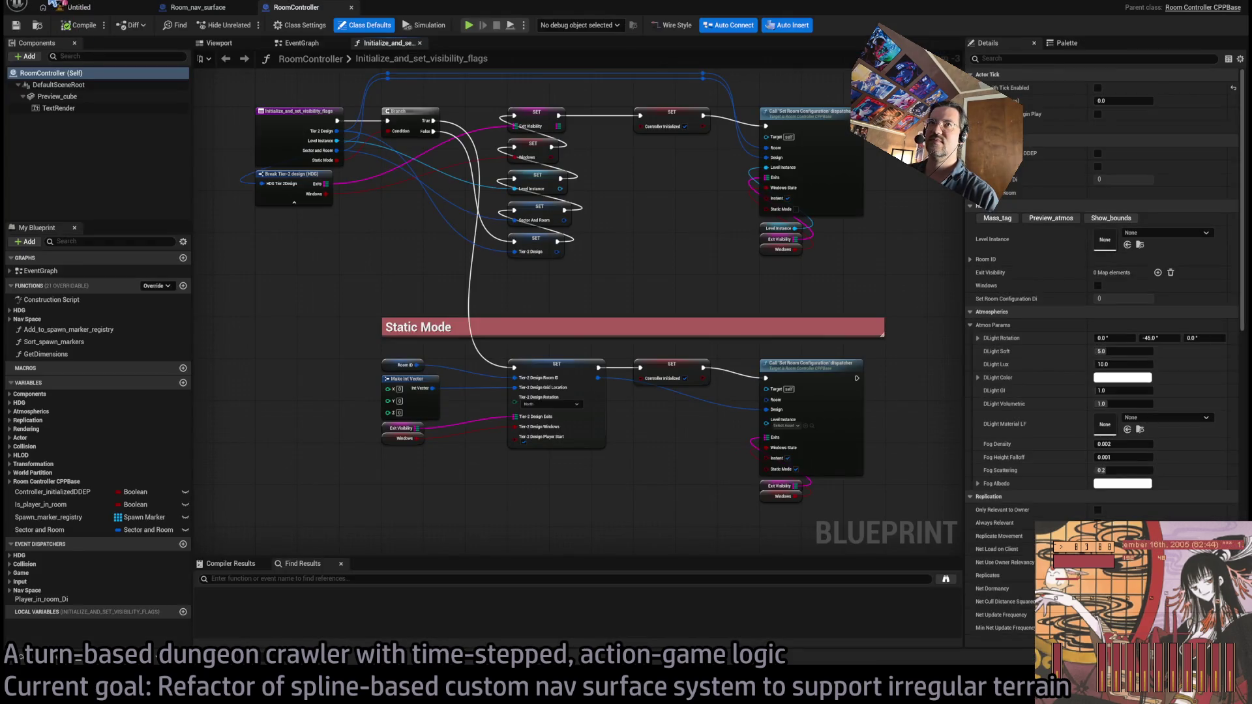
left_click(75, 7)
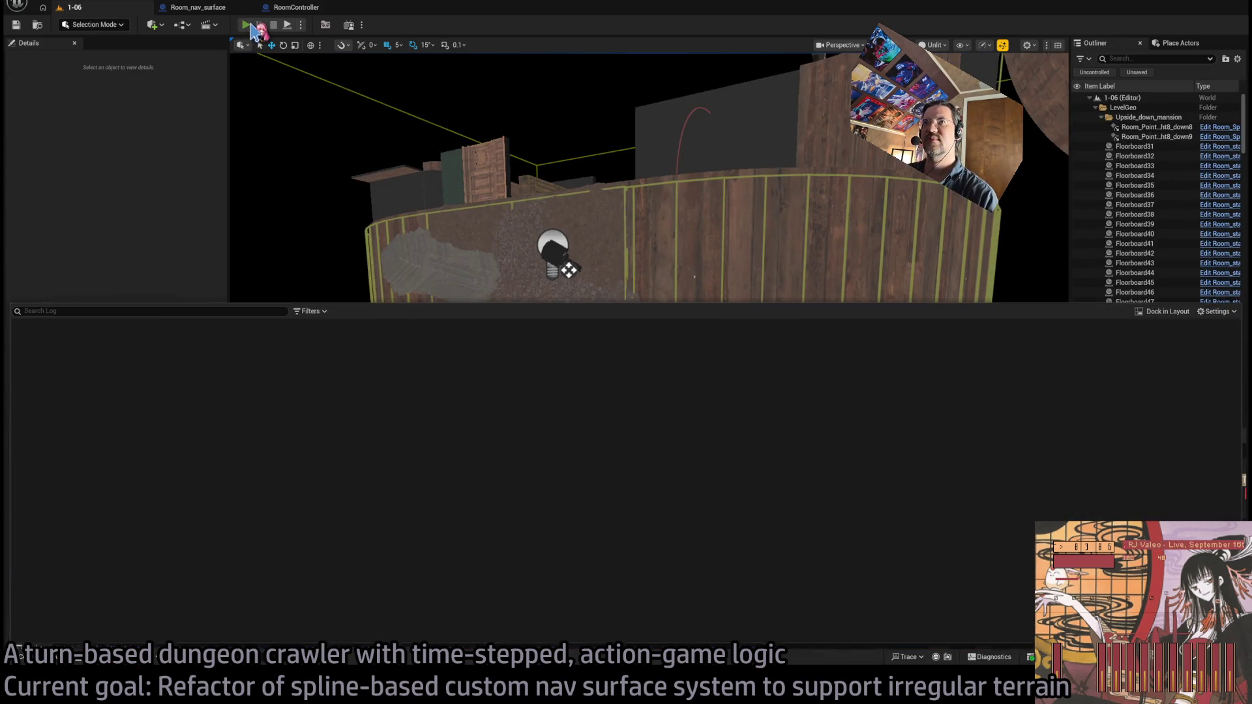
left_click(248, 26)
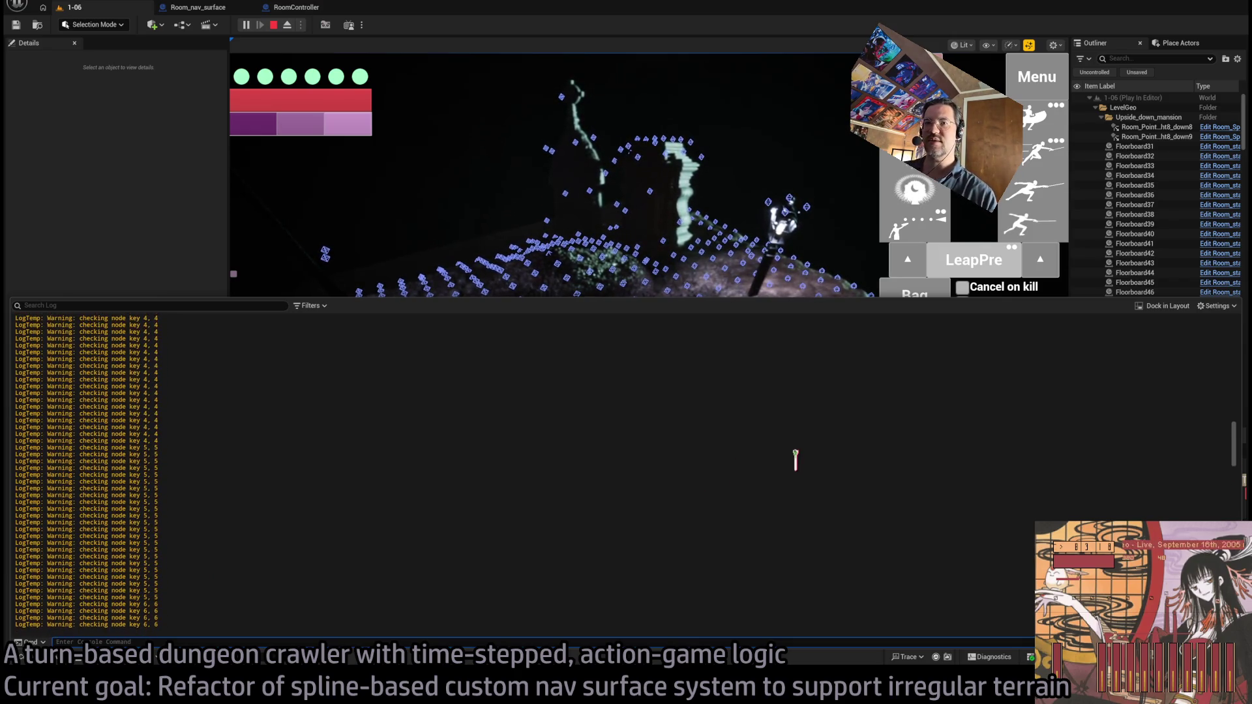
scroll(795, 457, "up", 5)
mouse_move(178, 335)
left_mouse_down()
mouse_move(196, 366)
mouse_move(334, 440)
left_mouse_up()
left_click(207, 399)
Close the Output Log, inspect the Room_nav_surface event graph, and stop the play session
left_click(408, 427)
left_click(196, 7)
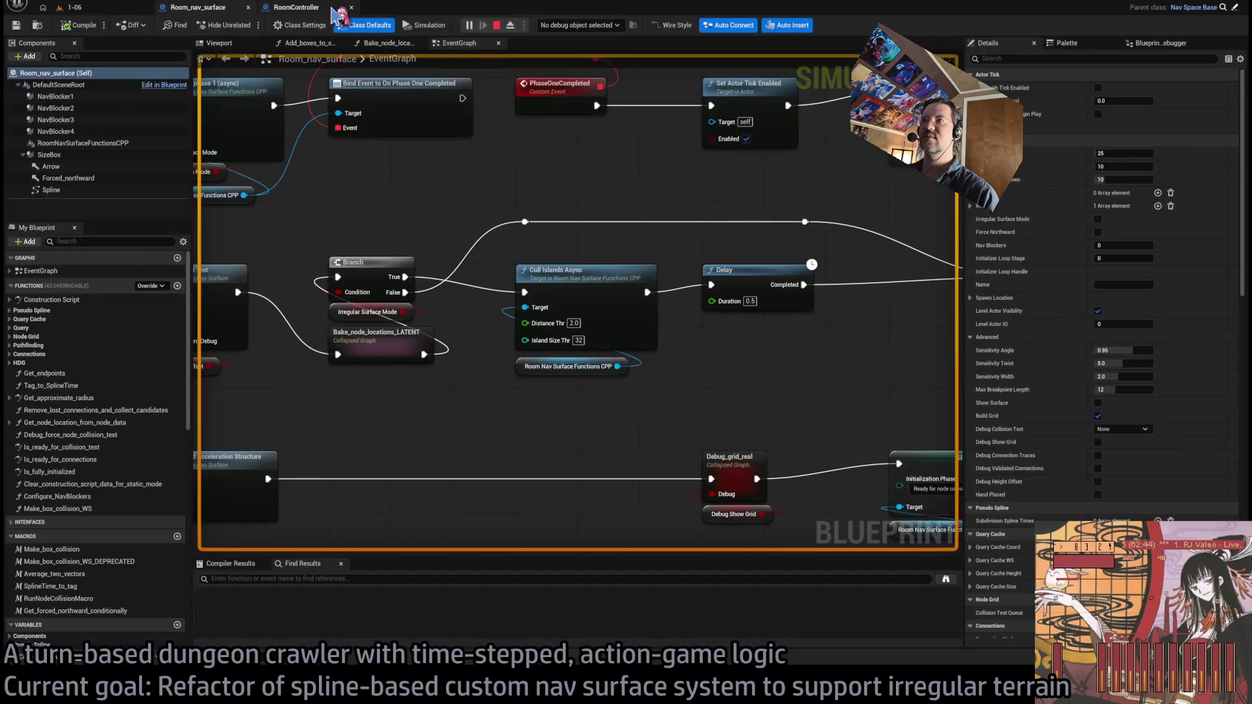
left_click_drag(402, 176, 641, 207)
left_click_drag(654, 309, 647, 293)
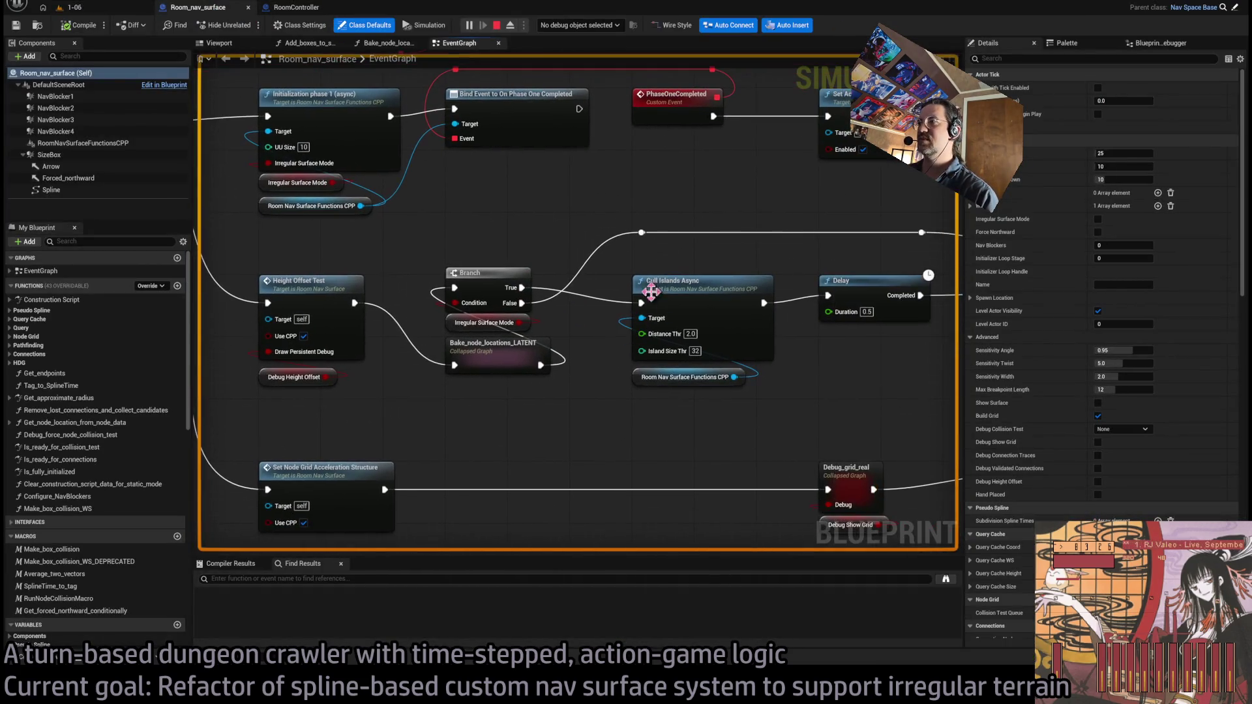
left_click_drag(832, 352, 770, 376)
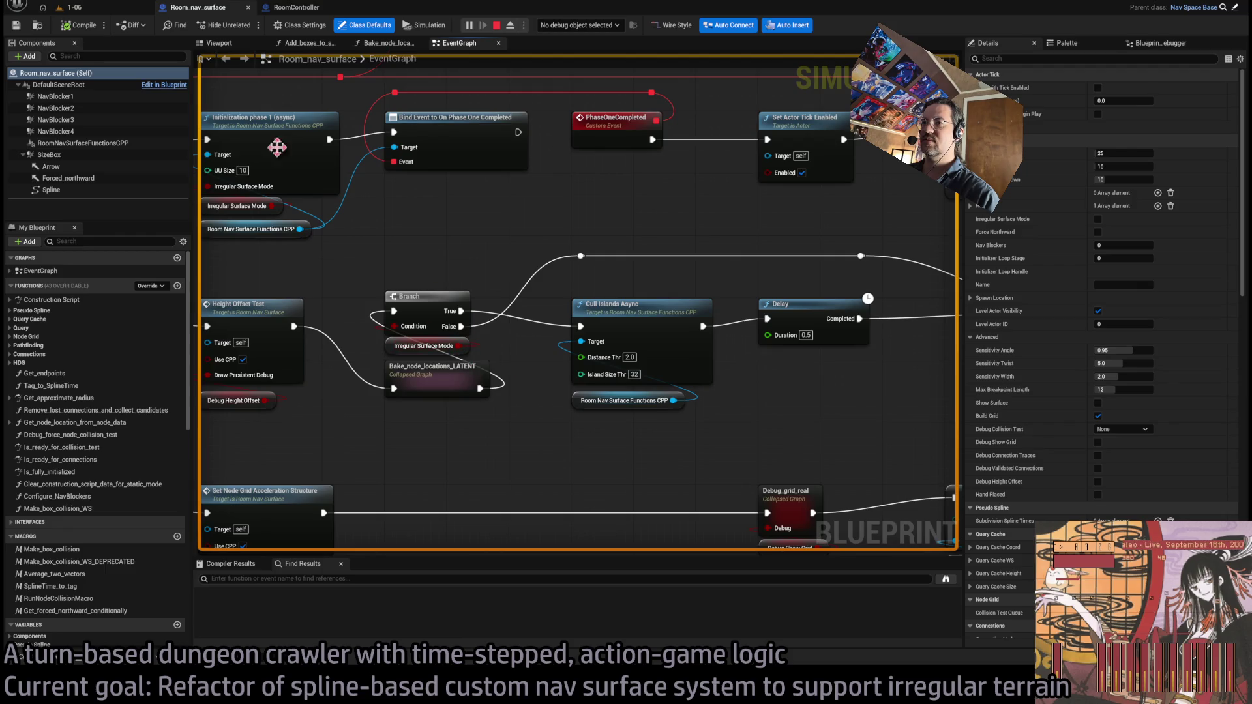
left_click(71, 7)
key("Escape")
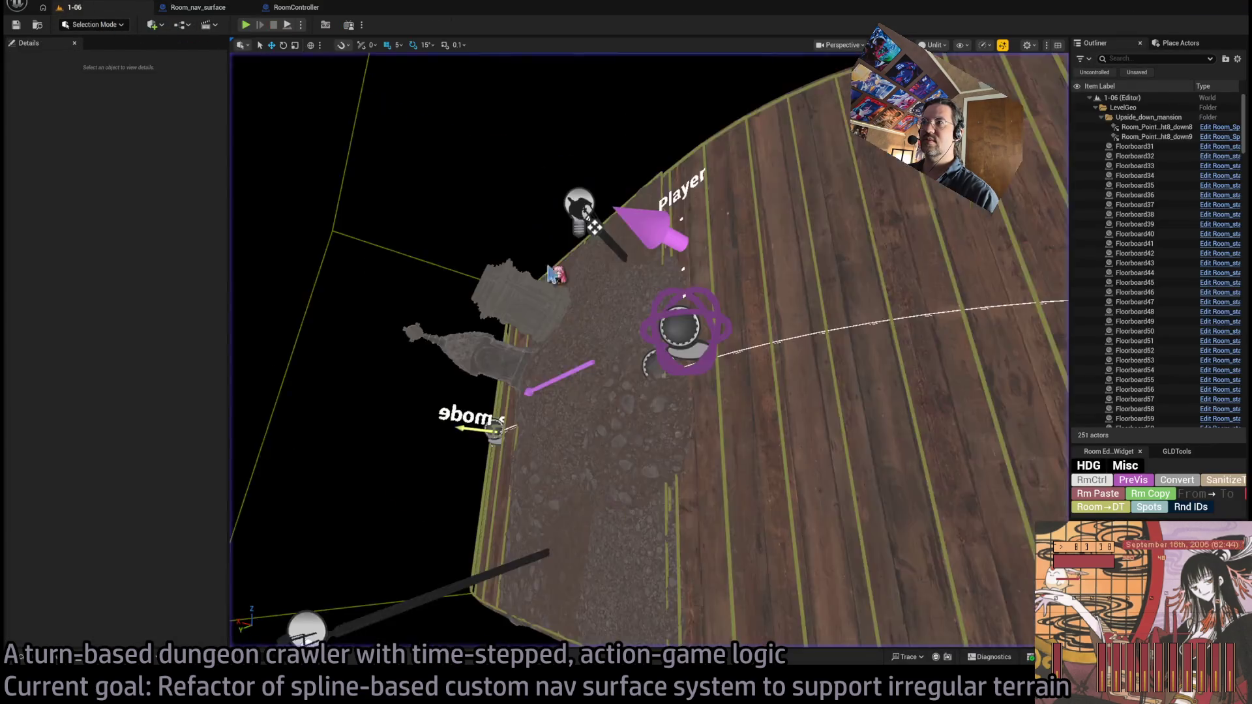
For Room_nav_surface15, wire Branch True via a reroute into Cull Islands Async and compile the Blueprint
left_click(634, 357)
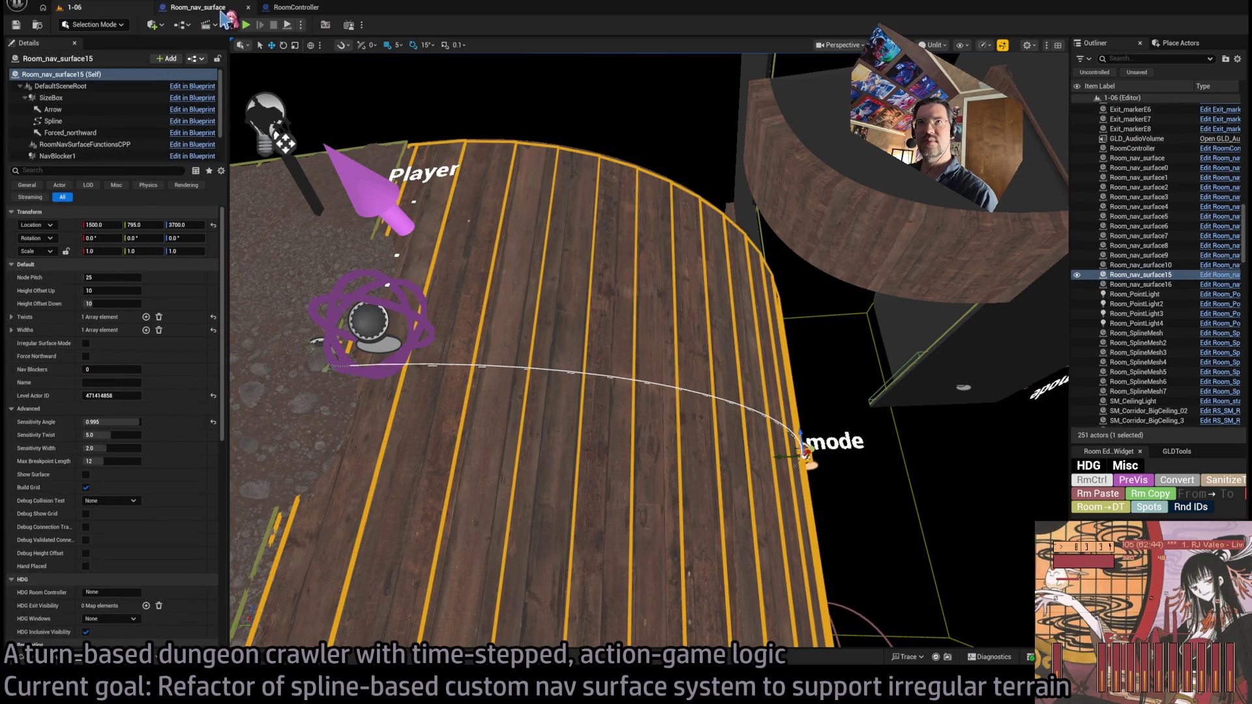
left_click(196, 7)
left_click_drag(463, 216, 490, 210)
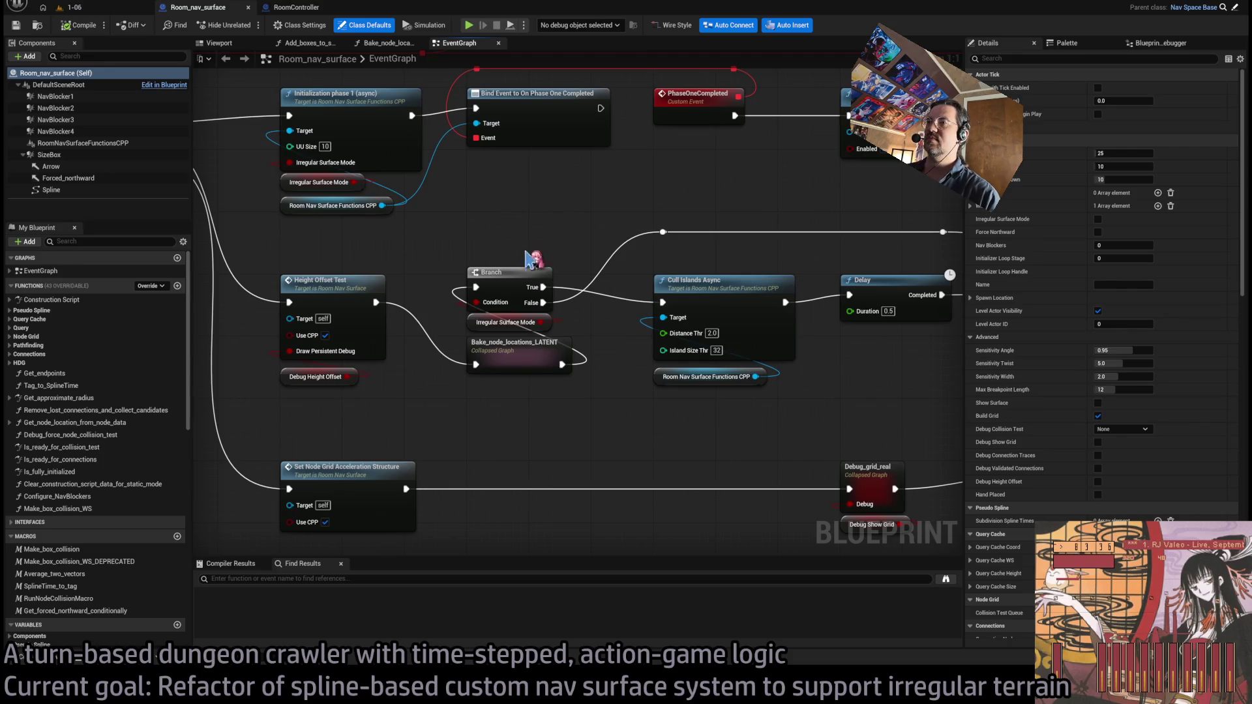
left_click_drag(691, 273, 656, 286)
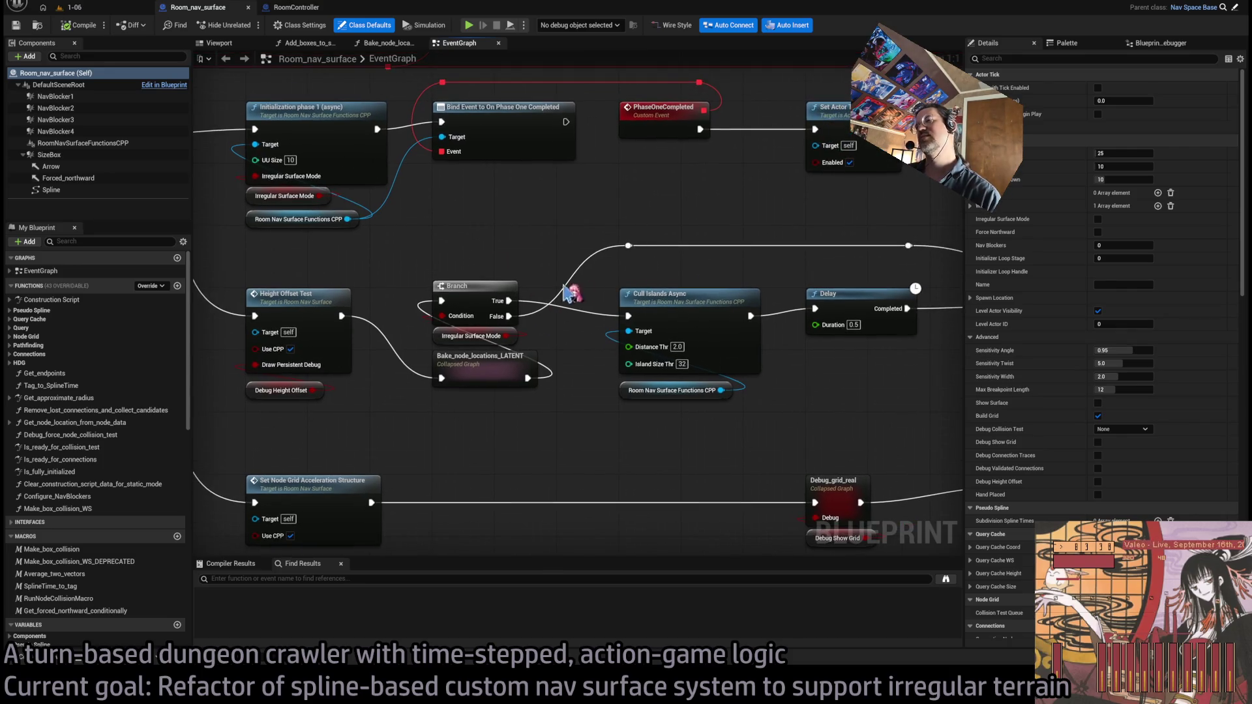
mouse_move(510, 301)
left_mouse_down()
mouse_move(636, 191)
mouse_move(628, 316)
left_mouse_up()
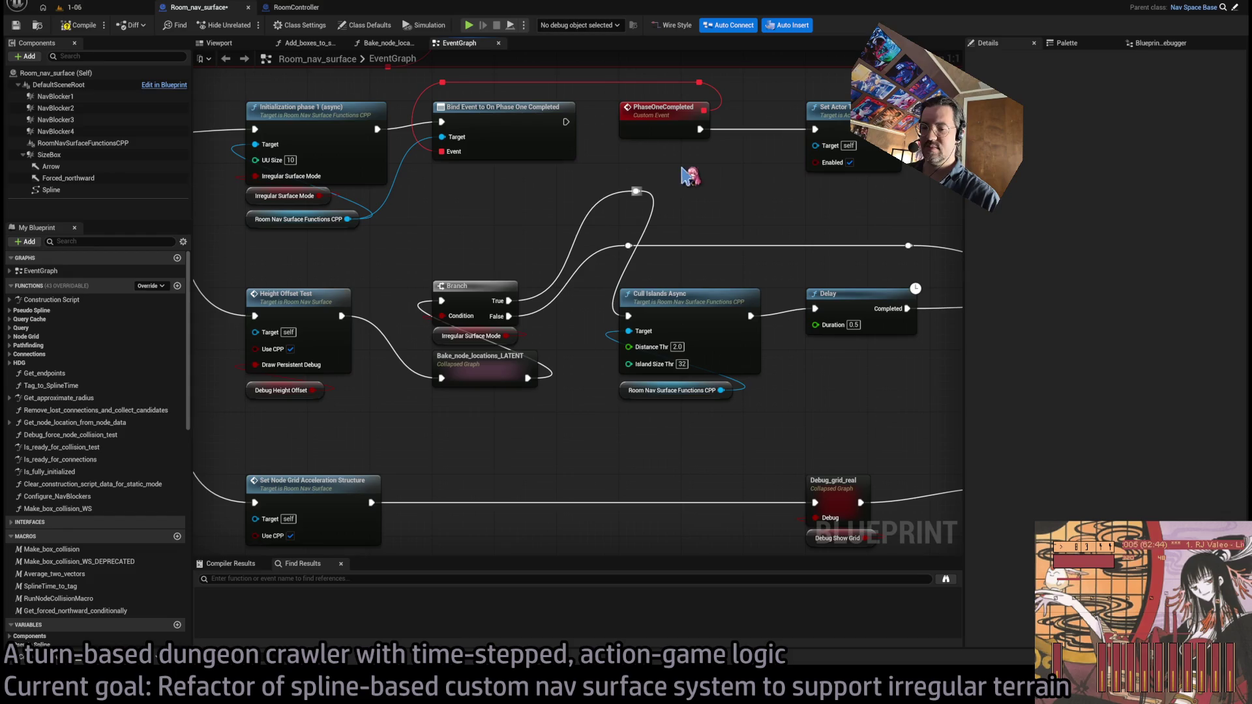
mouse_move(582, 213)
left_mouse_down()
mouse_move(554, 232)
mouse_move(594, 210)
mouse_move(786, 326)
mouse_move(956, 323)
mouse_move(889, 320)
left_mouse_up()
left_click(77, 30)
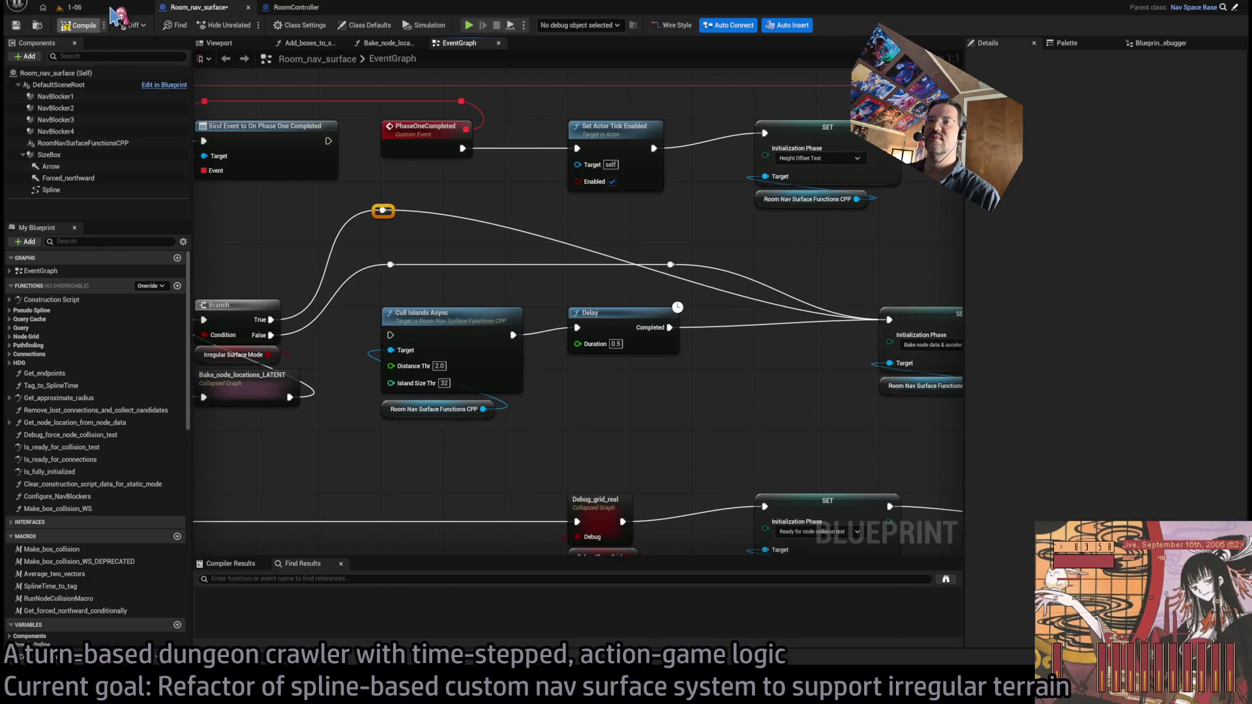
left_click(119, 13)
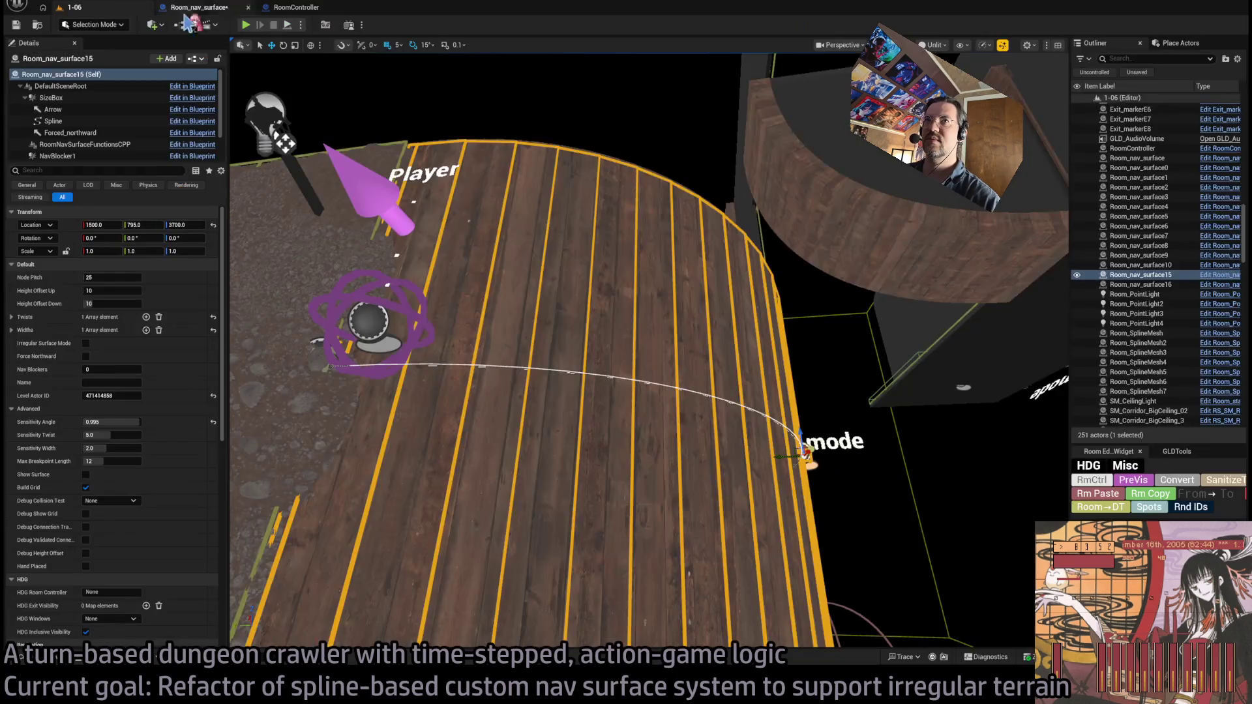
Clear the Output Log, wire Branch True directly into Cull Islands Async, delete the reroute and save
left_click(251, 30)
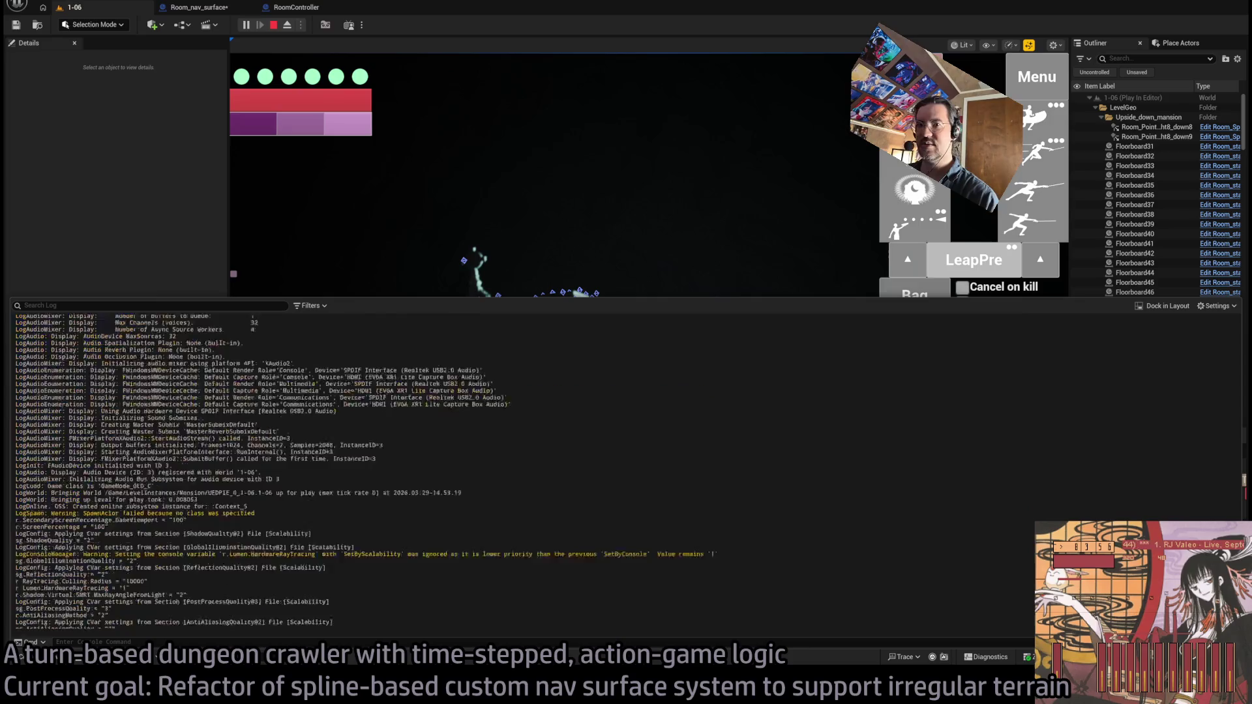
right_click(523, 441)
left_click(537, 427)
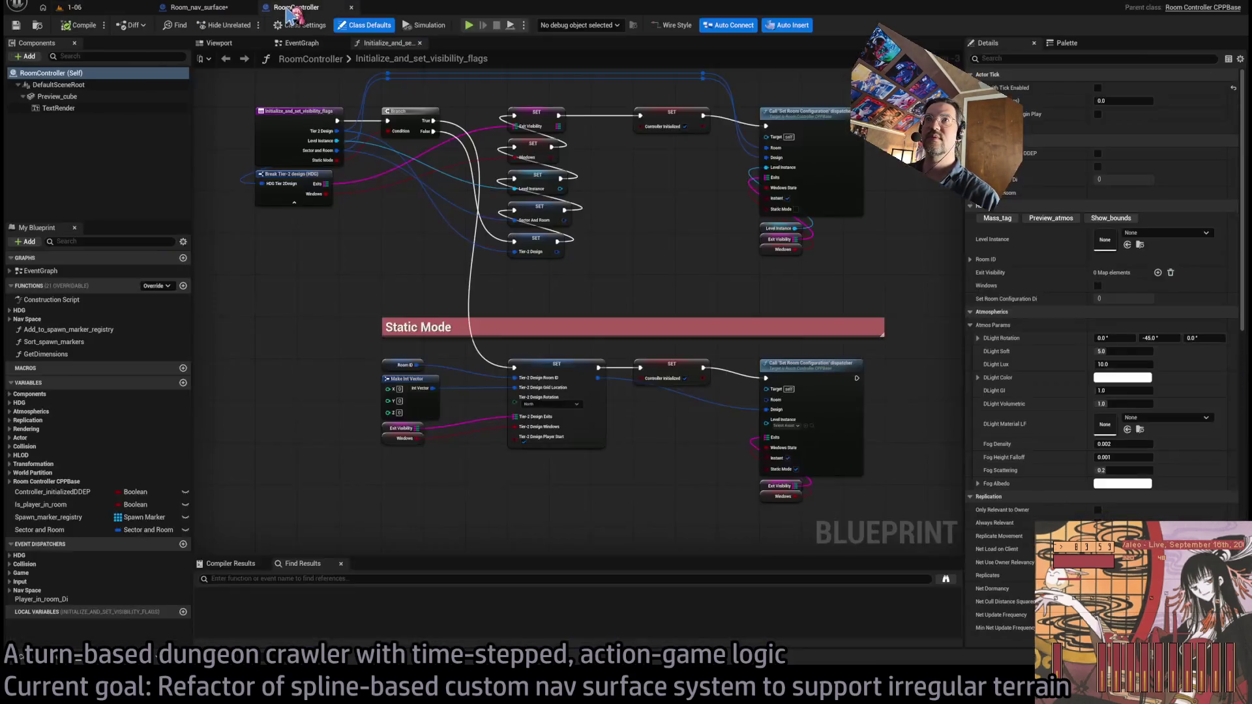
left_click(268, 8)
left_click(199, 7)
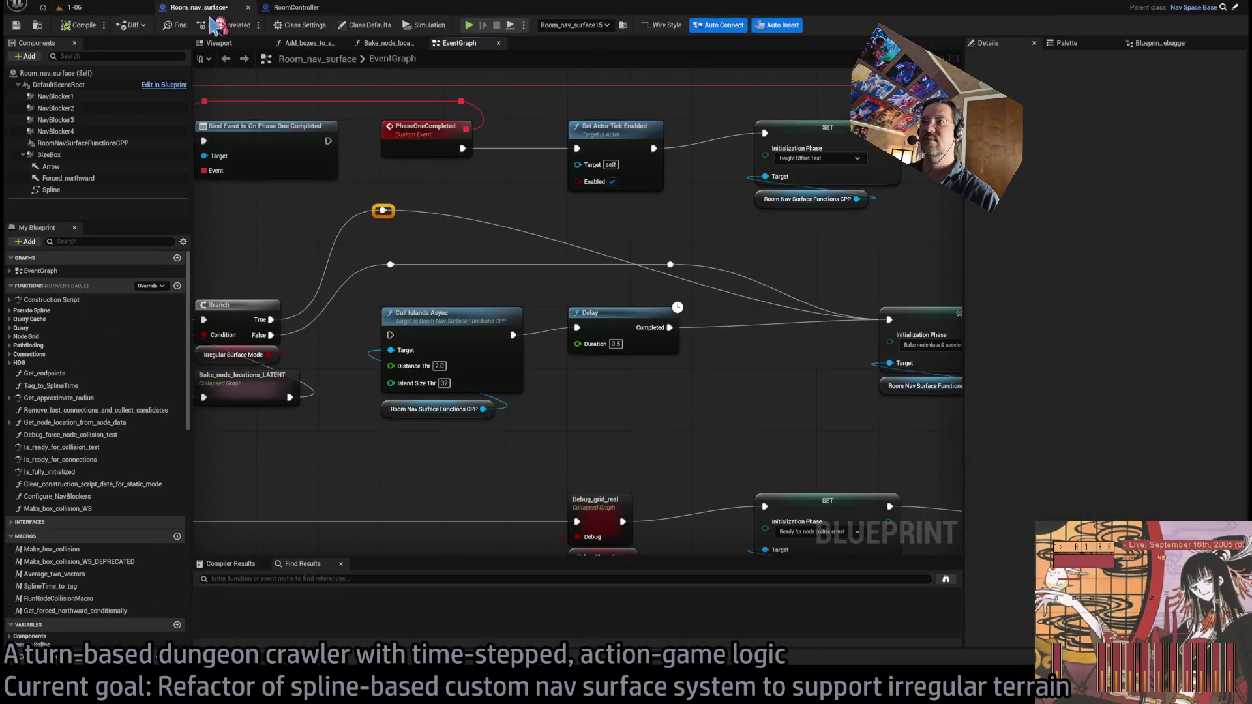
left_click_drag(327, 315, 446, 331)
key("Delete")
key("ctrl+s")
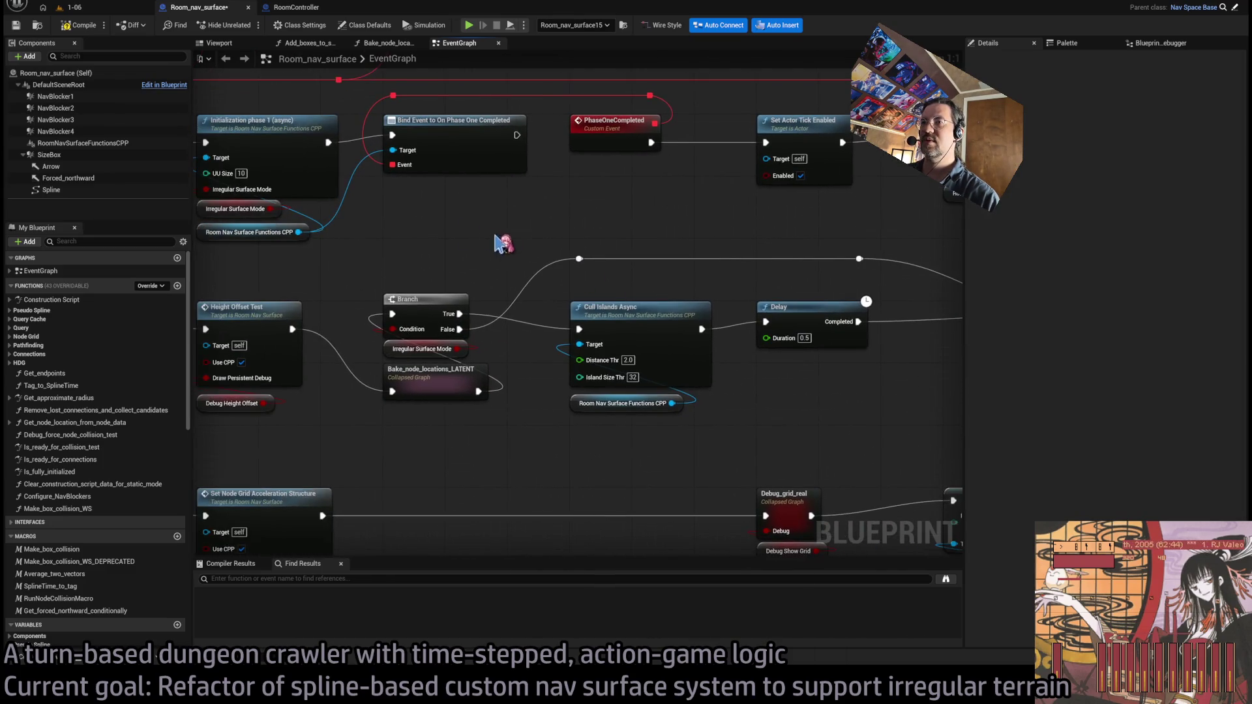
Play the 1-06 level again, inspect the 'checking node key' log lines, then stop the session
left_click(74, 7)
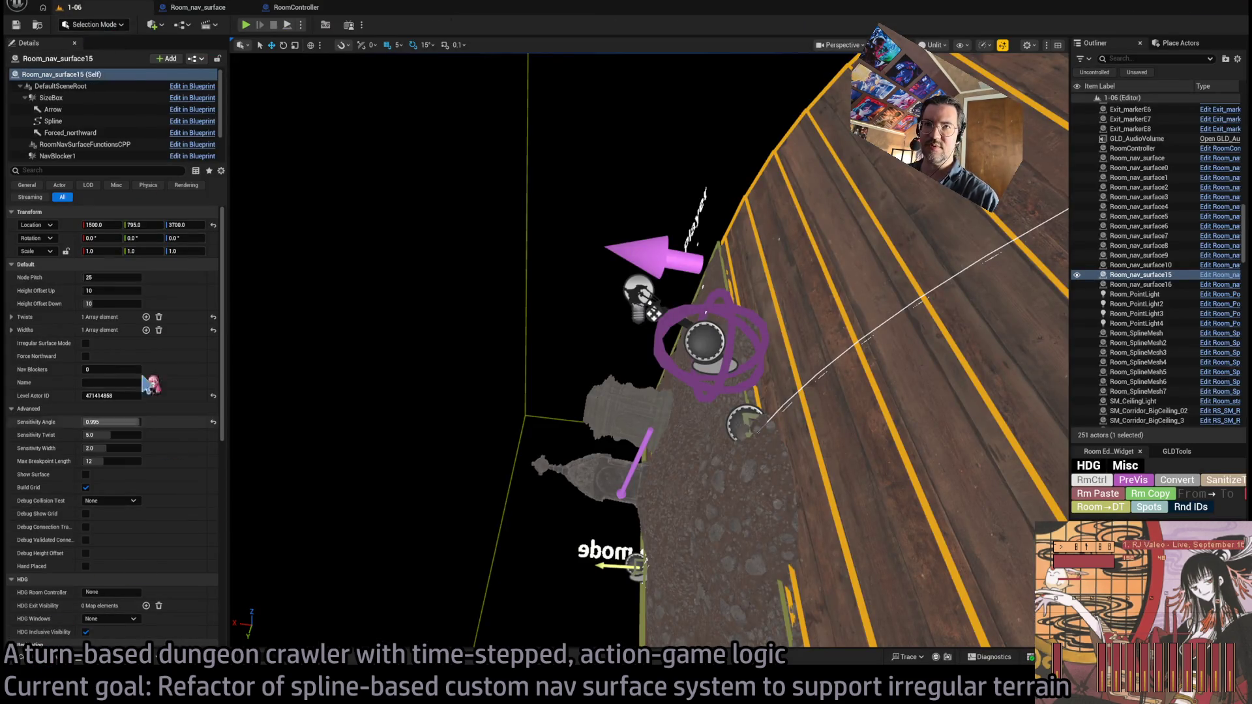
key("alt+p")
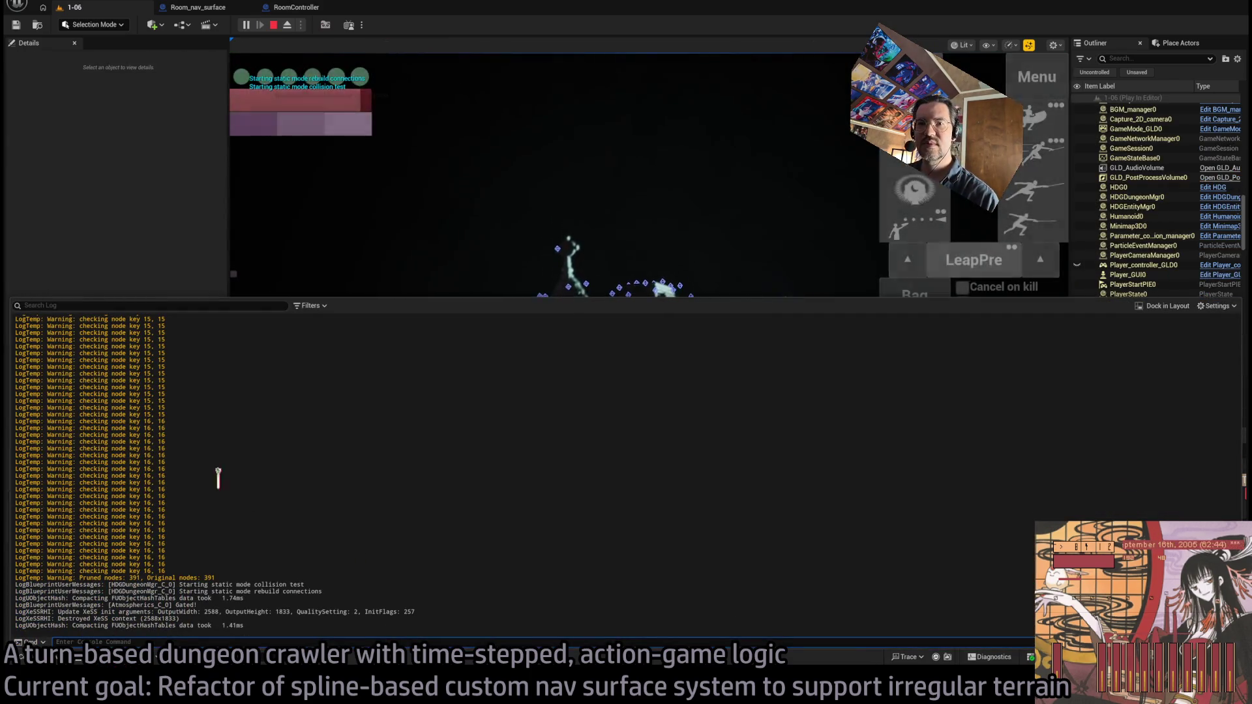
mouse_move(192, 565)
left_mouse_down()
mouse_move(191, 533)
mouse_move(243, 545)
left_mouse_up()
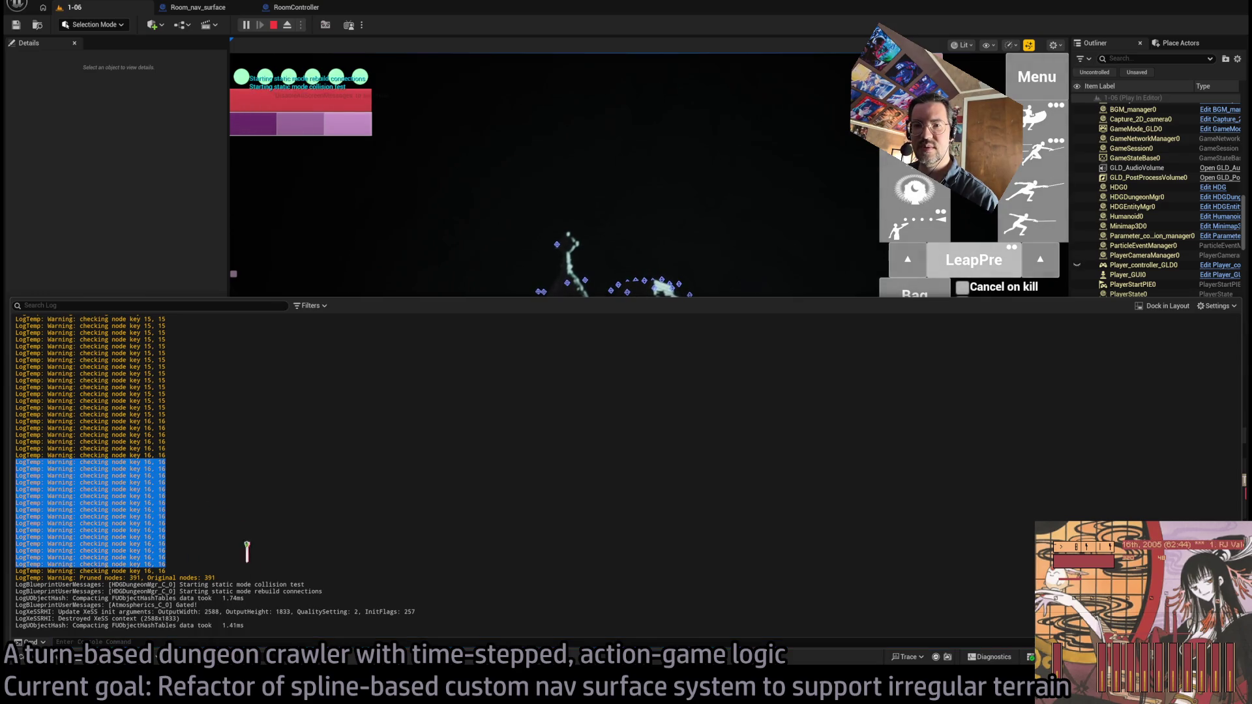
left_click(228, 559)
scroll(246, 515, "up", 5)
scroll(251, 513, "up", 10)
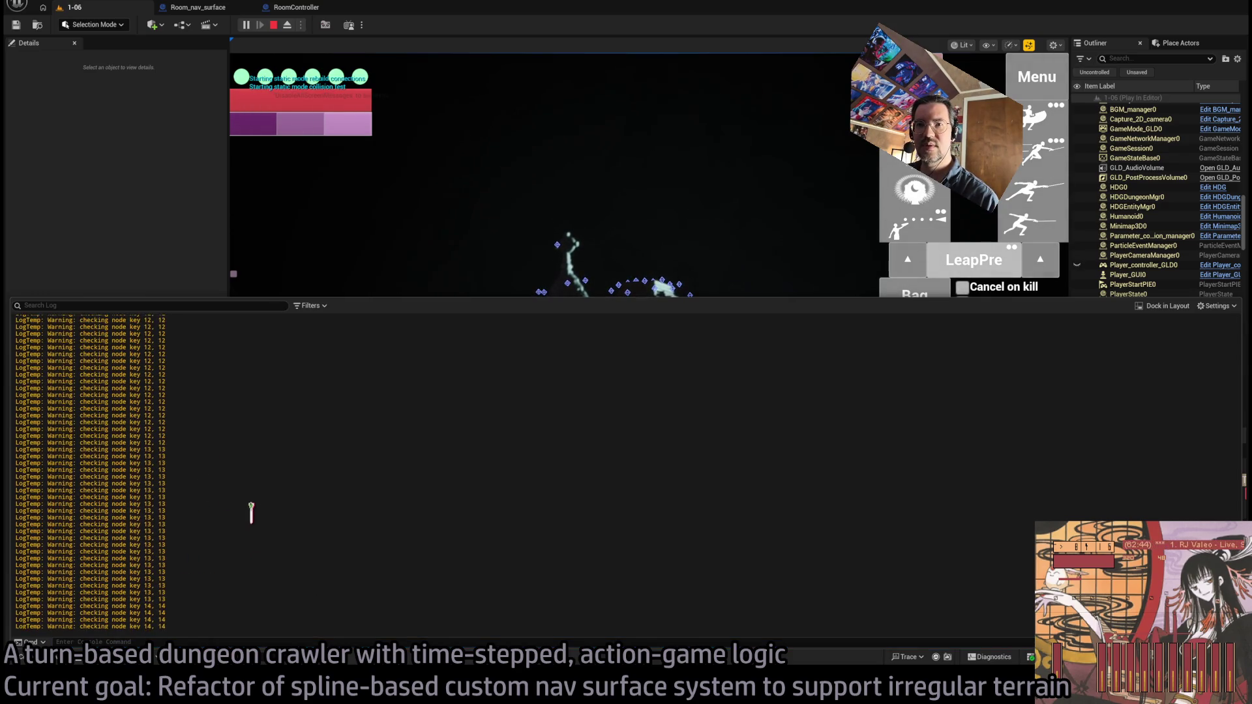
scroll(253, 513, "up", 10)
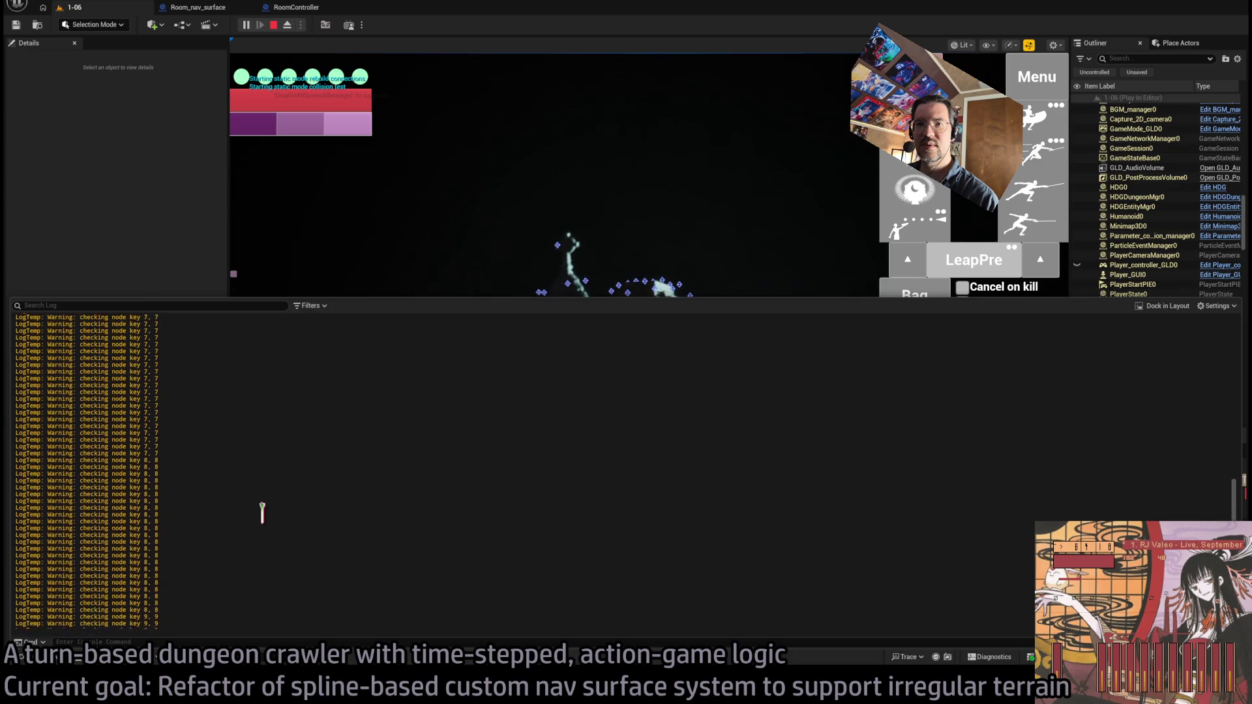
scroll(280, 522, "up", 8)
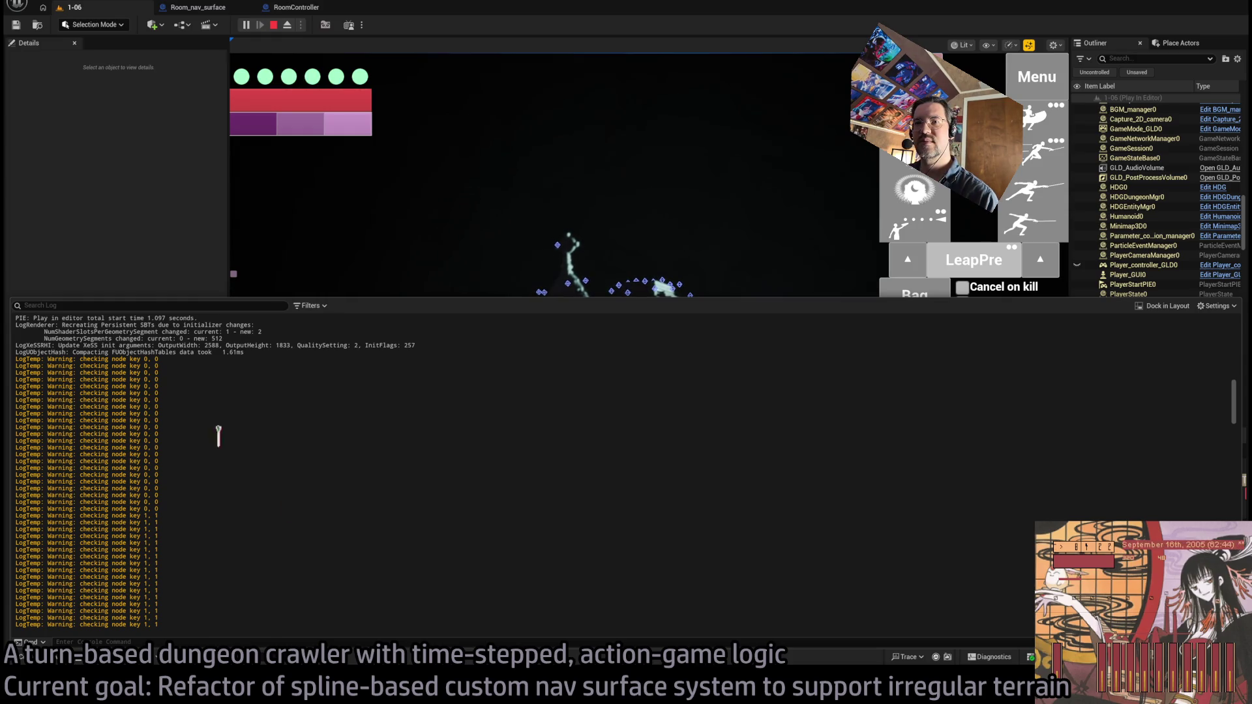
left_click_drag(154, 357, 173, 497)
left_click(181, 501)
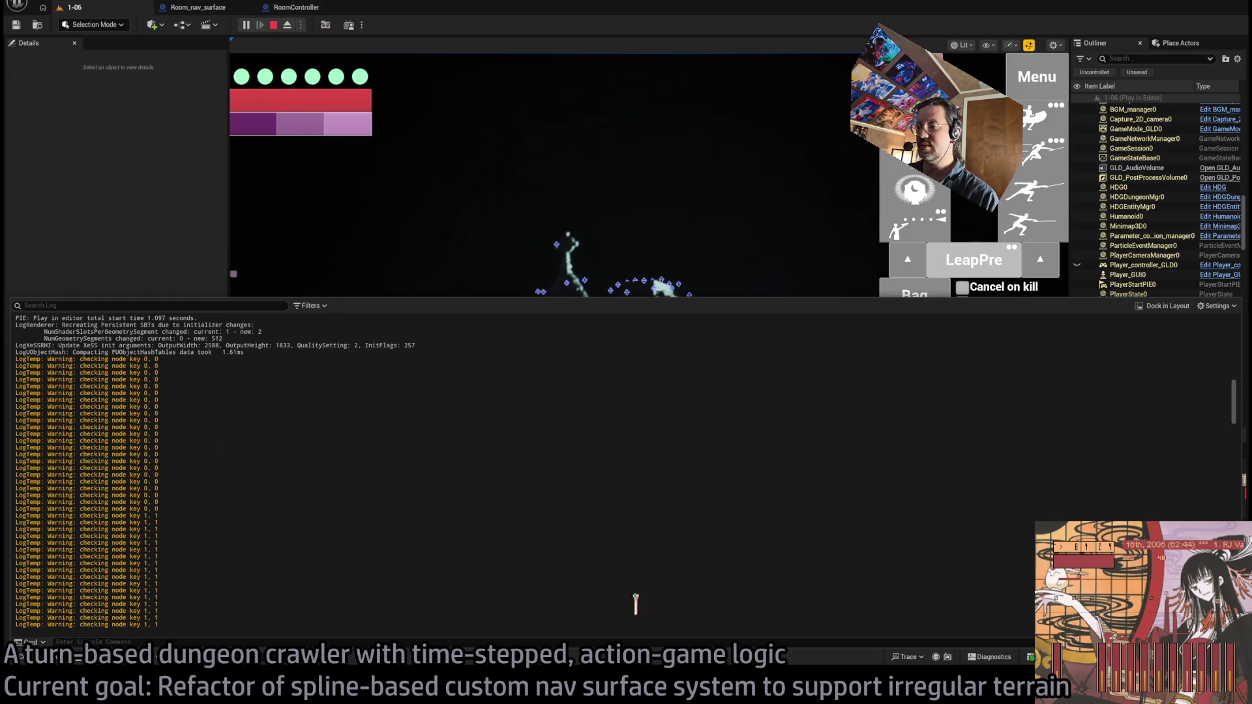
left_click(273, 25)
key("alt+Tab")
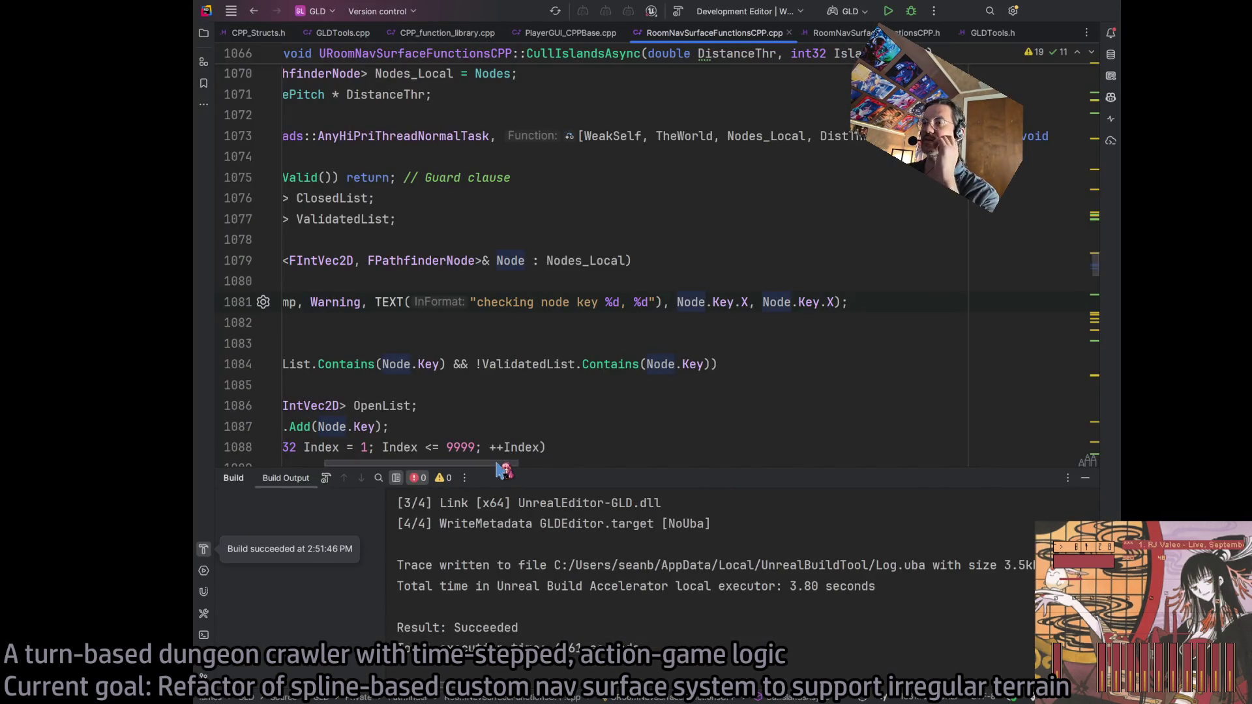
Highlight Nodes_Local usages and scroll through CullIslandsAsync around the UE_LOG line
left_click_drag(506, 465, 463, 464)
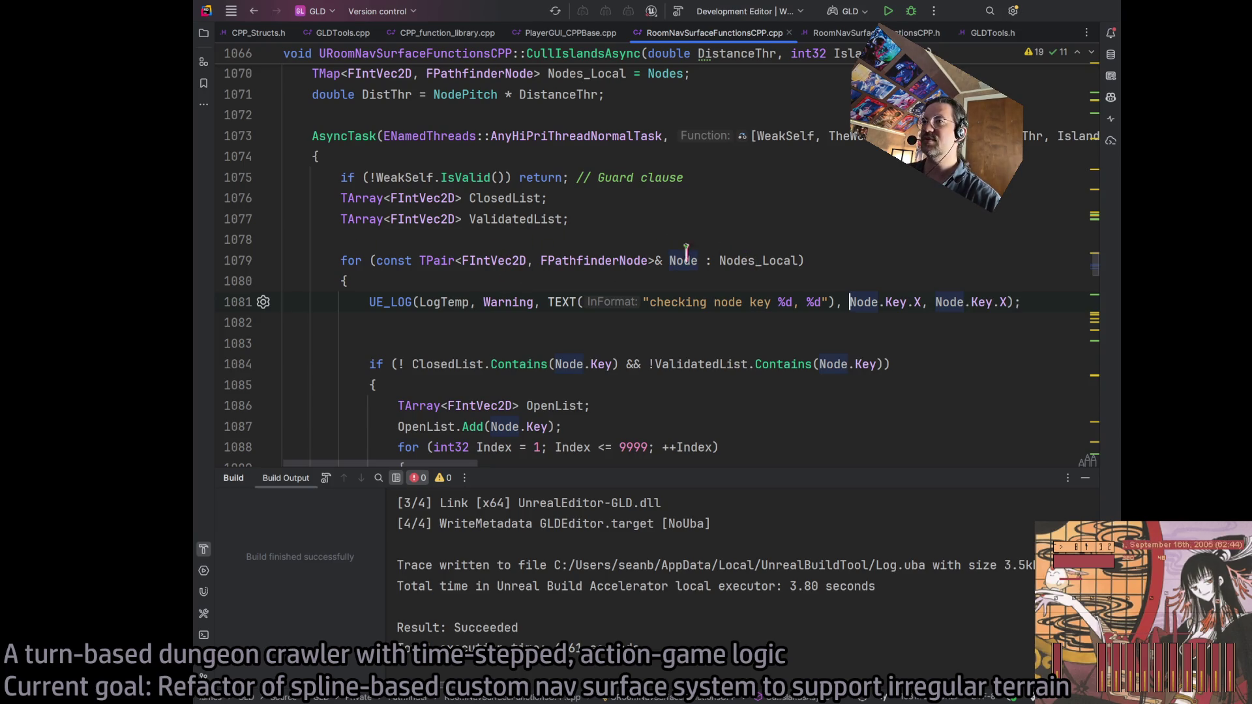
left_click(755, 255)
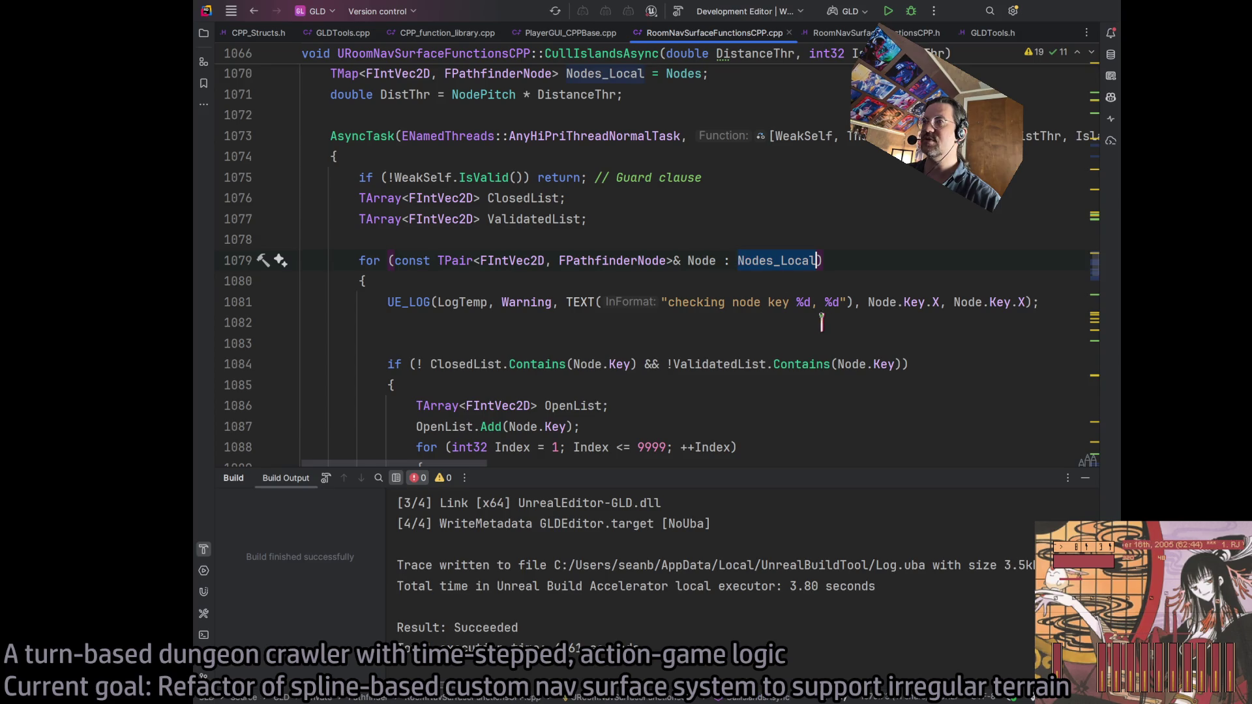
scroll(659, 334, "up", 3)
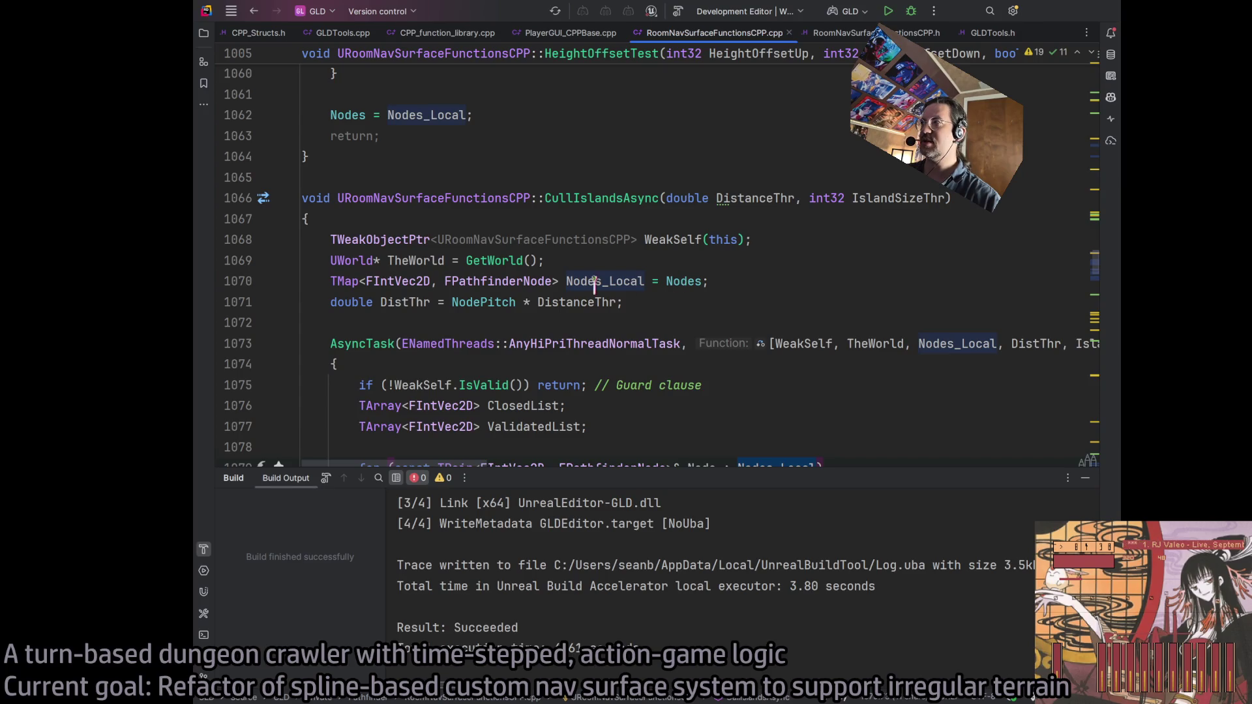
scroll(678, 306, "down", 2)
scroll(768, 364, "down", 2)
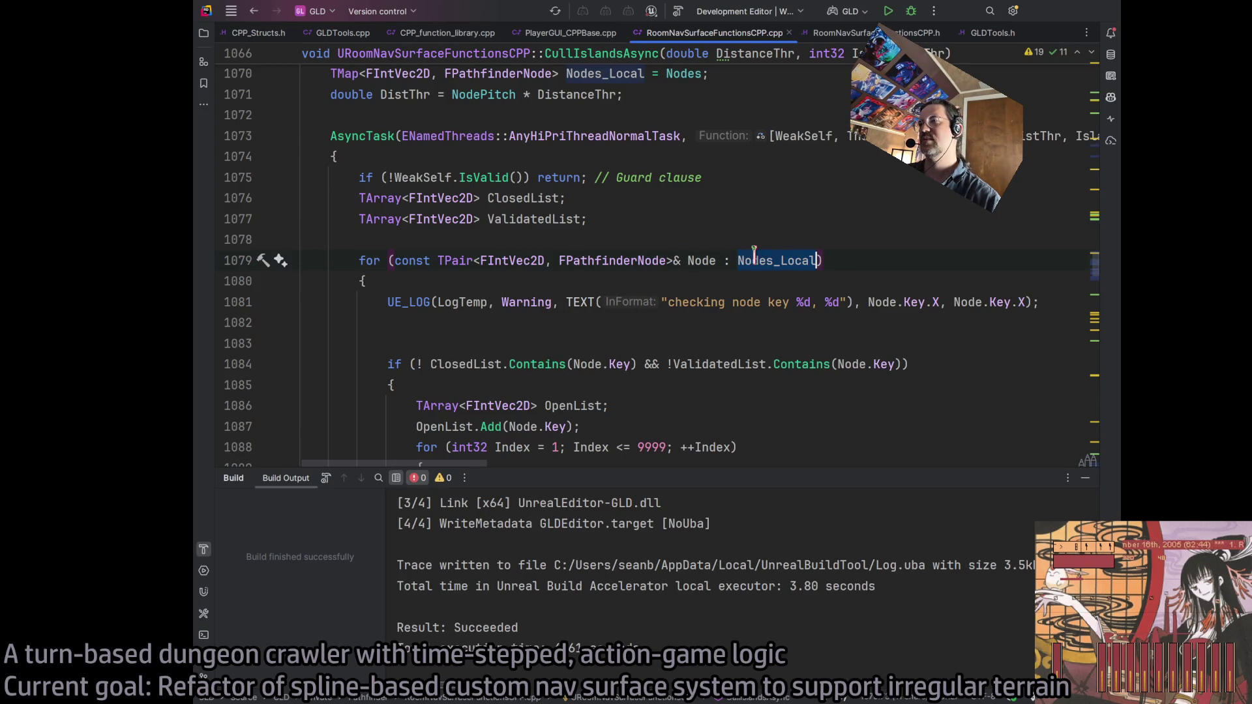
scroll(763, 344, "down", 8)
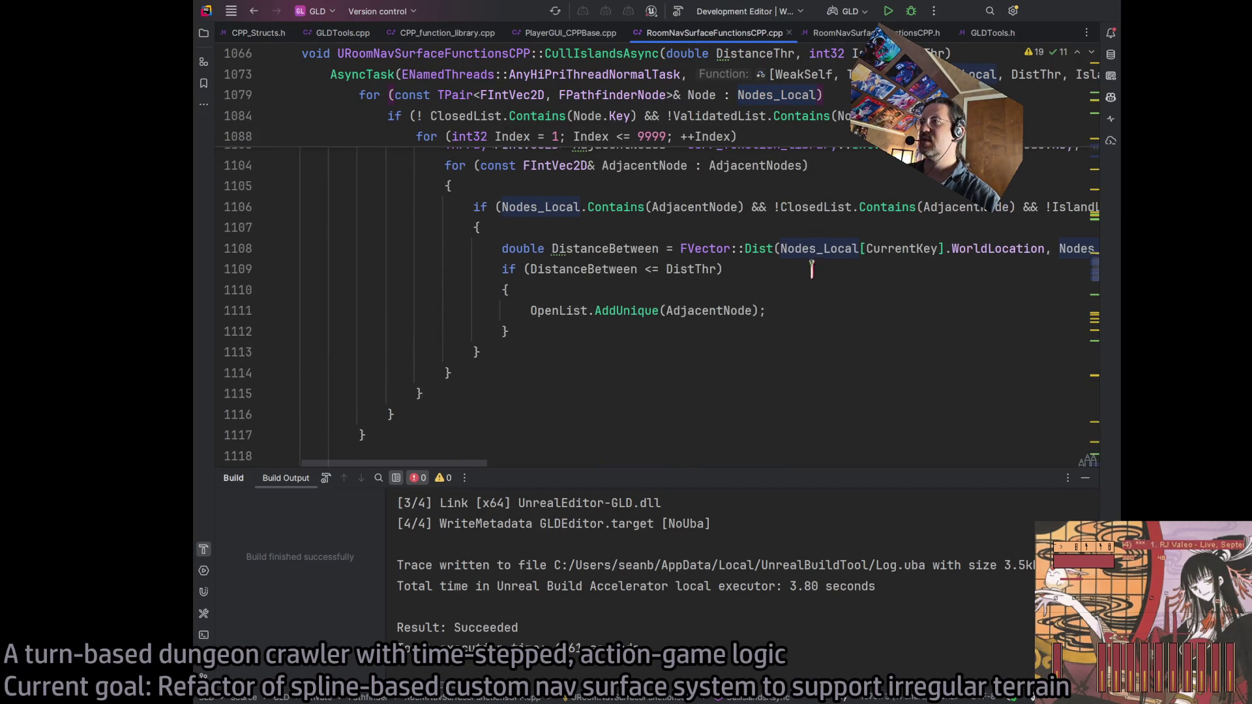
scroll(582, 363, "down", 3)
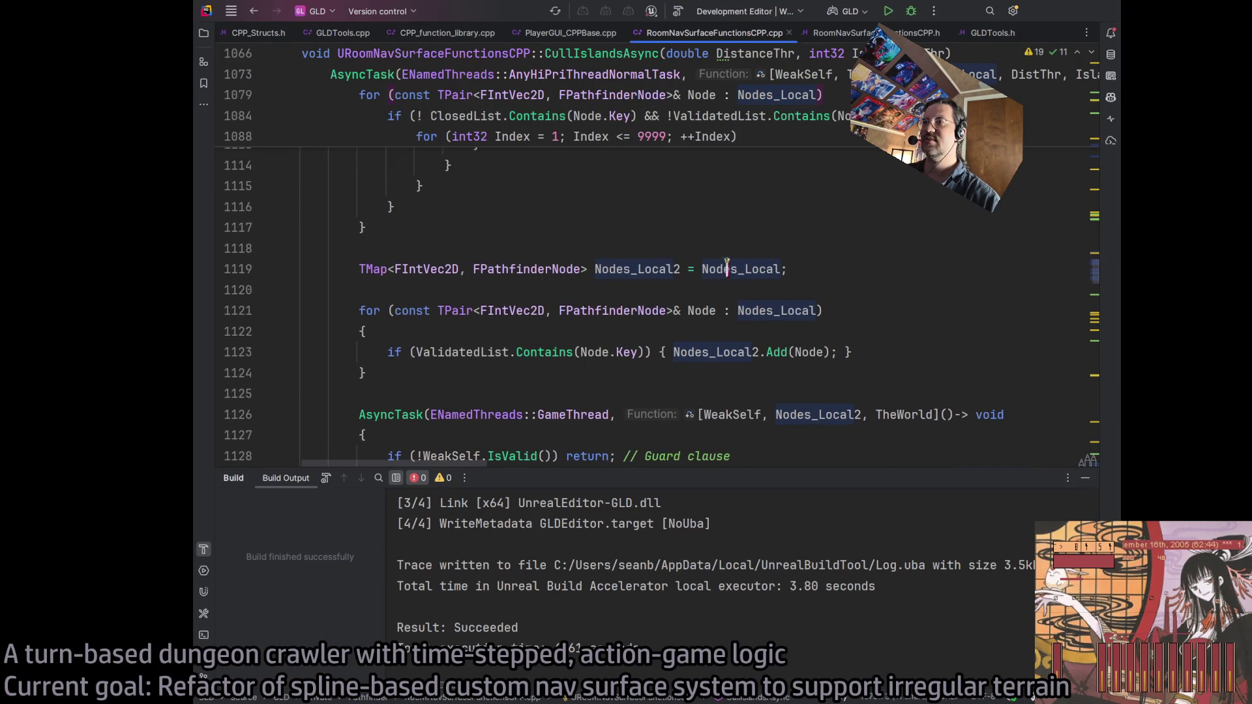
scroll(722, 269, "up", 5)
scroll(819, 335, "down", 6)
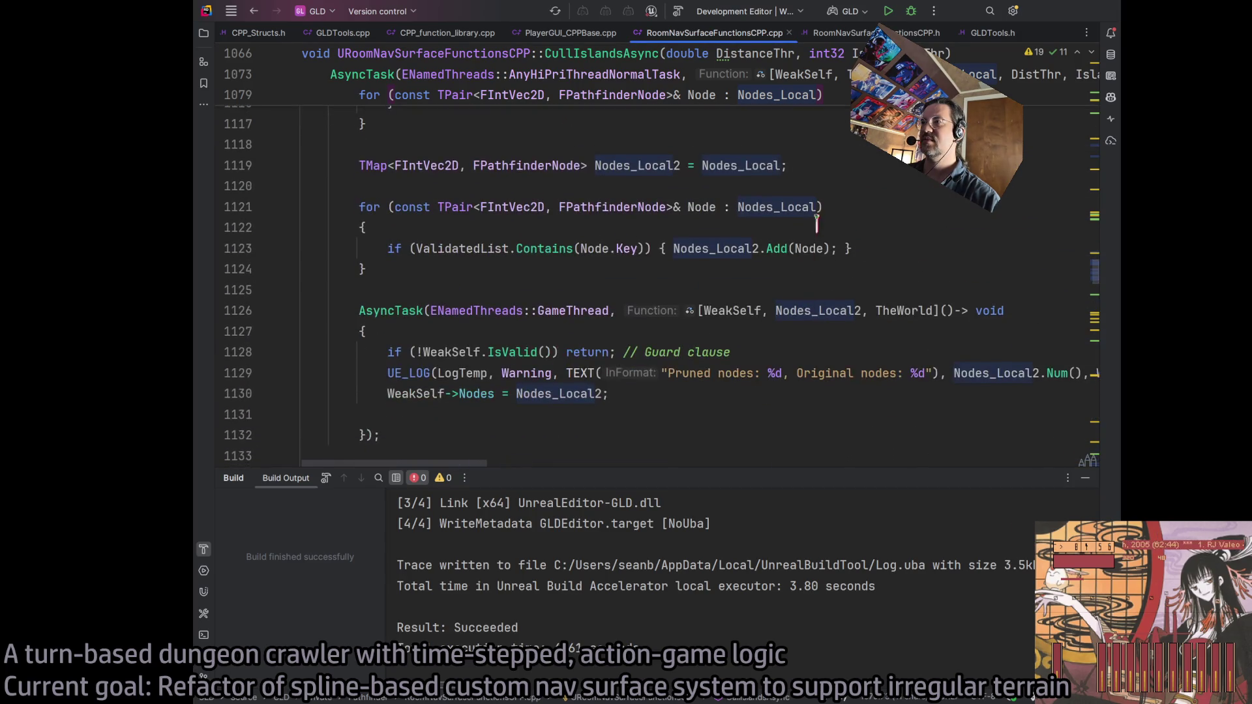
scroll(651, 298, "up", 2)
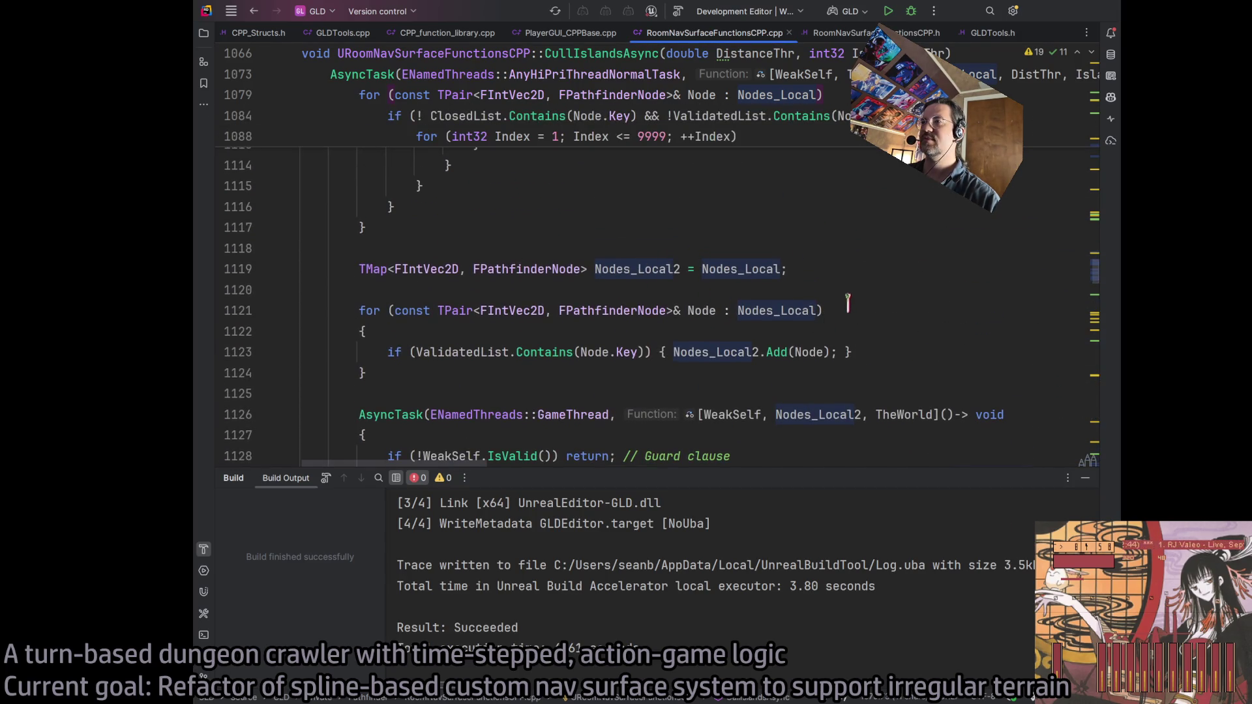
Review the rest of CullIslandsAsync and check where Nodes_Local is used further down
scroll(848, 303, "up", 15)
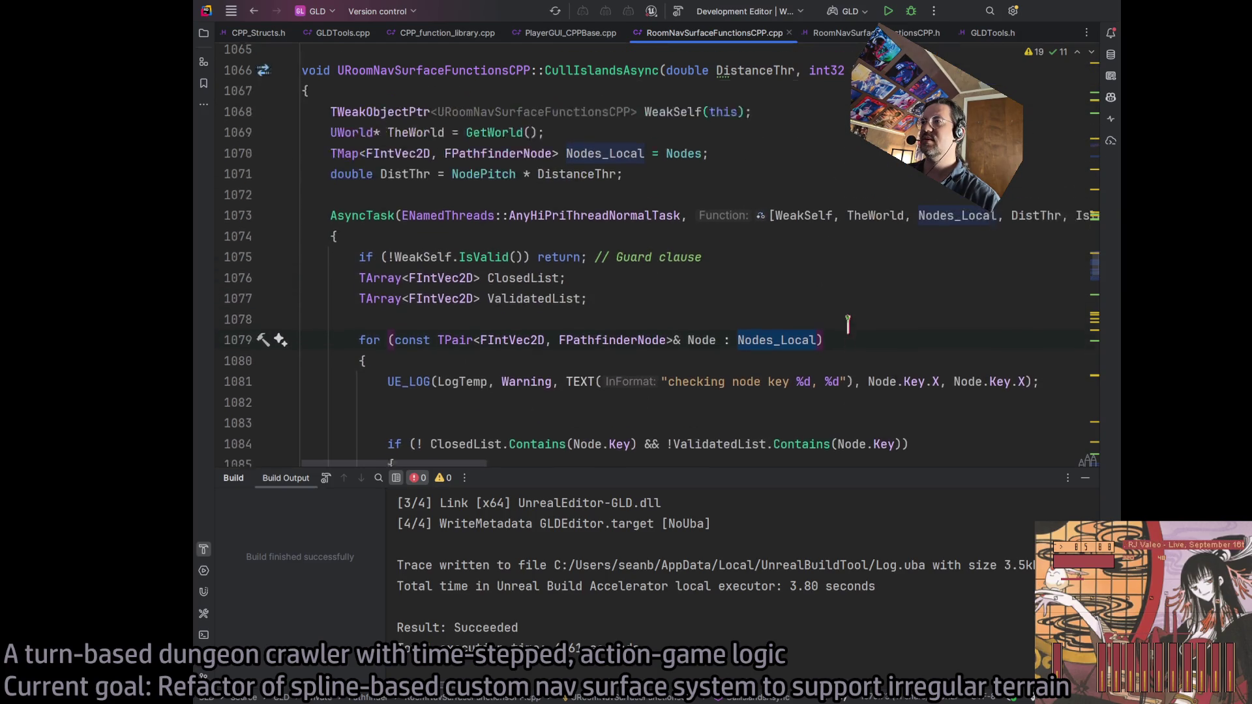
scroll(542, 371, "down", 3)
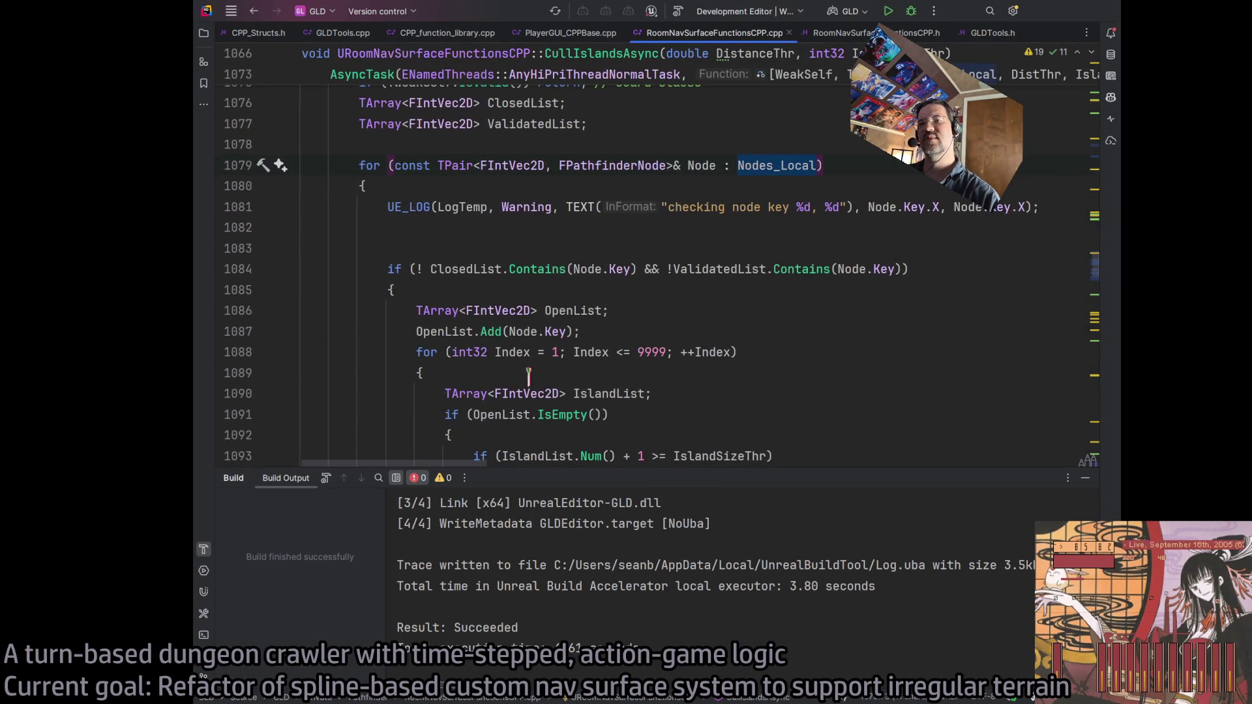
scroll(741, 307, "up", 4)
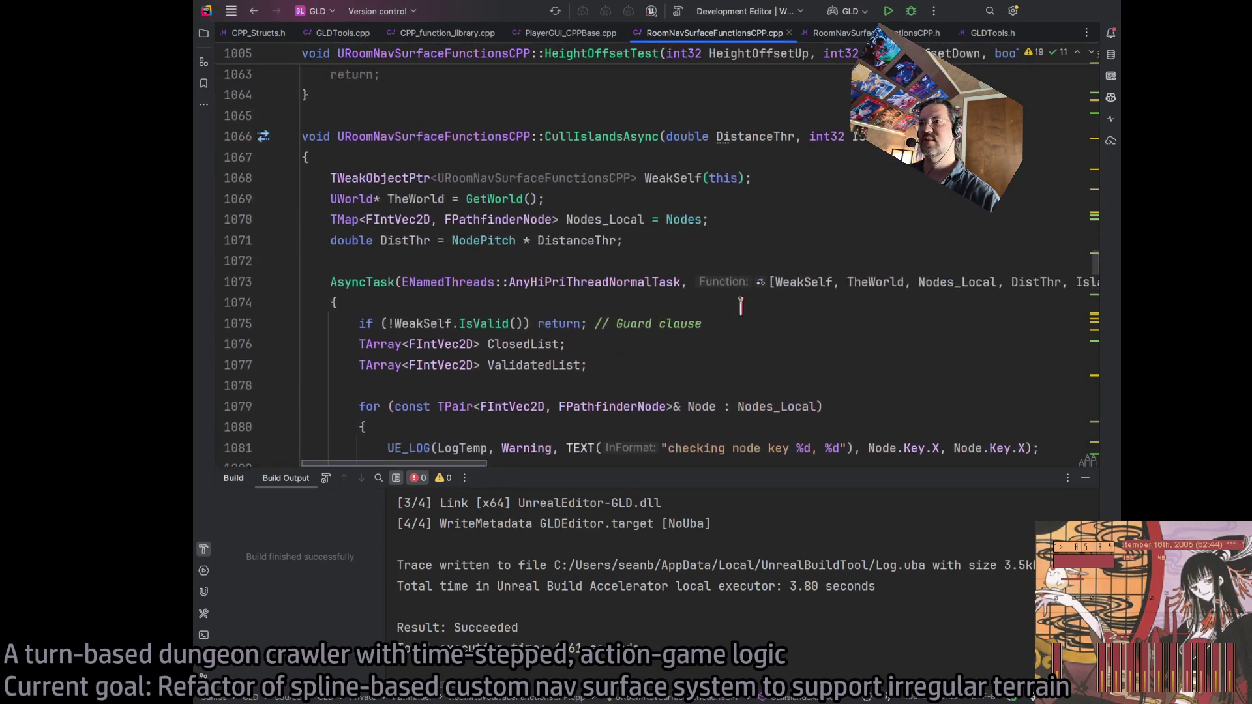
scroll(741, 307, "up", 1)
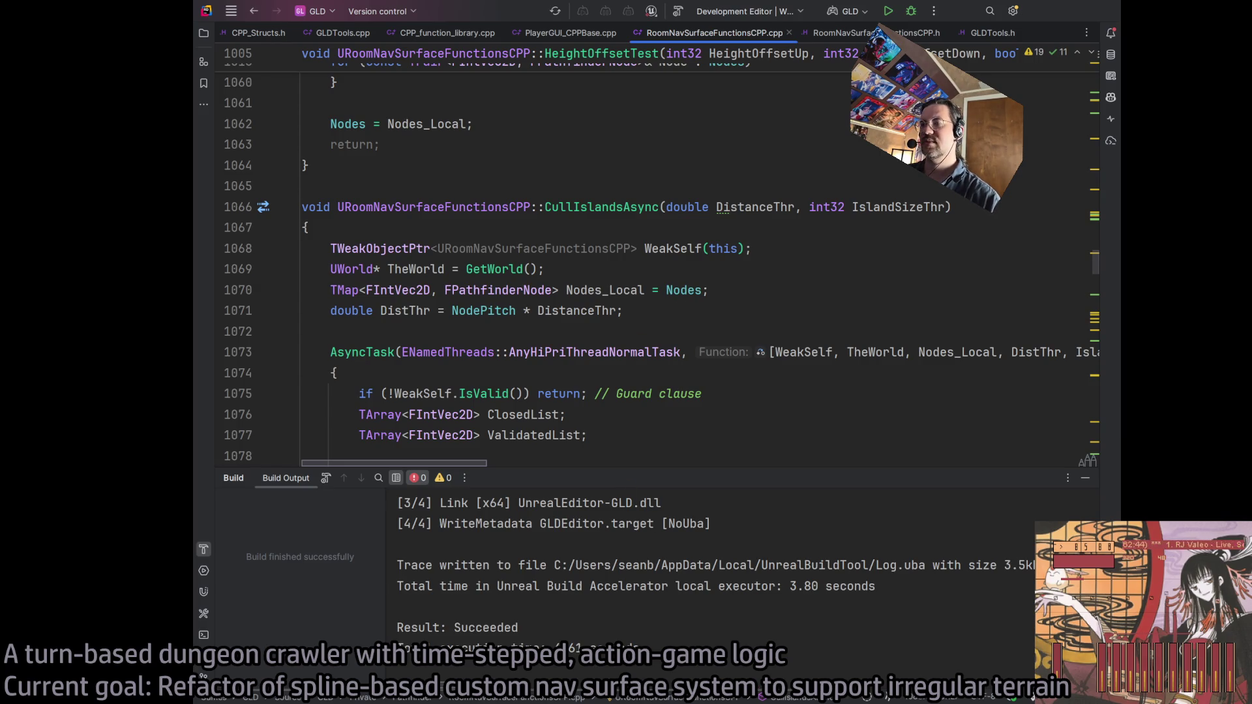
scroll(679, 404, "down", 2)
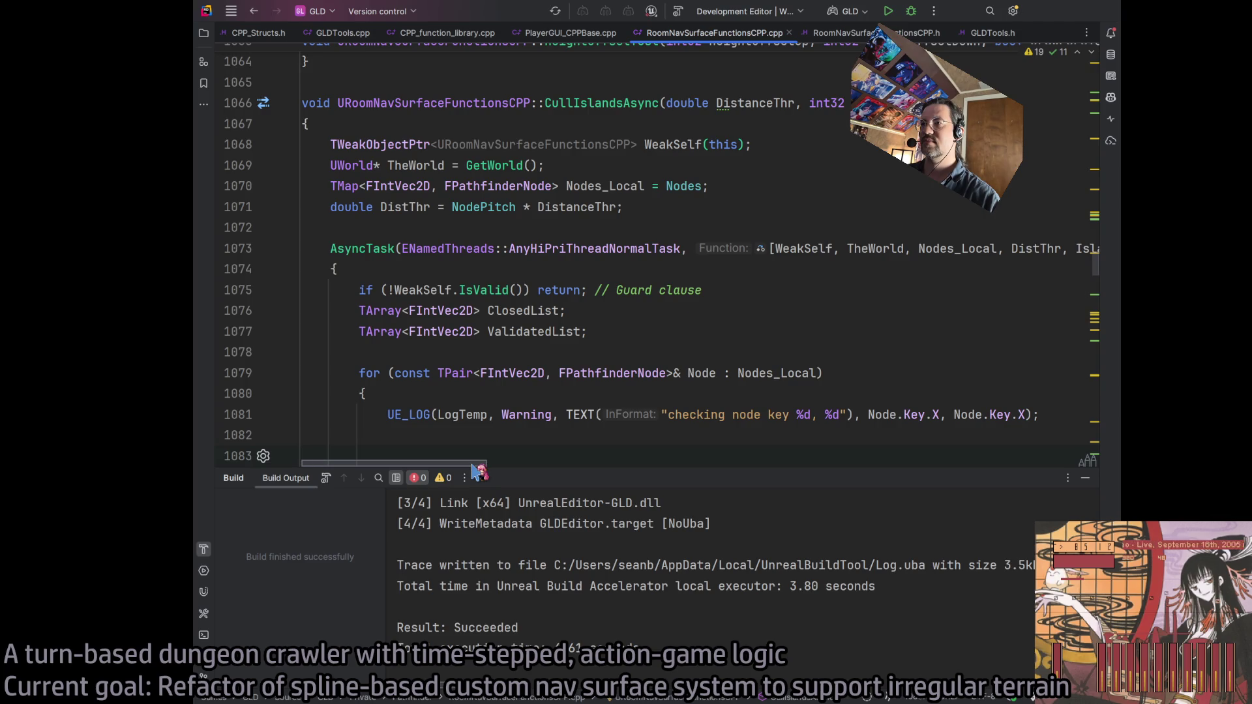
scroll(571, 373, "down", 2)
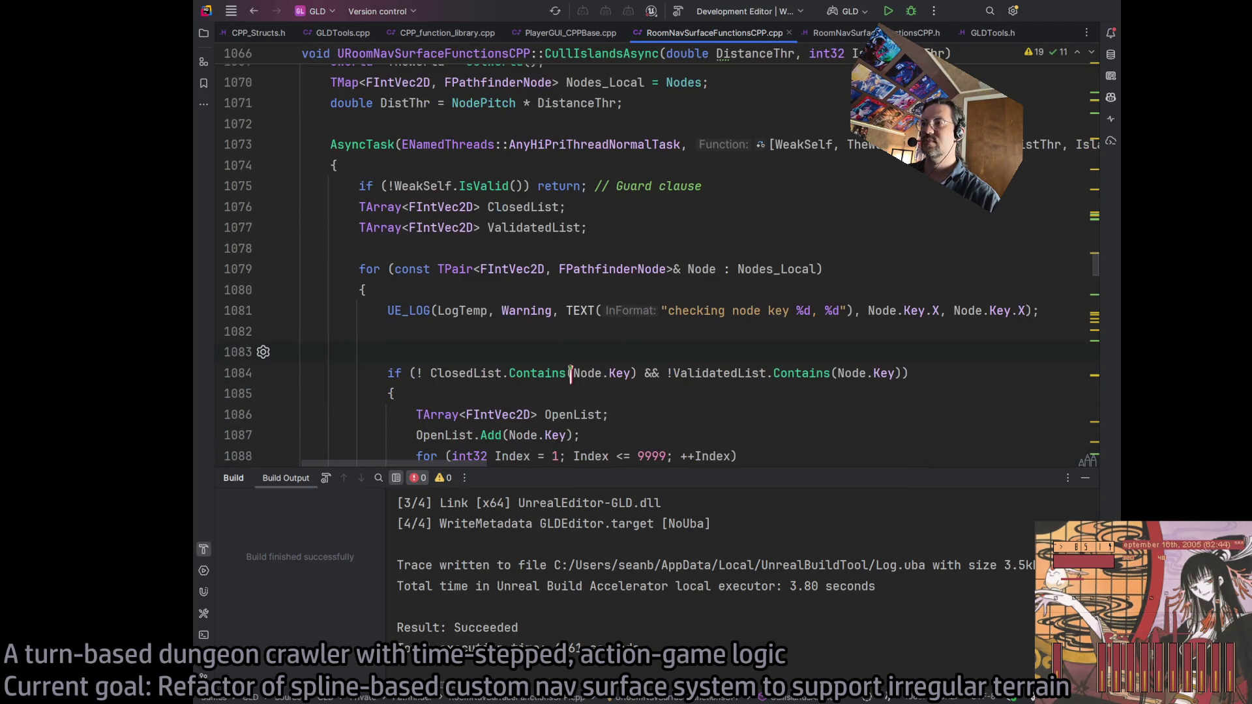
scroll(571, 373, "up", 2)
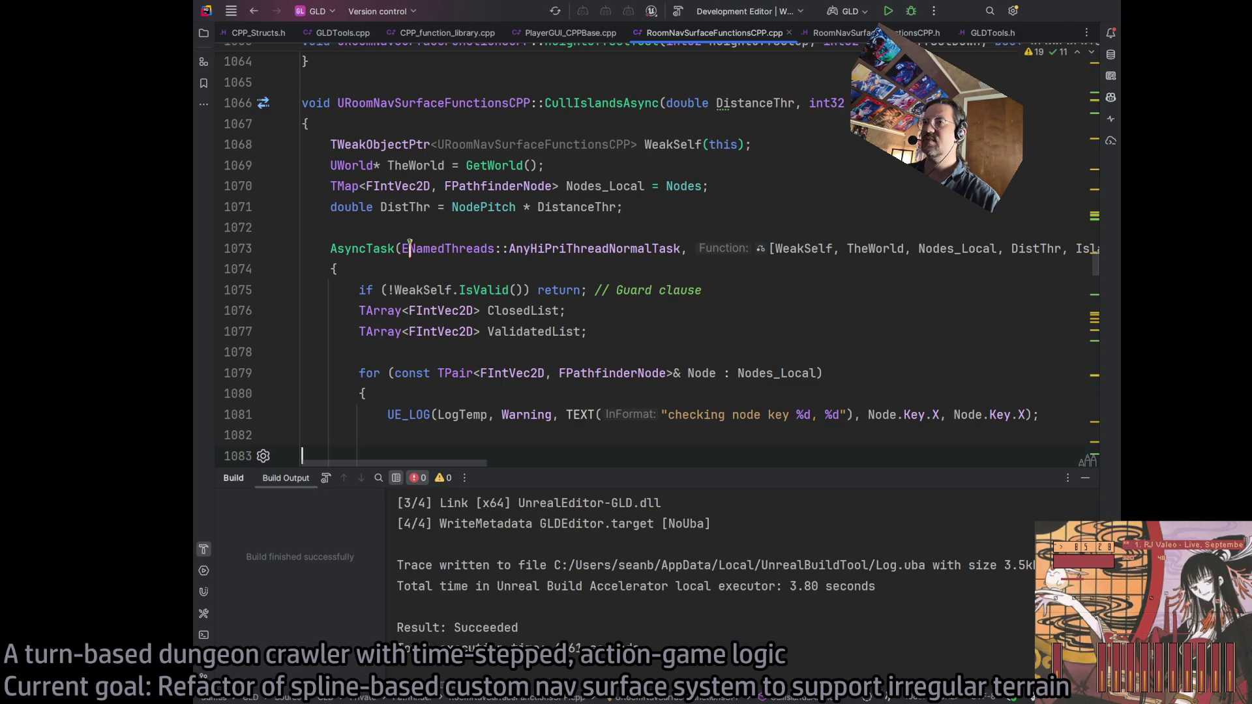
left_click(781, 373)
scroll(783, 375, "down", 2)
Start a Play-In-Editor session of 1-06 and open the Output Log to read the node key warnings
left_click(745, 310)
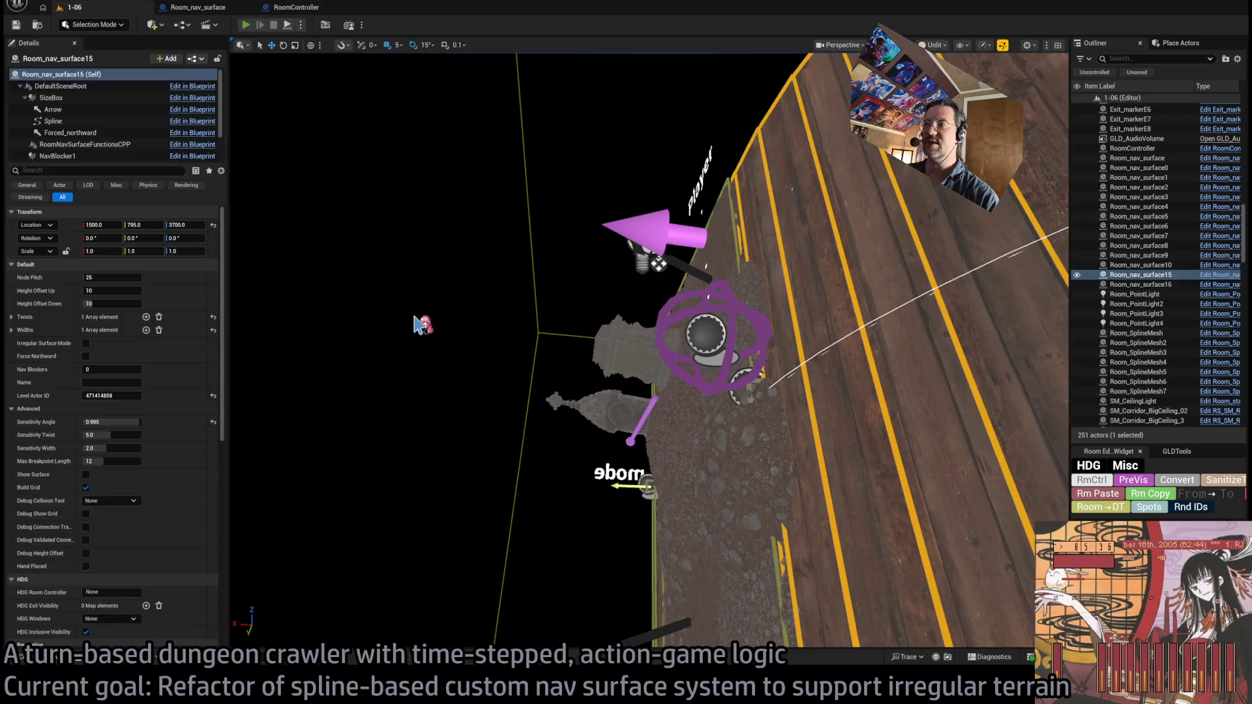
key("alt+p")
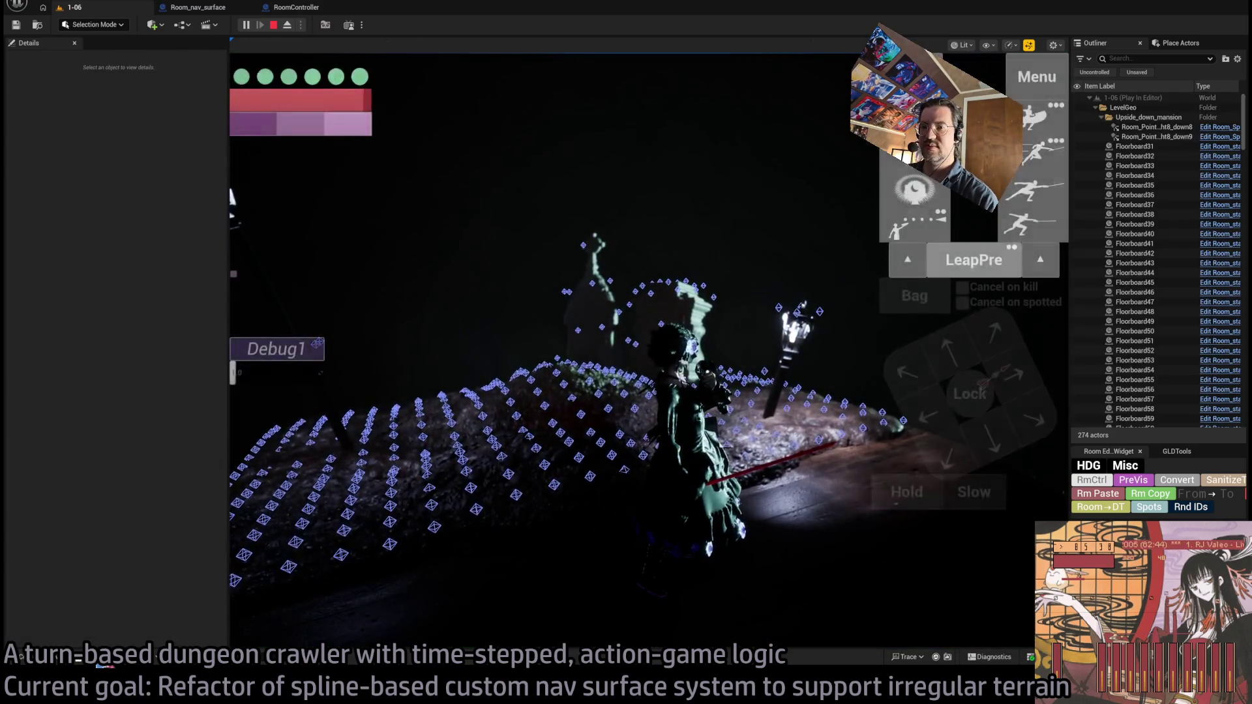
key("grave")
key("grave")
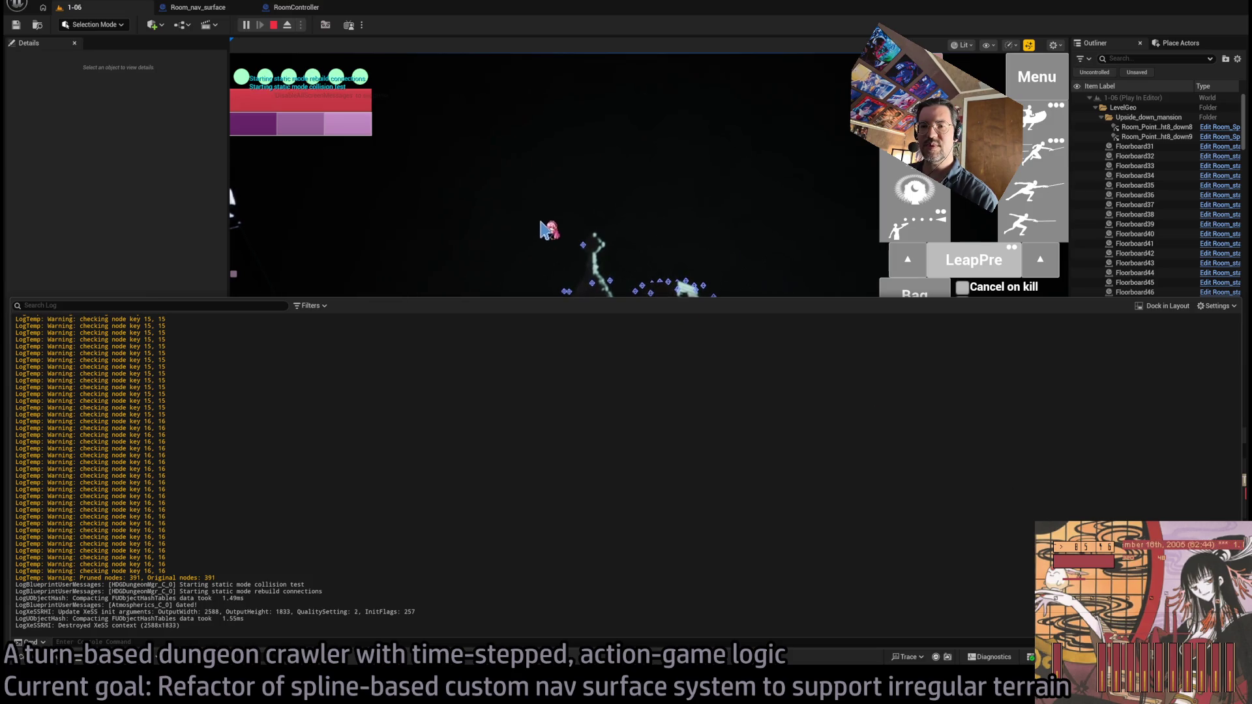
Close the Output Log, rotate the game camera over the nav grid with E, then return to Rider
left_click(537, 229)
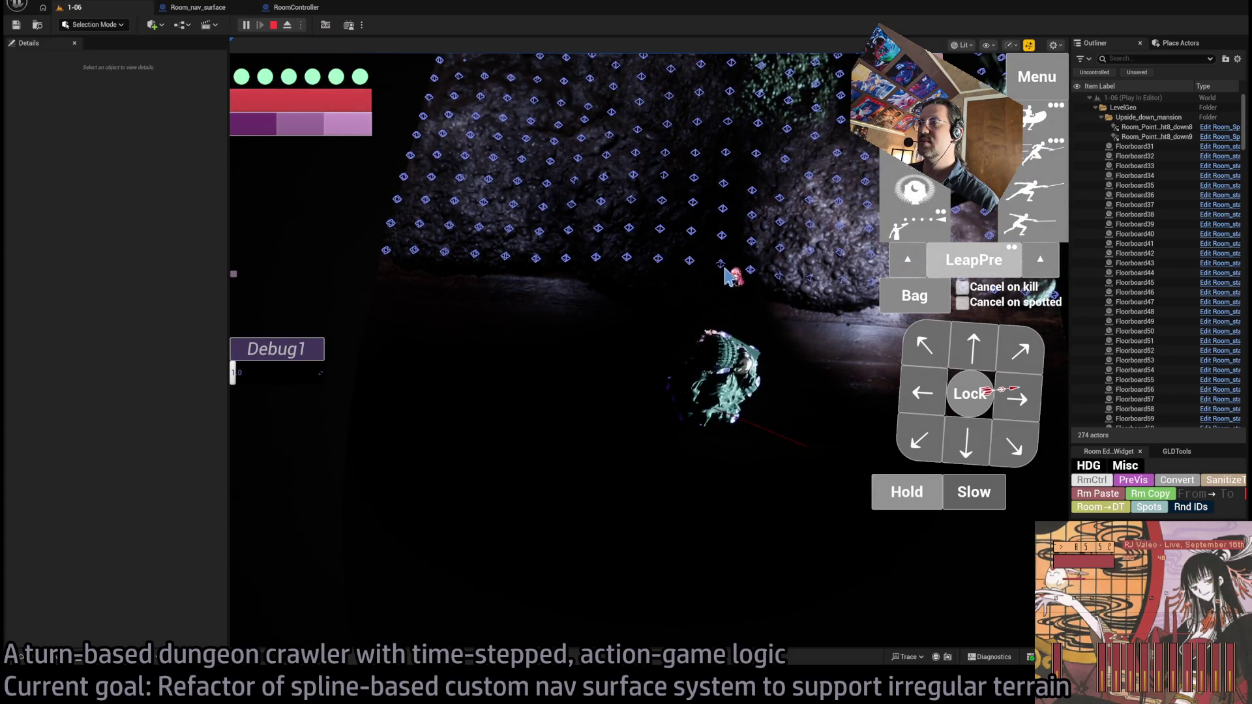
key("e")
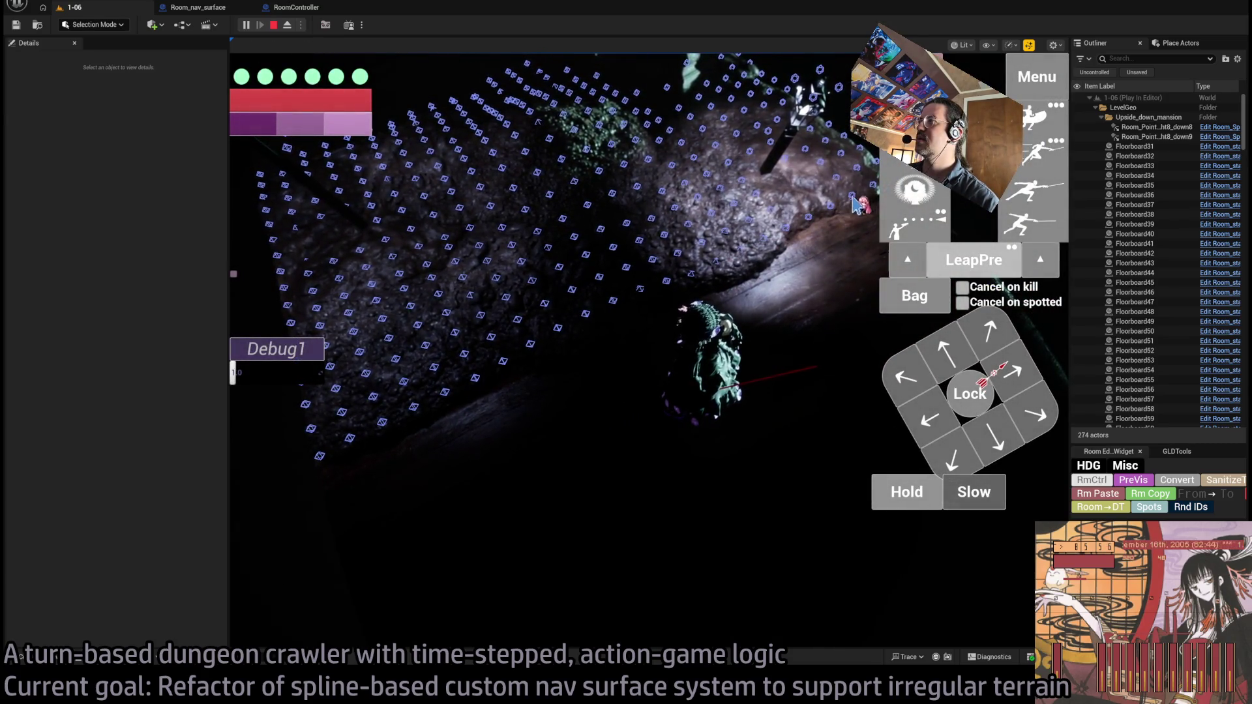
key("e")
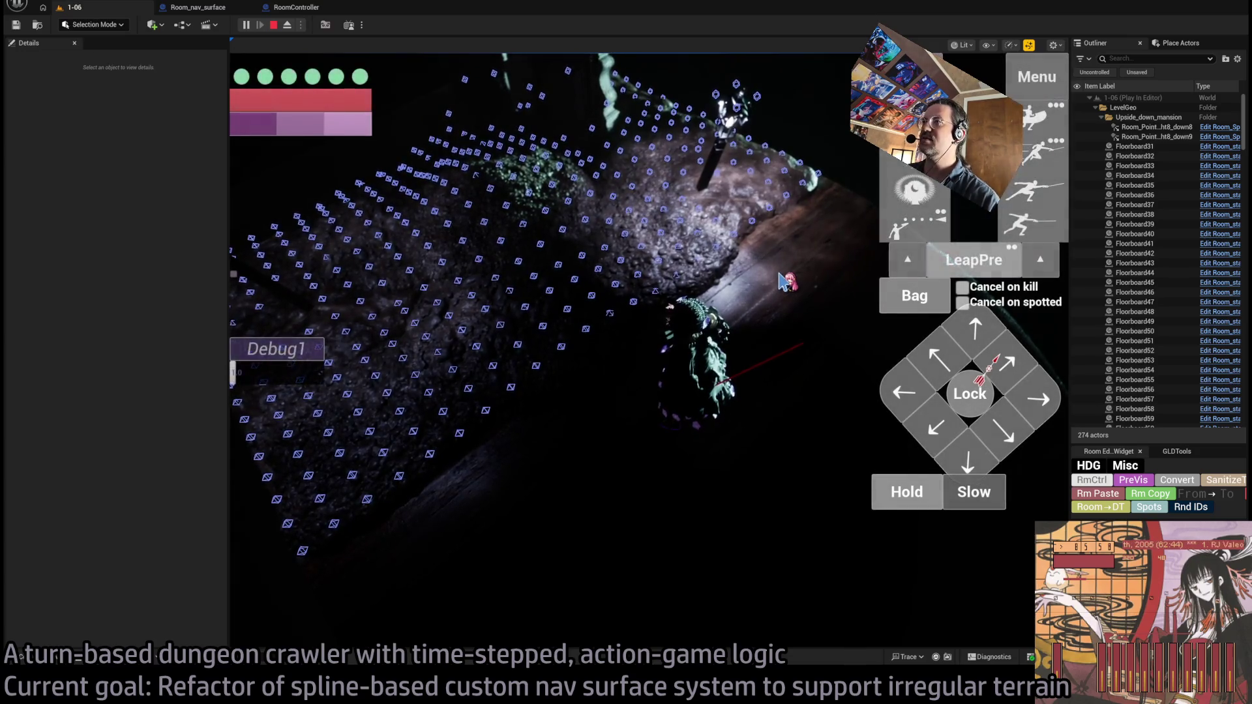
key("e")
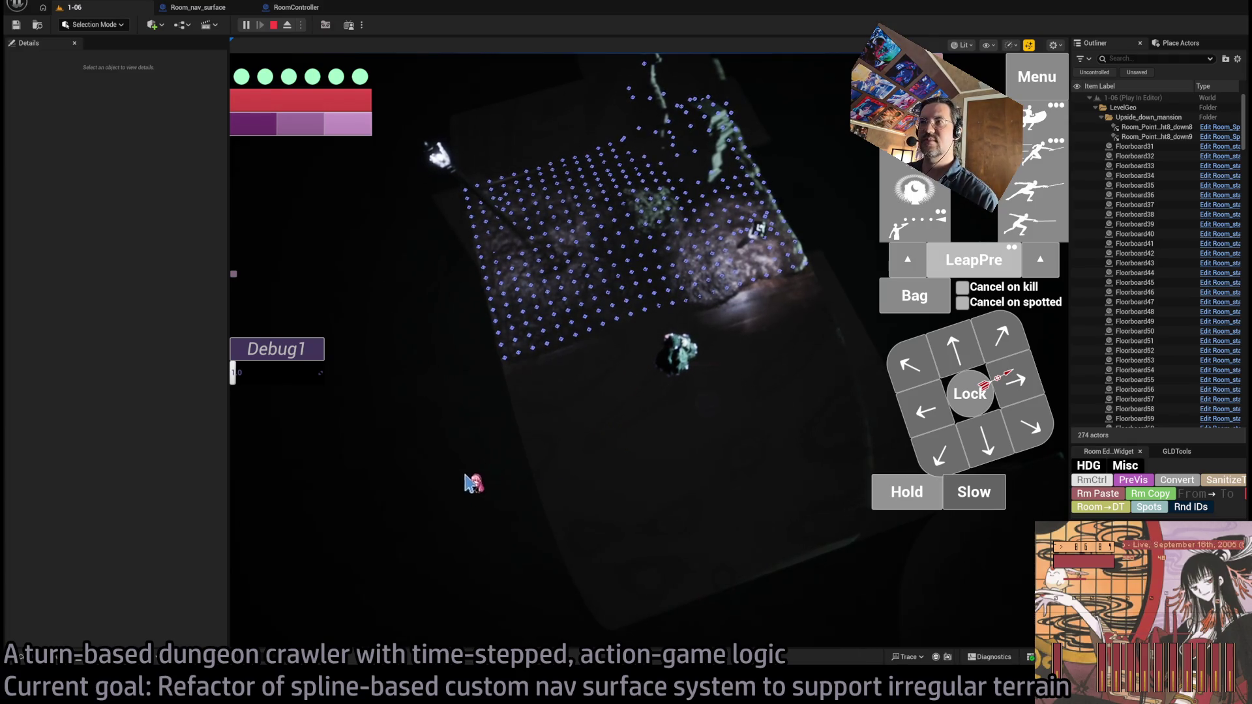
key("alt+Tab")
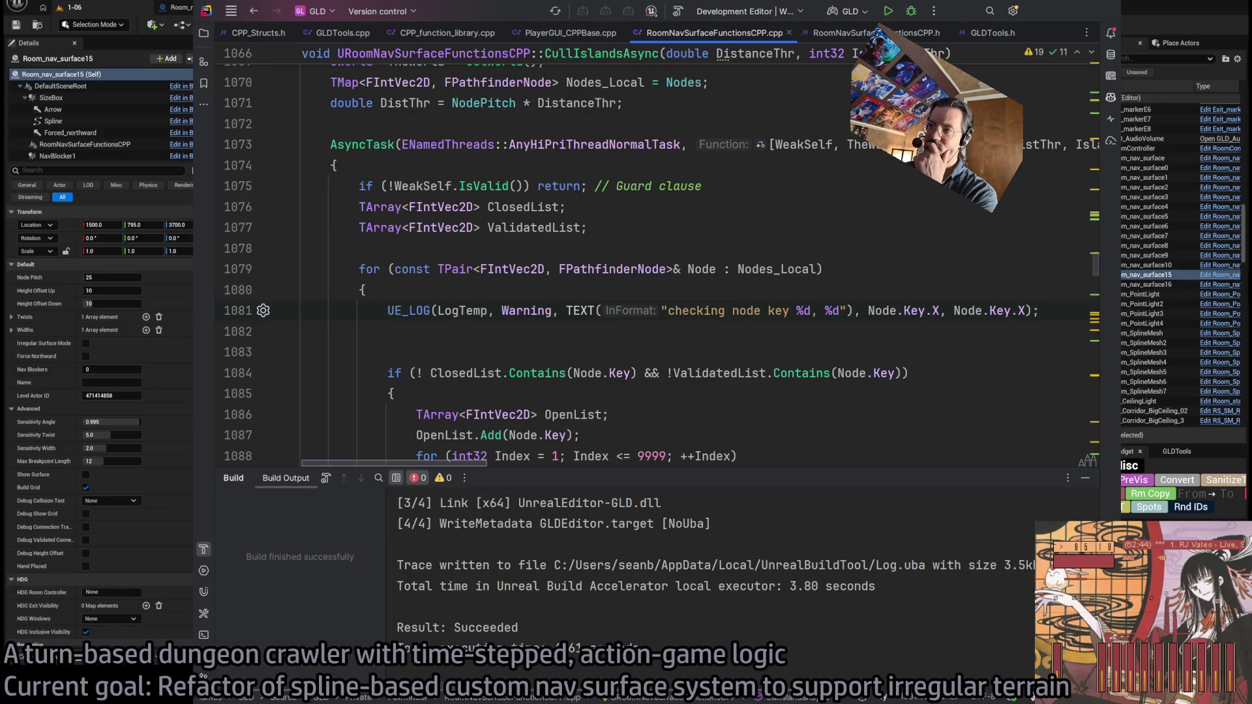
Change the UE_LOG's second argument from Node.Key.X to Node.Key.Y and rebuild the project
double_click(1020, 311)
type("Y")
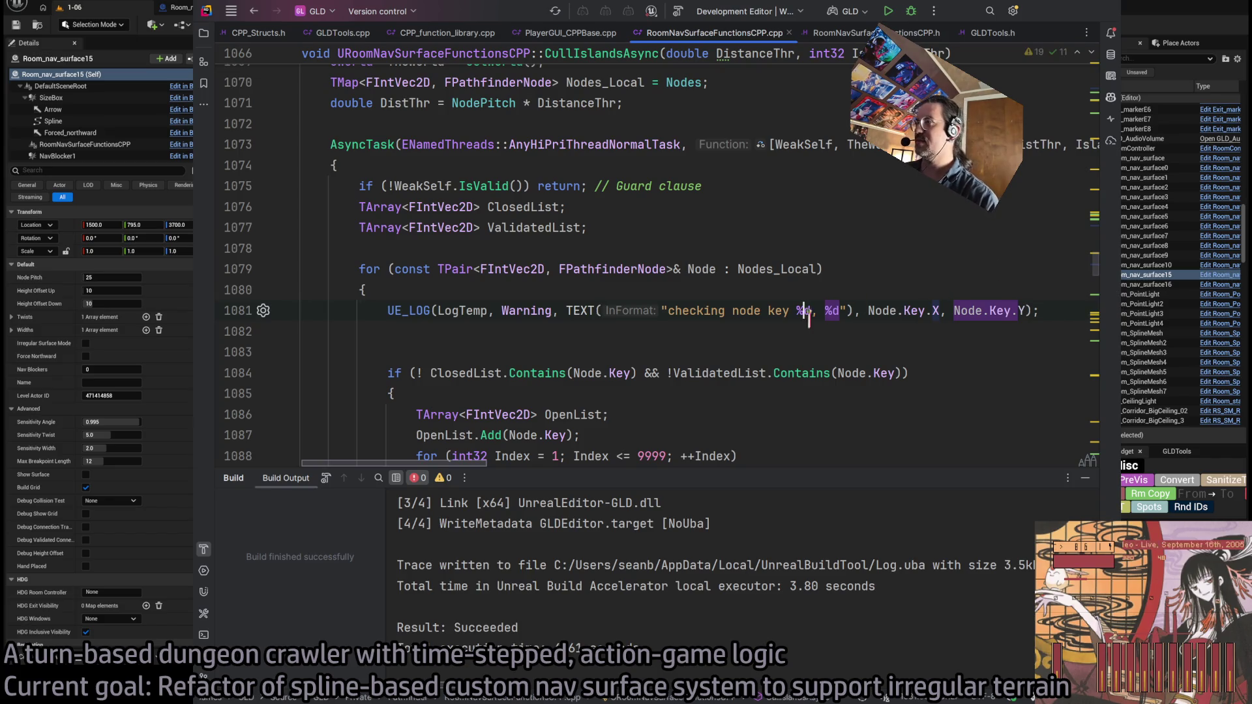
left_click(804, 311)
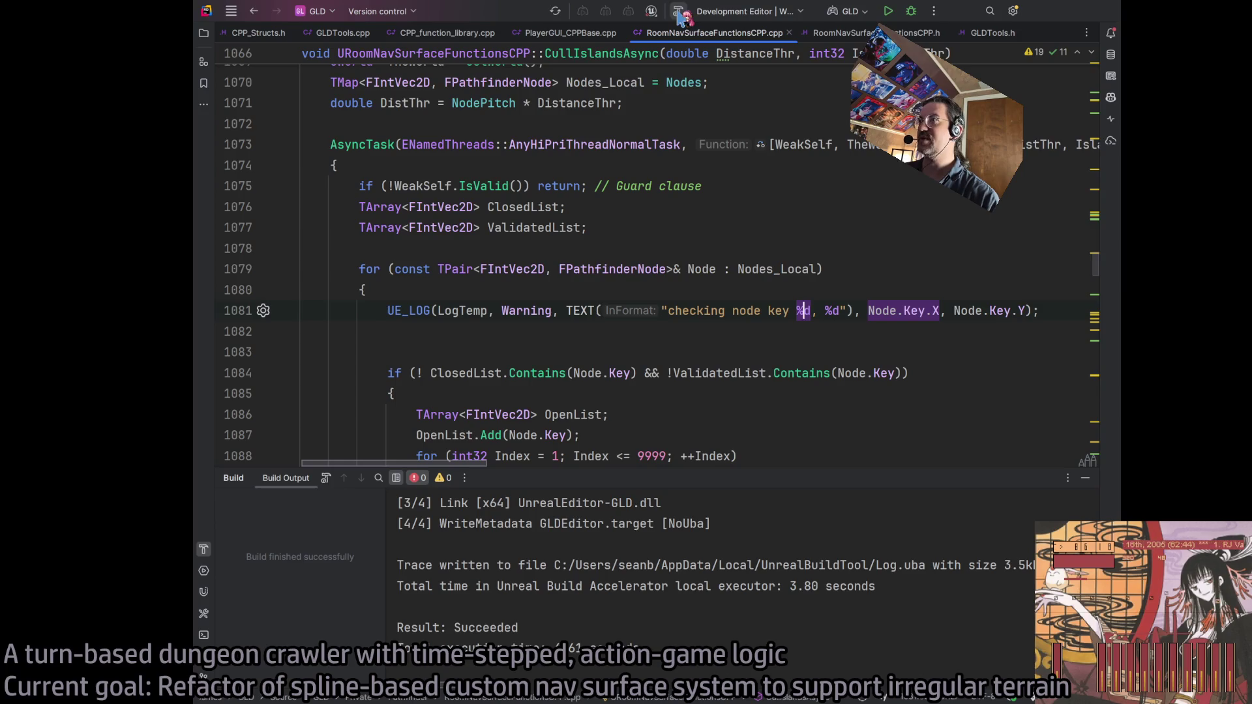
key("ctrl+shift+b")
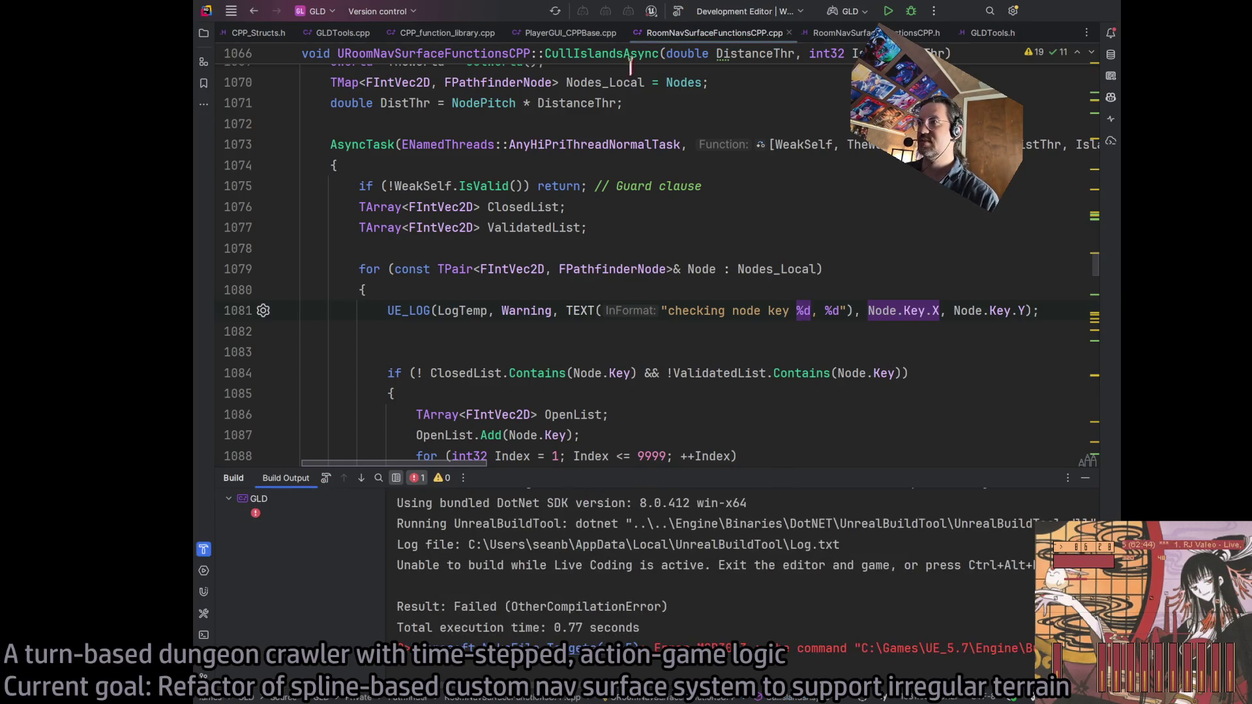
Review the ClosedList Contains check in the unvisited-node condition, then select the whole UE_LOG line
scroll(737, 235, "down", 3)
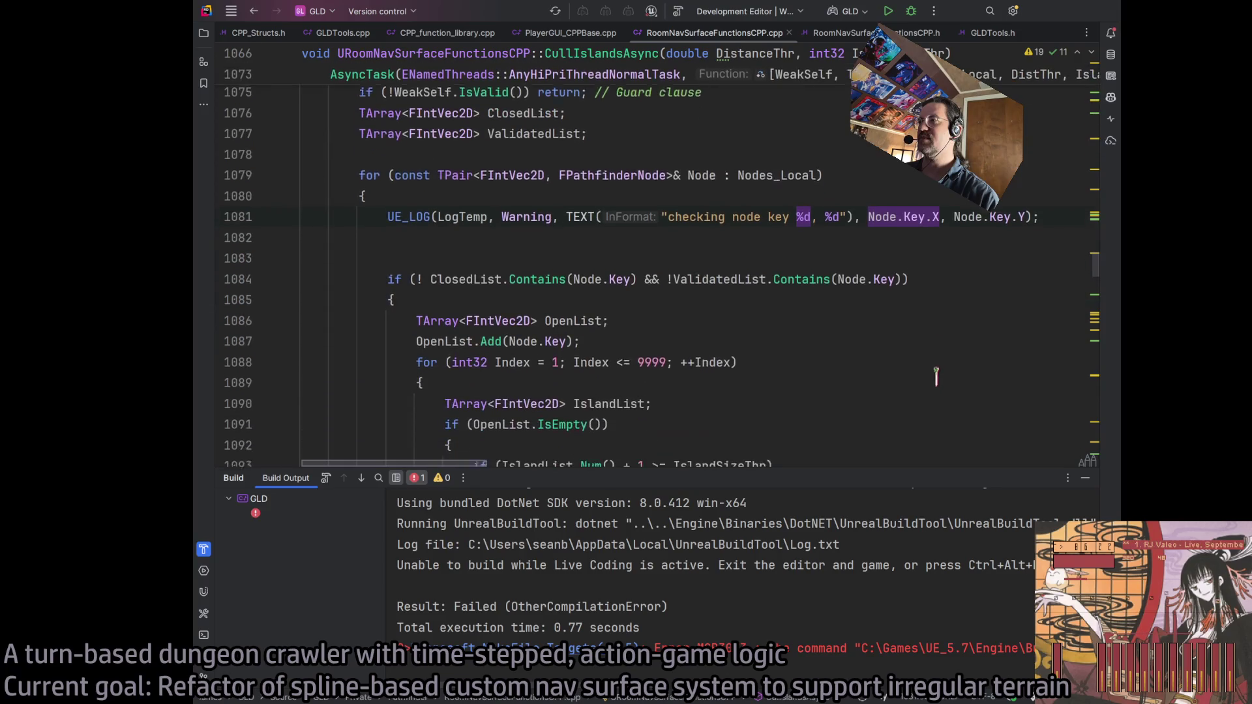
scroll(675, 210, "down", 5)
scroll(567, 251, "up", 5)
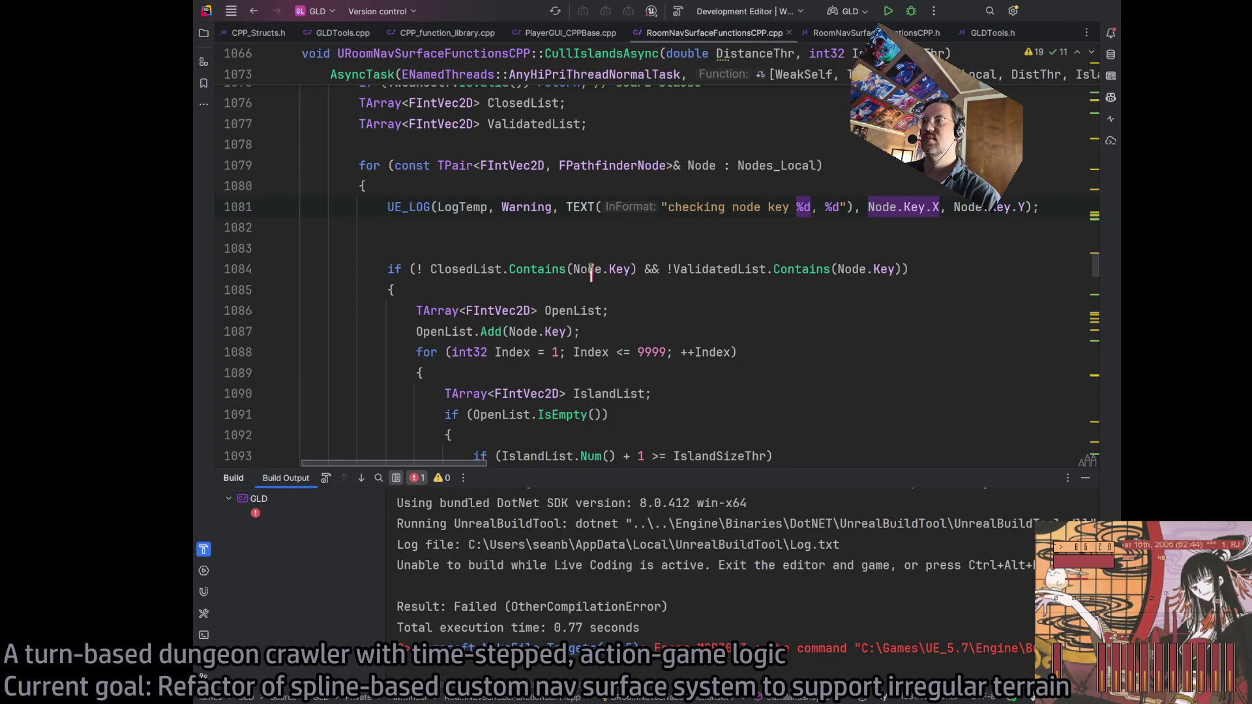
left_click(447, 269)
left_click(771, 268)
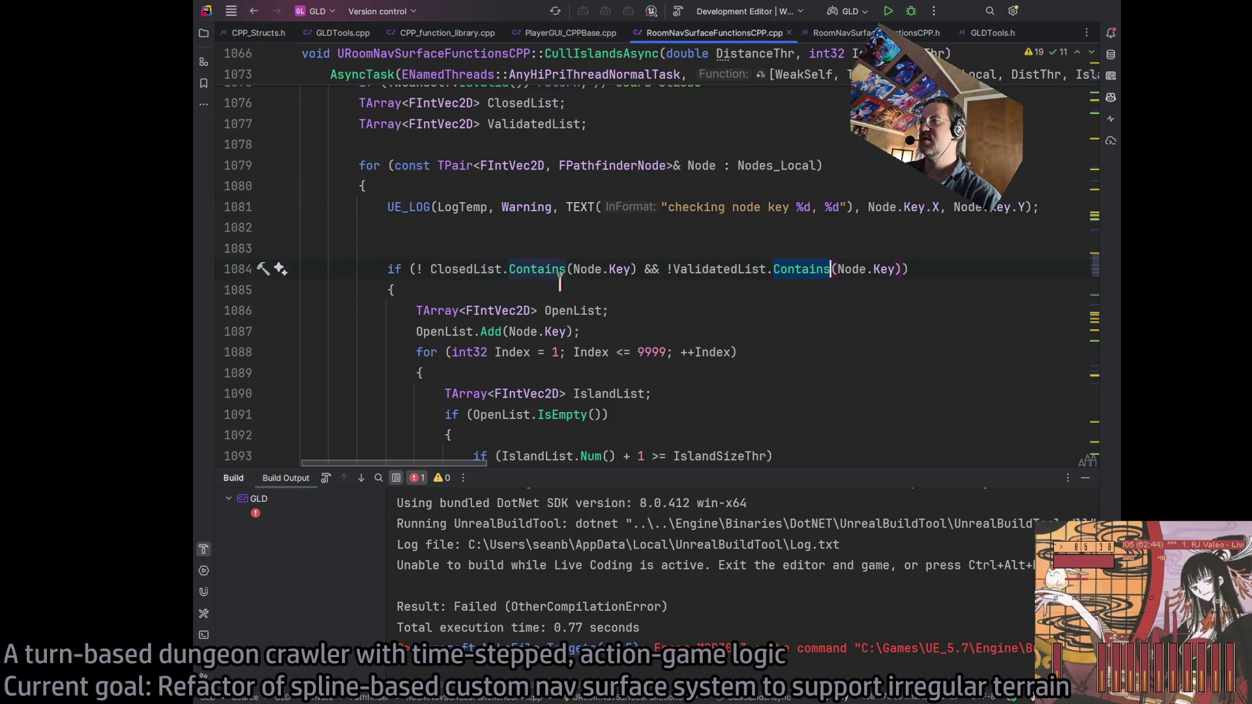
left_click_drag(430, 268, 629, 268)
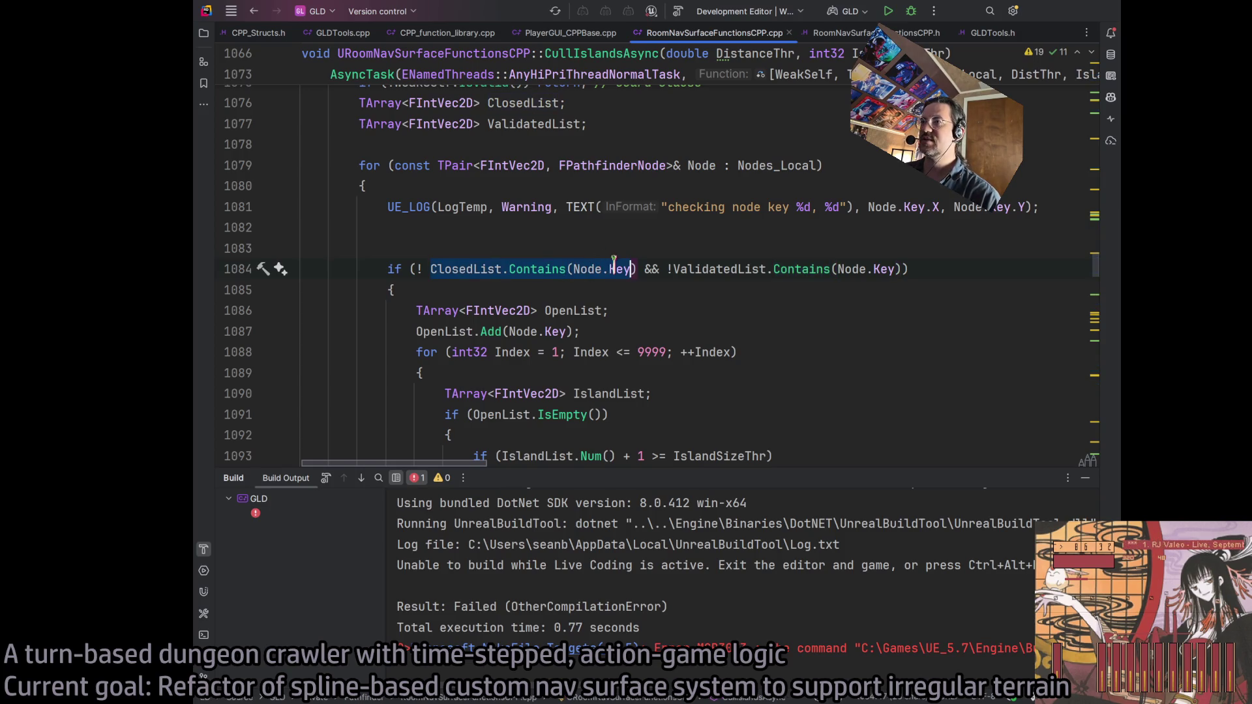
left_click(565, 269)
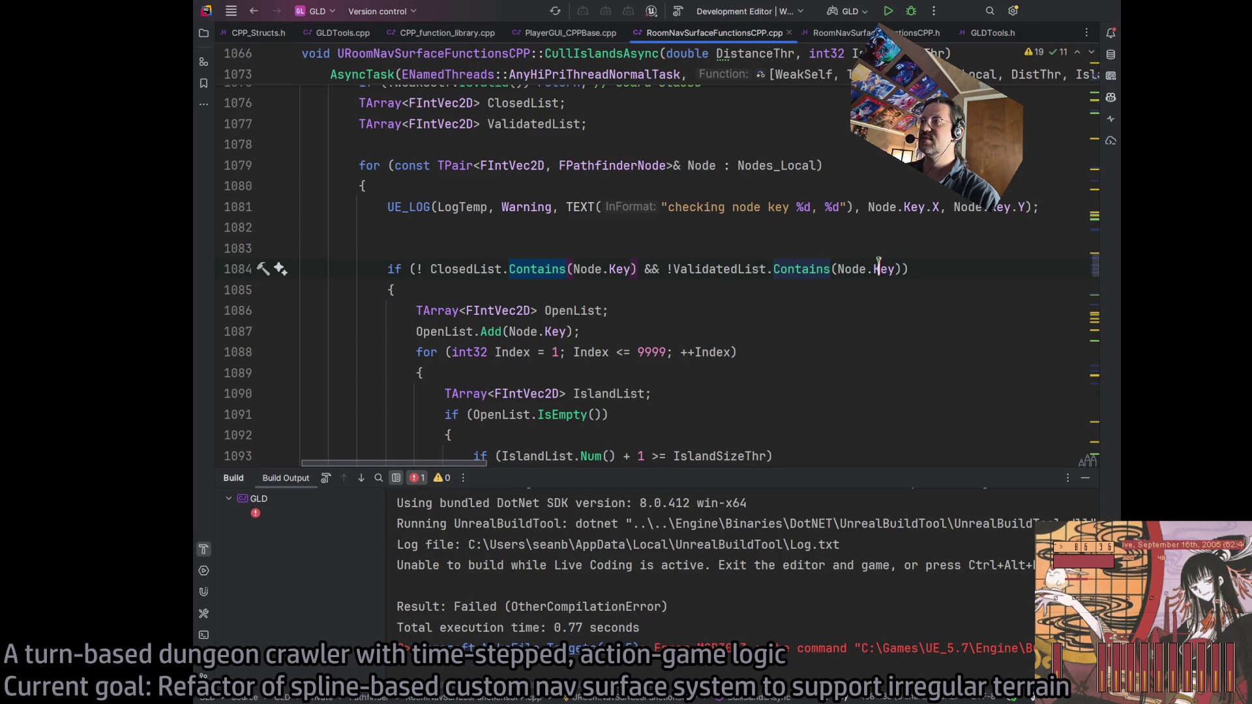
triple_click(826, 206)
key("ctrl+c")
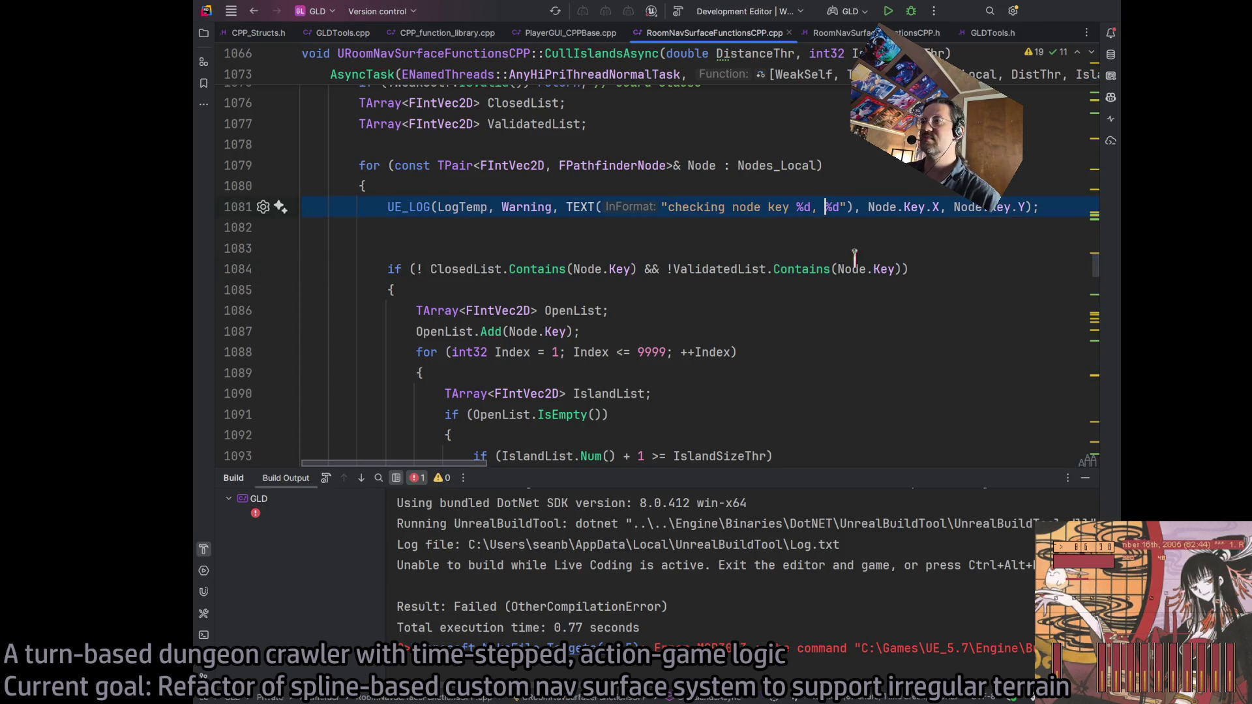
Delete and restore the UE_LOG line, then look through where ValidatedList is used
key("BackSpace")
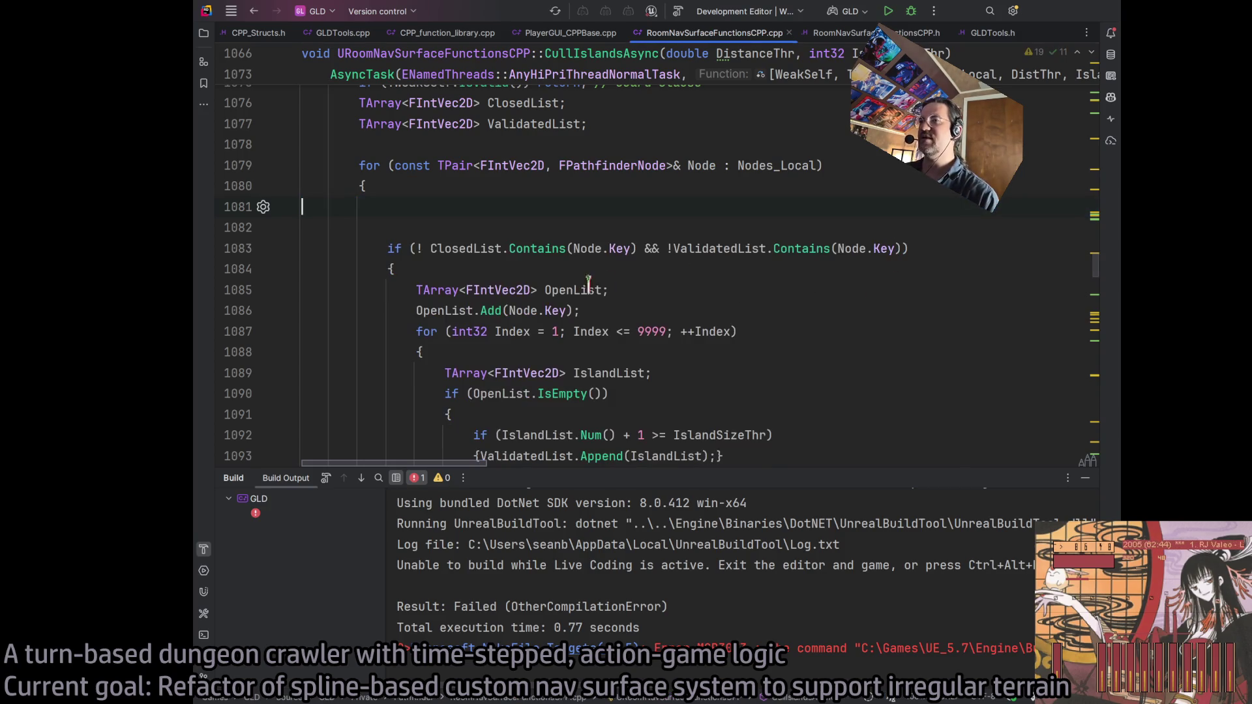
key("ctrl+z")
left_click(741, 289)
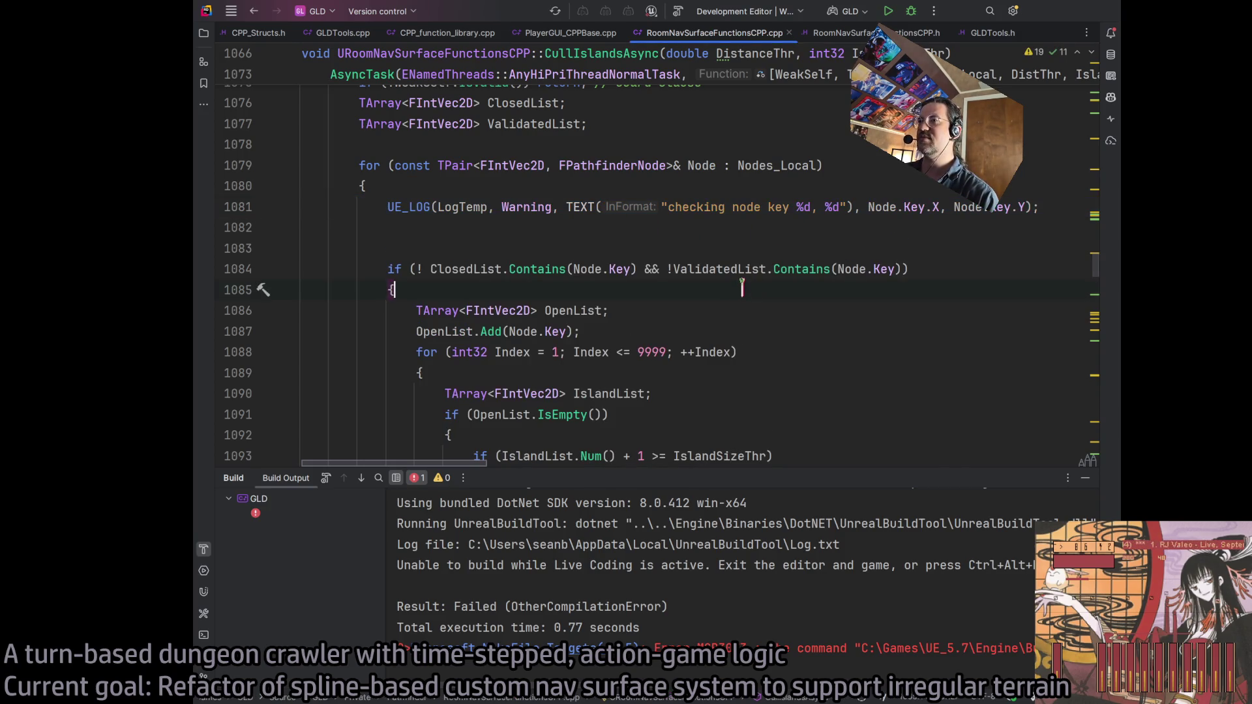
scroll(732, 280, "down", 2)
double_click(715, 167)
scroll(568, 323, "up", 3)
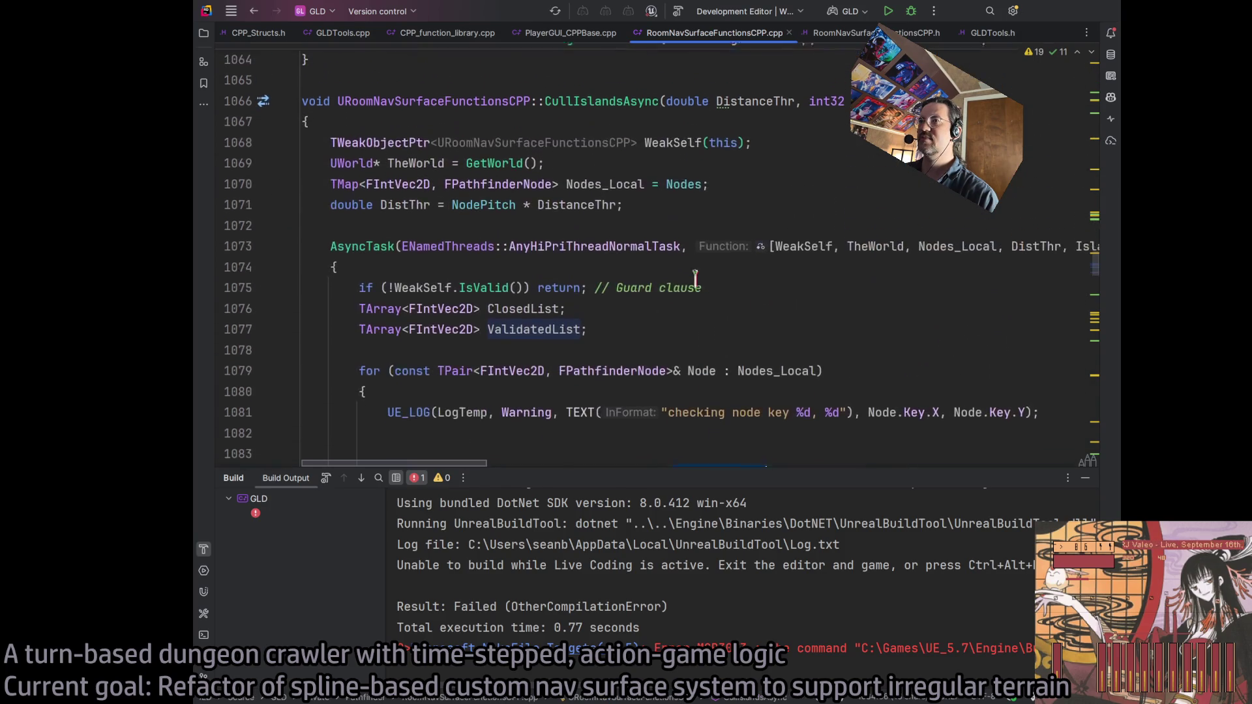
scroll(568, 322, "down", 3)
scroll(500, 195, "up", 5)
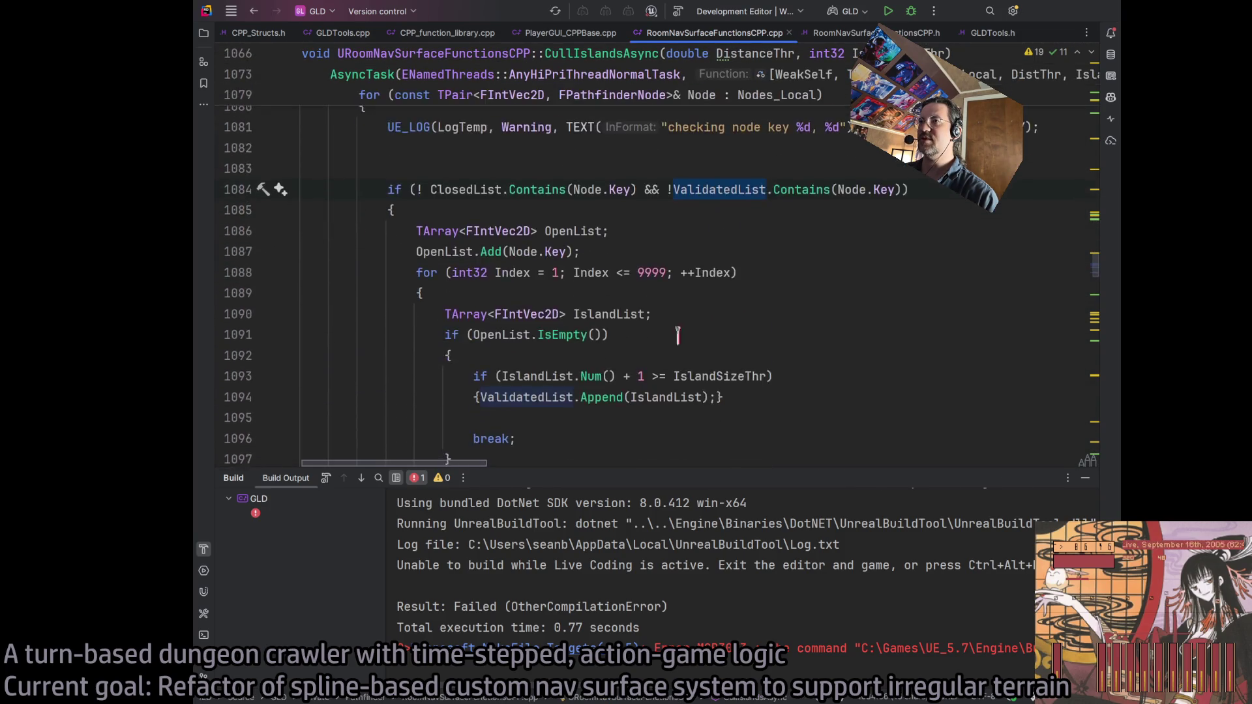
scroll(716, 324, "down", 2)
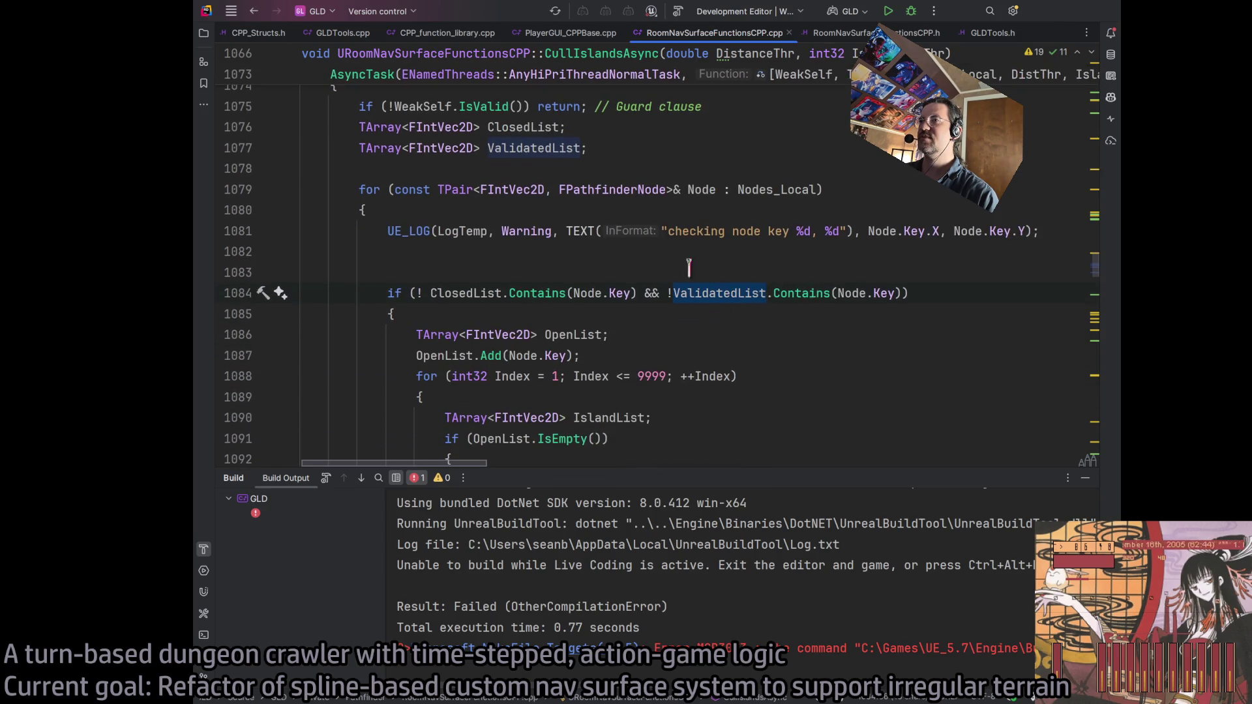
scroll(704, 294, "up", 5)
scroll(684, 328, "down", 5)
scroll(684, 328, "down", 1)
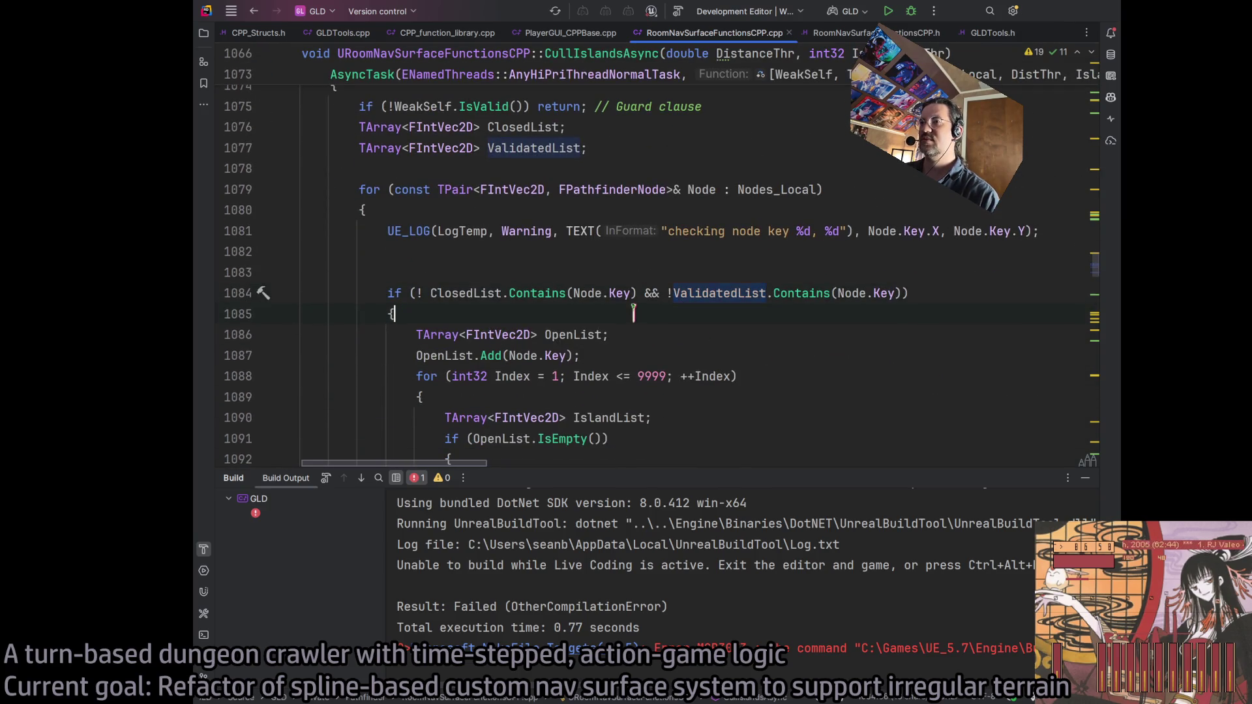
scroll(634, 311, "down", 3)
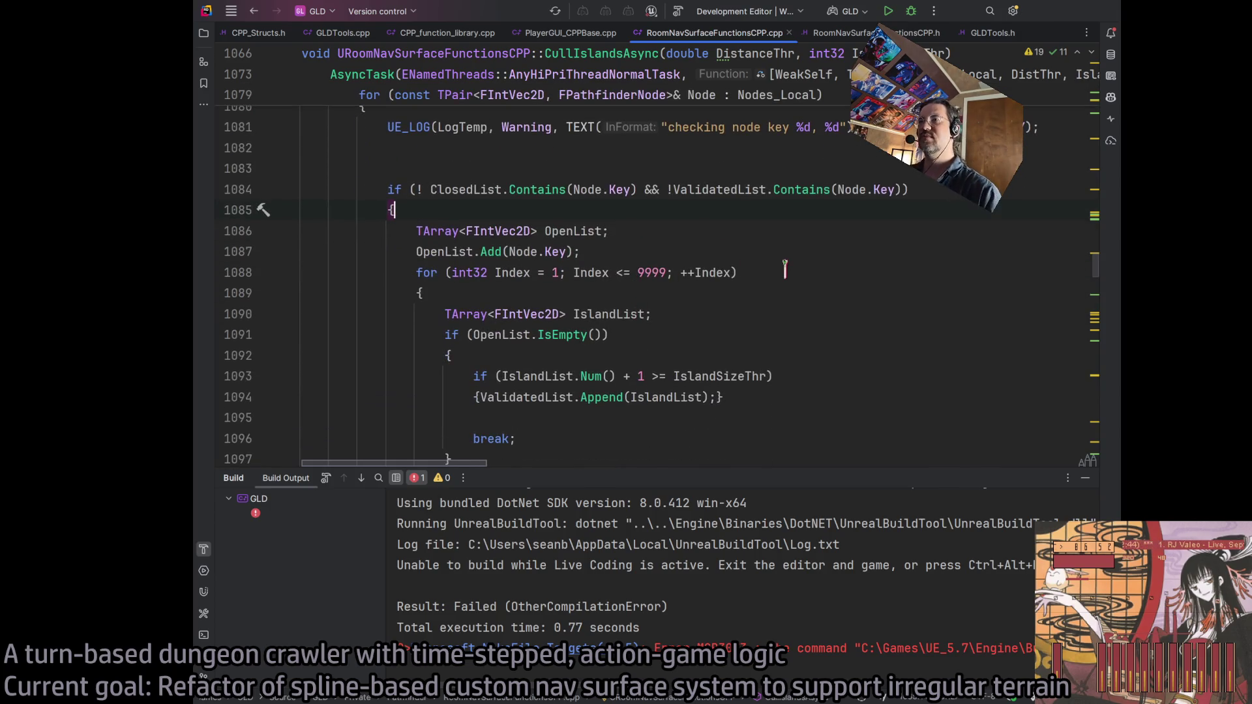
scroll(646, 241, "up", 5)
Move the UE_LOG line inside the unvisited-node check's braces and start a rebuild
left_click(532, 231)
key("ctrl+y")
left_click(541, 292)
key("Return")
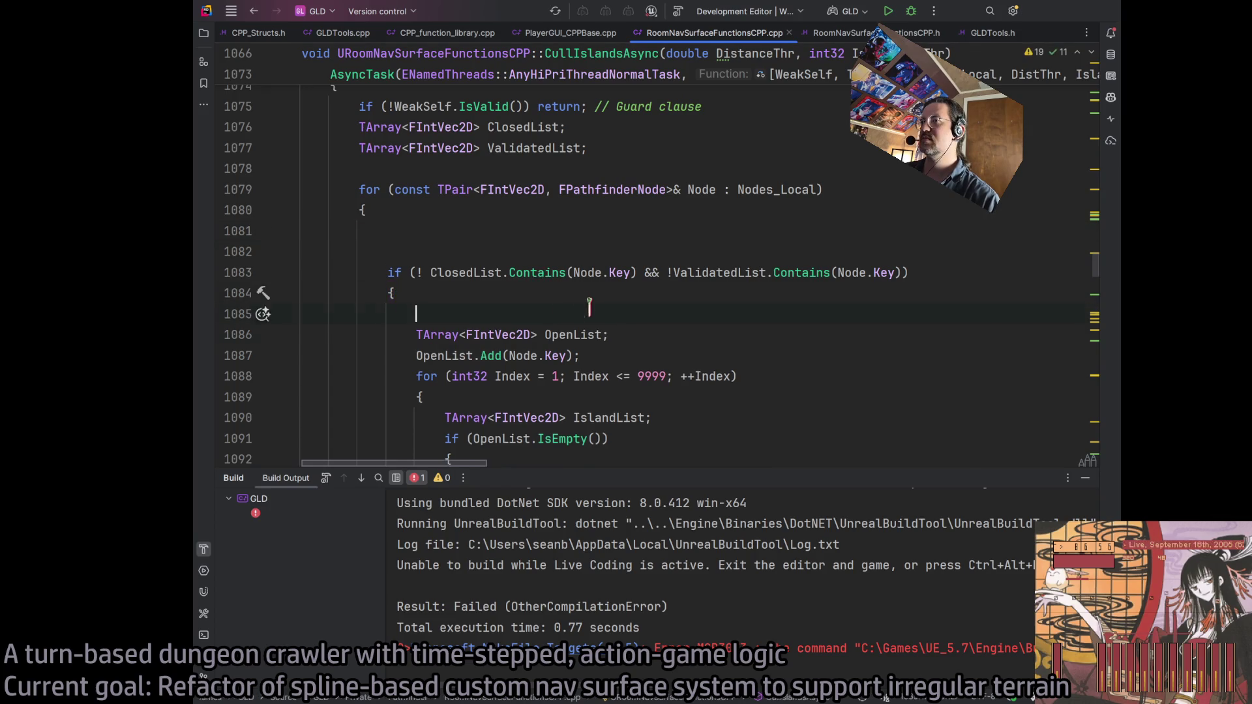
key("ctrl+v")
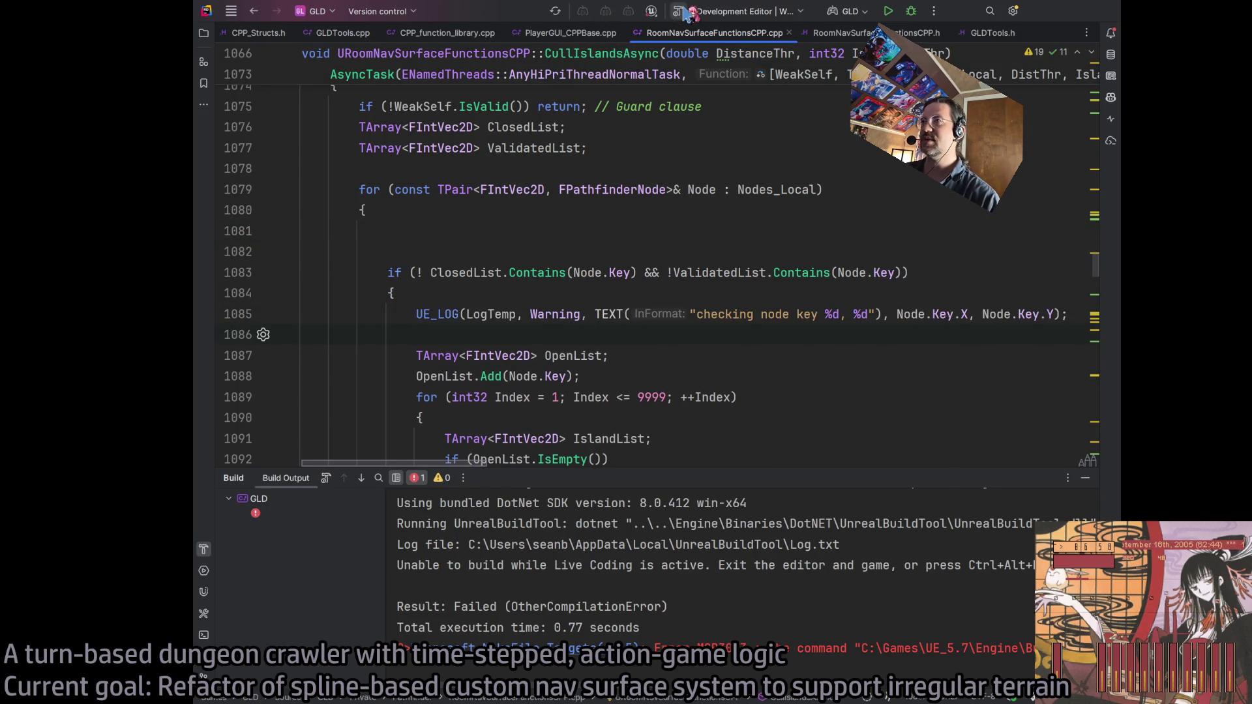
left_click(678, 12)
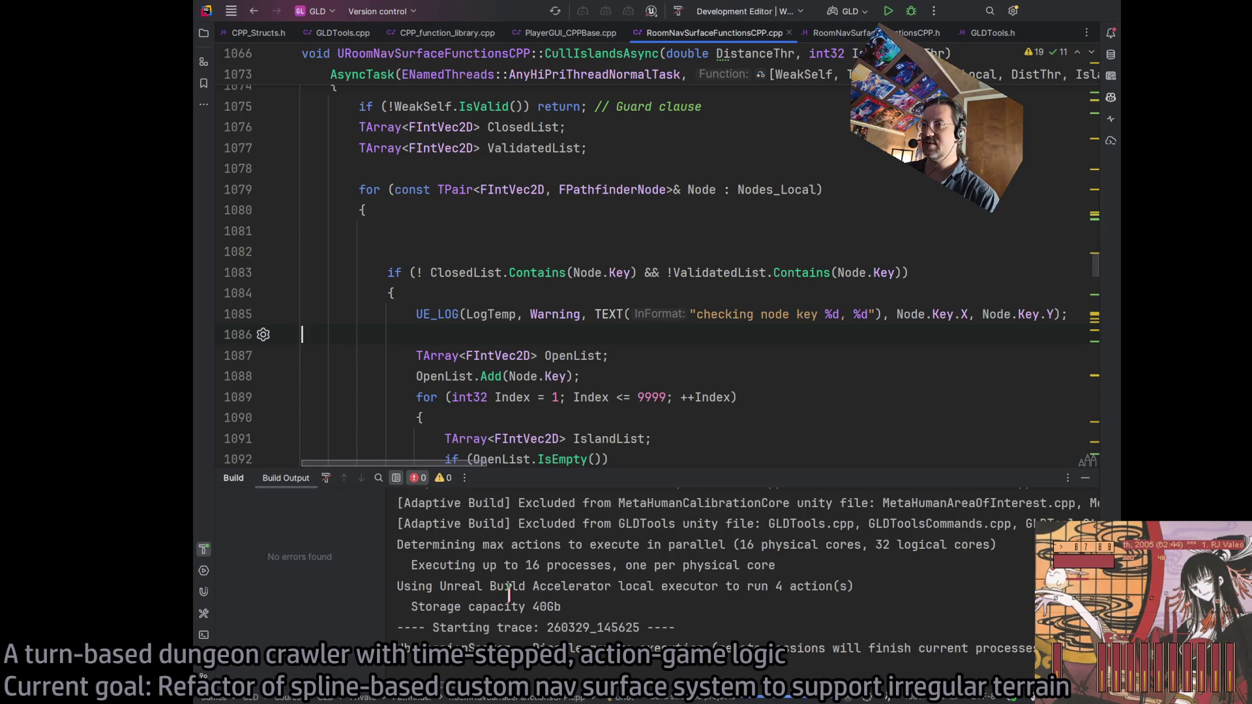
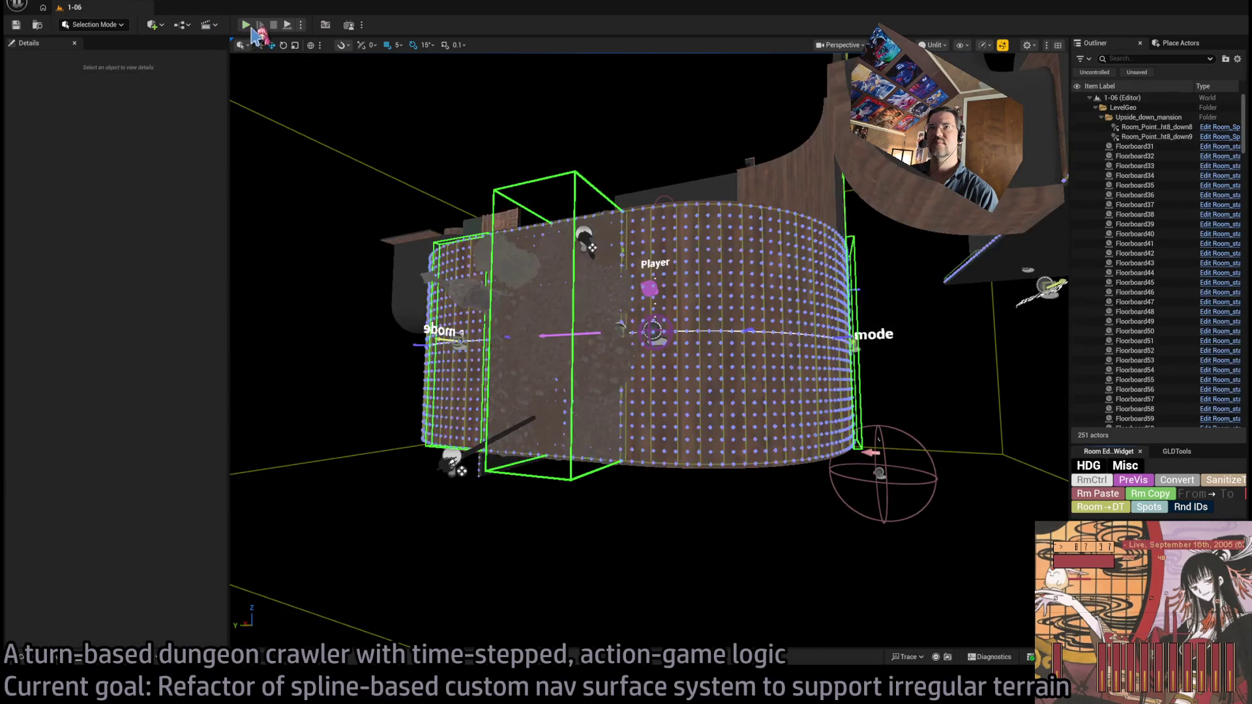
Start a play-in-editor test and scroll through its Output Log messages
left_click(247, 26)
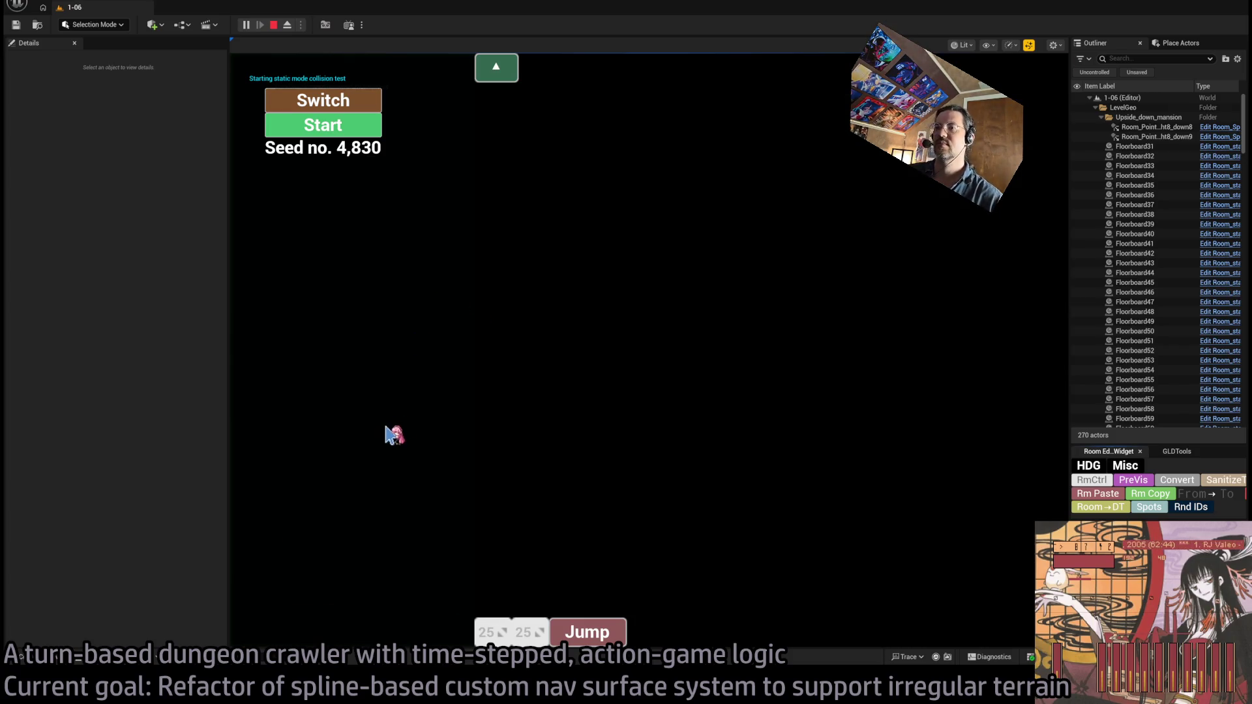
key("grave")
key("grave")
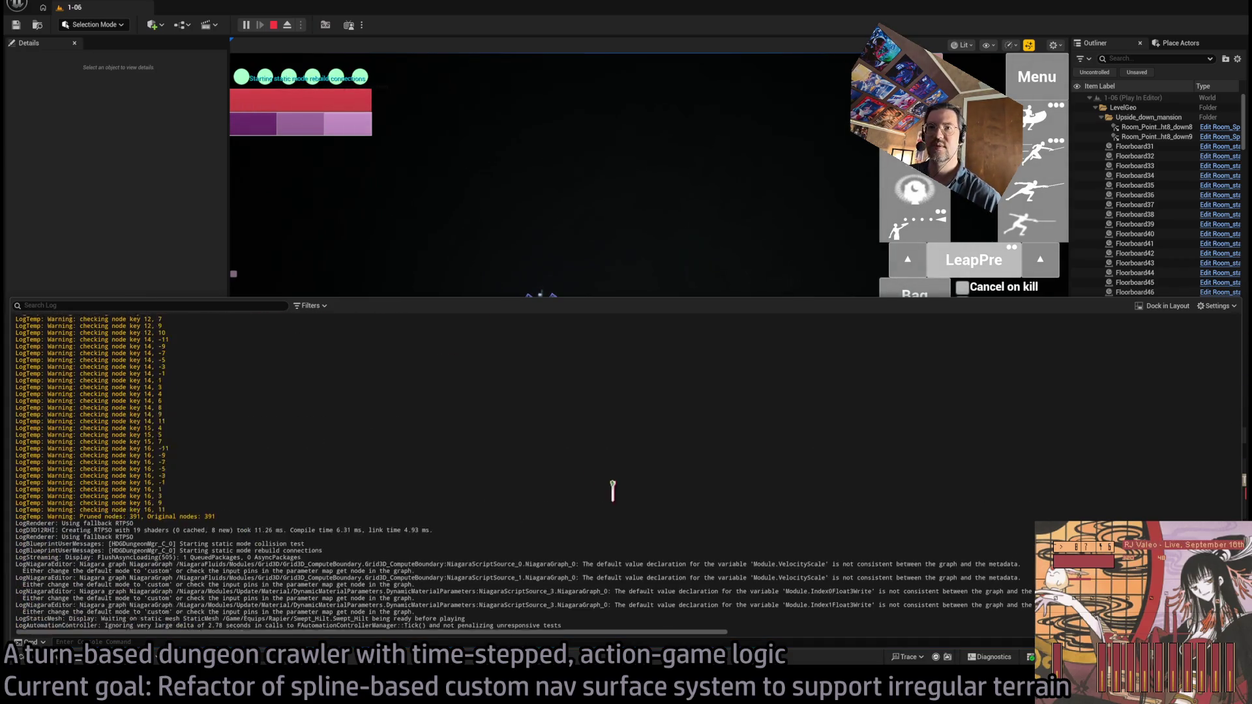
scroll(638, 495, "up", 5)
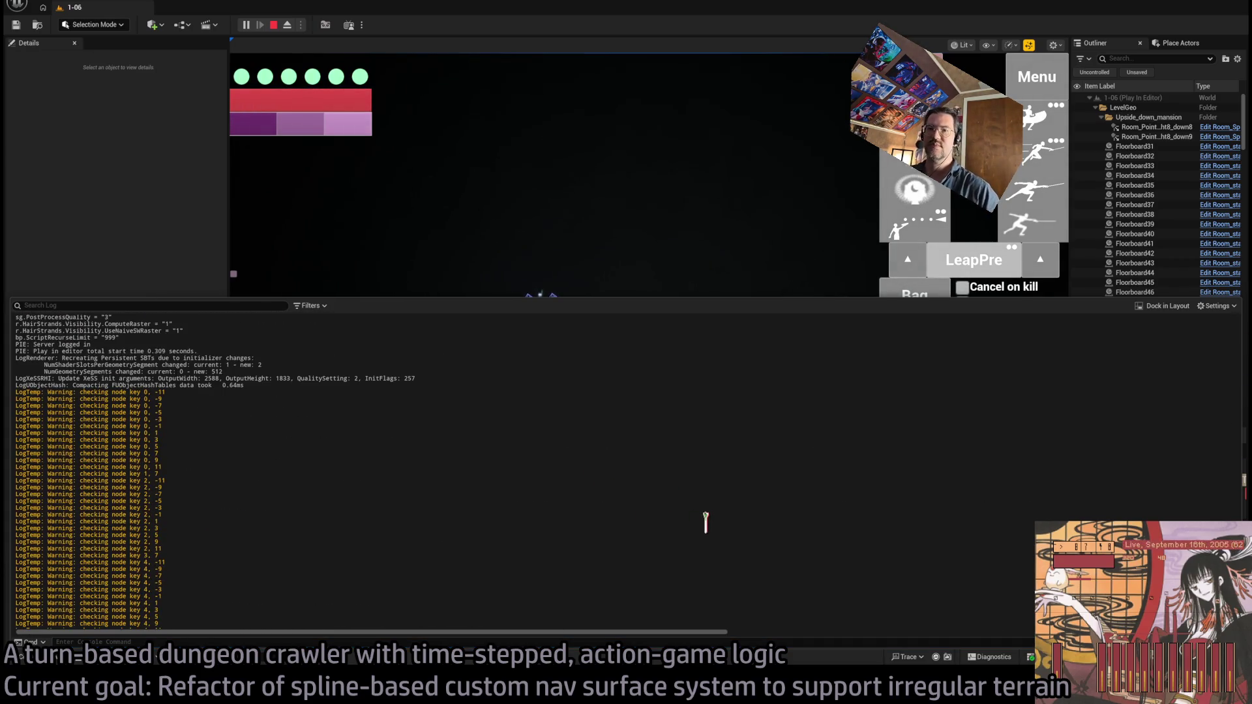
scroll(260, 510, "down", 10)
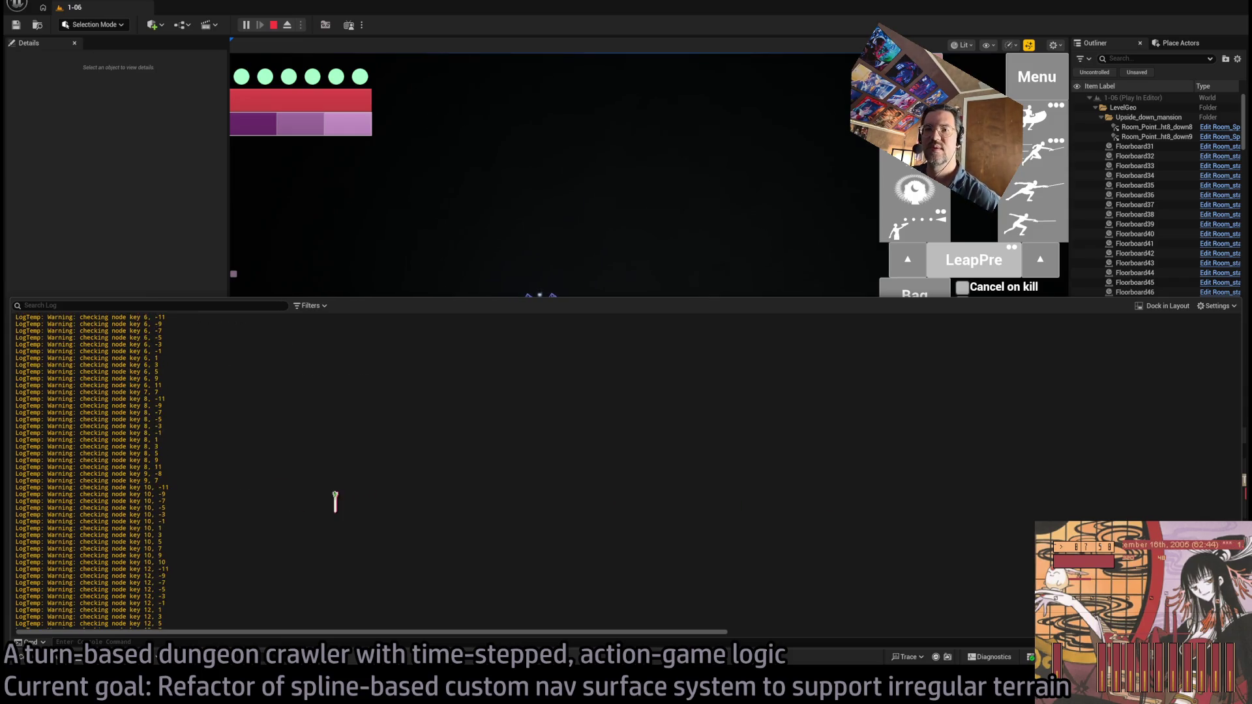
scroll(334, 504, "down", 5)
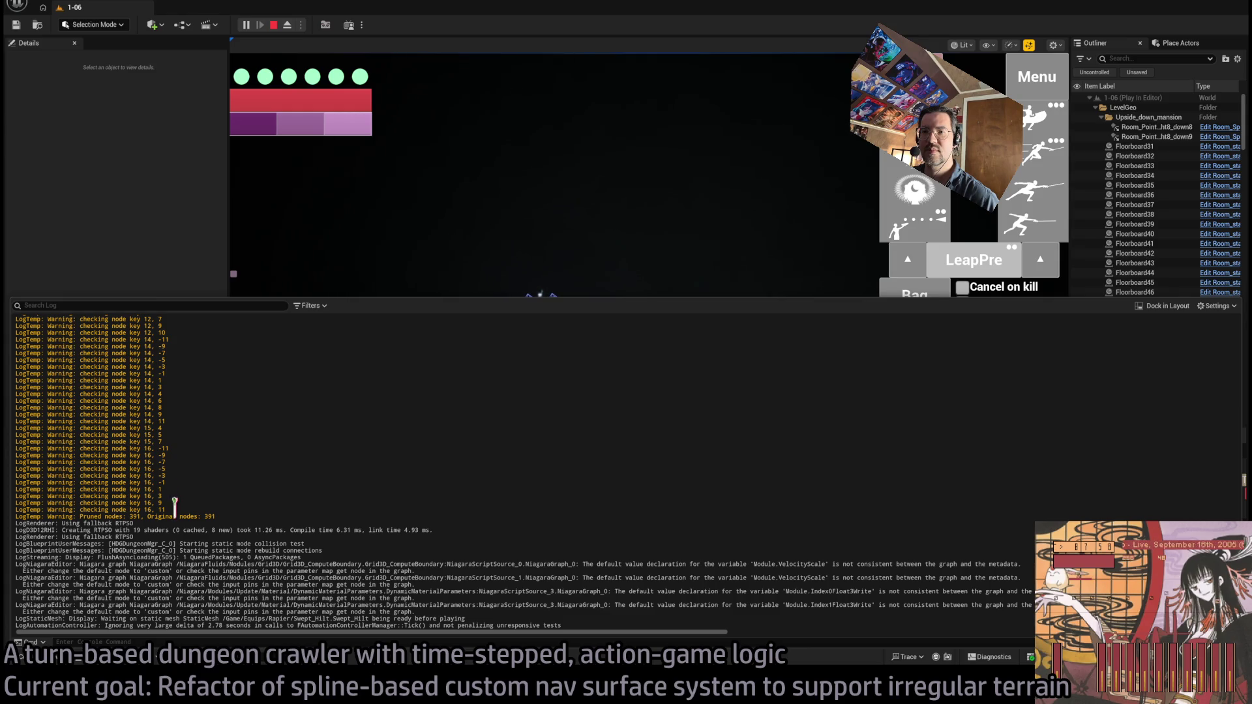
Highlight the last checking node key warnings, close the log, and end the play session
left_click_drag(174, 510, 208, 386)
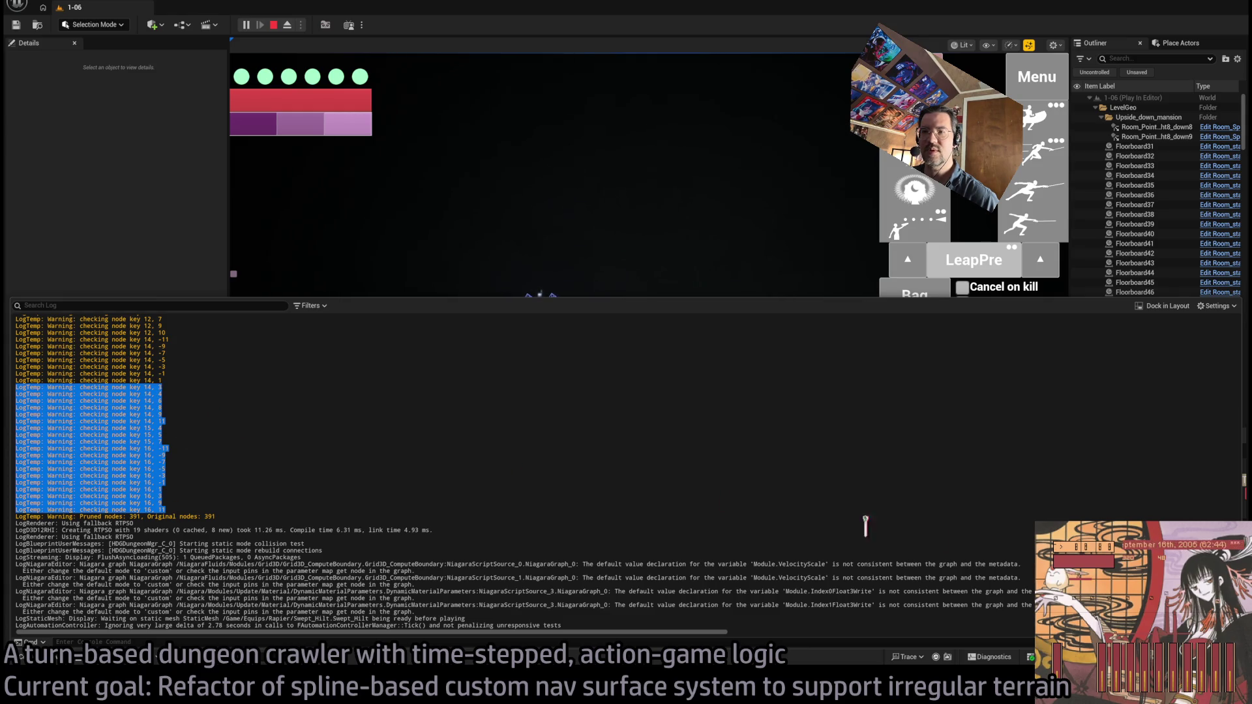
key("Escape")
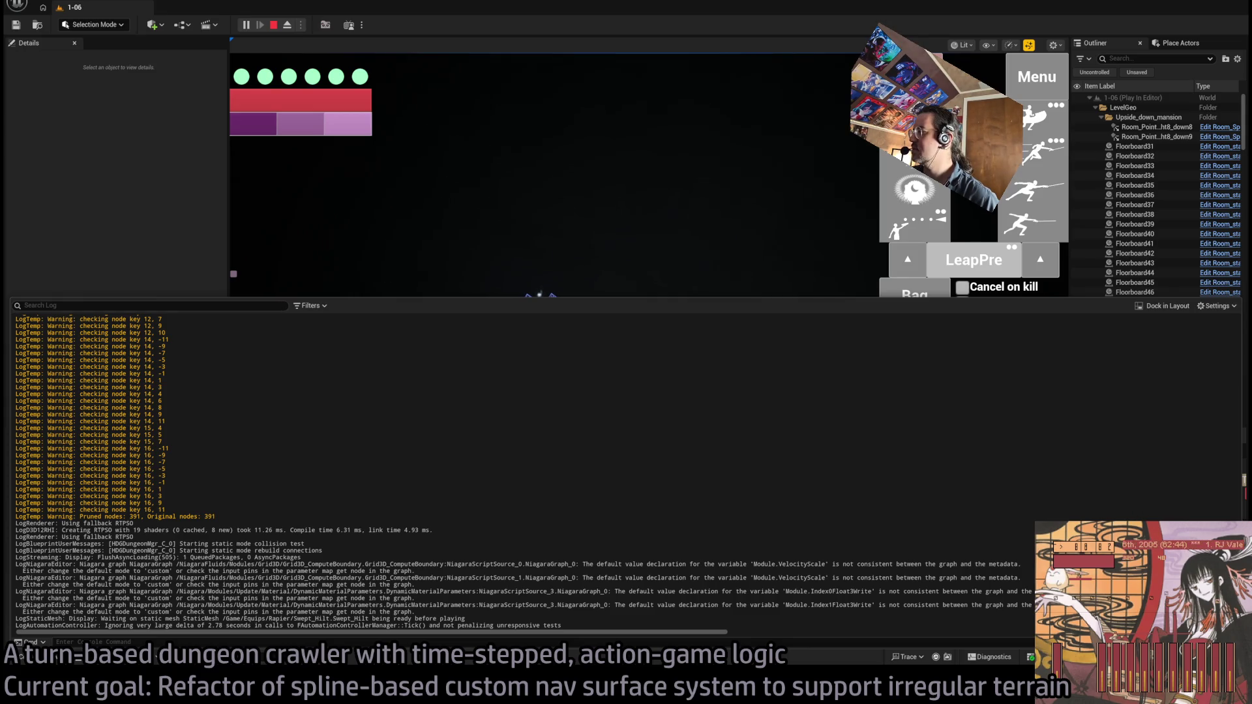
key("Escape")
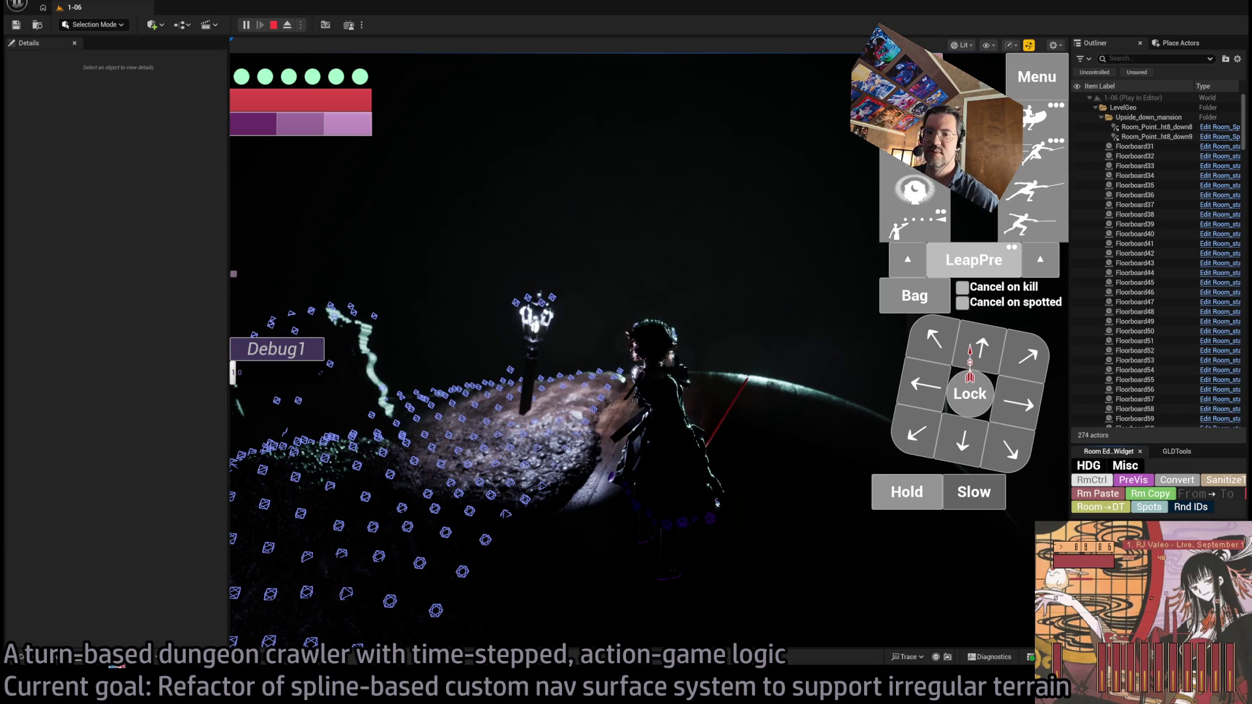
key("Escape")
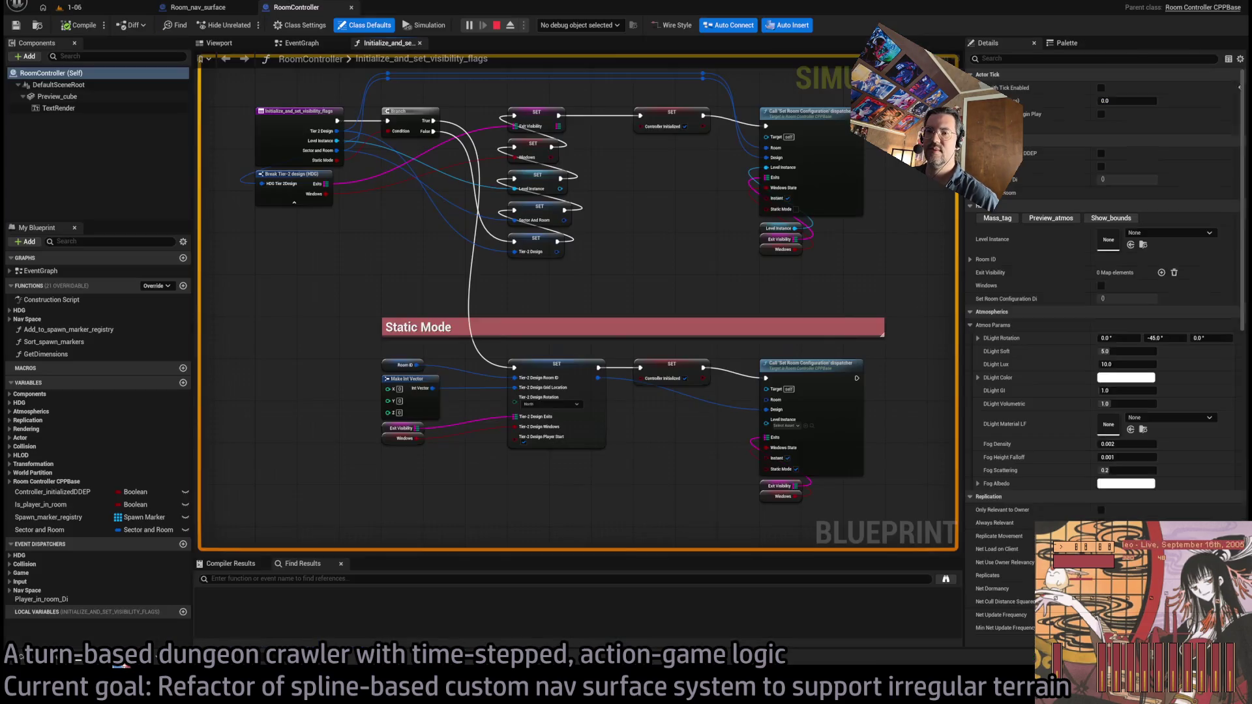
scroll(732, 587, "up", 20)
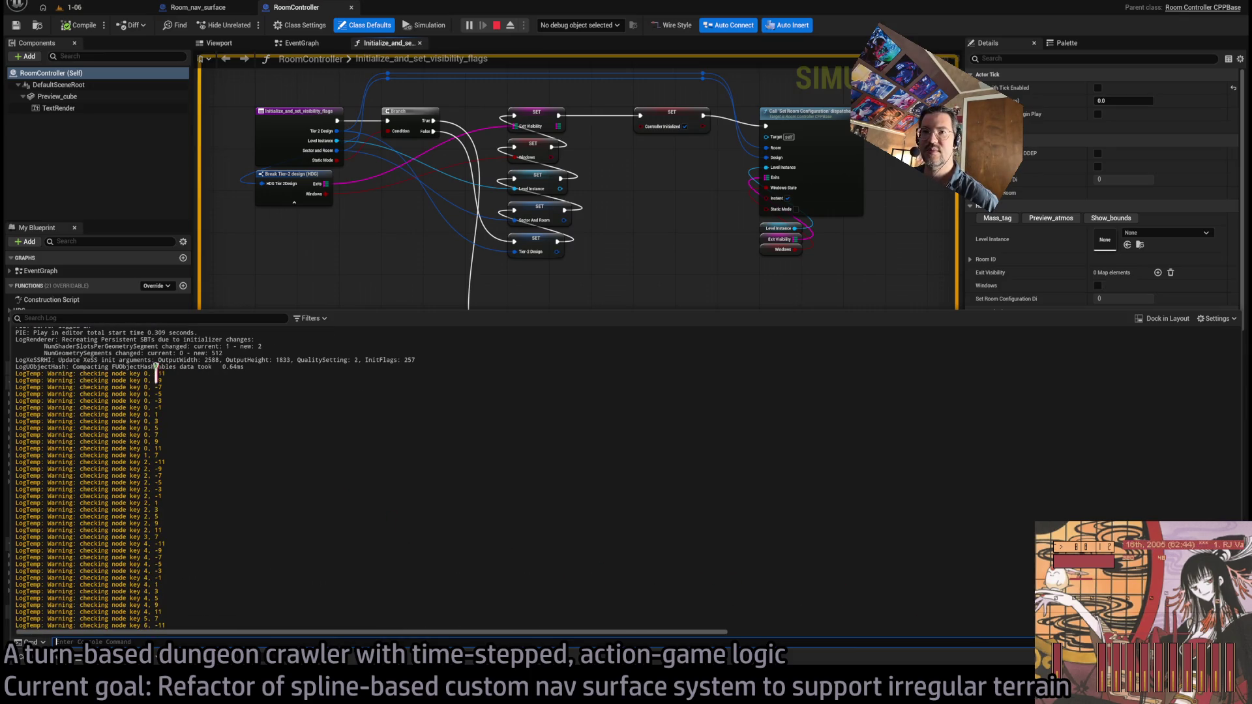
mouse_move(178, 409)
left_mouse_down()
mouse_move(199, 459)
mouse_move(204, 413)
mouse_move(201, 495)
mouse_move(215, 393)
mouse_move(184, 374)
mouse_move(3, 370)
left_mouse_up()
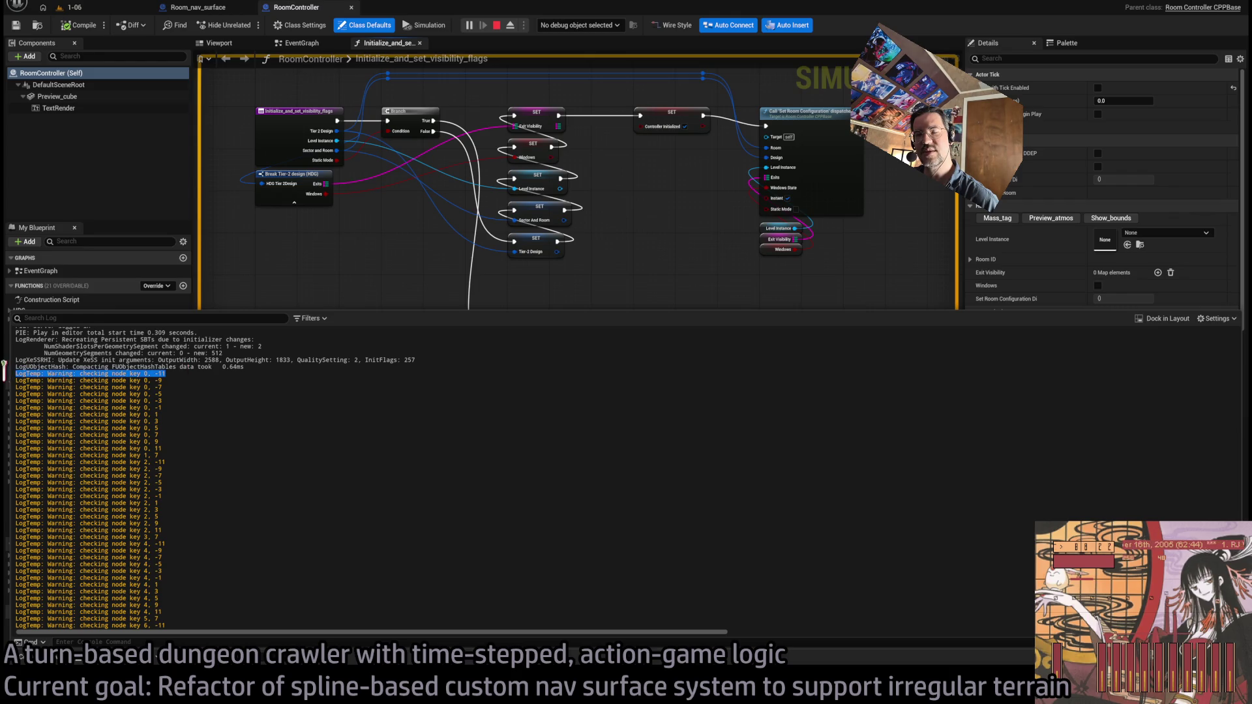
left_click_drag(184, 379, 6, 394)
left_click(177, 389)
left_click_drag(186, 390, 15, 396)
left_click(184, 389)
left_click_drag(180, 400, 4, 399)
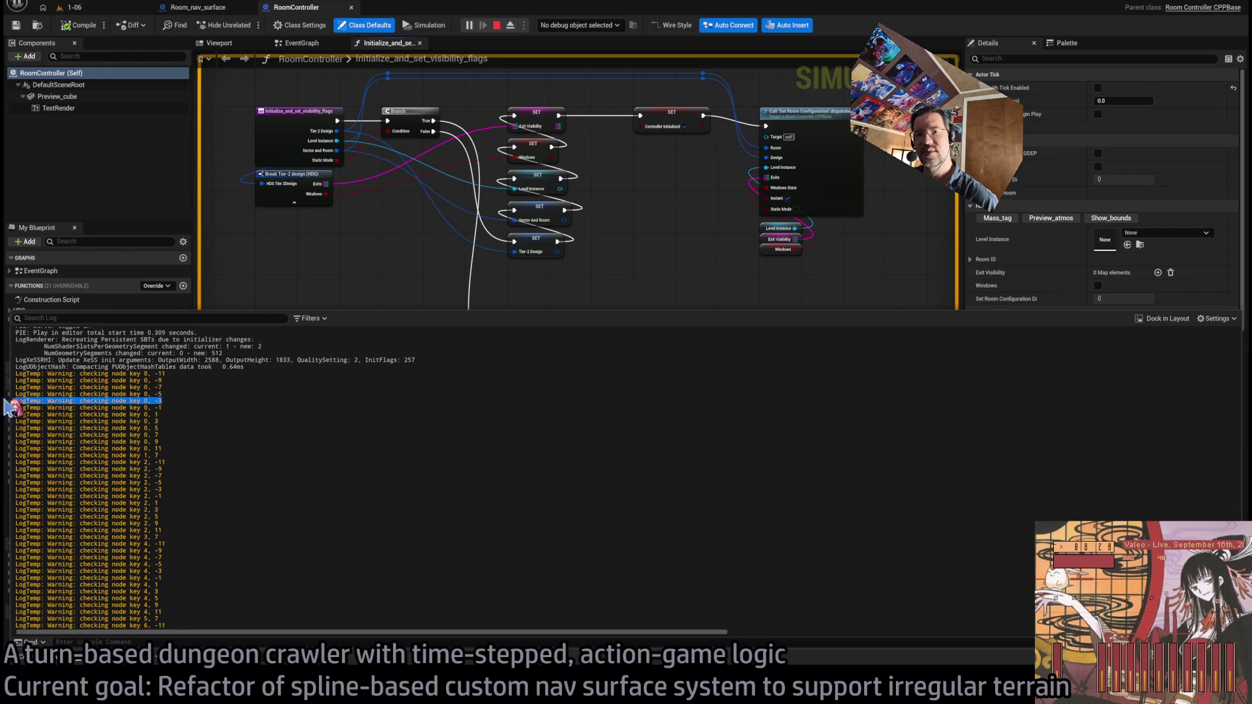
left_click_drag(183, 406, 3, 406)
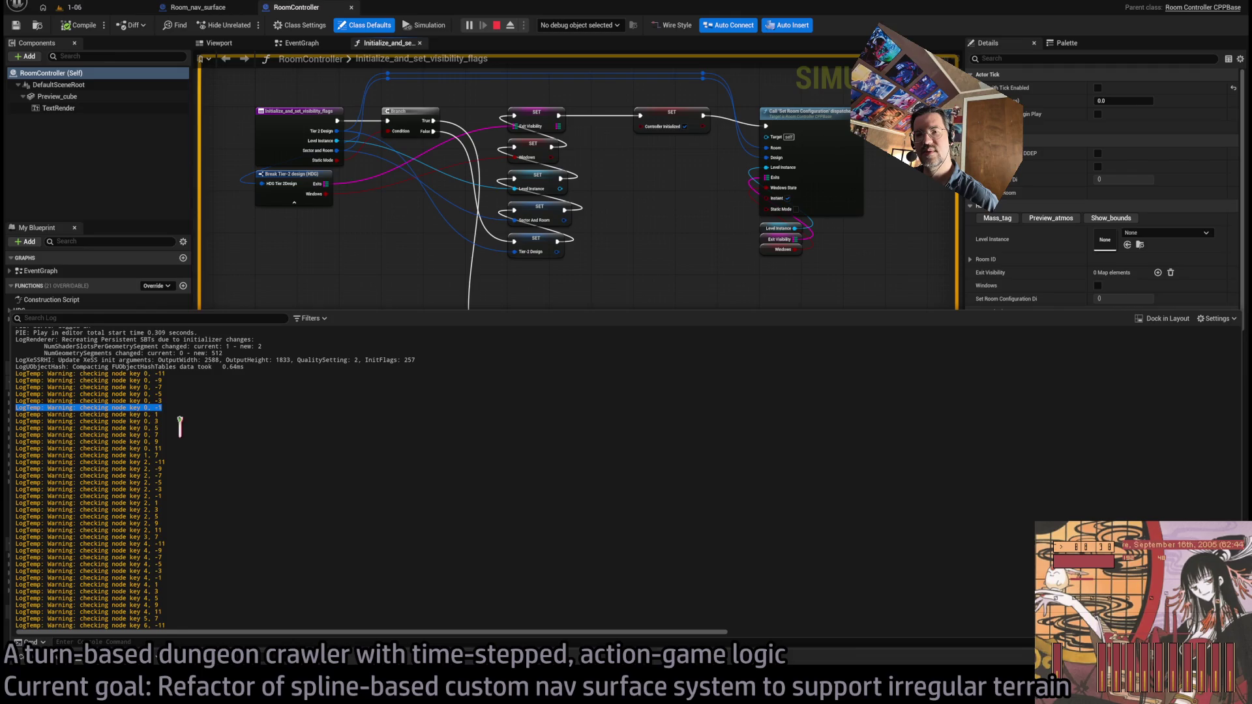
mouse_move(180, 415)
left_mouse_down()
mouse_move(197, 459)
mouse_move(196, 412)
mouse_move(190, 475)
mouse_move(190, 455)
mouse_move(209, 517)
left_mouse_up()
scroll(227, 488, "down", 2)
left_click(466, 551)
left_click(493, 28)
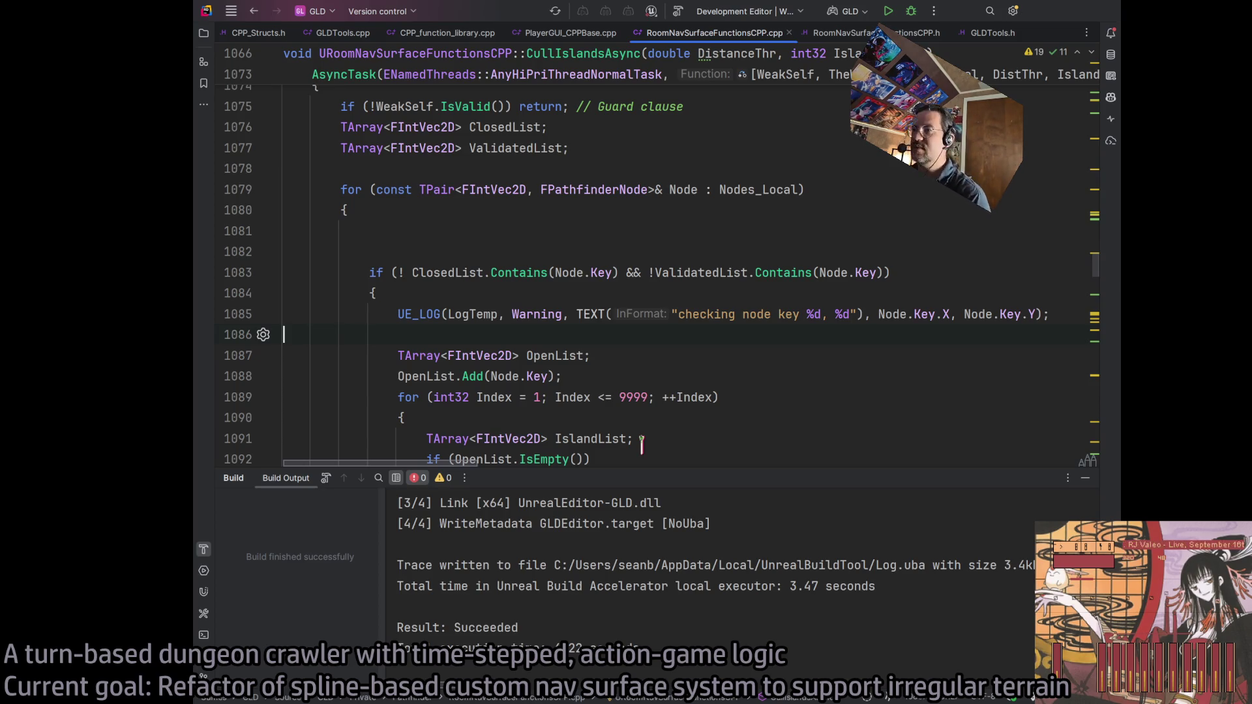
Inspect the UE_LOG line and the for-loop header on line 1089 in CullIslandsAsync
left_click(647, 314)
scroll(695, 322, "down", 4)
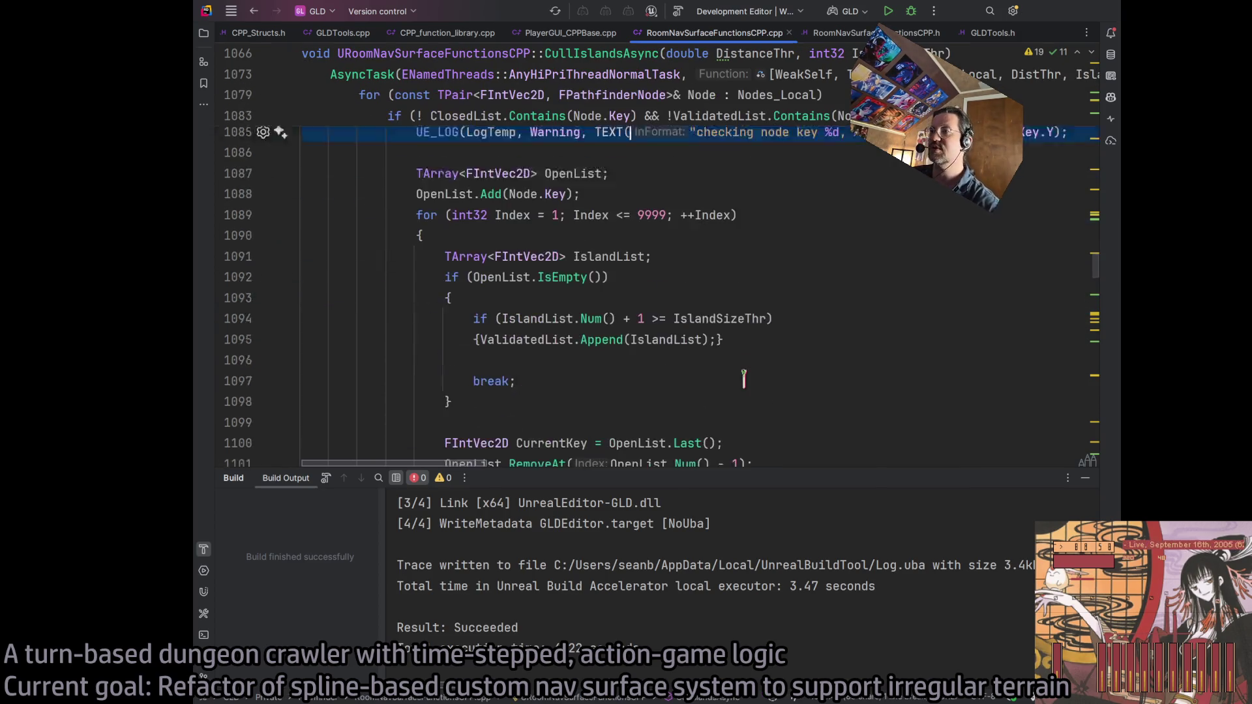
scroll(696, 323, "up", 3)
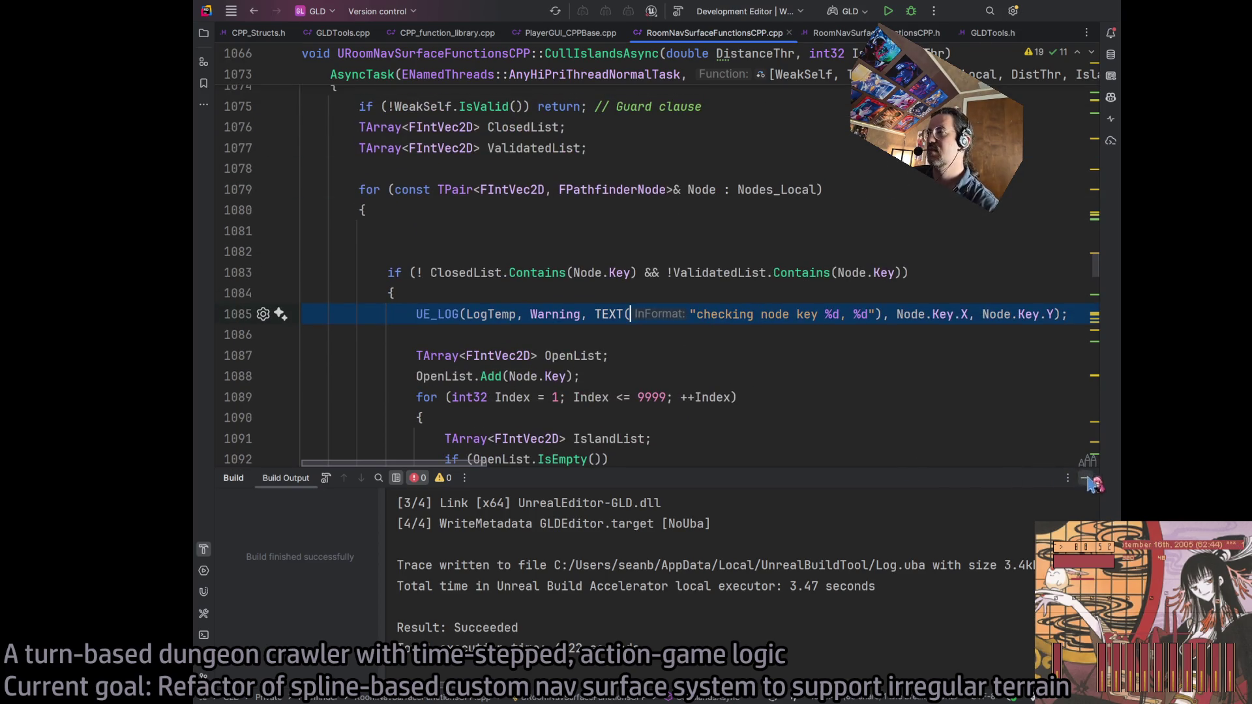
scroll(513, 411, "down", 4)
scroll(587, 365, "up", 3)
scroll(655, 336, "down", 1)
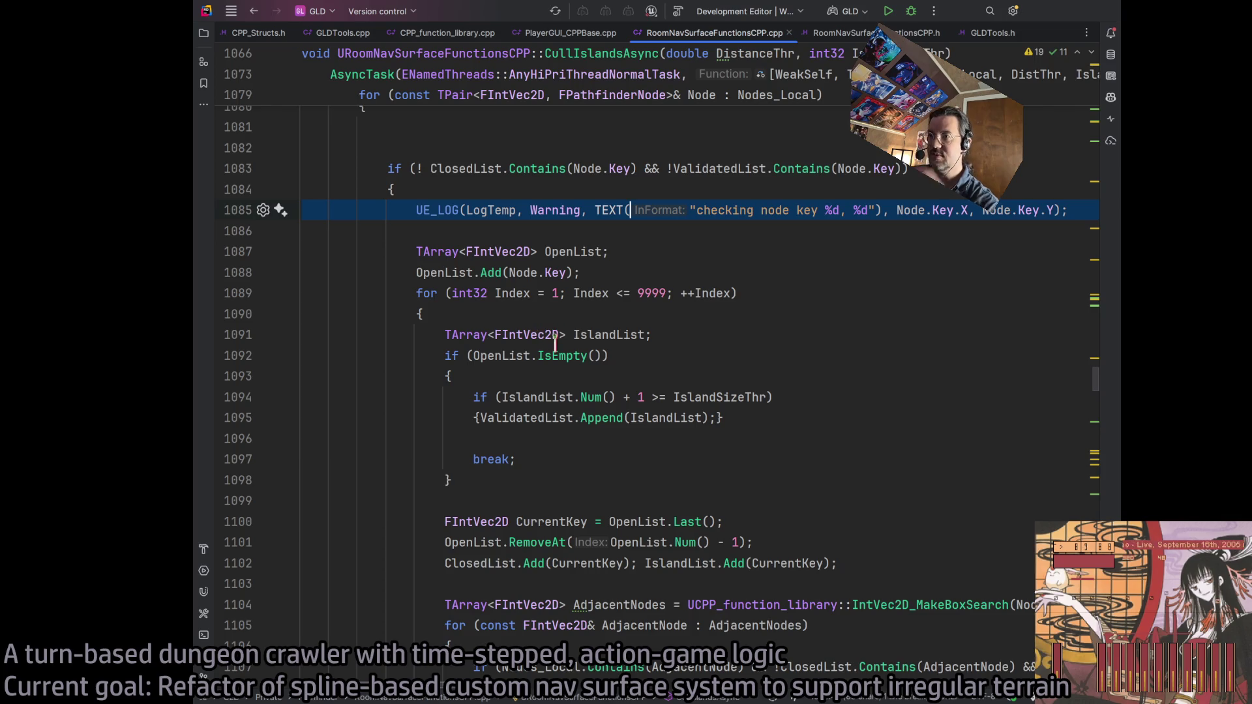
left_click(471, 292)
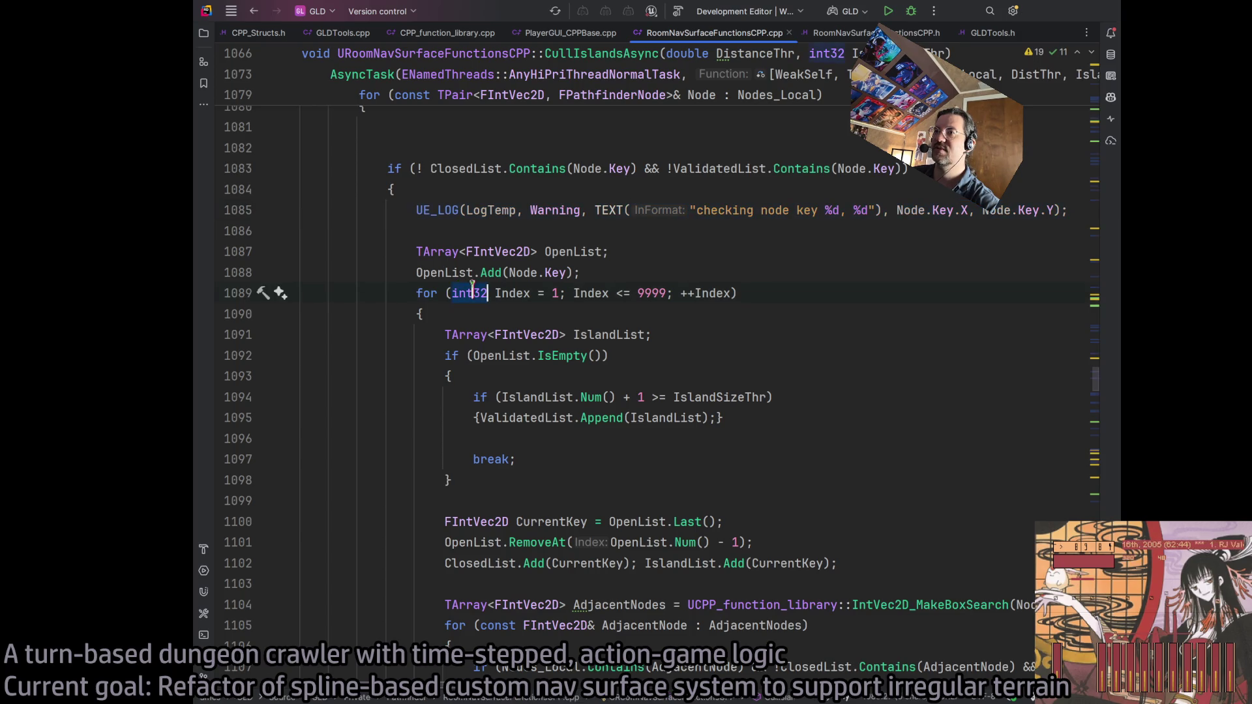
double_click(468, 293)
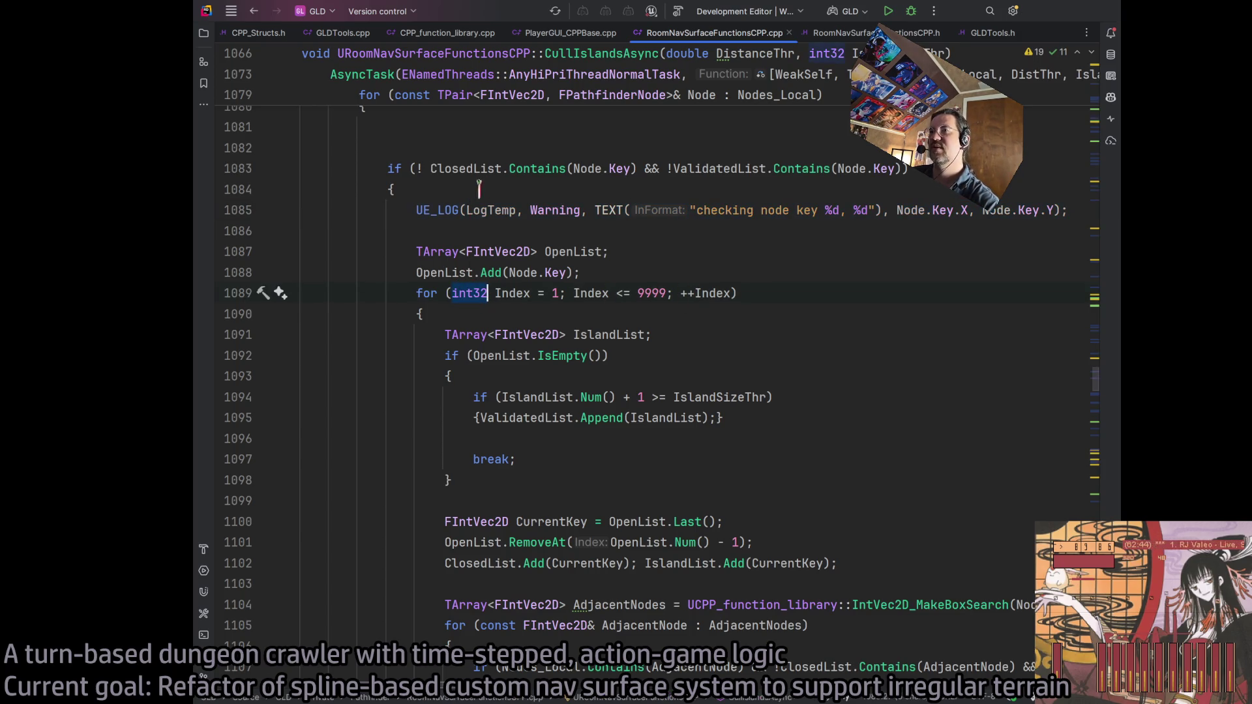
scroll(781, 266, "up", 2)
scroll(827, 284, "down", 2)
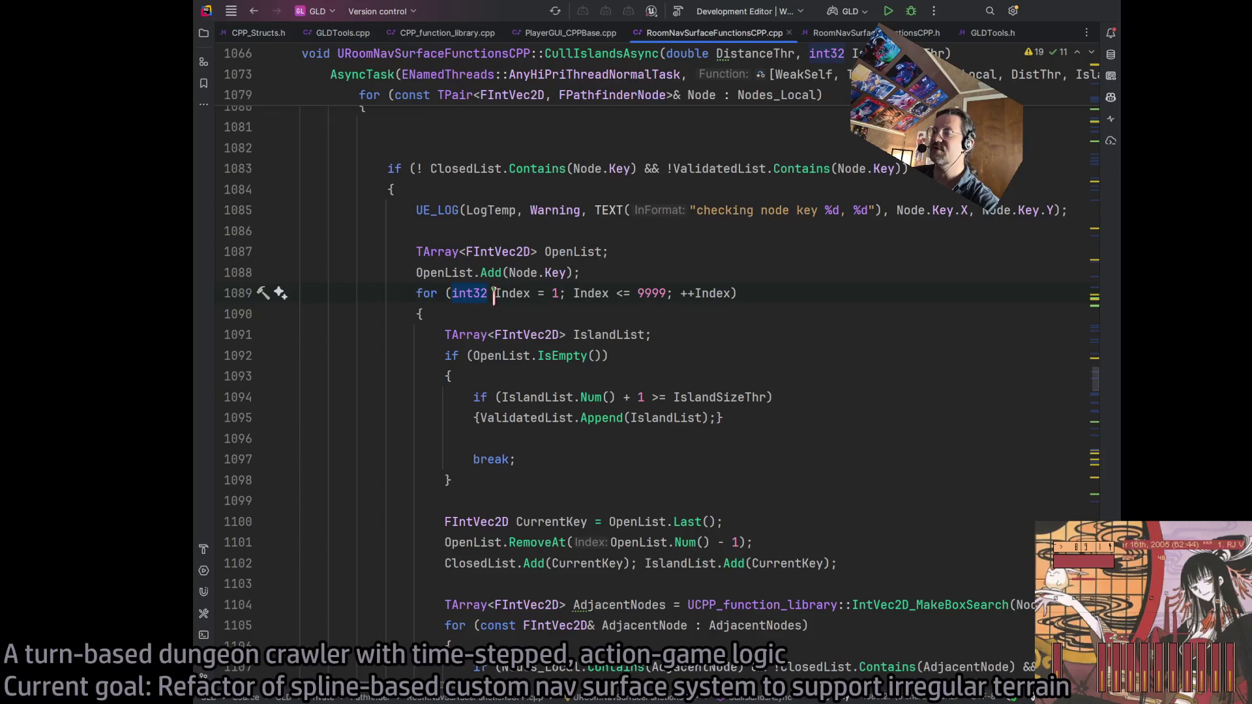
left_click_drag(472, 287, 704, 292)
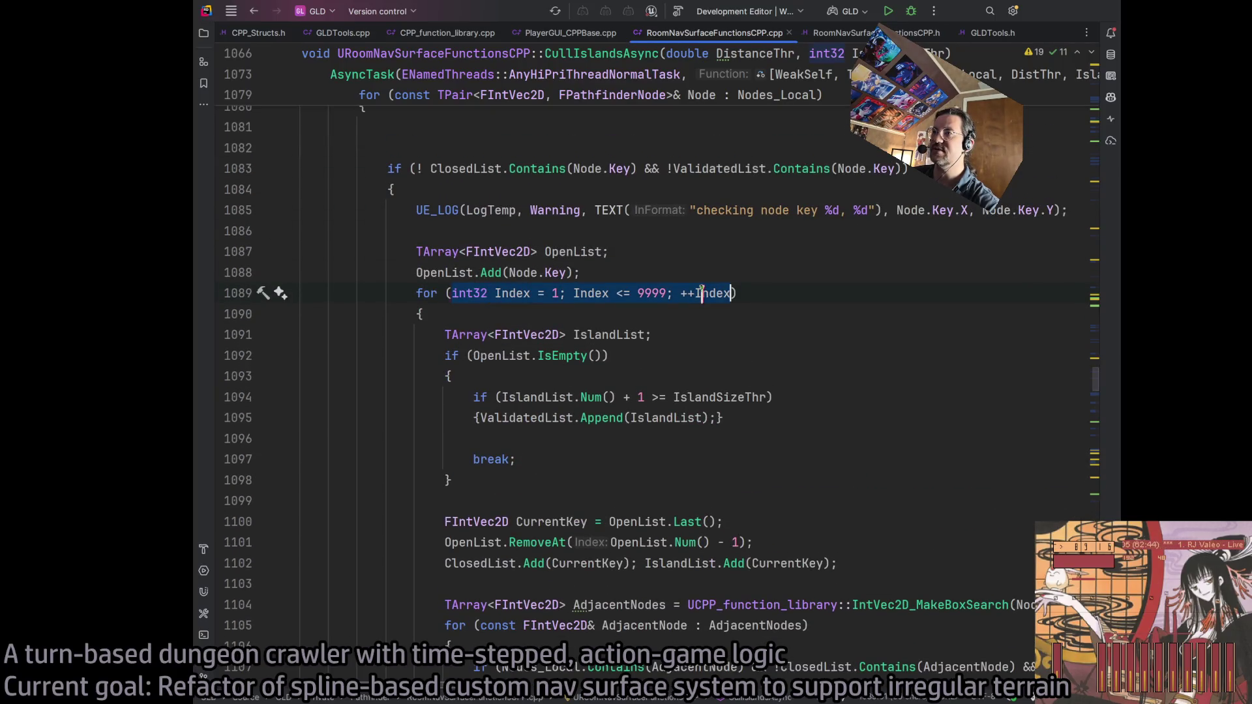
double_click(483, 294)
scroll(611, 287, "up", 5)
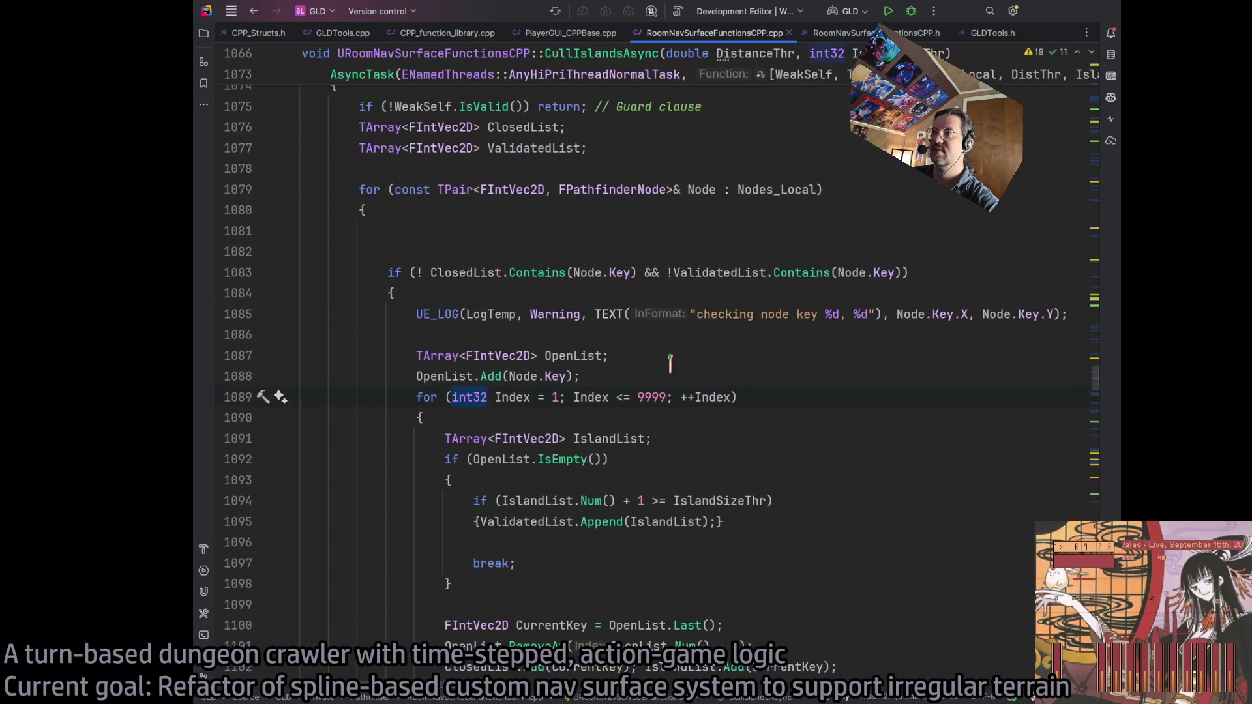
scroll(611, 286, "down", 3)
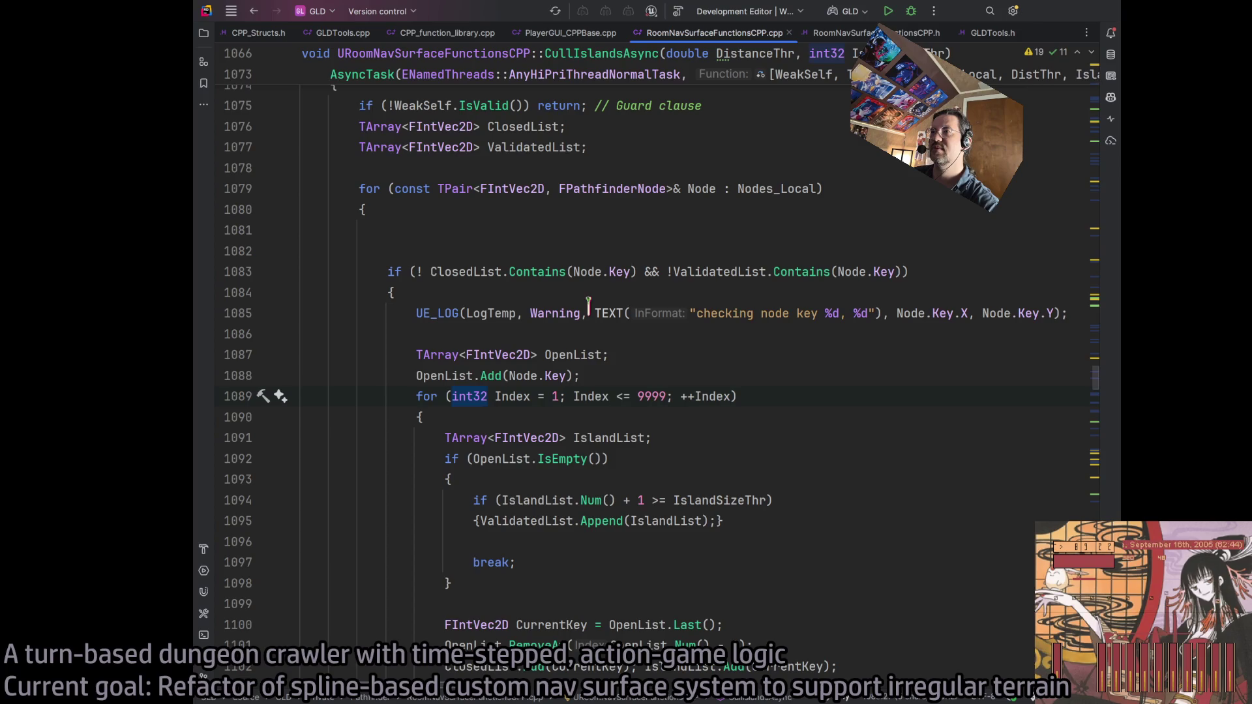
Remove the blank lines before the if and review the OpenList and for-loop lines
left_click(467, 230)
key("Delete")
key("Delete")
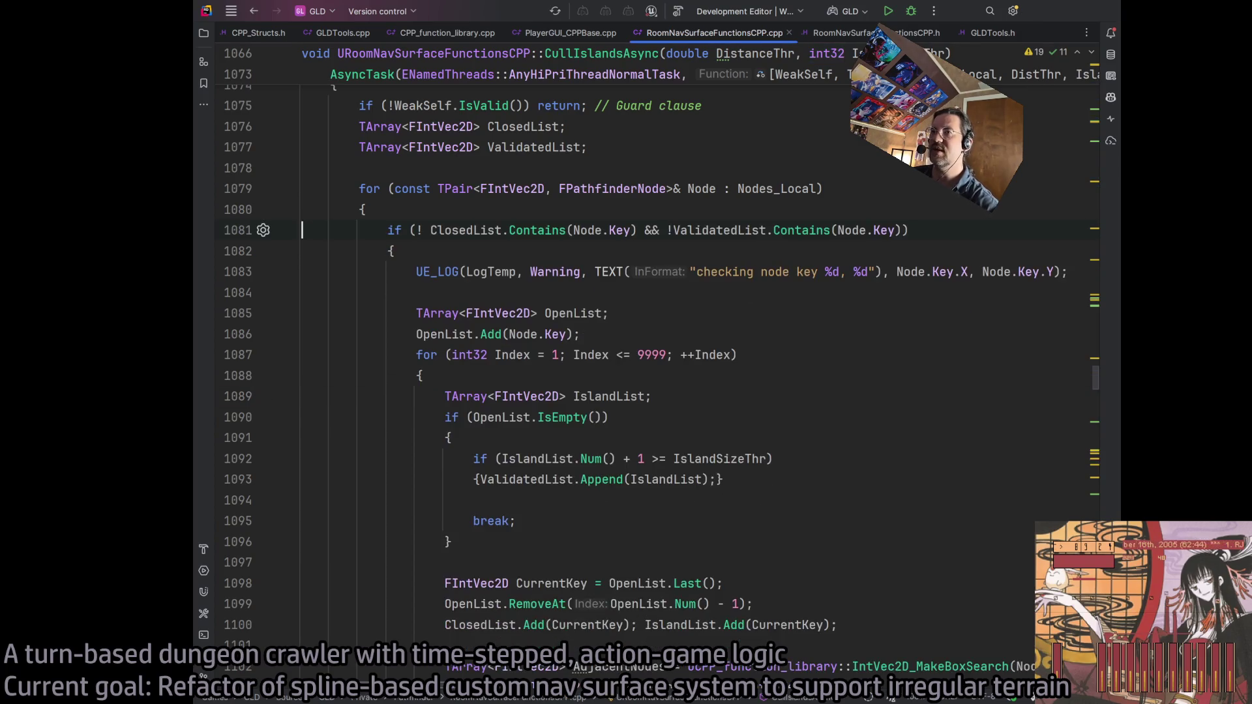
scroll(568, 324, "down", 5)
scroll(519, 277, "up", 5)
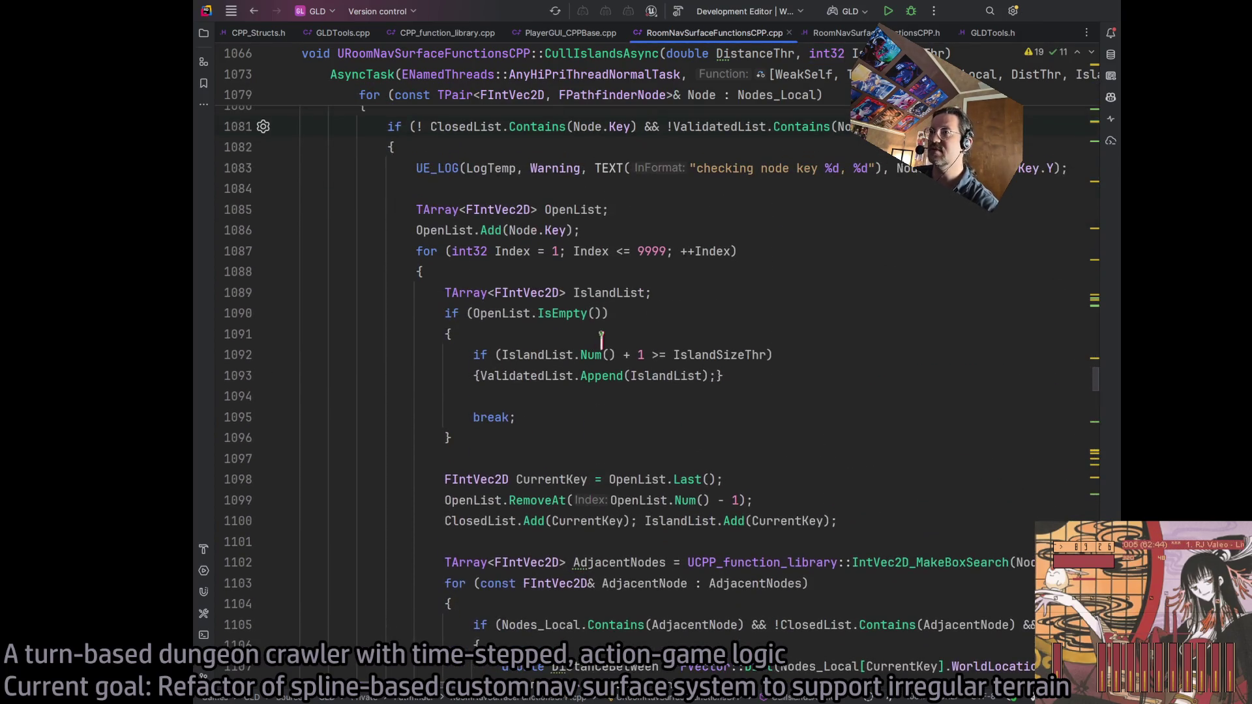
scroll(519, 277, "down", 2)
left_click(485, 209)
left_click(468, 231)
left_click(466, 251)
triple_click(465, 251)
Review the IsEmpty check, IslandSizeThr test and ValidatedList append, then select the node-key UE_LOG statement
left_click(520, 293)
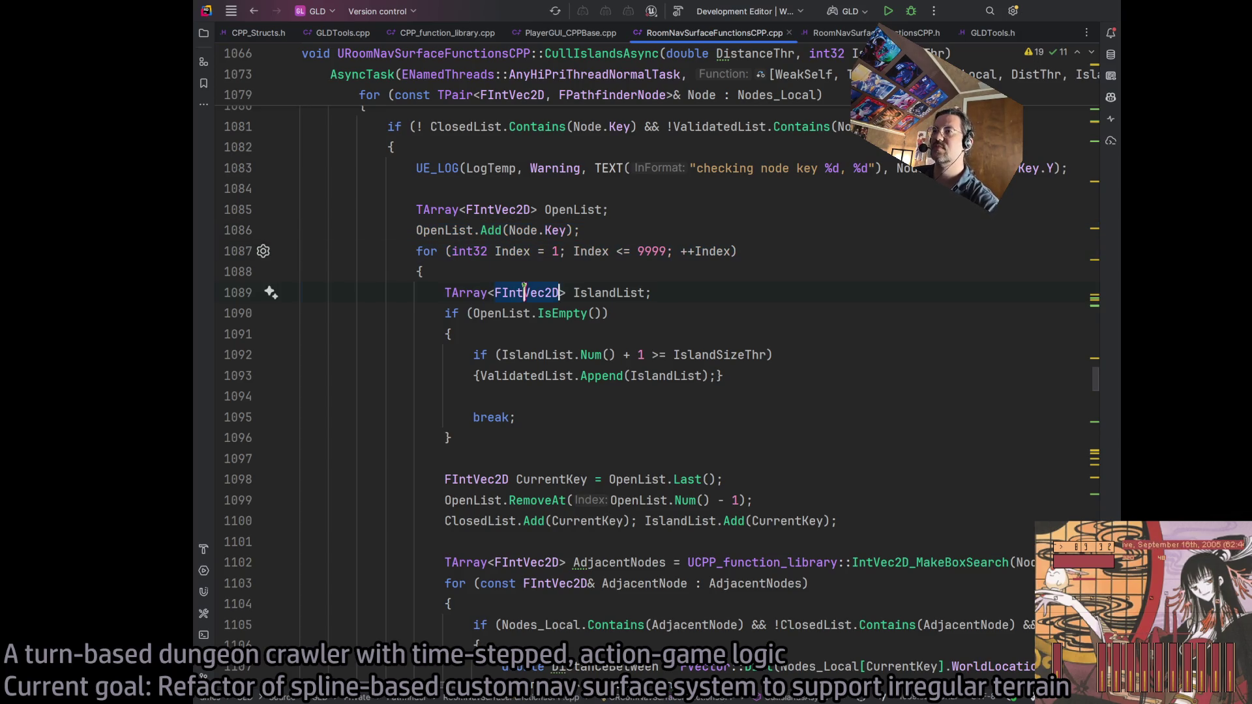
left_click(527, 313)
left_click(650, 315)
double_click(504, 313)
key("ctrl+w")
left_click_drag(502, 355, 769, 355)
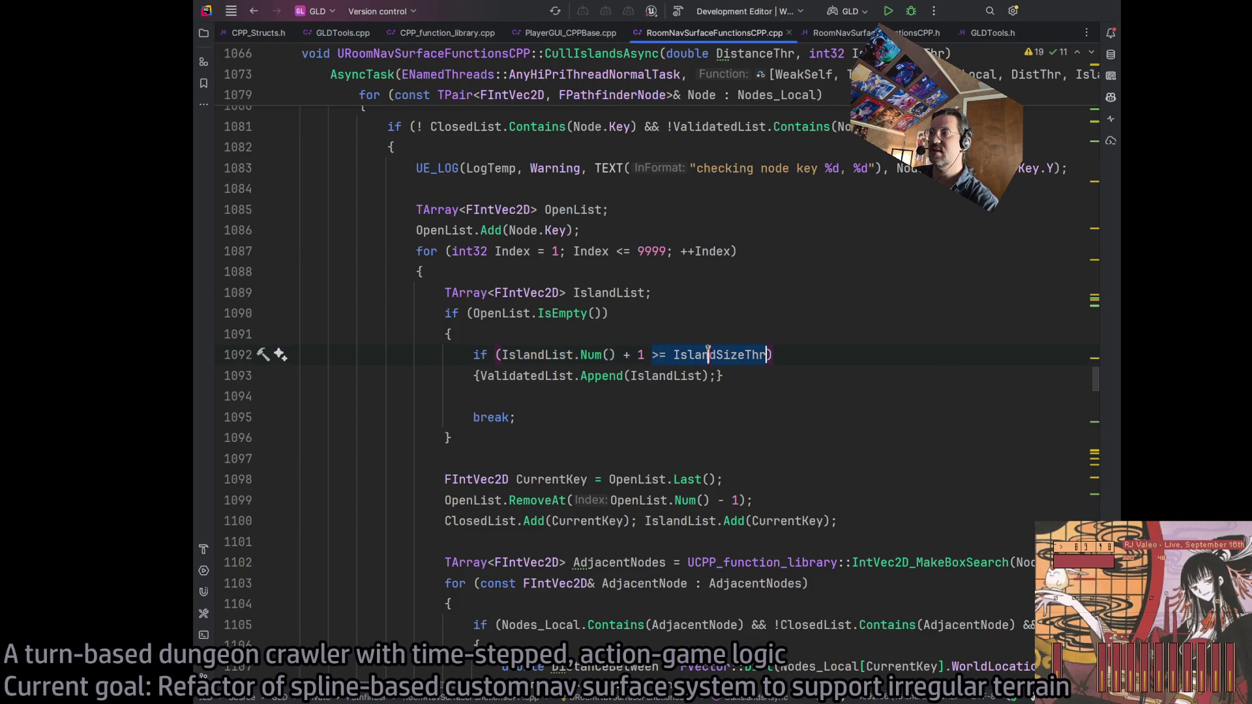
double_click(685, 356)
left_click_drag(516, 377, 715, 376)
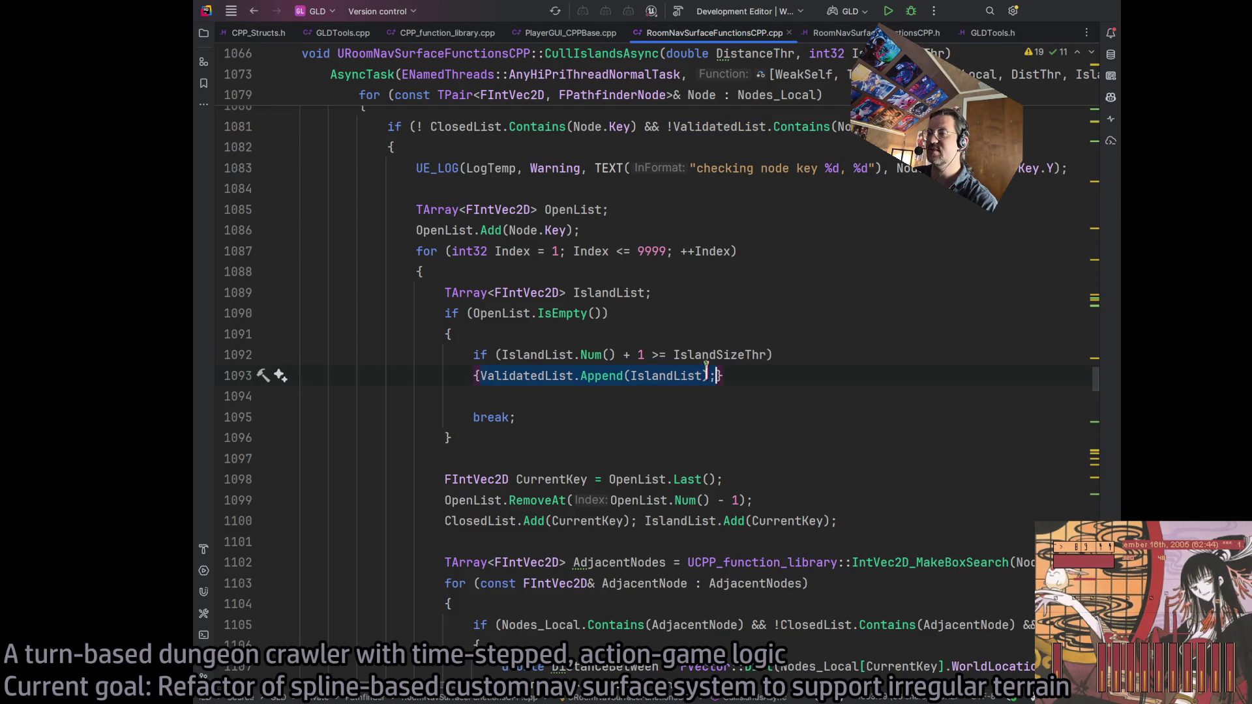
left_click(531, 376)
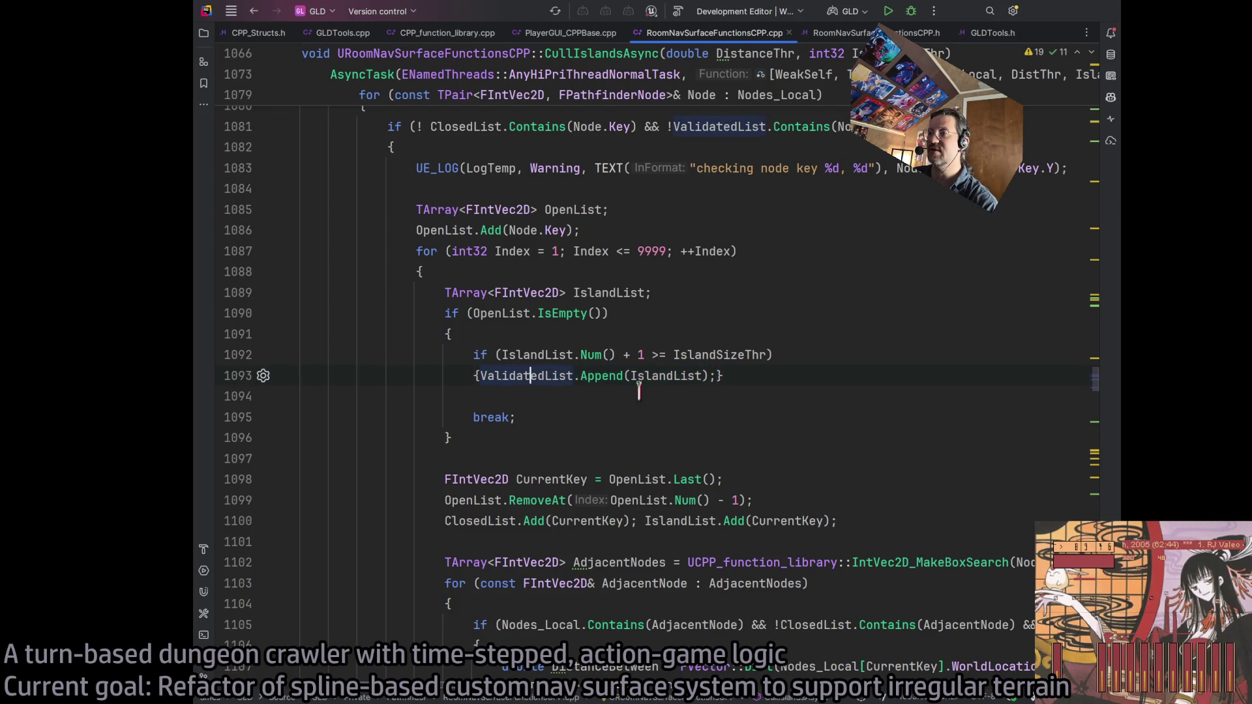
left_click_drag(417, 168, 1067, 169)
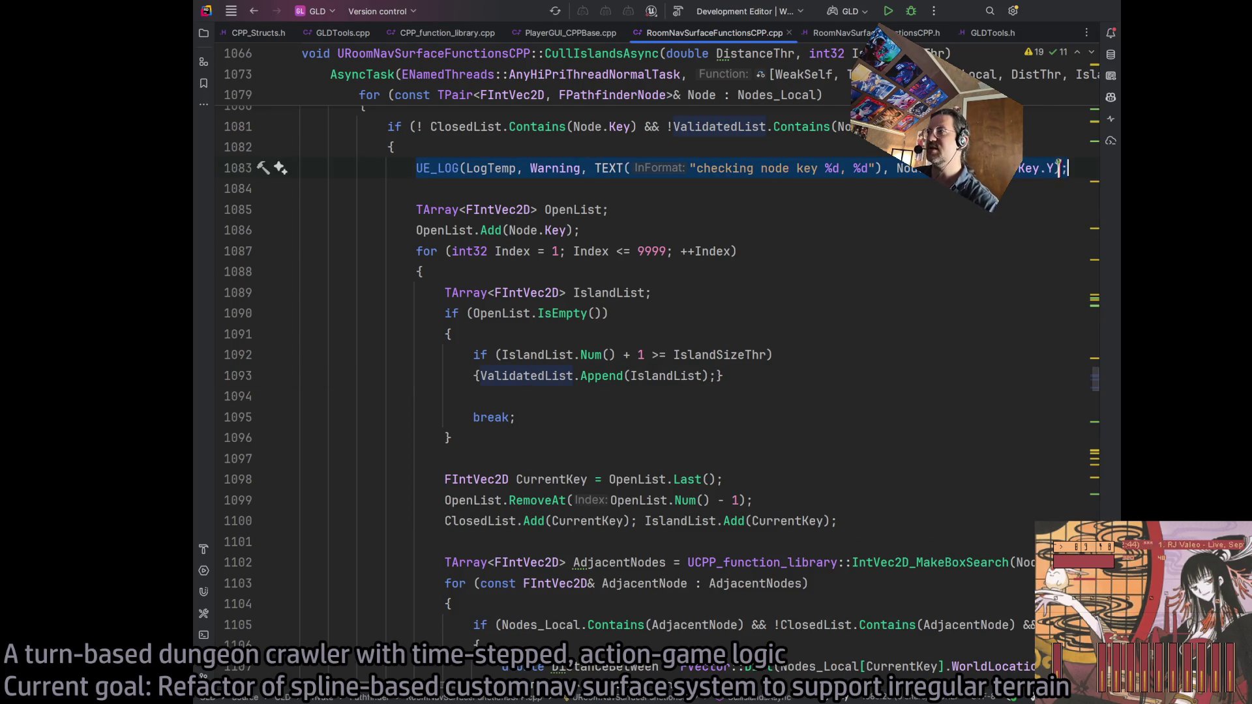
Paste the node-key UE_LOG into the island size-check block and add a third %d specifier
left_click(489, 376)
key("Return")
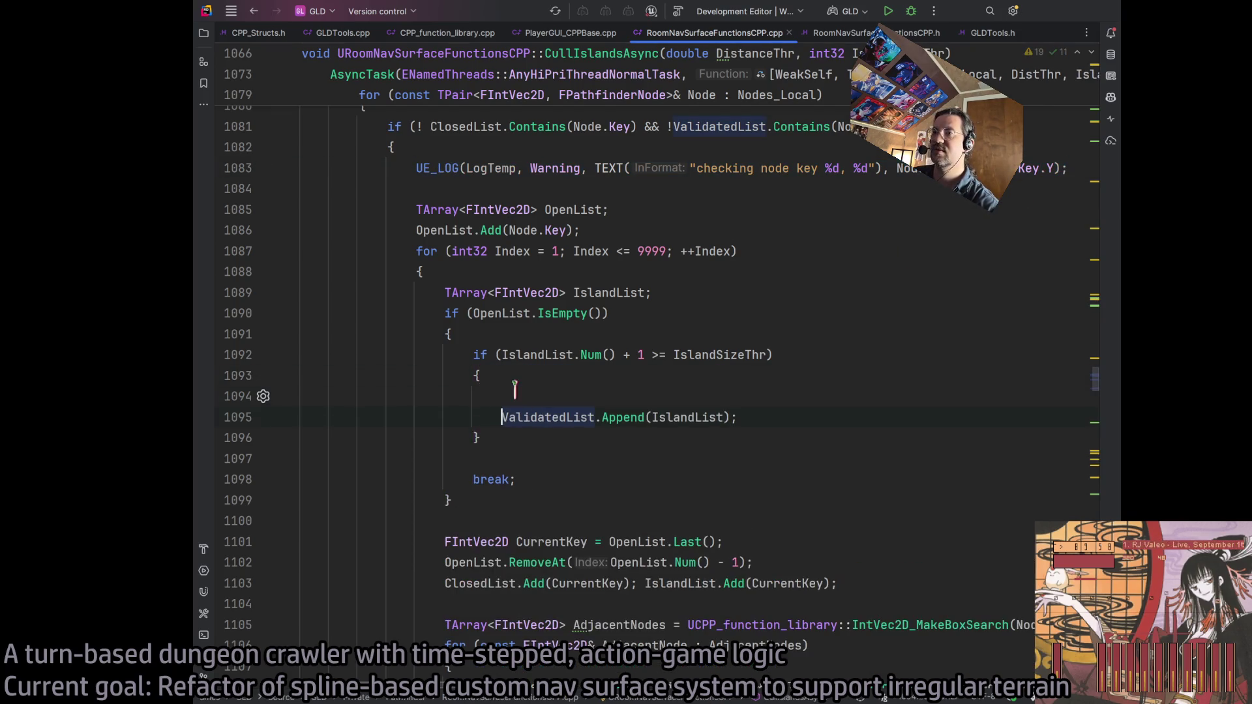
key("ctrl+v")
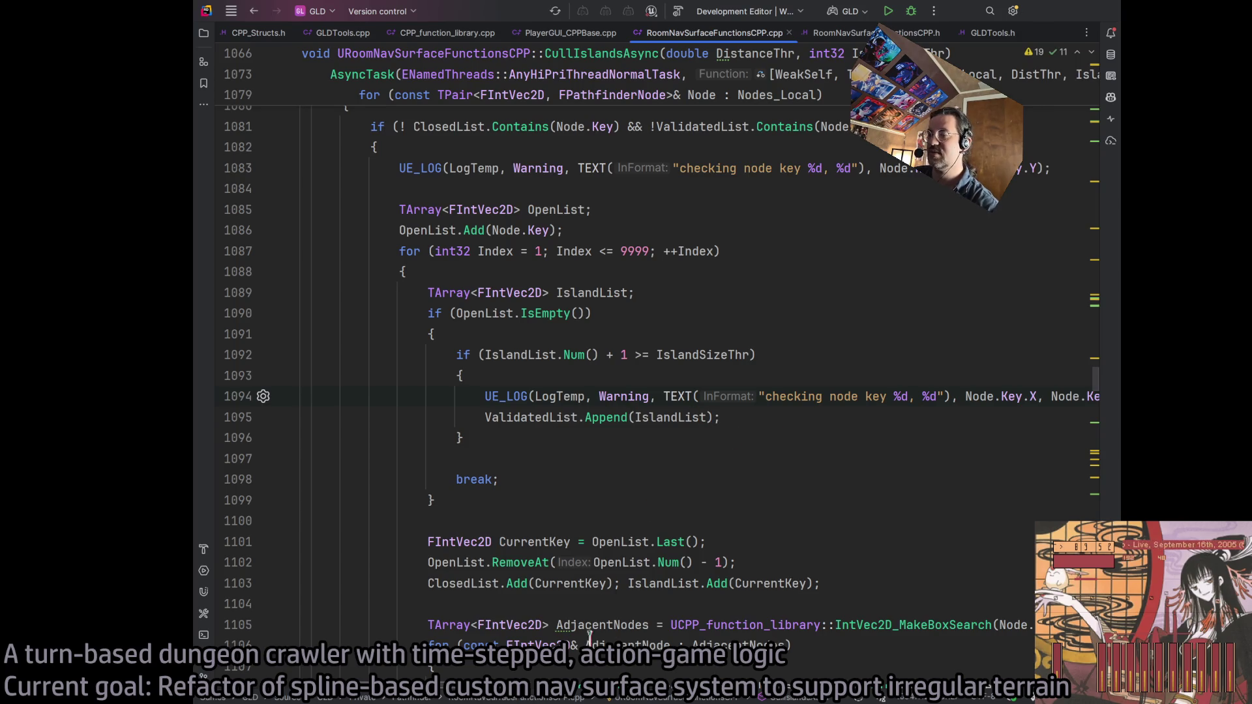
scroll(652, 391, "right", 4)
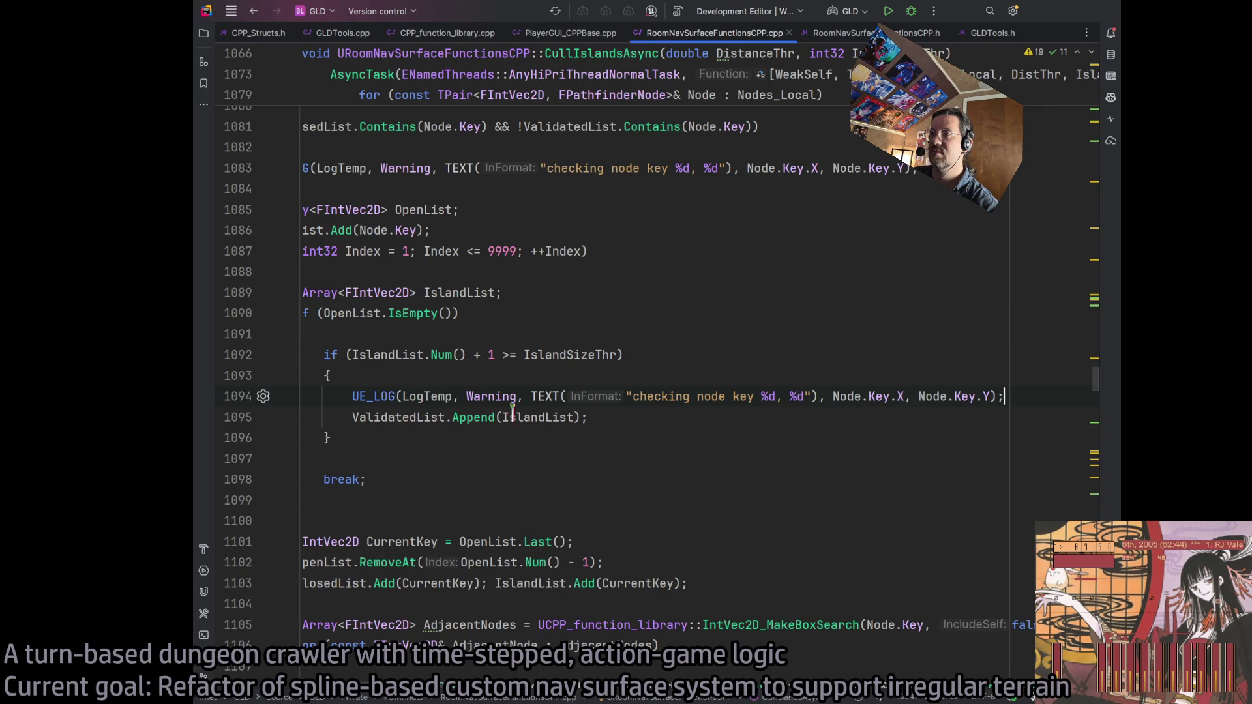
left_click_drag(834, 396, 989, 398)
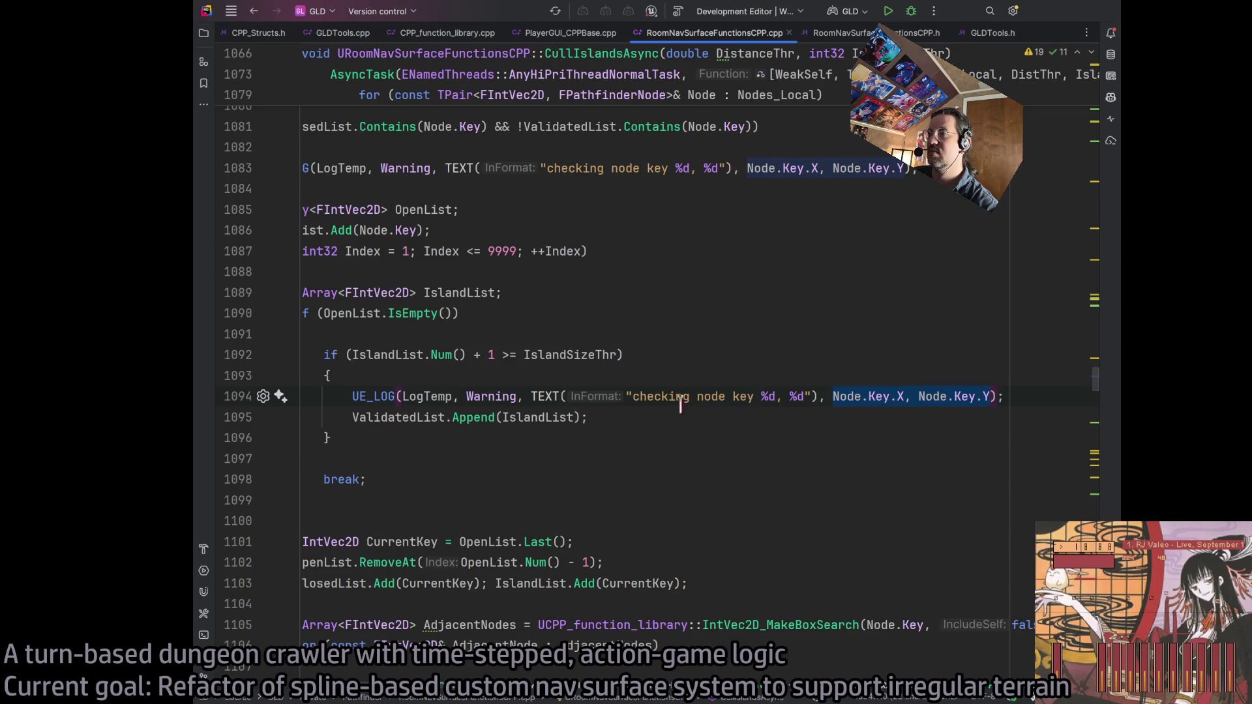
left_click(809, 395)
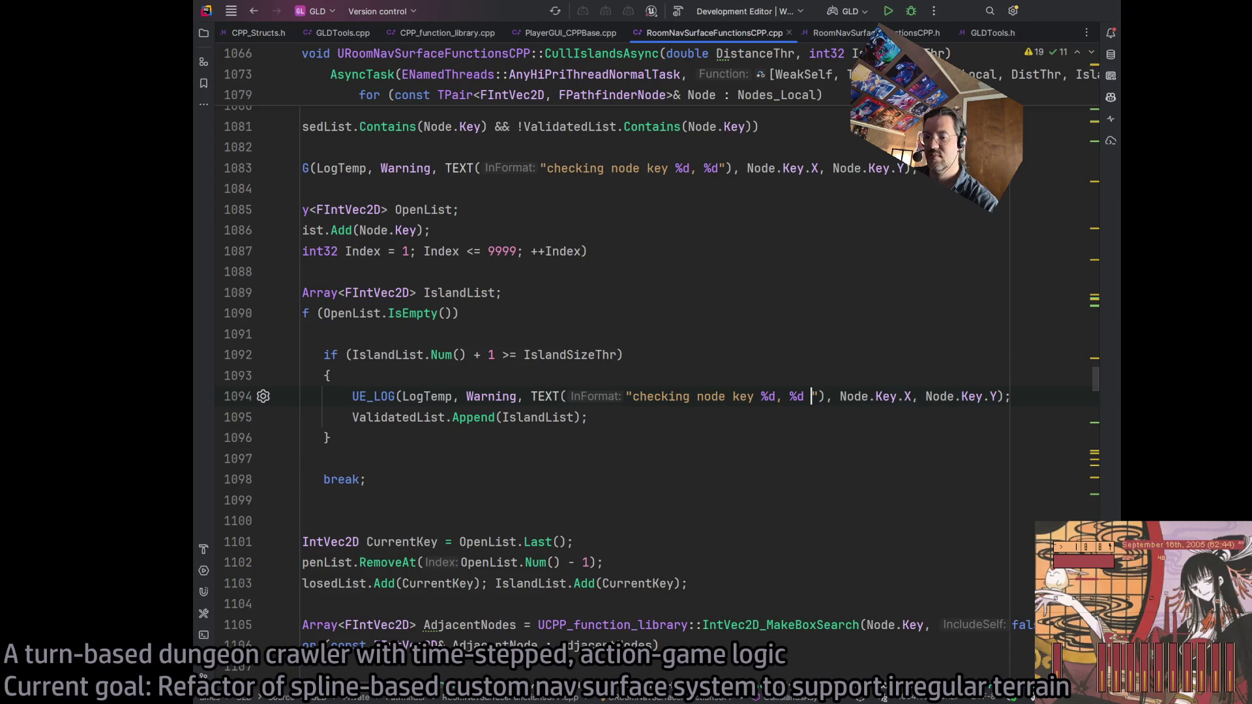
type("#")
key("BackSpace")
key("BackSpace")
type(", %d")
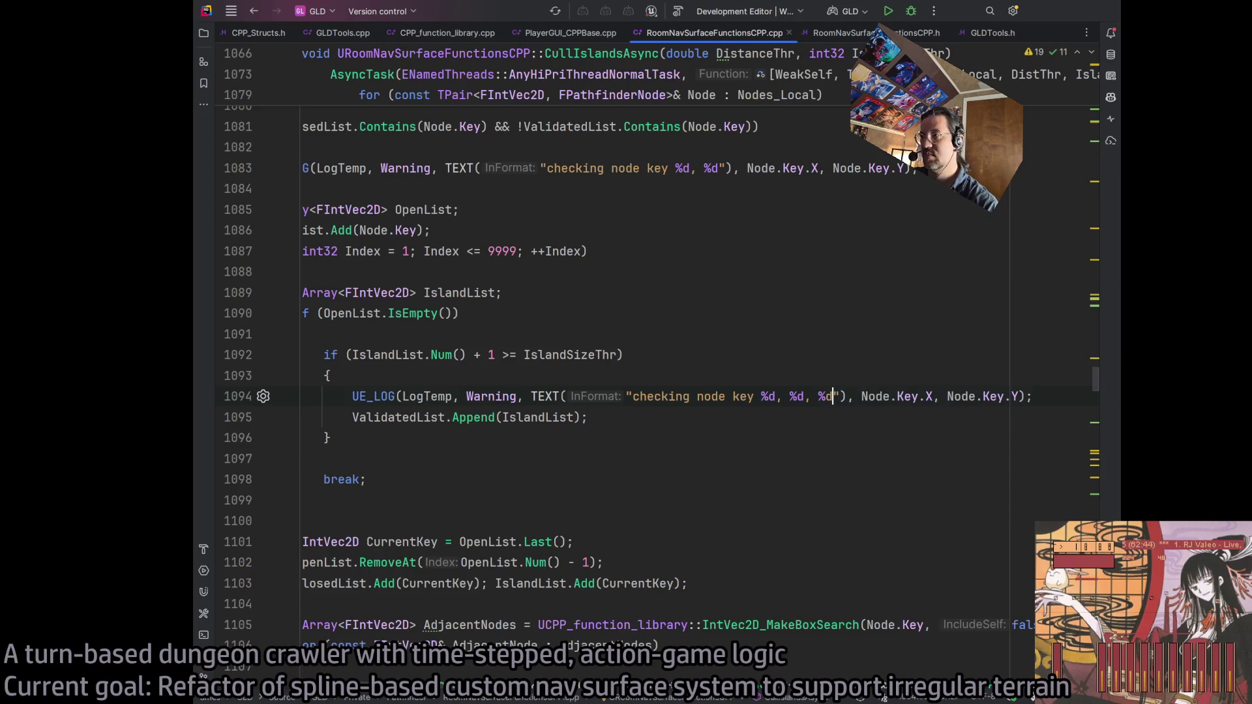
Reword the message to 'Adding island via %d:%d' and add IslandList.Num() as the third argument
left_click_drag(632, 396, 752, 396)
key("BackSpace")
type("Adding island via")
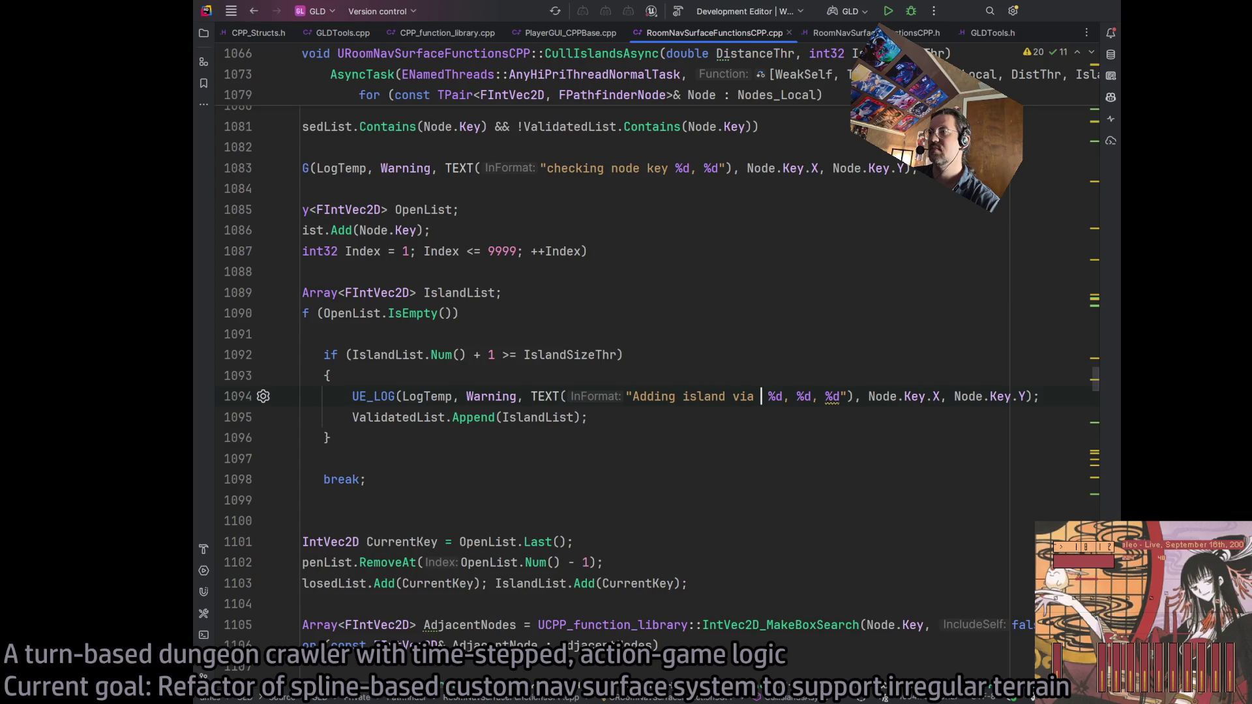
left_click(784, 397)
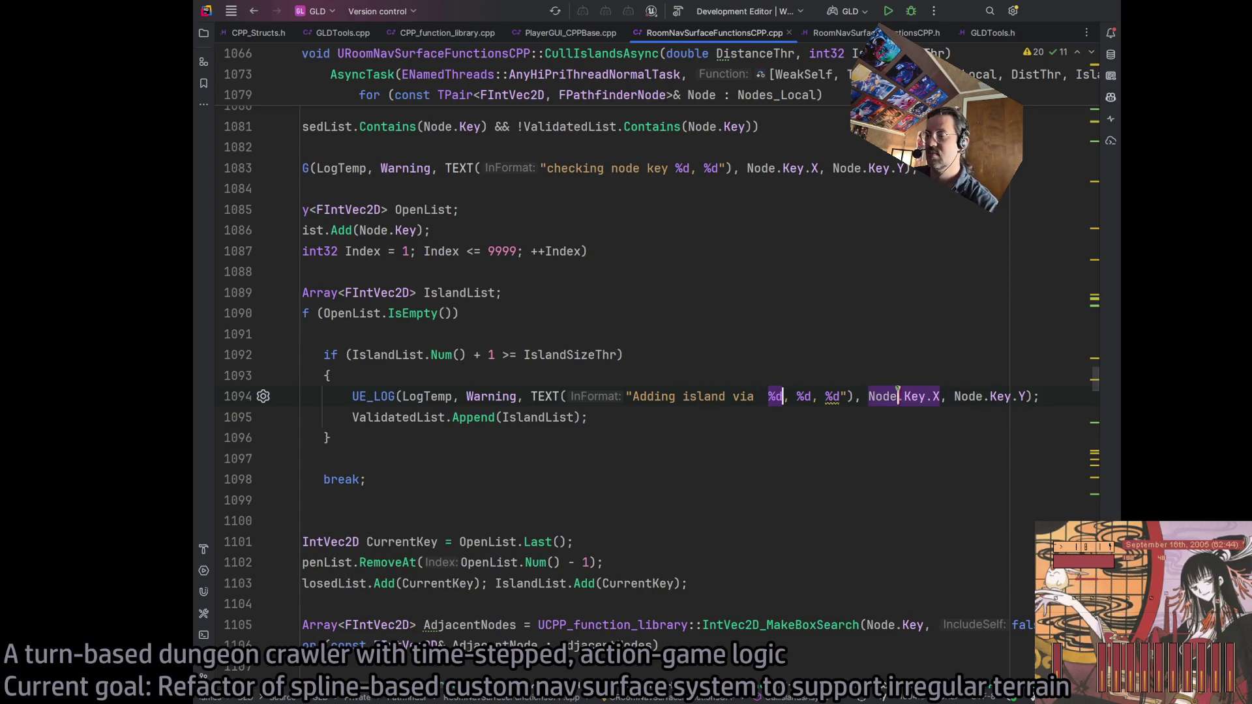
key("Delete")
key("Delete")
type(":")
left_click(976, 396)
left_click(1017, 395)
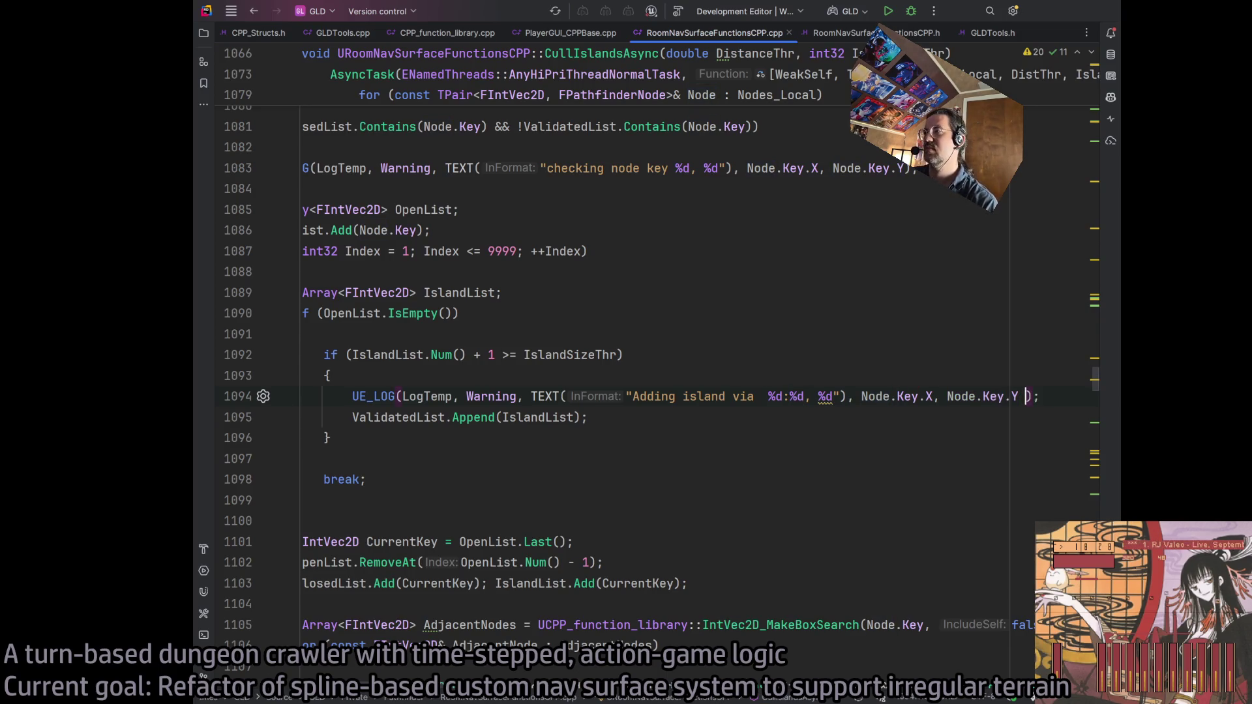
key("BackSpace")
type(", ")
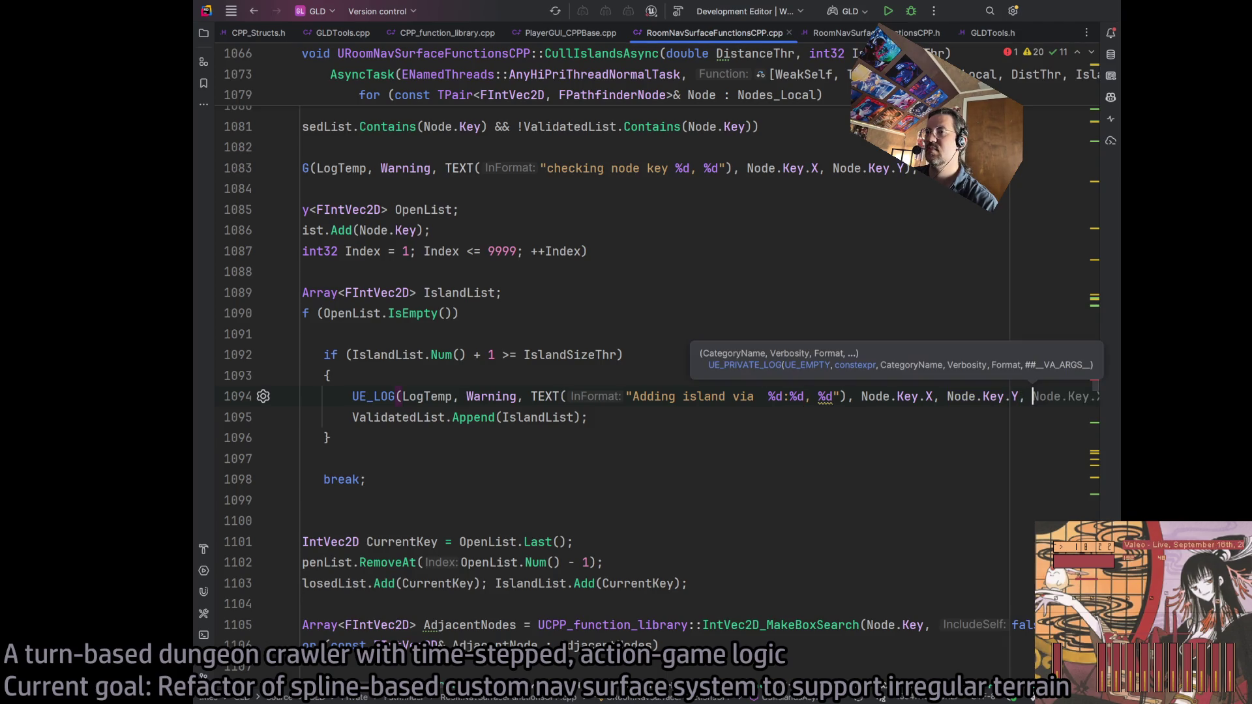
type("IslandList.N")
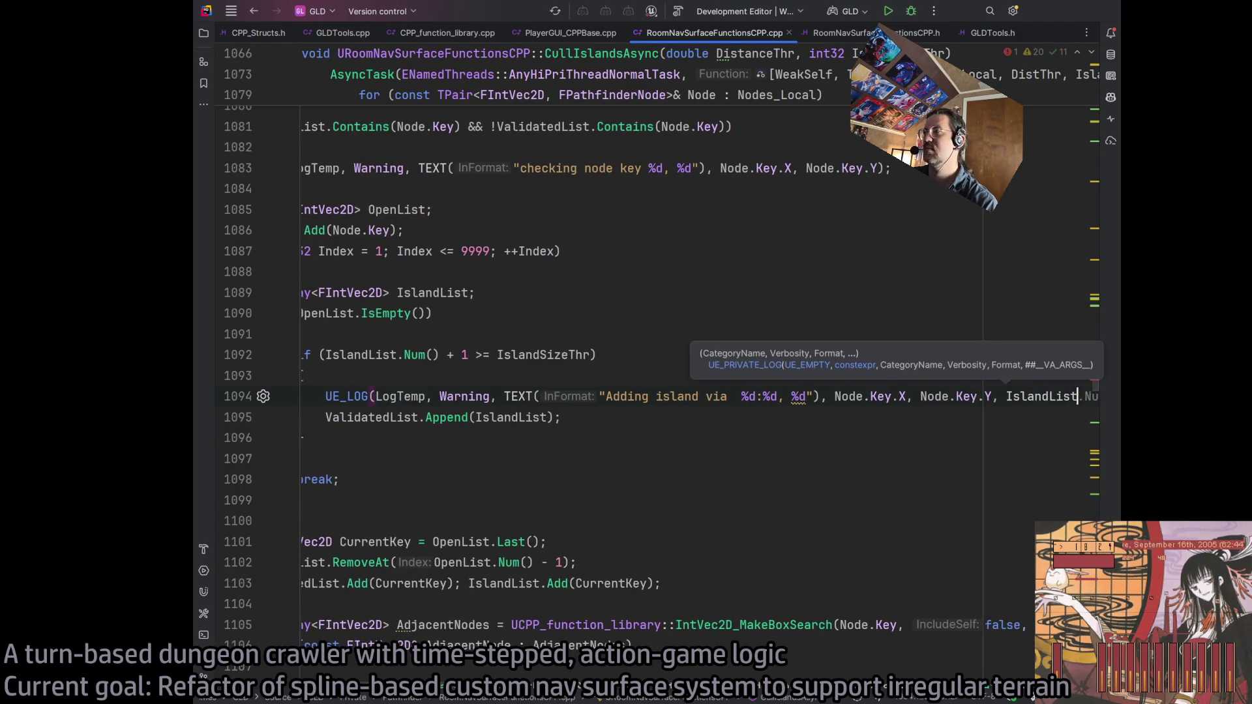
key("Return")
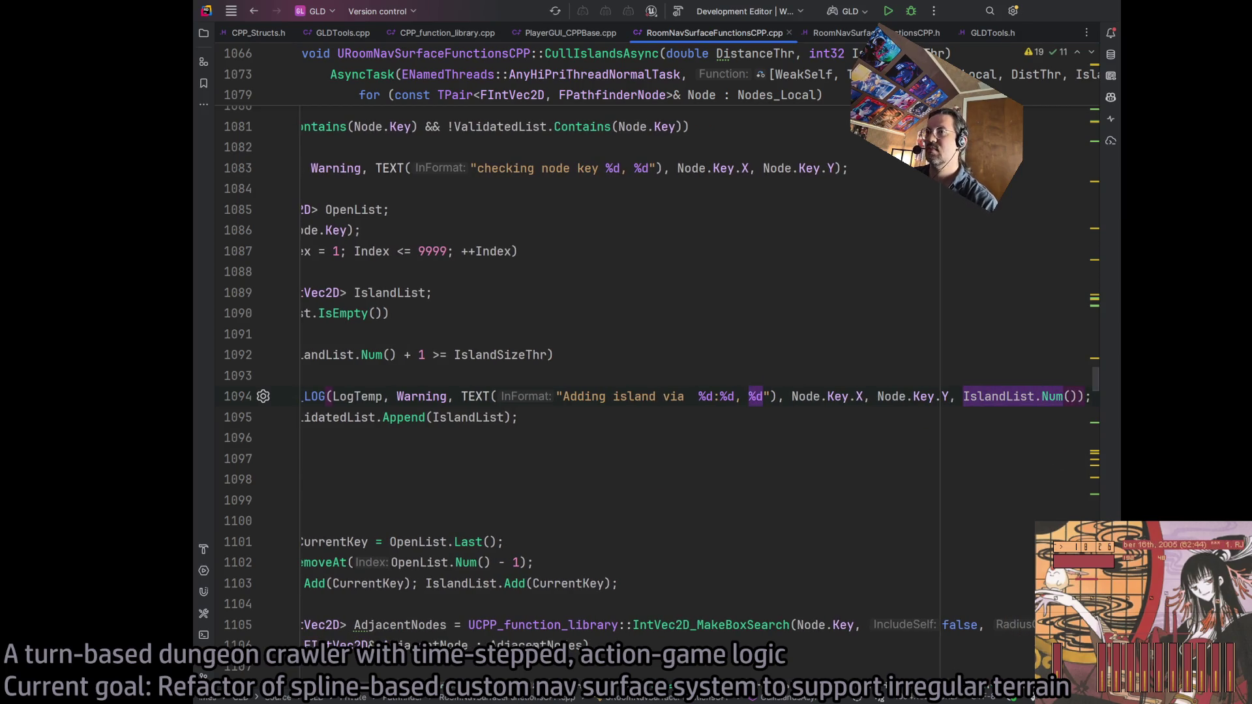
Remove '+ 1' from the island size check and insert 'of size' before the last %d
scroll(561, 496, "left", 5)
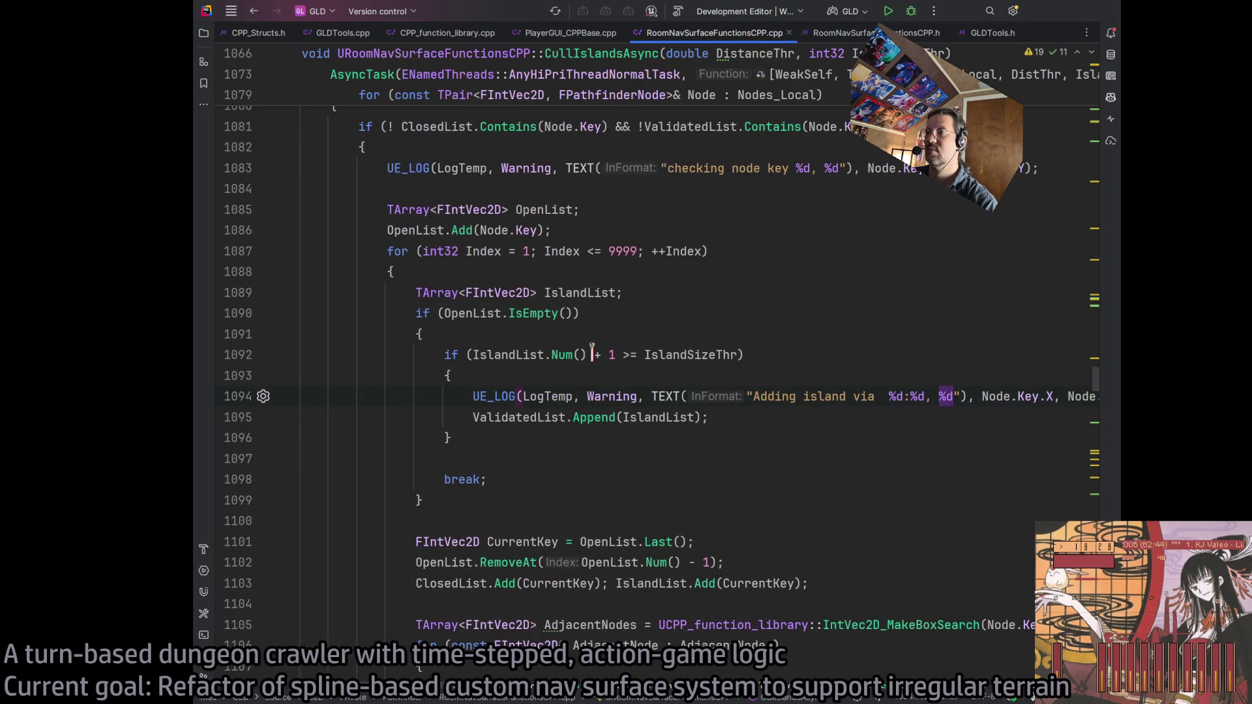
left_click(595, 355)
key("Delete")
key("Delete")
key("Delete")
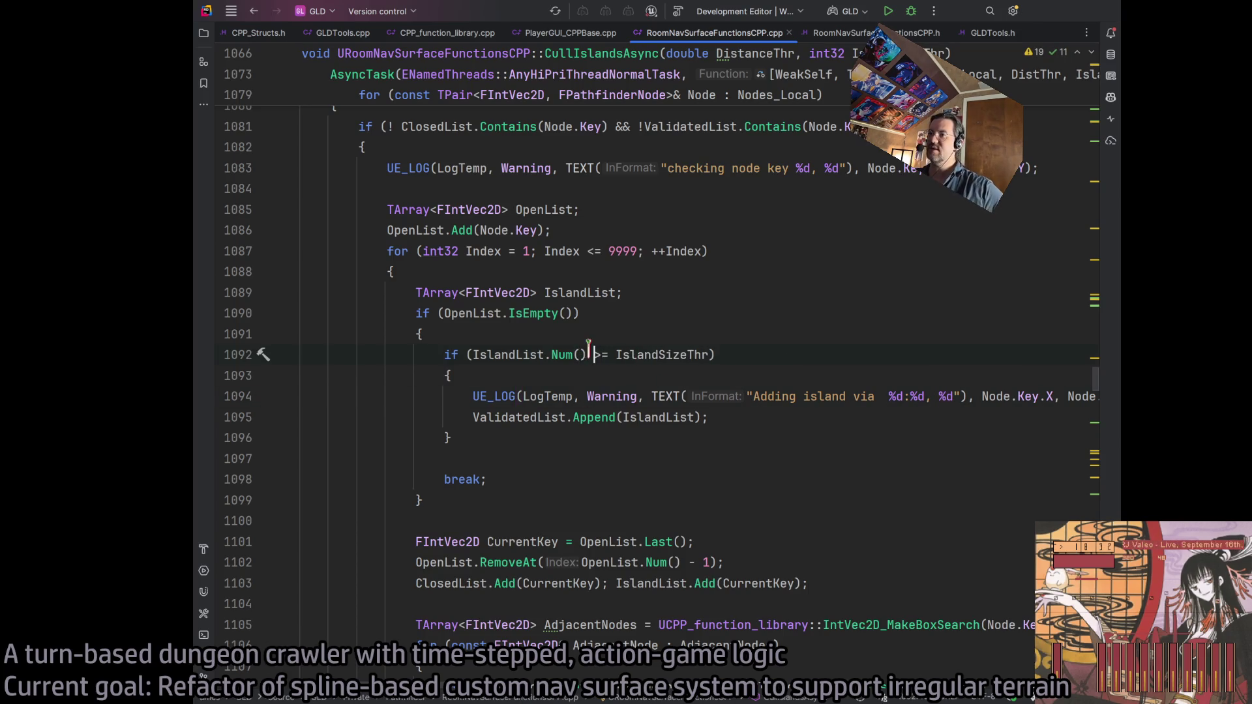
scroll(561, 391, "right", 10)
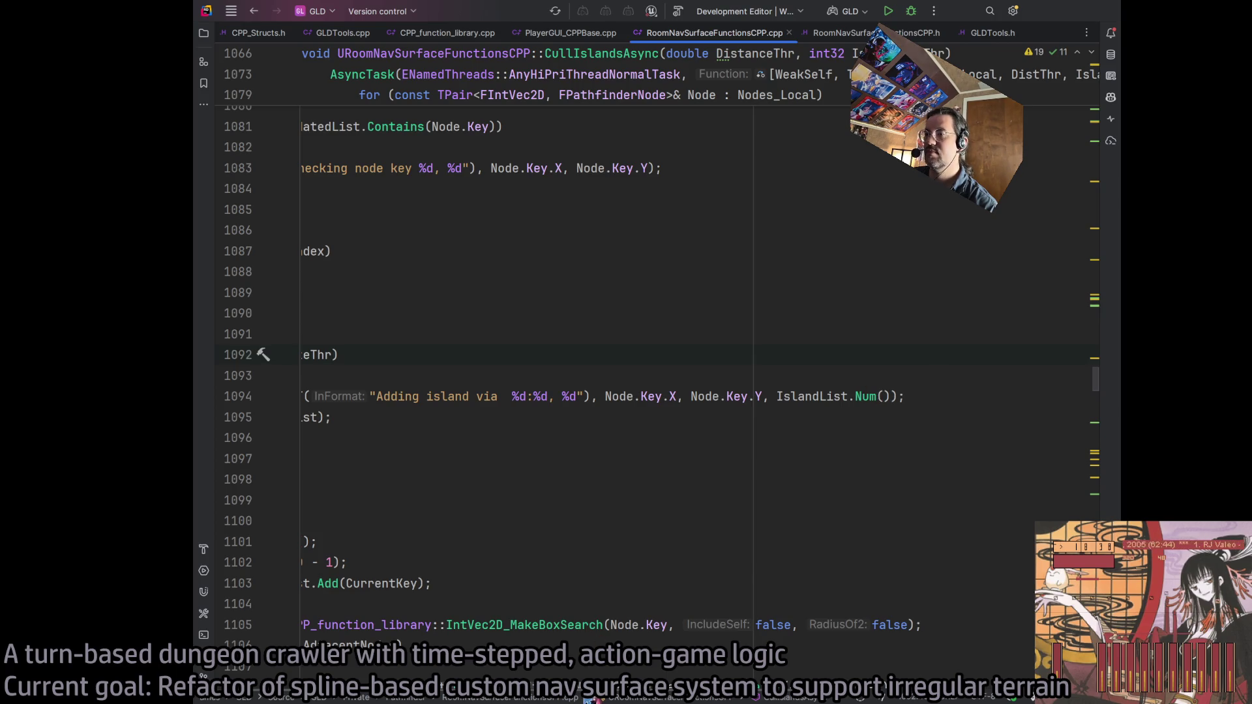
left_click(547, 396)
key("Delete")
type("of size")
Change the node-key log's format to %d:%d and select the full Adding island log line
scroll(513, 675, "left", 10)
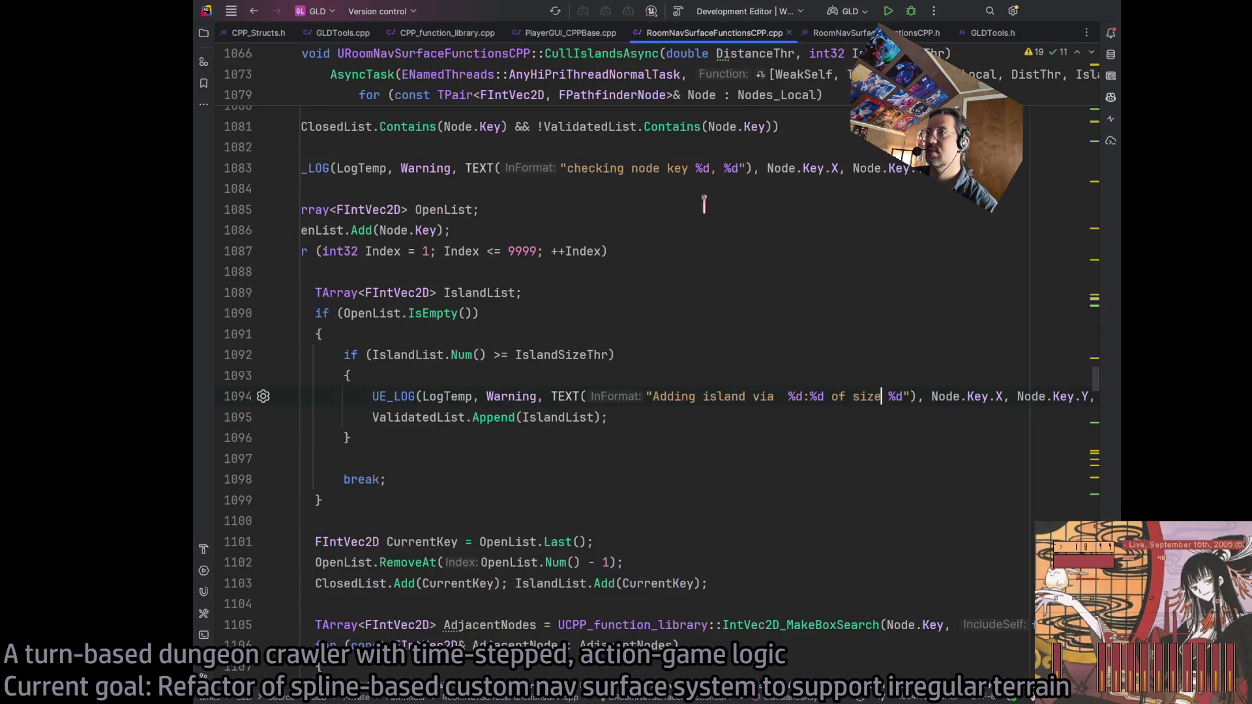
key("Delete")
key("Delete")
type("\":")
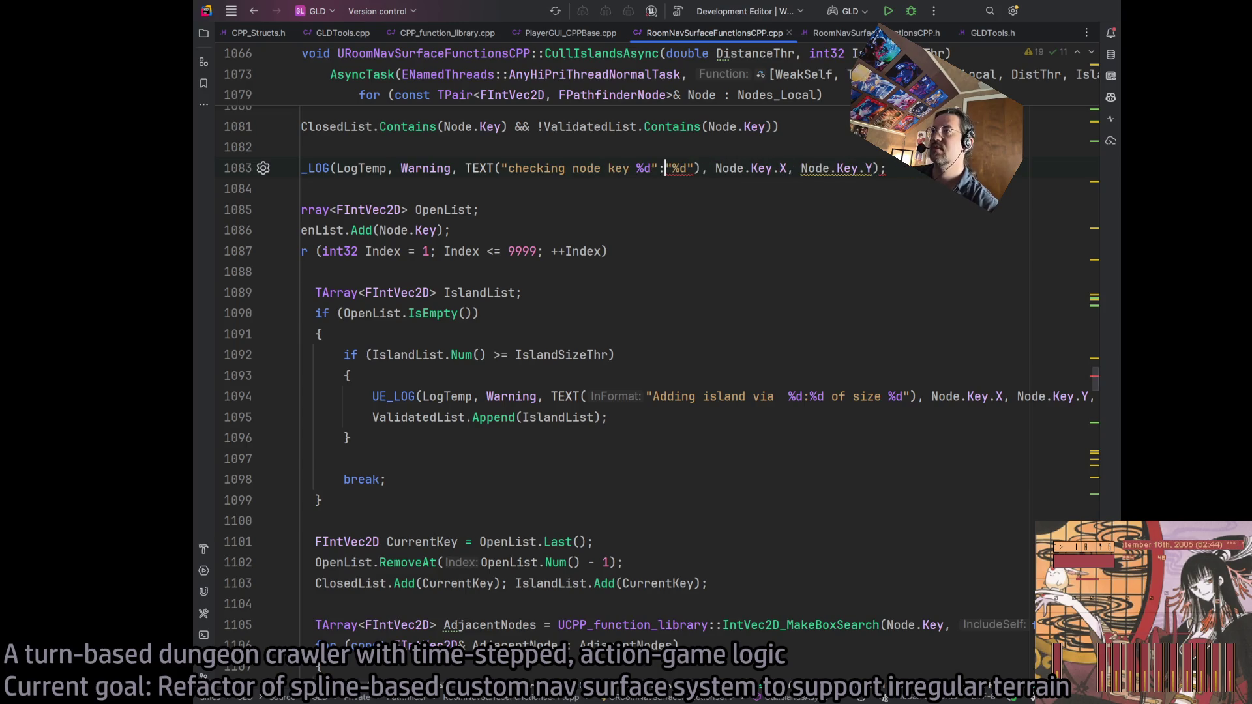
key("Delete")
key("Left")
key("BackSpace")
key("Right")
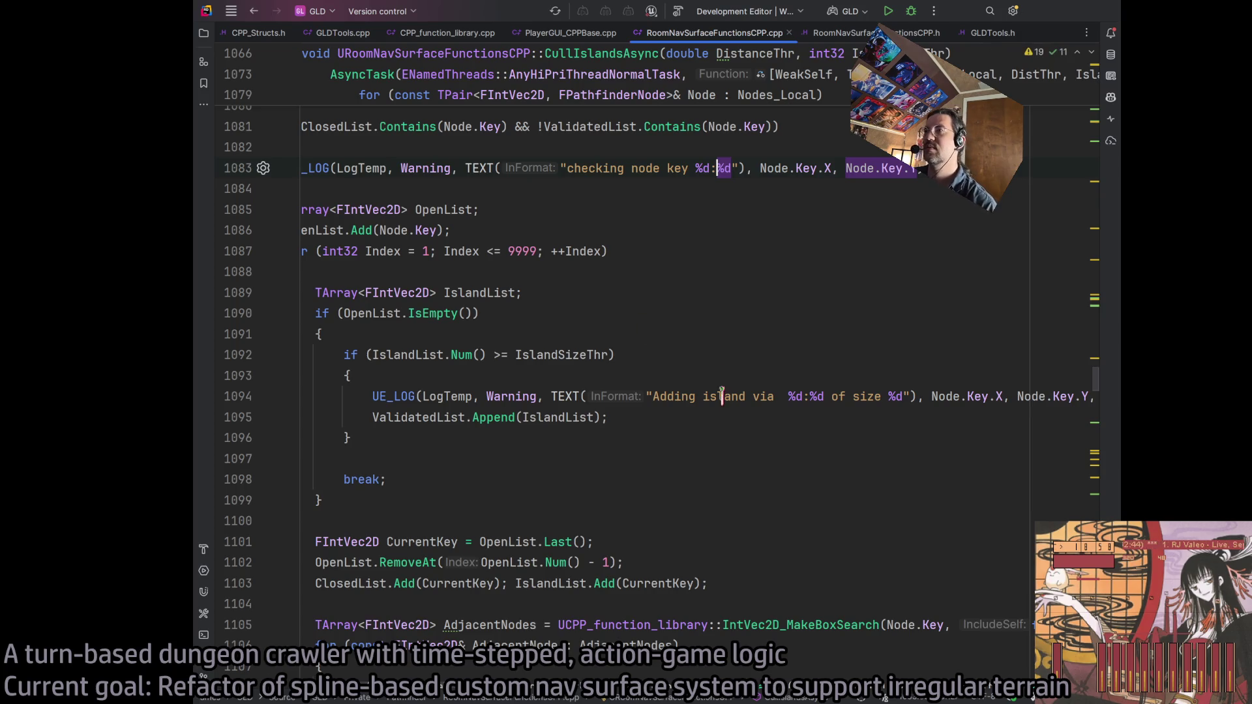
left_click(722, 395)
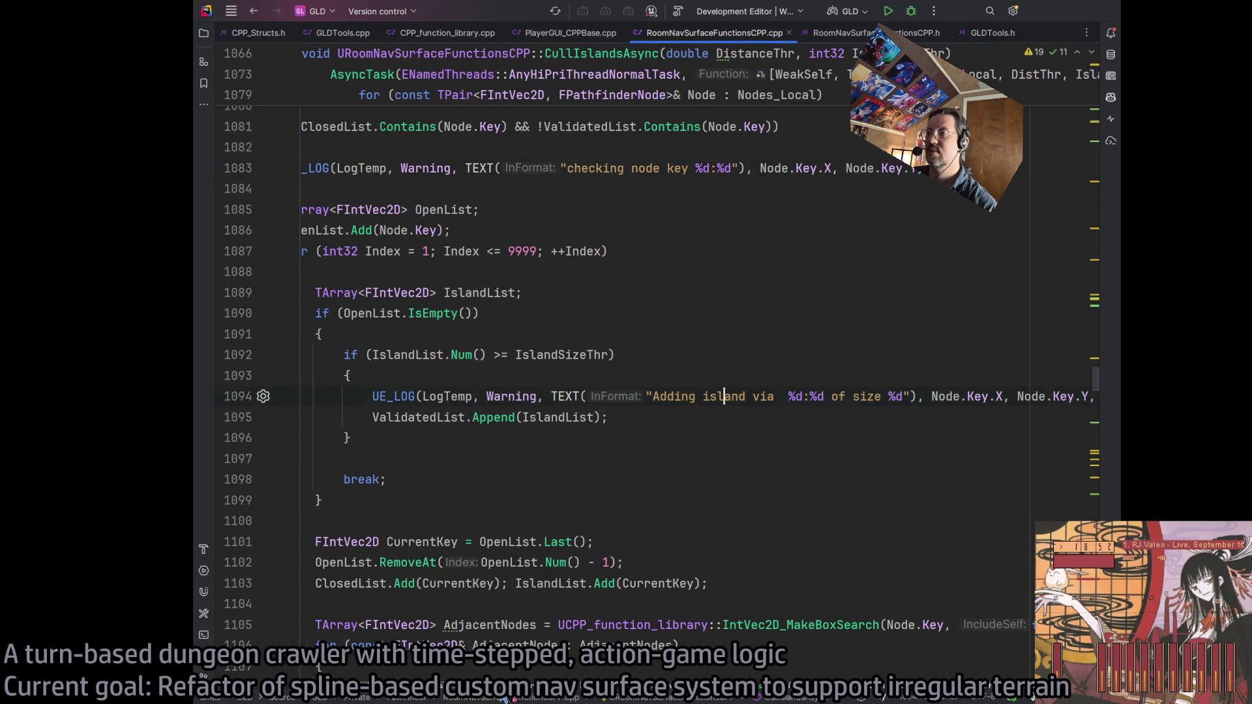
scroll(723, 396, "left", 3)
triple_click(620, 396)
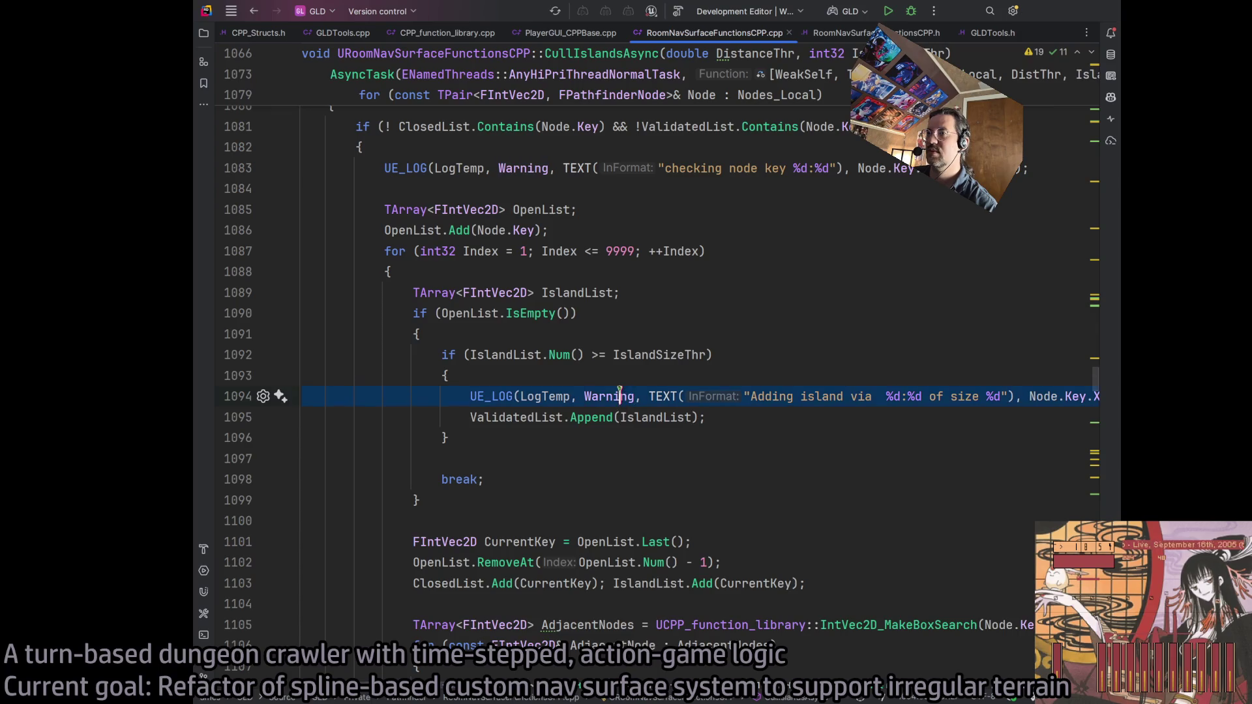
scroll(673, 577, "down", 3)
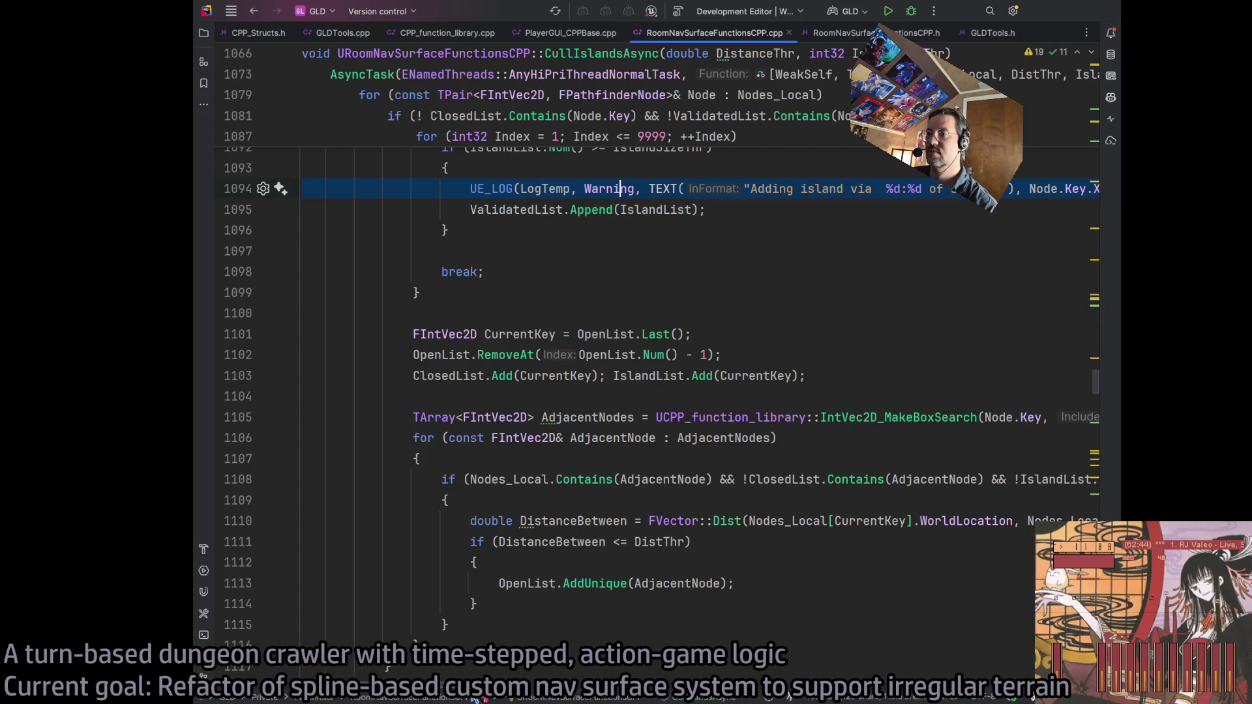
scroll(543, 188, "right", 2)
scroll(465, 672, "left", 5)
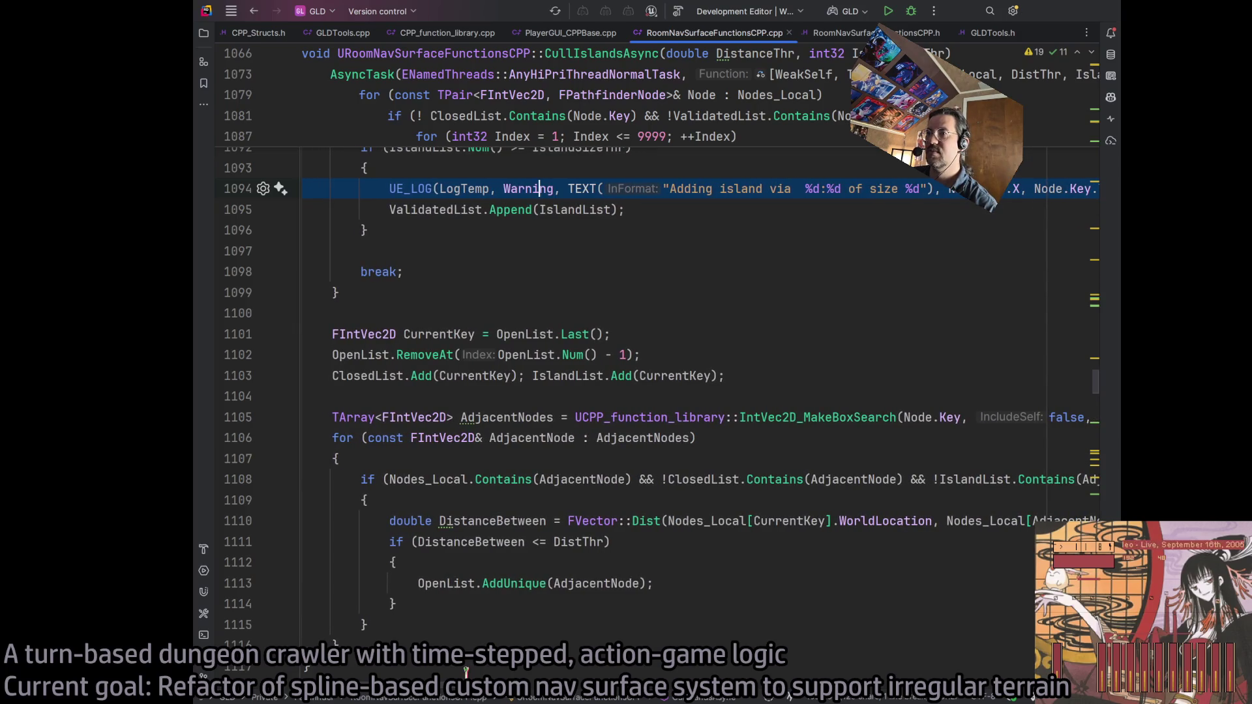
scroll(576, 385, "up", 3)
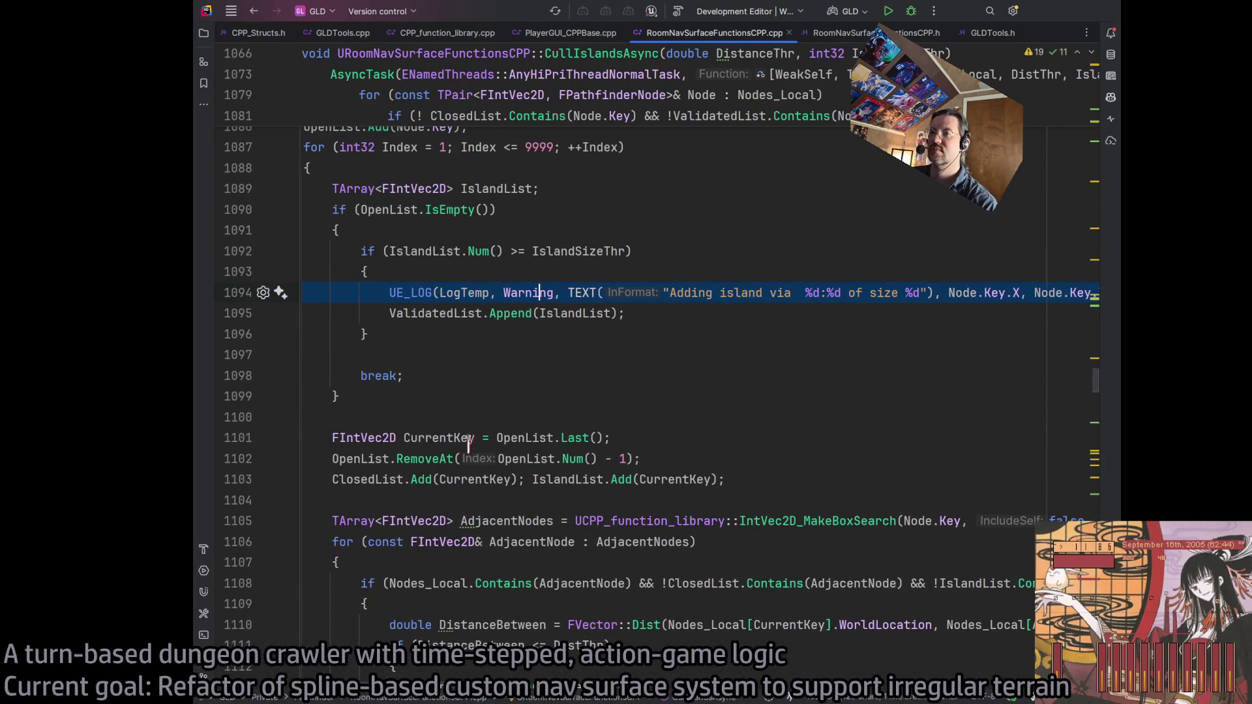
scroll(468, 443, "down", 3)
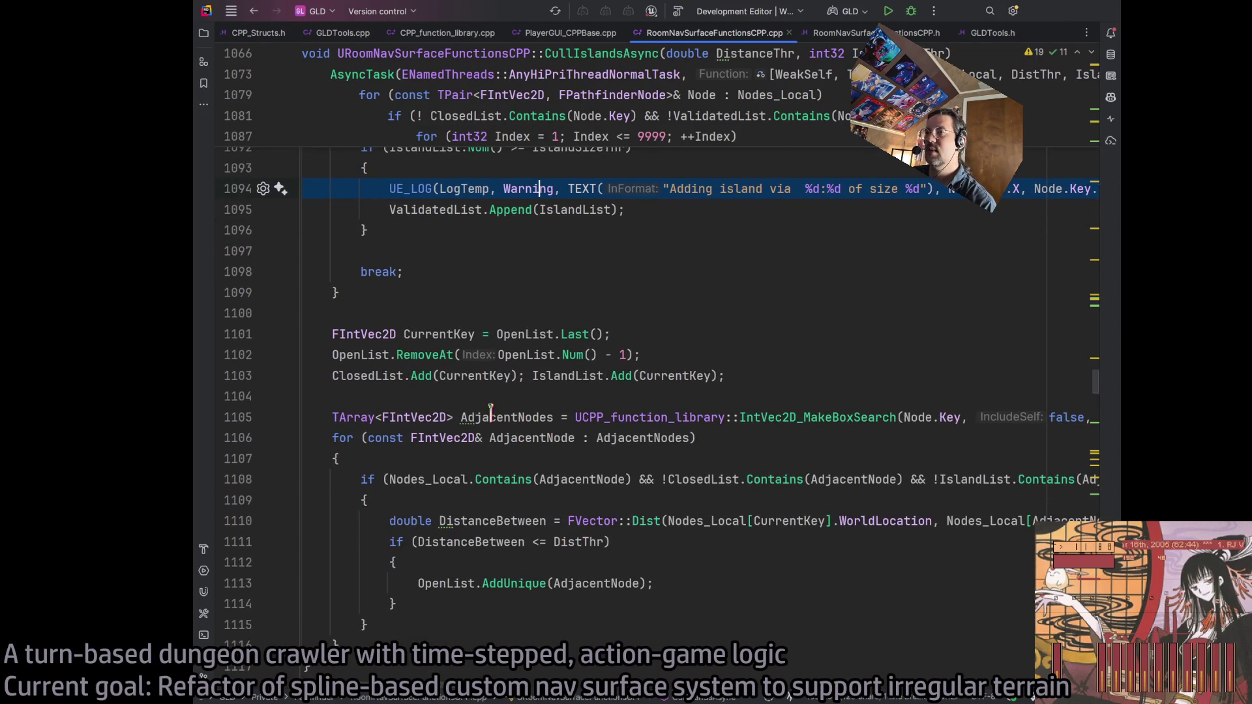
mouse_move(444, 695)
left_mouse_down()
mouse_move(557, 697)
mouse_move(478, 700)
left_mouse_up()
scroll(378, 320, "down", 3)
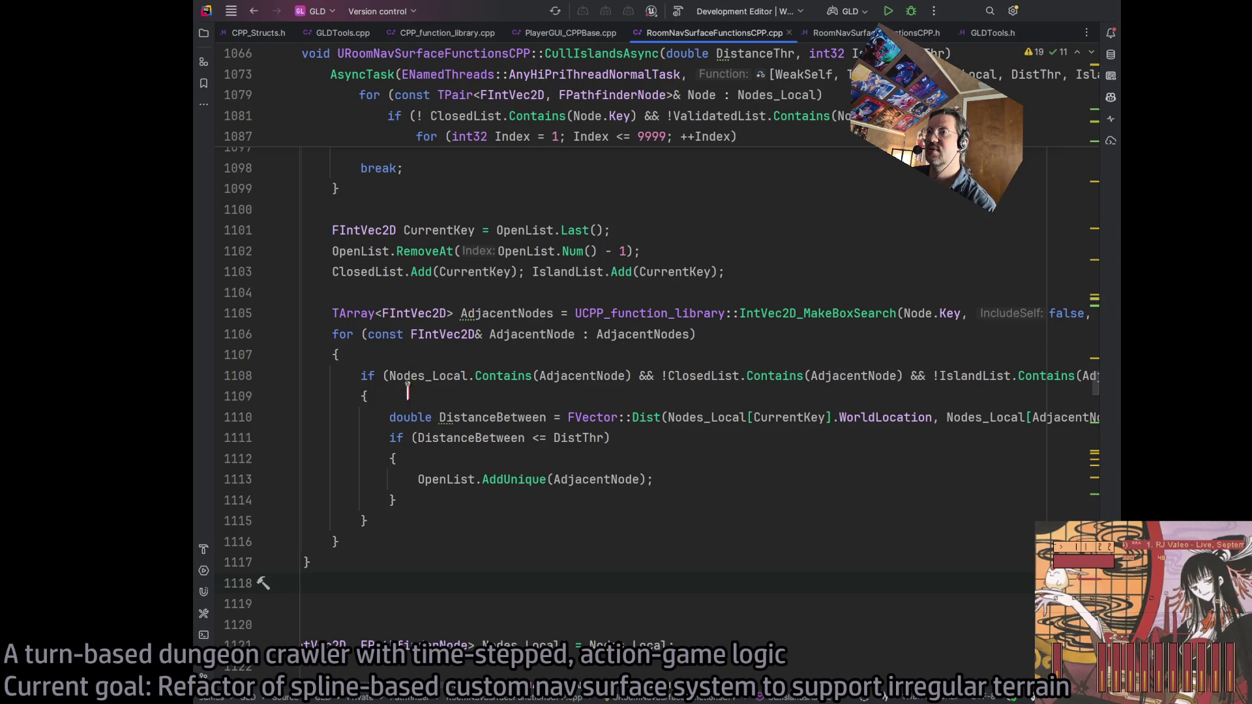
scroll(450, 671, "left", 3)
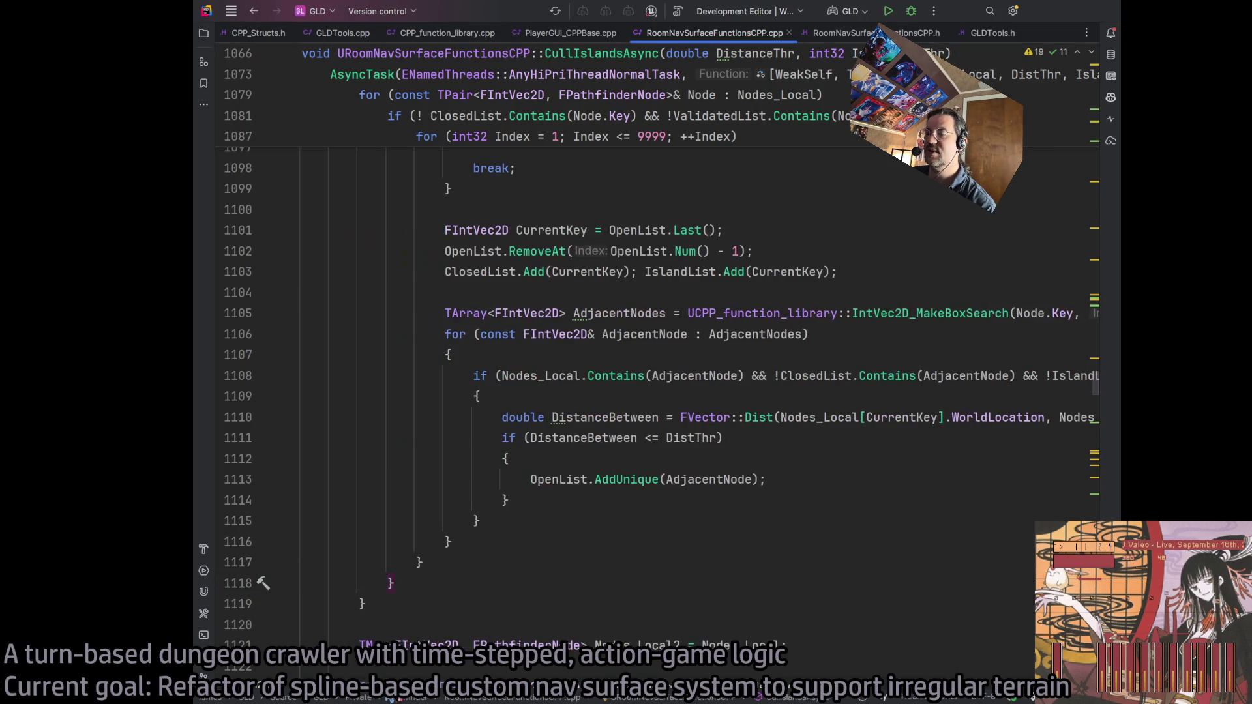
scroll(440, 692, "right", 4)
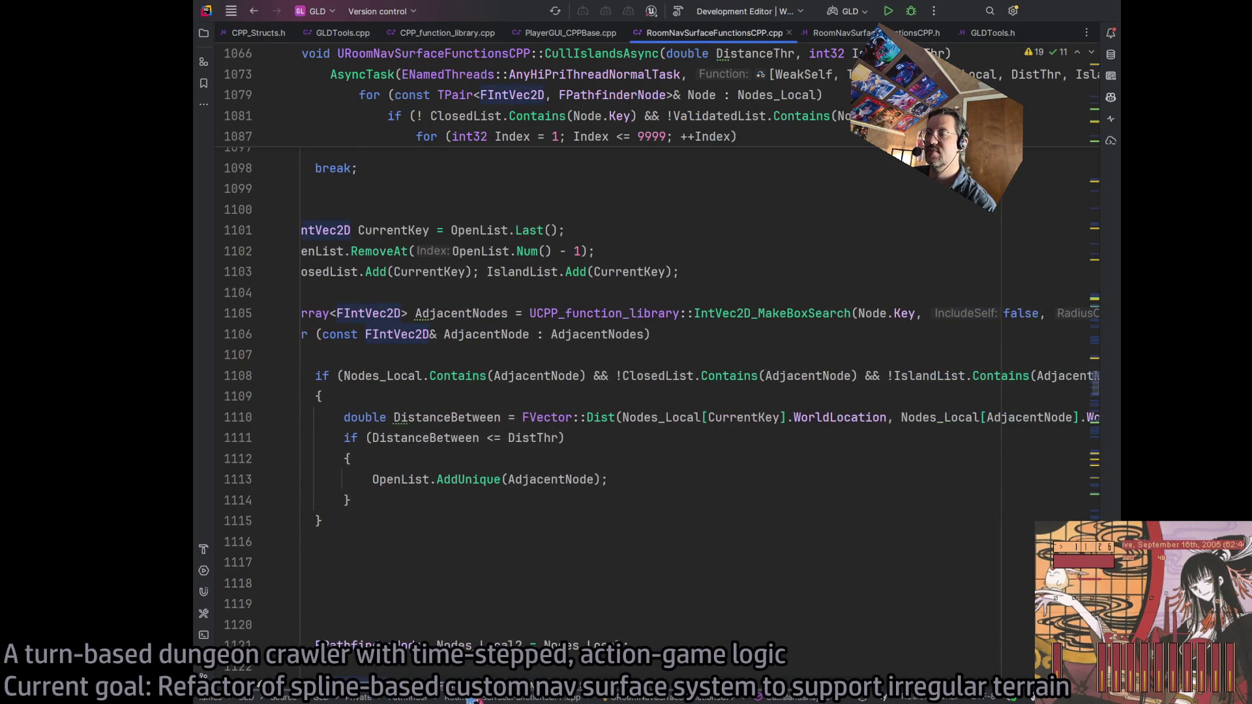
scroll(473, 696, "right", 2)
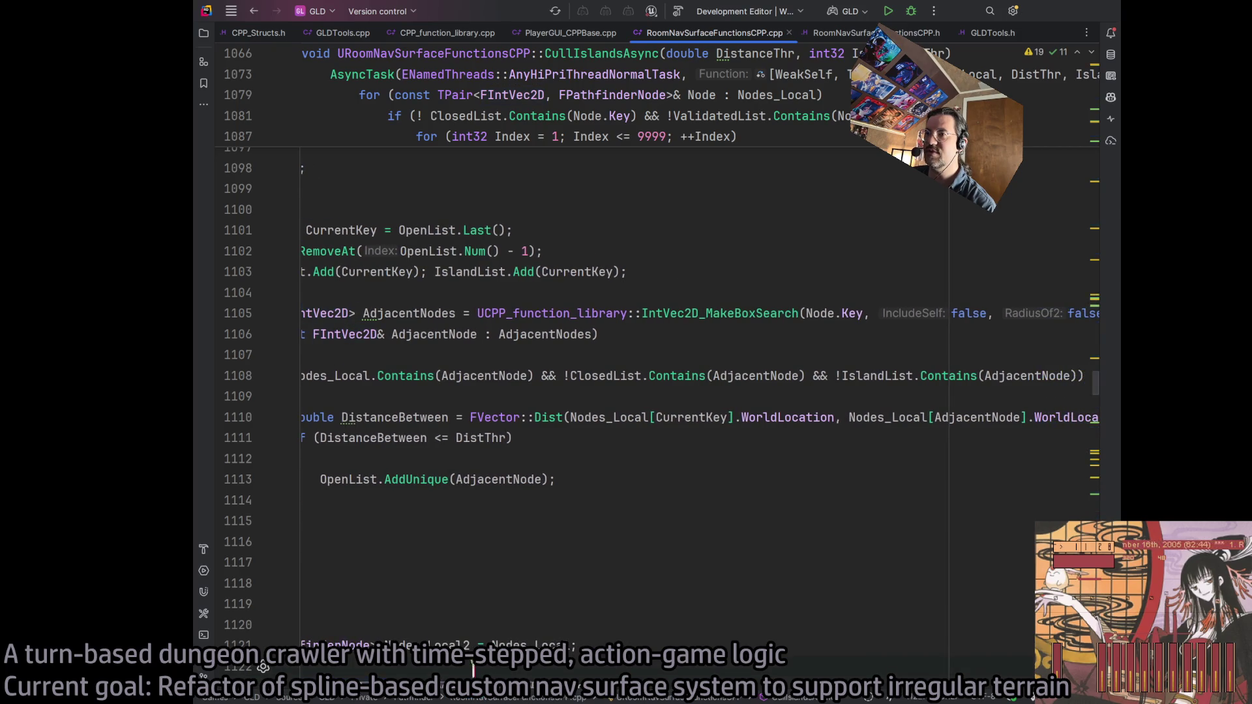
double_click(586, 376)
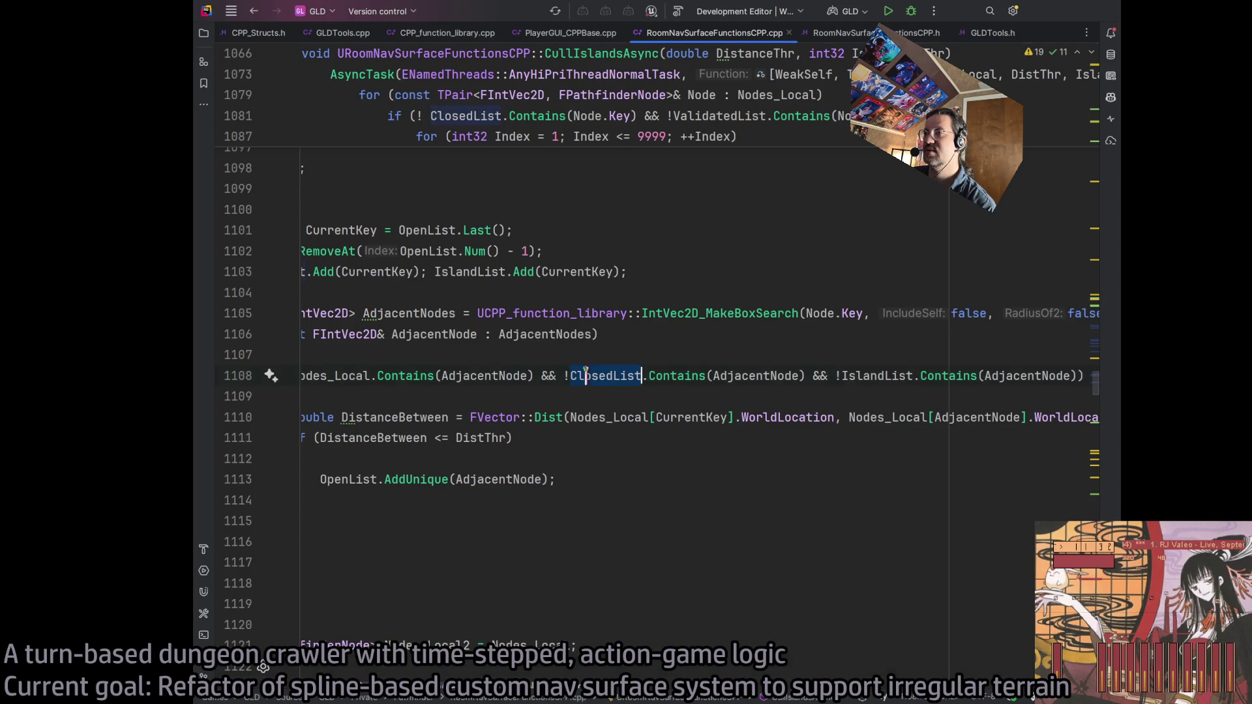
left_click(453, 671)
scroll(496, 695, "right", 5)
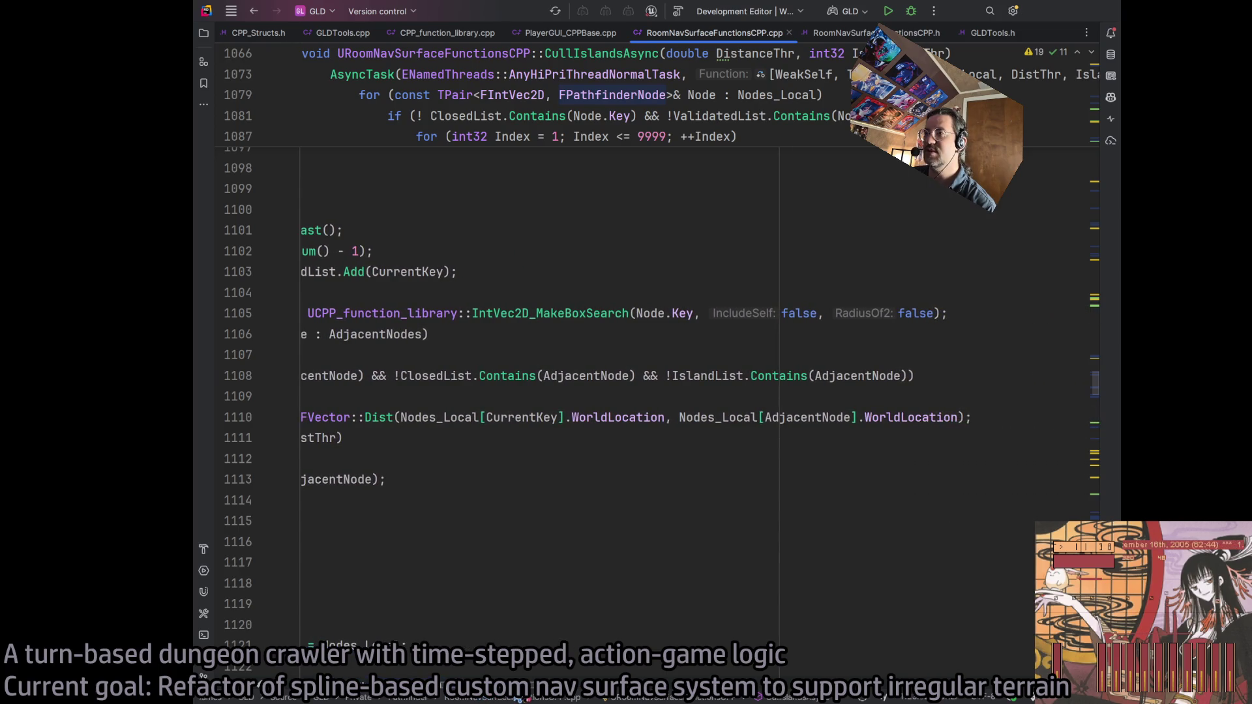
scroll(457, 678, "left", 5)
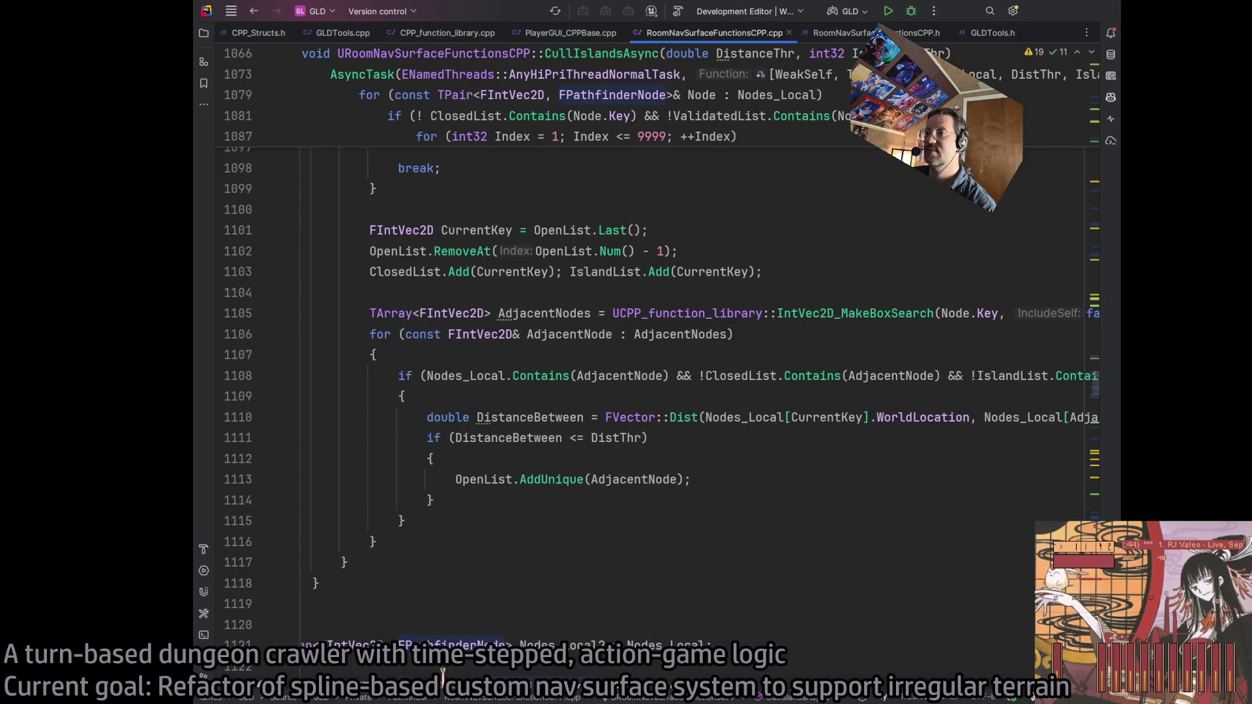
scroll(456, 670, "right", 3)
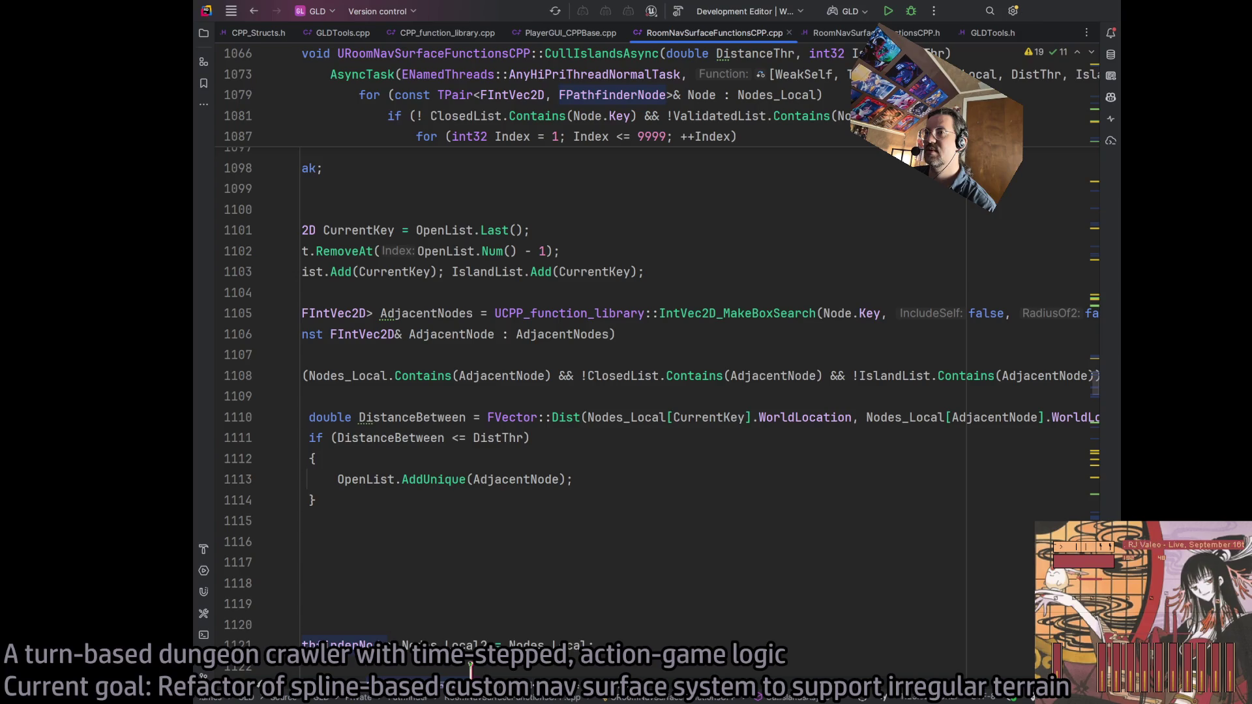
scroll(470, 668, "right", 5)
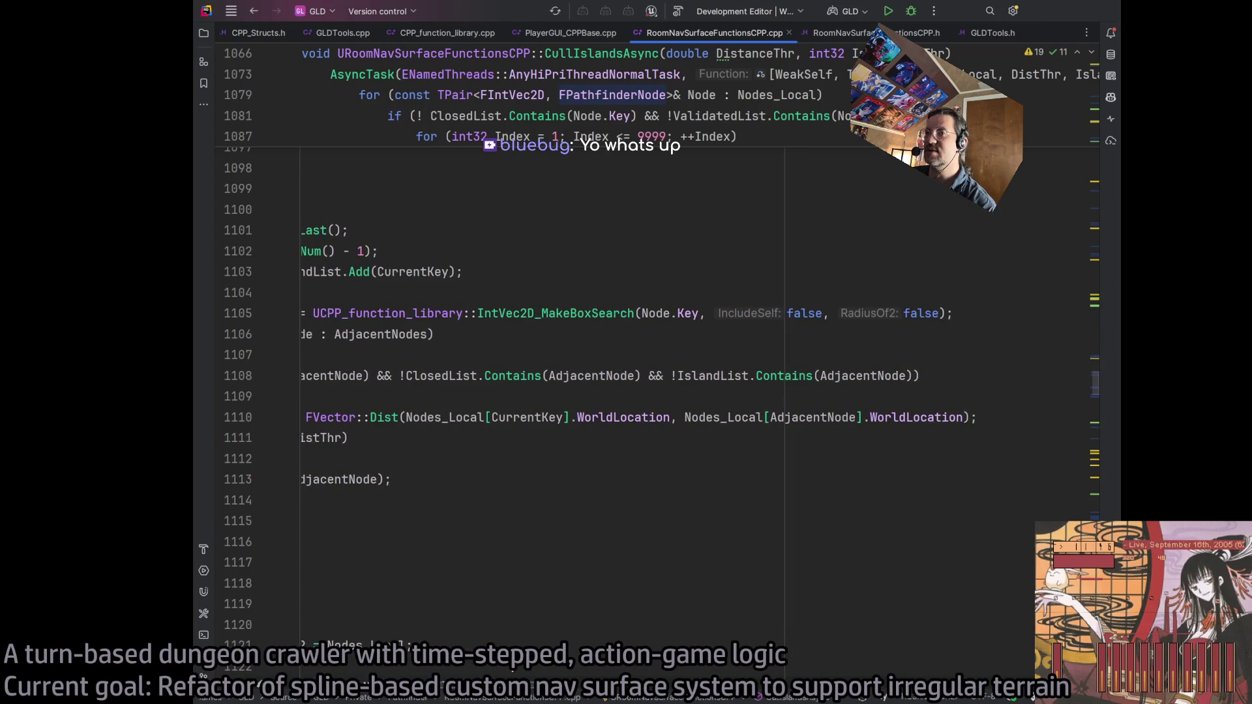
scroll(493, 670, "left", 2)
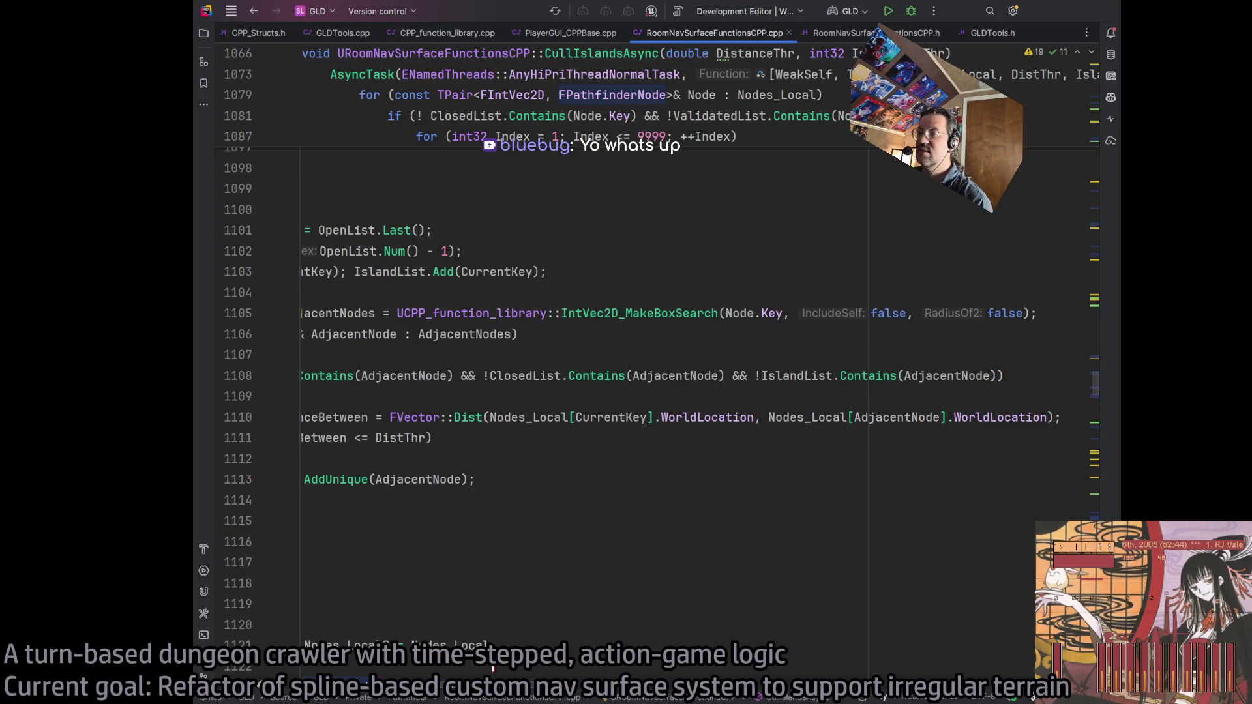
scroll(493, 669, "left", 4)
scroll(453, 666, "right", 1)
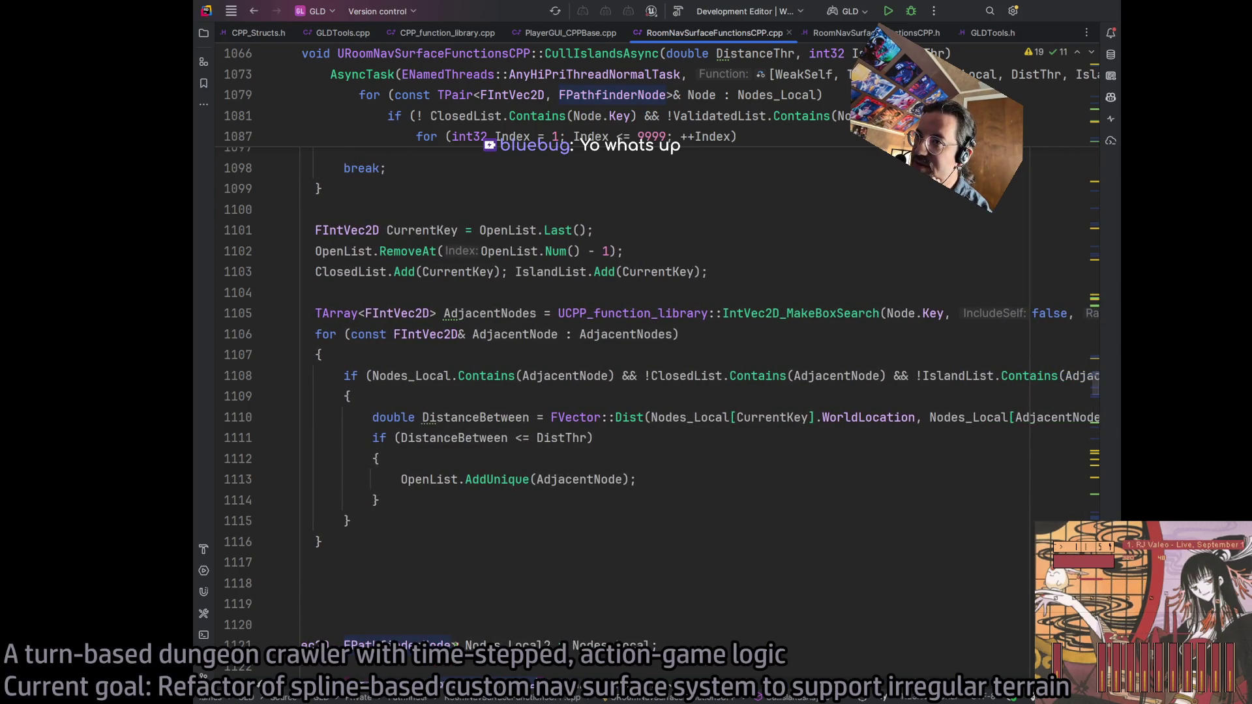
scroll(453, 667, "right", 5)
scroll(459, 668, "left", 4)
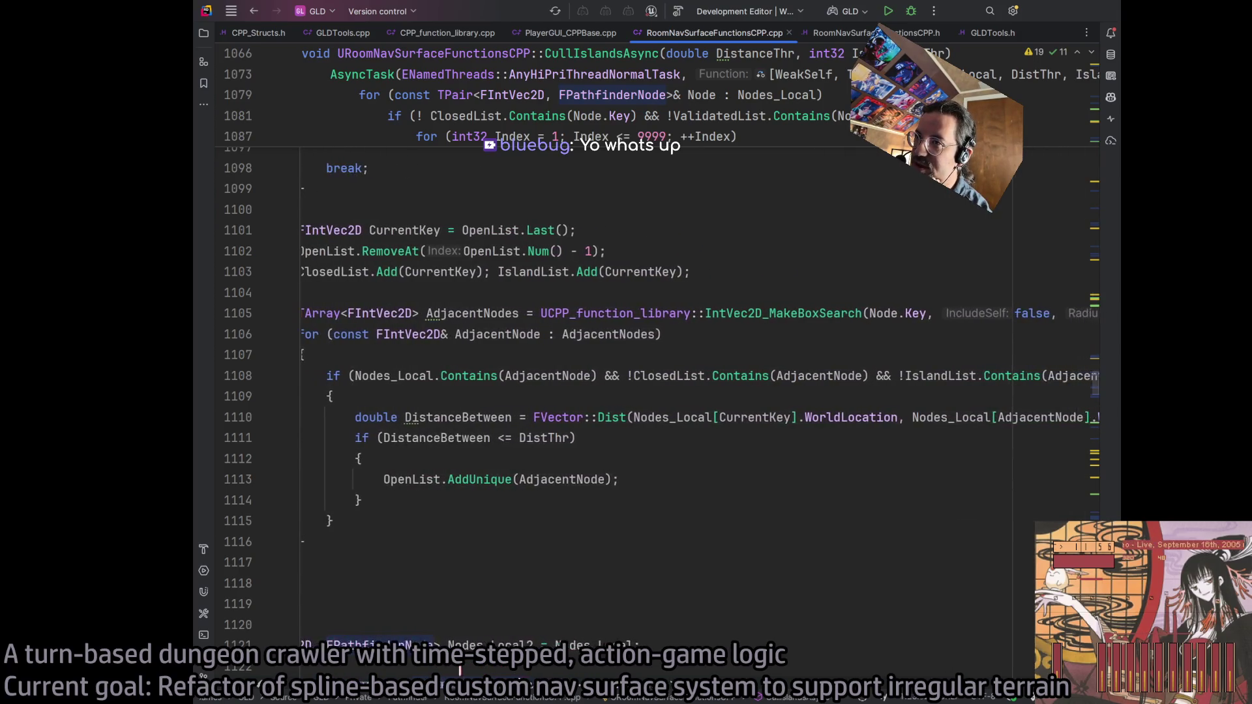
scroll(459, 670, "left", 1)
scroll(455, 670, "right", 8)
scroll(455, 669, "left", 8)
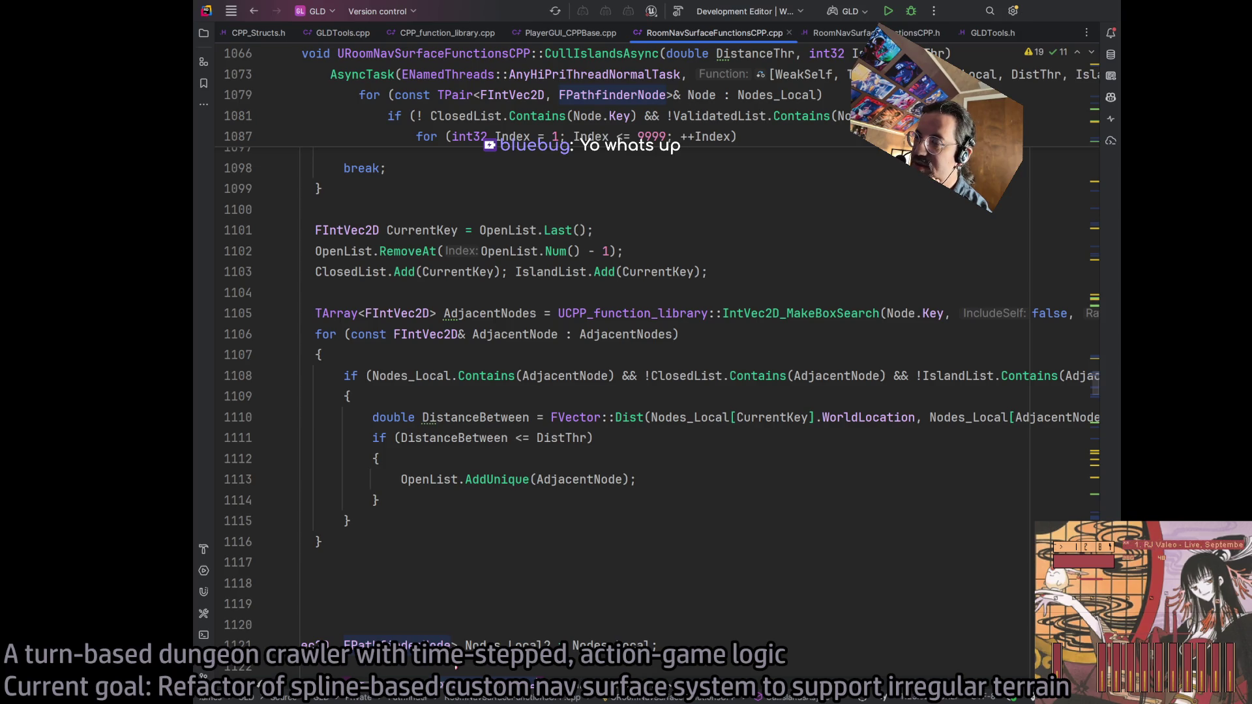
scroll(455, 666, "right", 11)
scroll(455, 667, "left", 9)
scroll(455, 666, "right", 7)
scroll(455, 667, "left", 8)
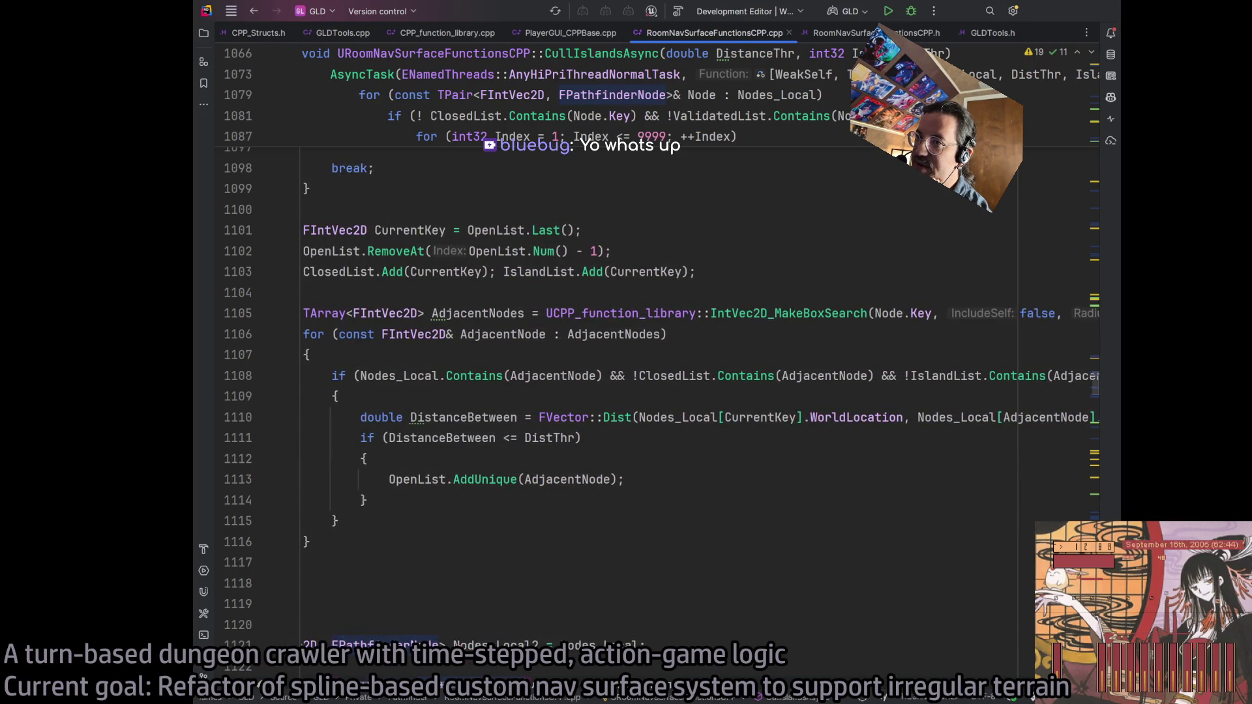
scroll(455, 666, "right", 1)
scroll(467, 646, "right", 2)
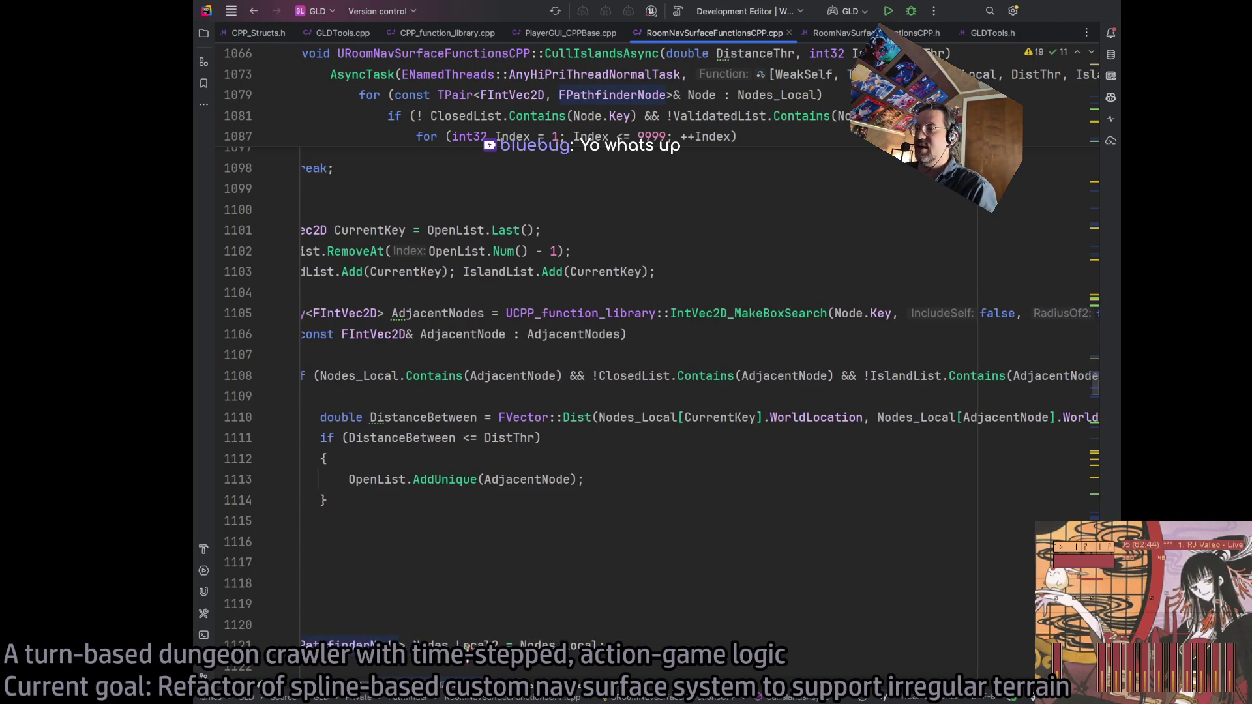
scroll(467, 647, "left", 2)
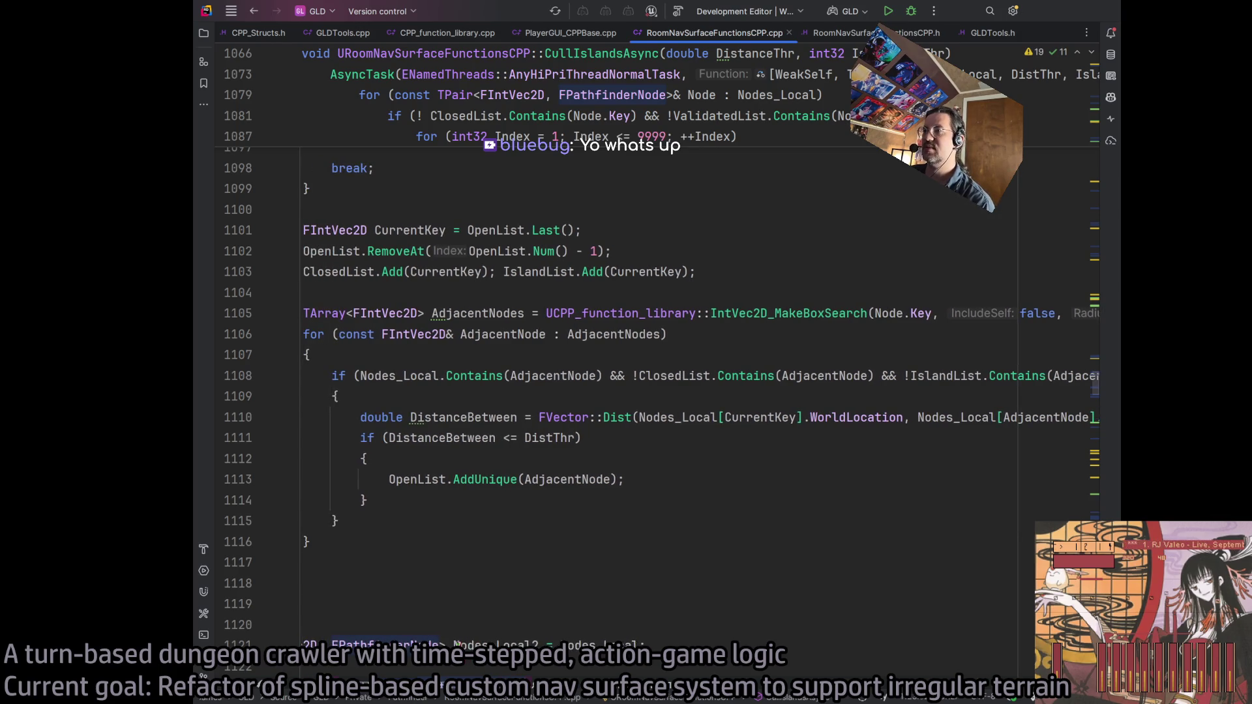
scroll(459, 642, "right", 3)
scroll(469, 643, "right", 1)
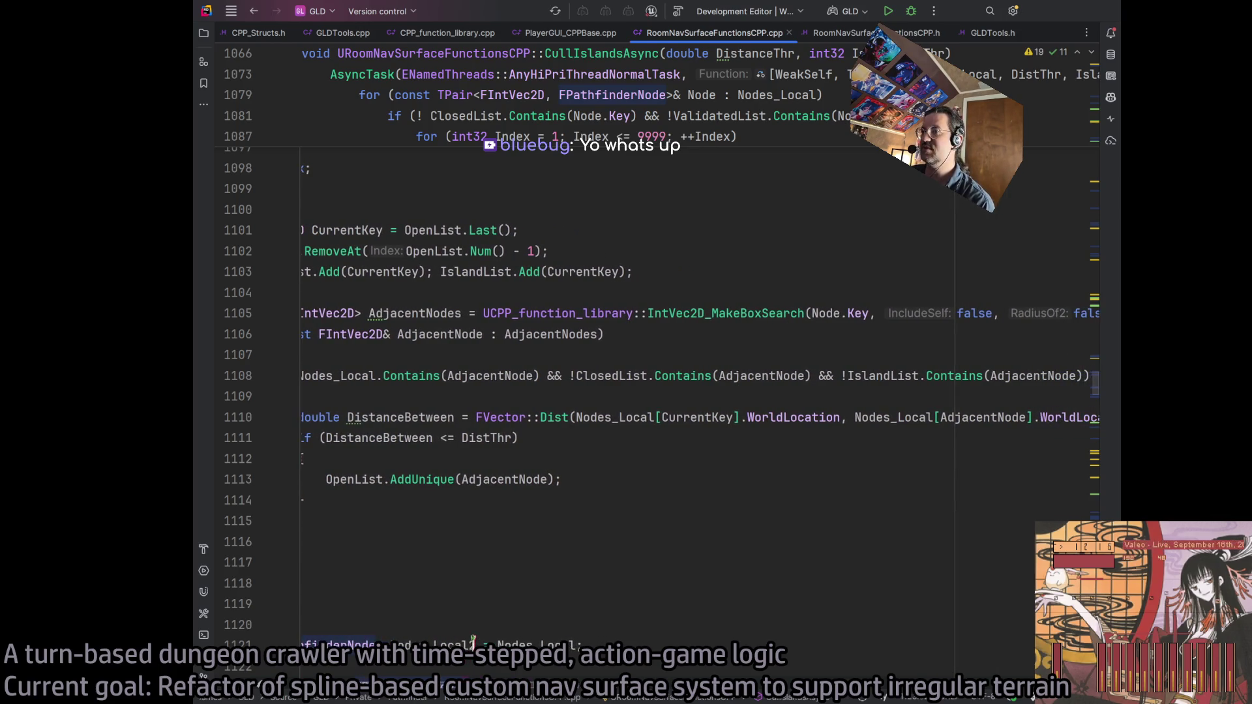
scroll(473, 642, "left", 5)
left_click(776, 416)
scroll(559, 531, "up", 8)
scroll(511, 507, "down", 3)
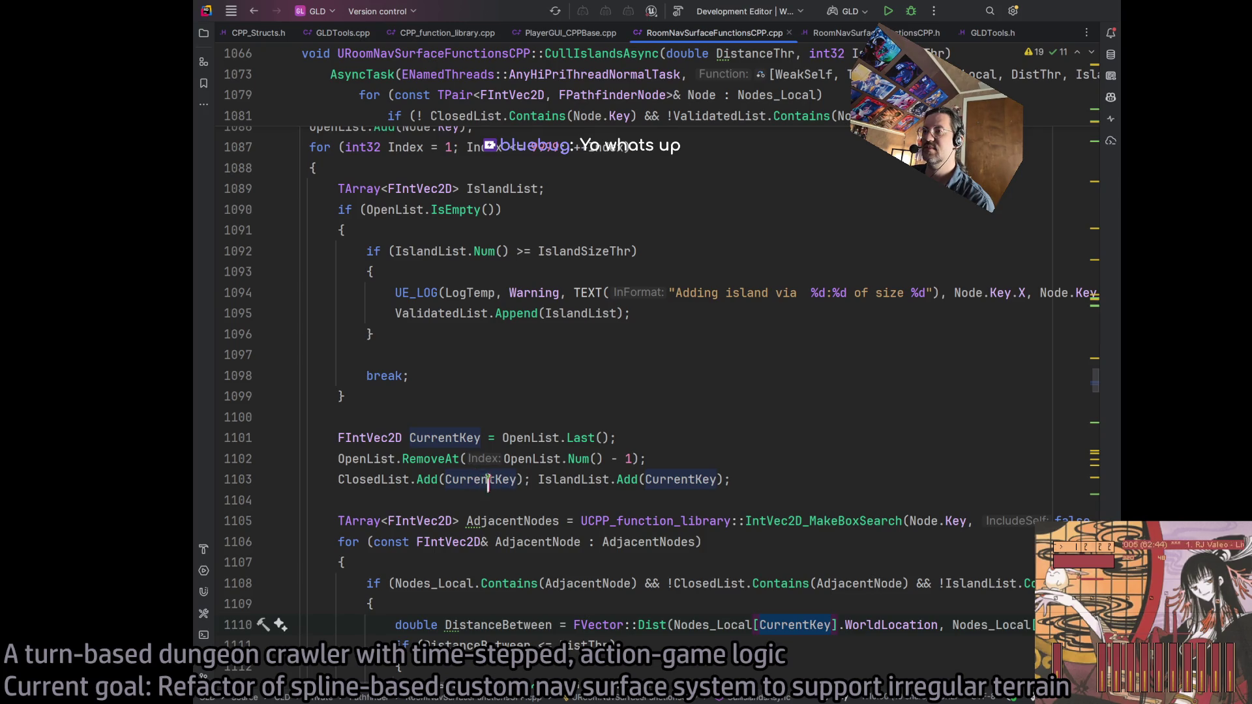
scroll(618, 501, "up", 2)
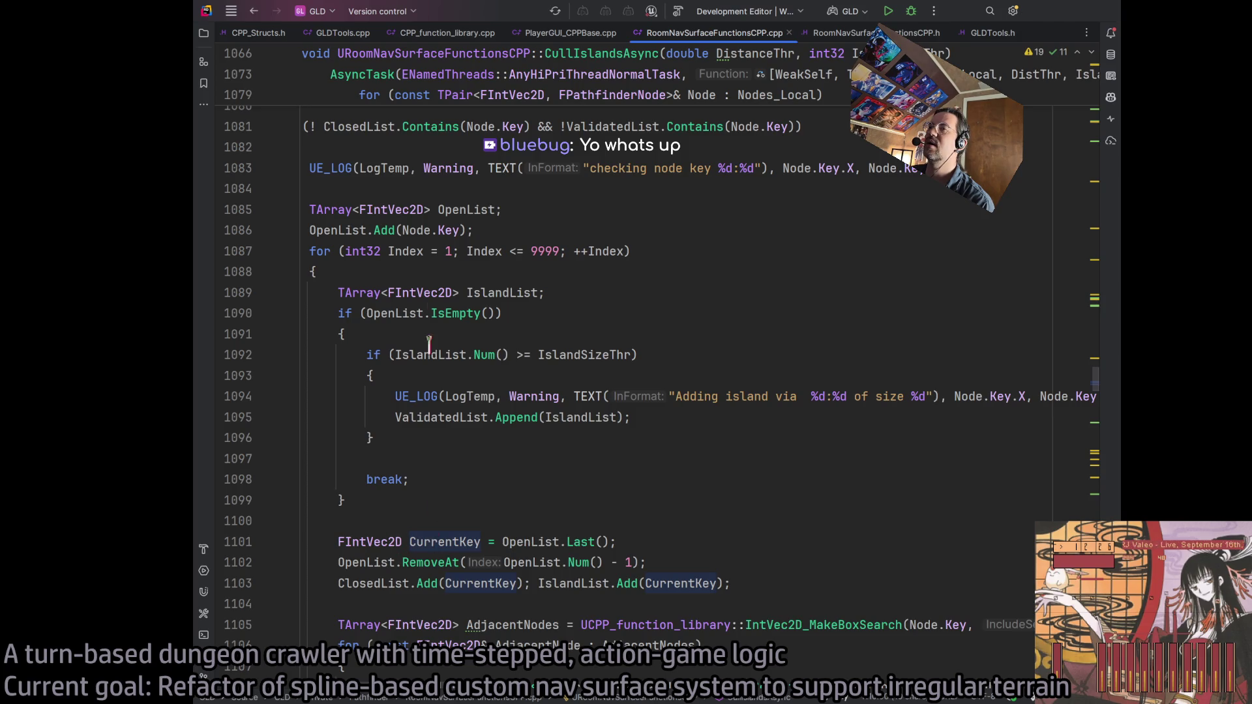
scroll(550, 541, "down", 5)
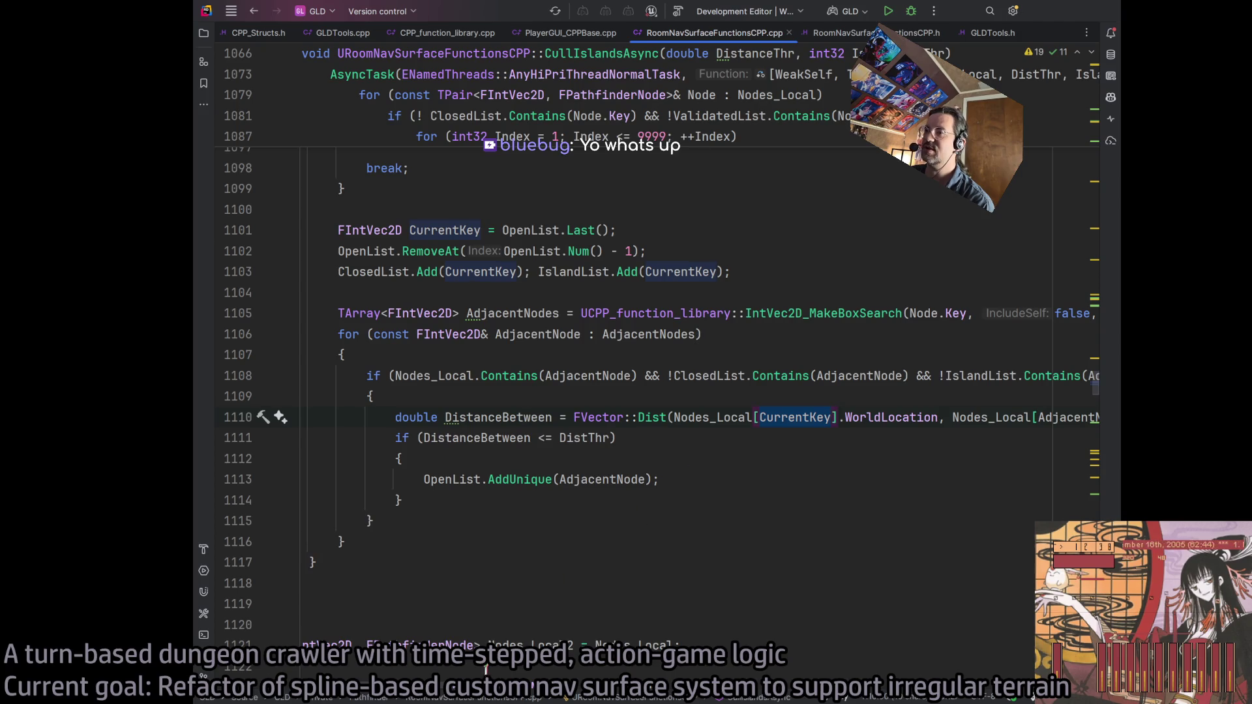
scroll(531, 693, "right", 5)
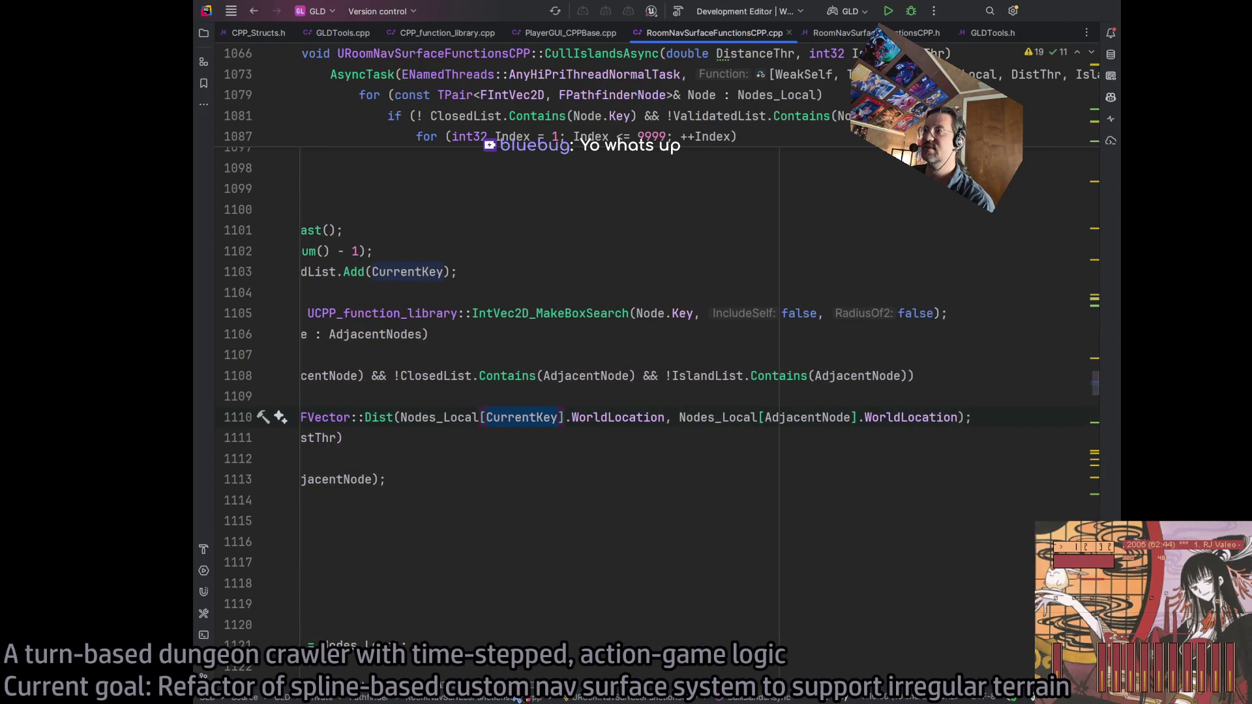
scroll(531, 696, "left", 5)
scroll(472, 672, "right", 1)
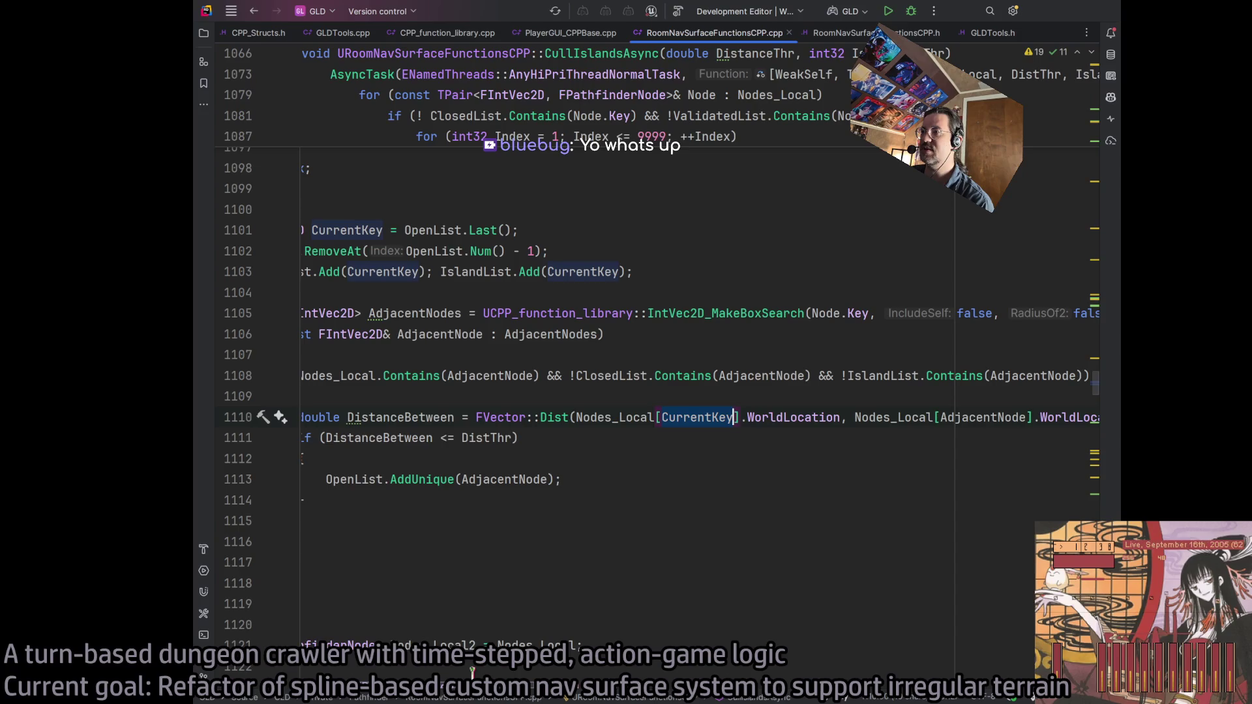
scroll(472, 672, "left", 1)
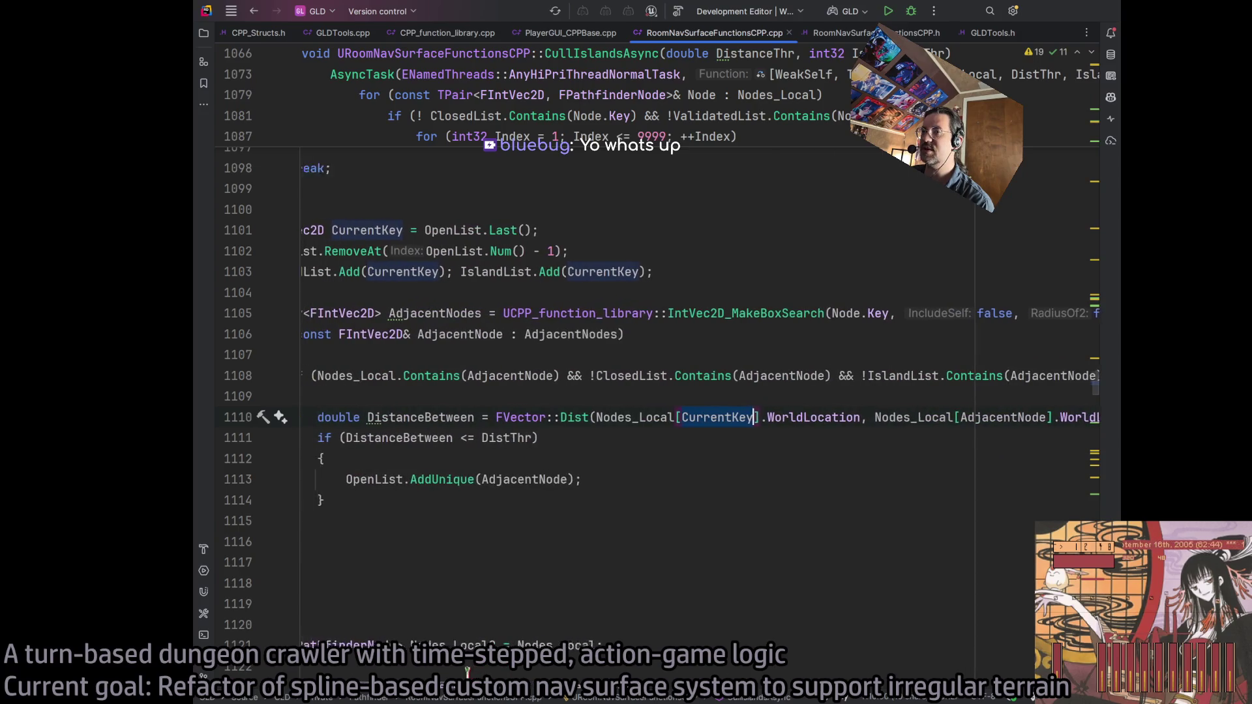
scroll(467, 670, "left", 1)
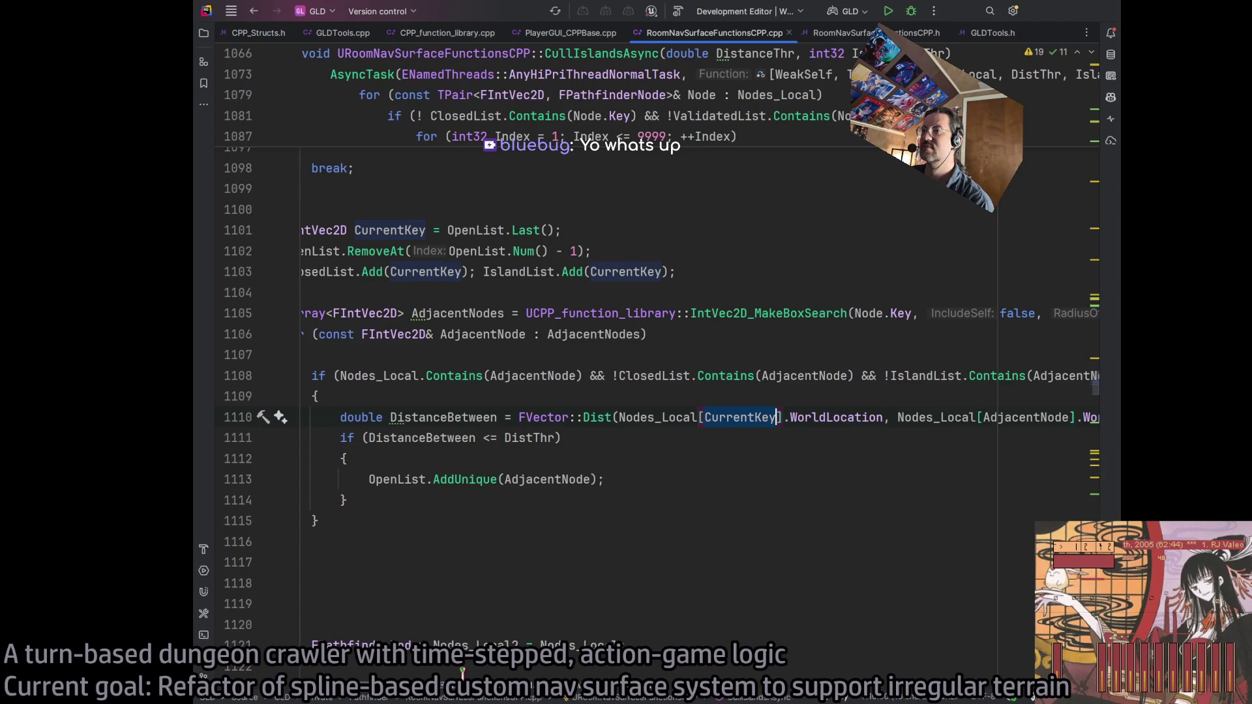
Paste the island UE_LOG line above the AddUnique call on line 1113
left_click(371, 481)
key("Return")
key("ctrl+v")
scroll(434, 471, "left", 7)
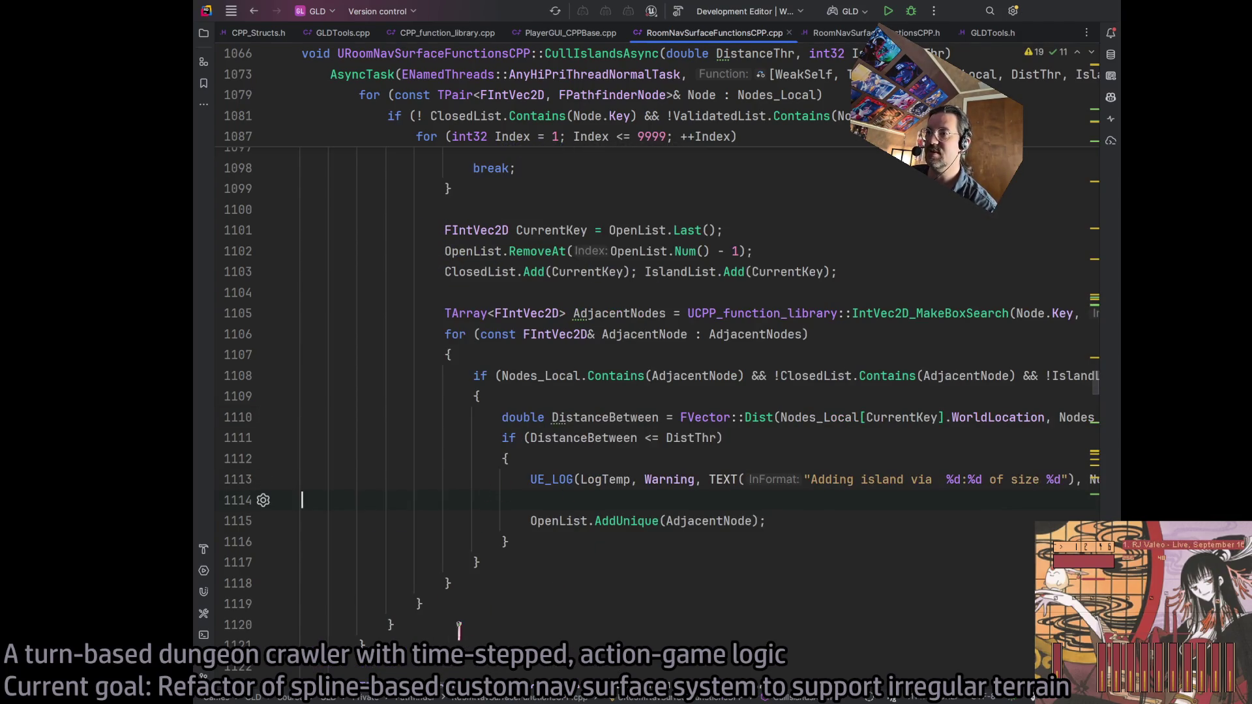
scroll(302, 500, "right", 20)
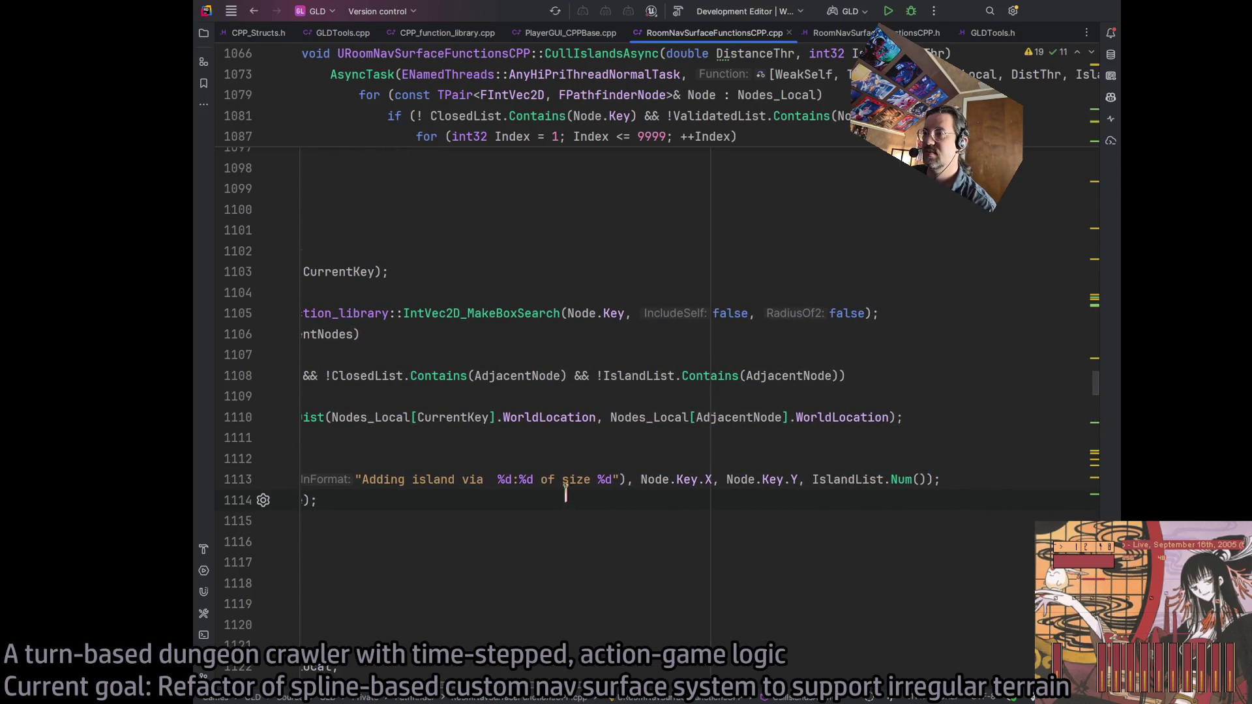
scroll(619, 391, "left", 12)
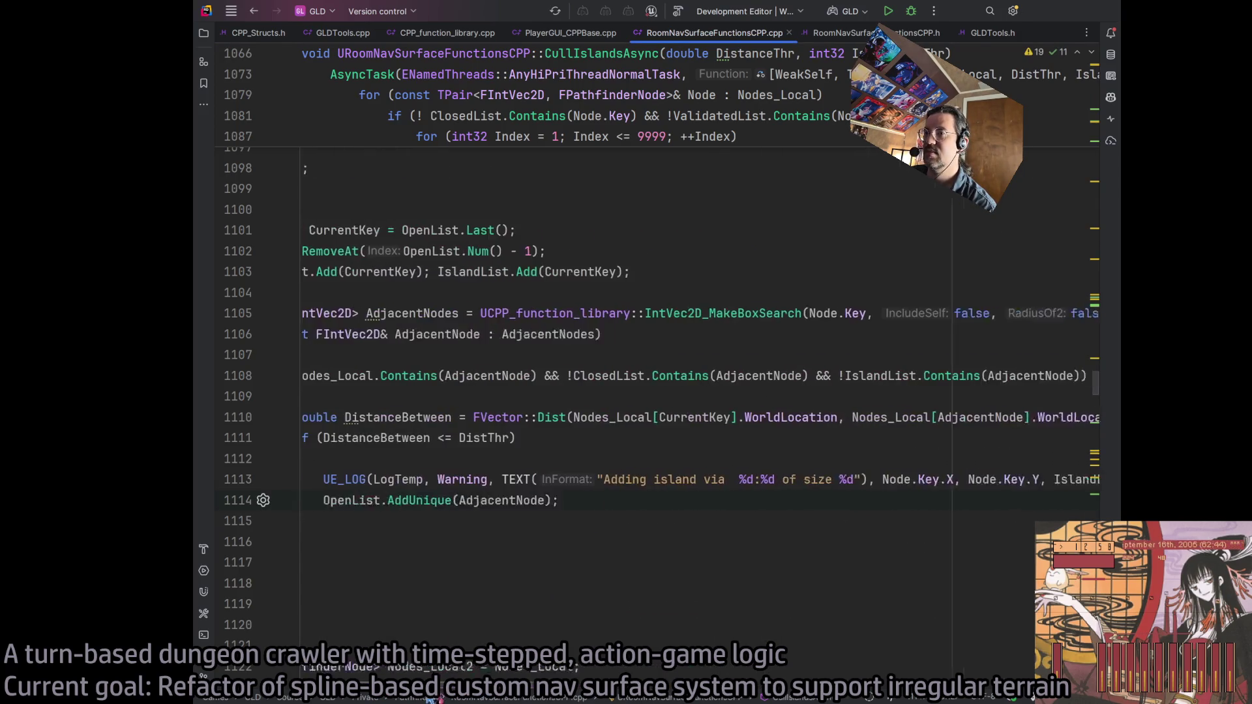
scroll(464, 594, "right", 5)
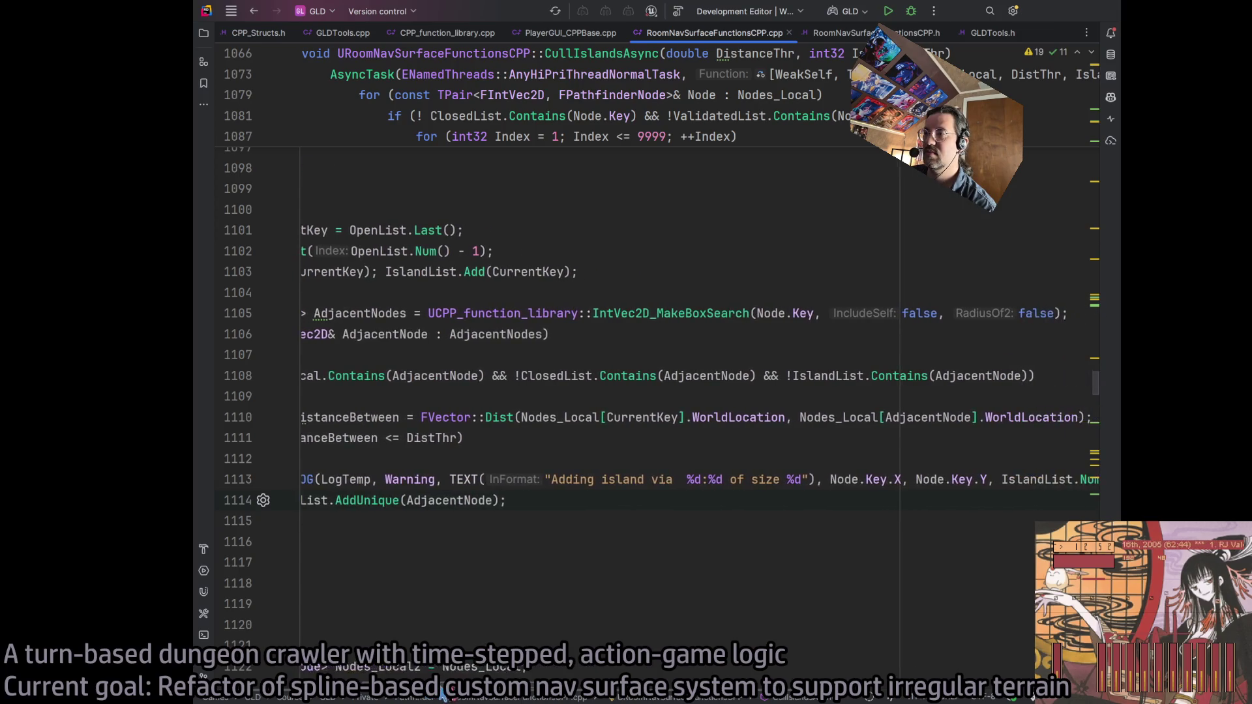
Clear the old message prefix and switch the coordinate arguments to AdjacentNode.X and AdjacentNode.Y
left_click_drag(549, 479, 621, 479)
type("Item a")
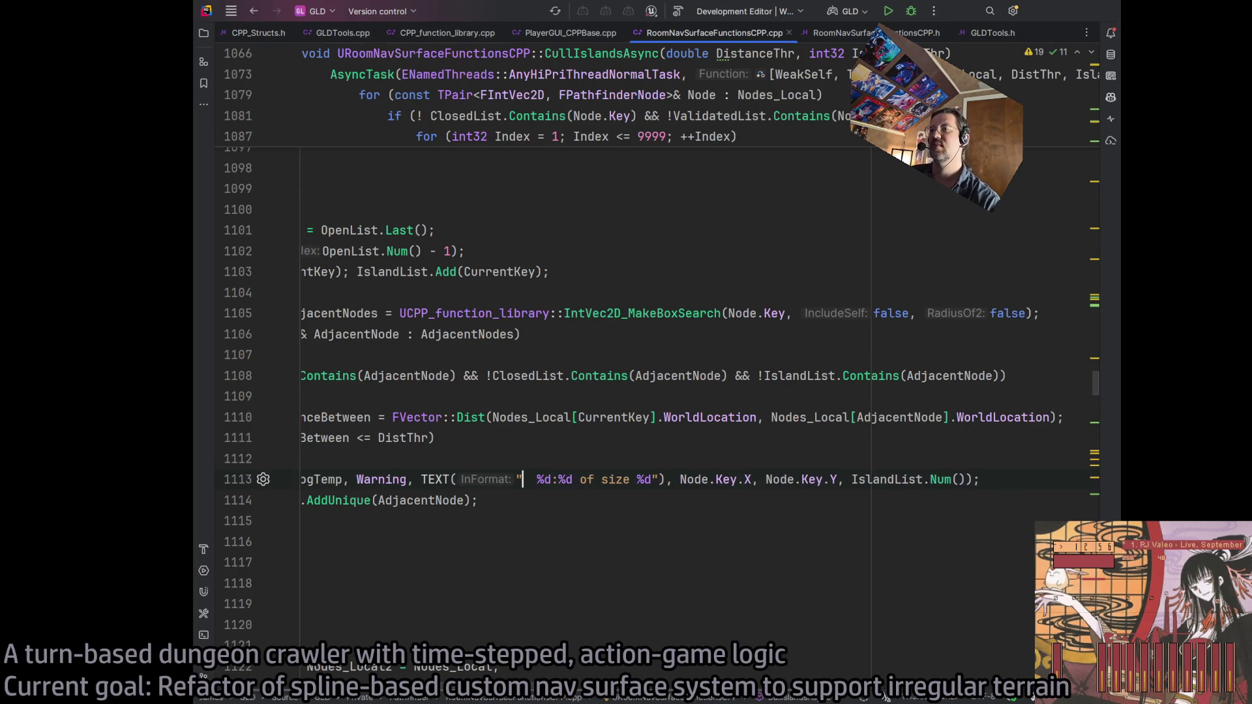
type("dded to open i")
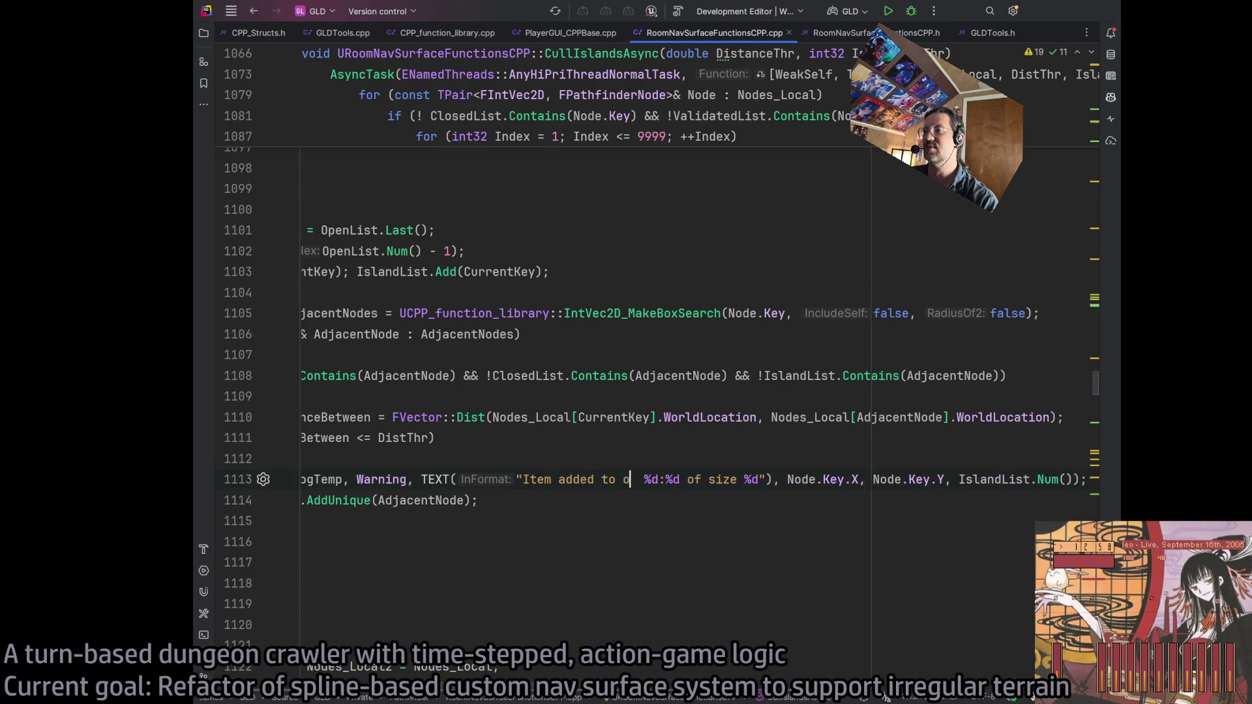
type("ist")
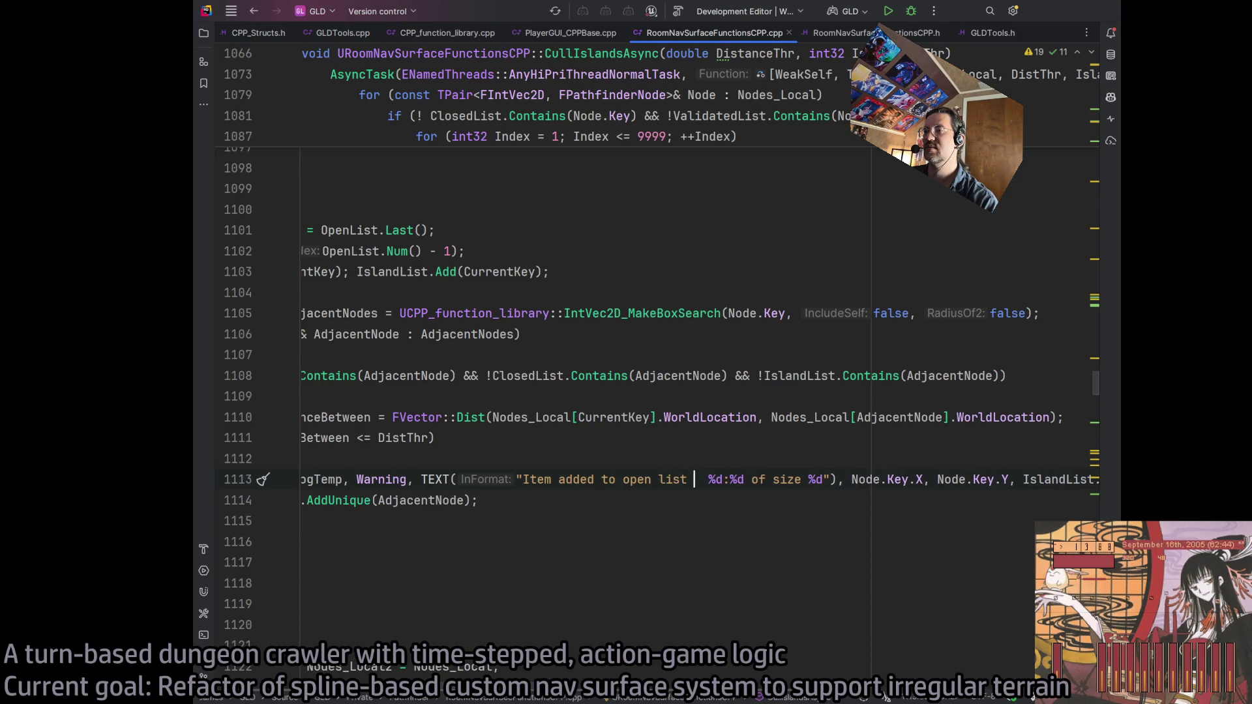
key("Delete")
left_click_drag(522, 479, 693, 479)
key("BackSpace")
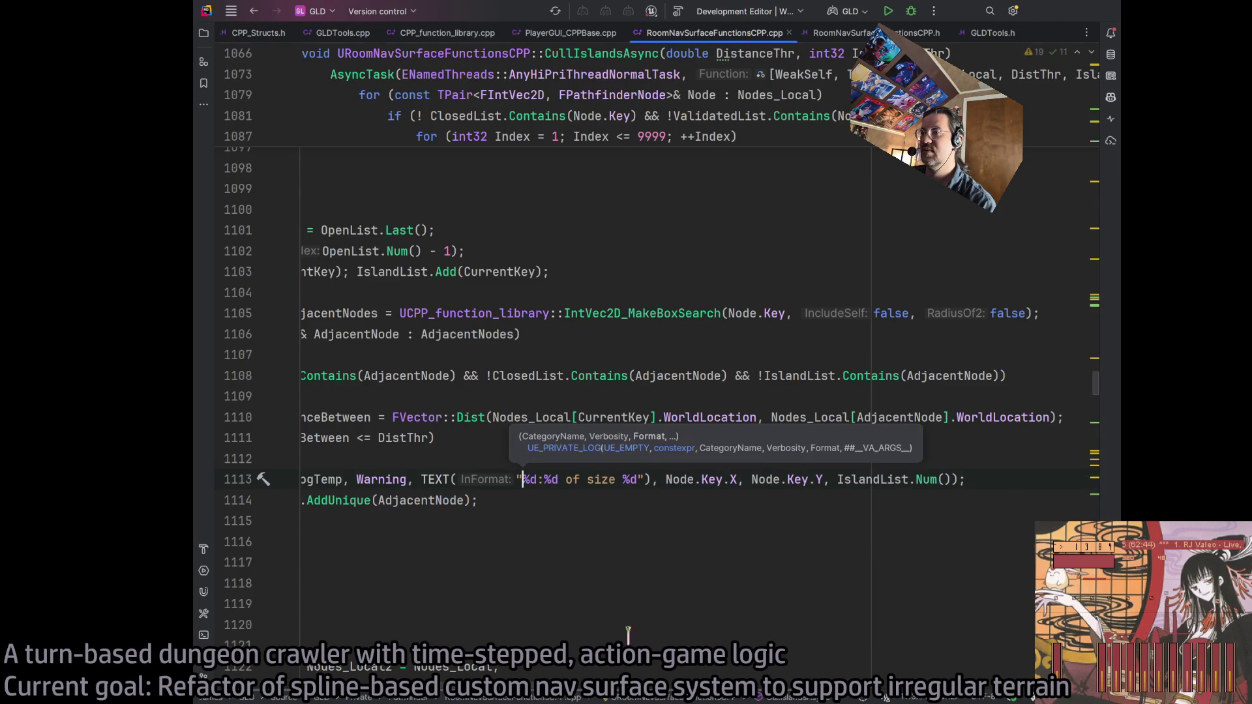
scroll(639, 630, "left", 3)
scroll(532, 696, "right", 2)
left_click(721, 479)
left_click(715, 479)
left_click_drag(686, 480, 827, 479)
type("AdjacentNode.X, AdjacentNode")
Replace 'of size' with 'added to open list with distance' in the format string
left_click(577, 481)
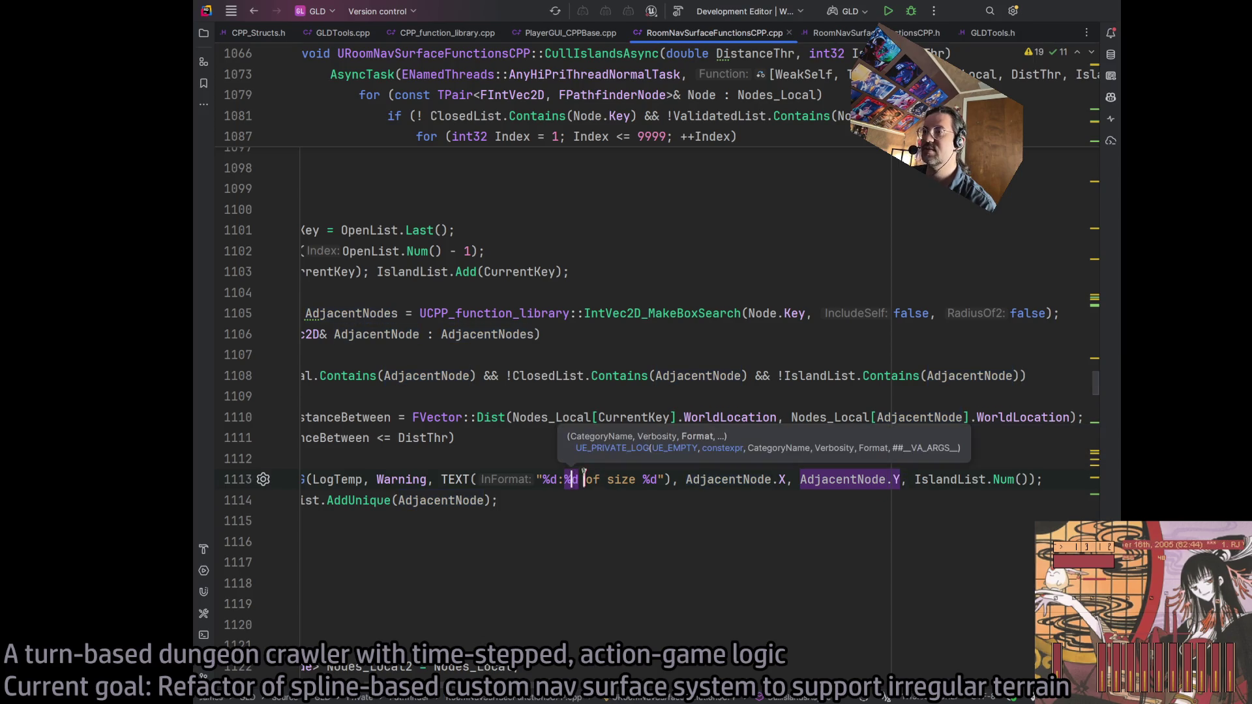
type("added to open list ")
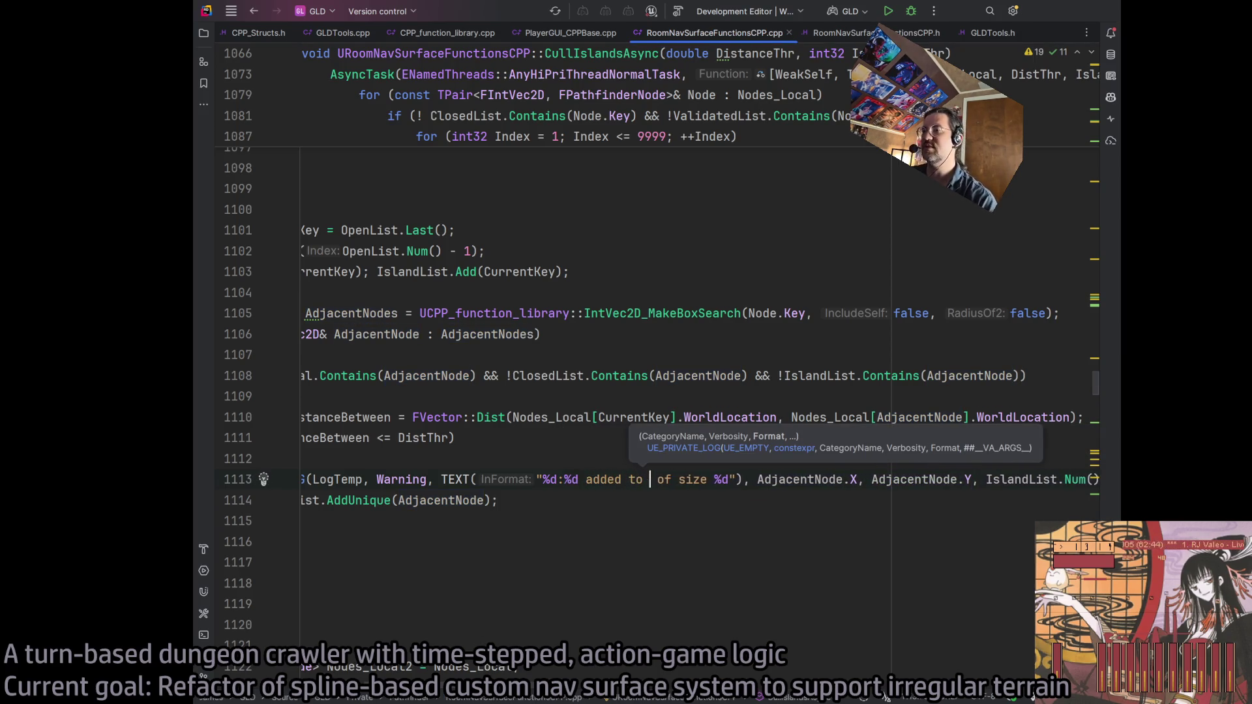
type("with distance")
key("Delete")
key("Delete")
key("Delete")
key("Delete")
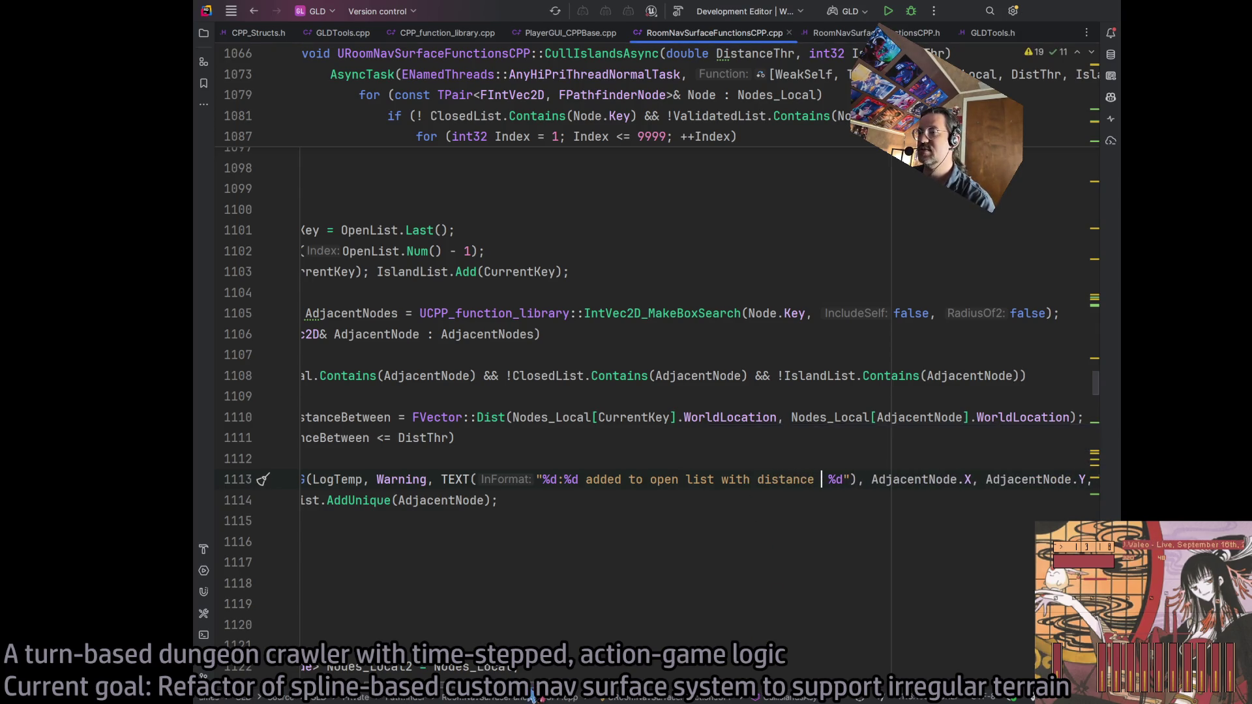
scroll(767, 535, "right", 5)
scroll(767, 534, "left", 6)
scroll(593, 615, "right", 5)
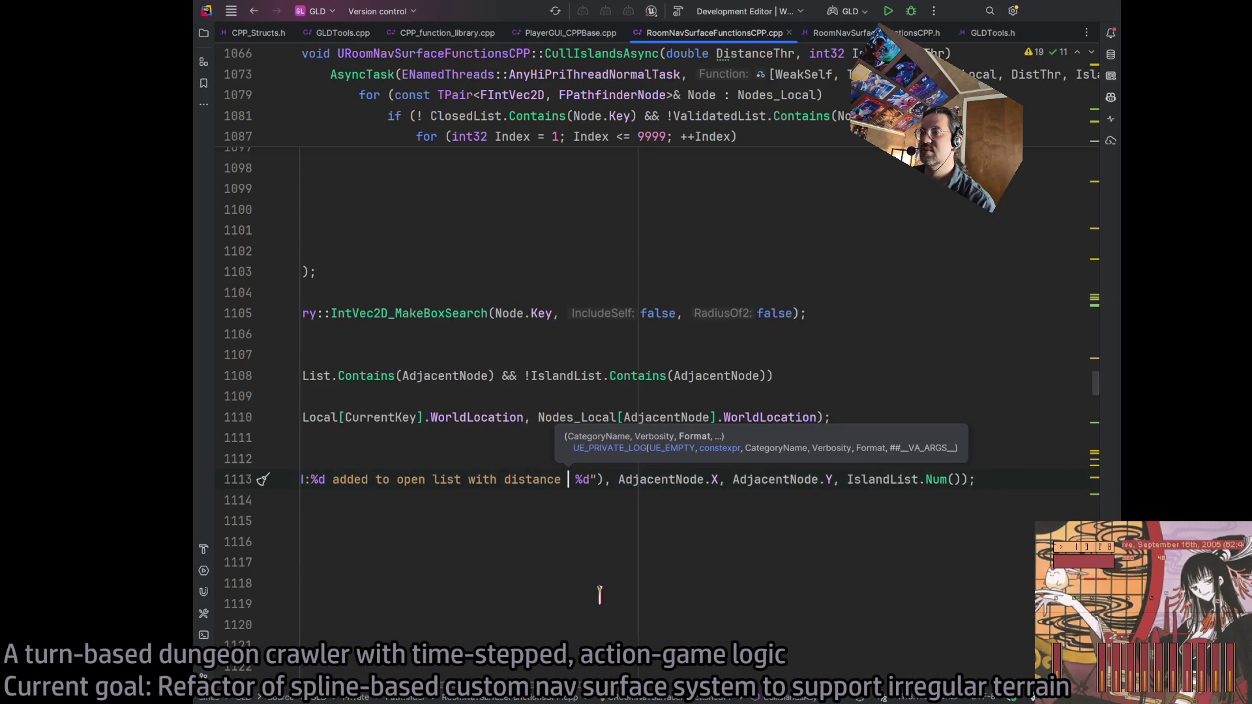
left_click(579, 479)
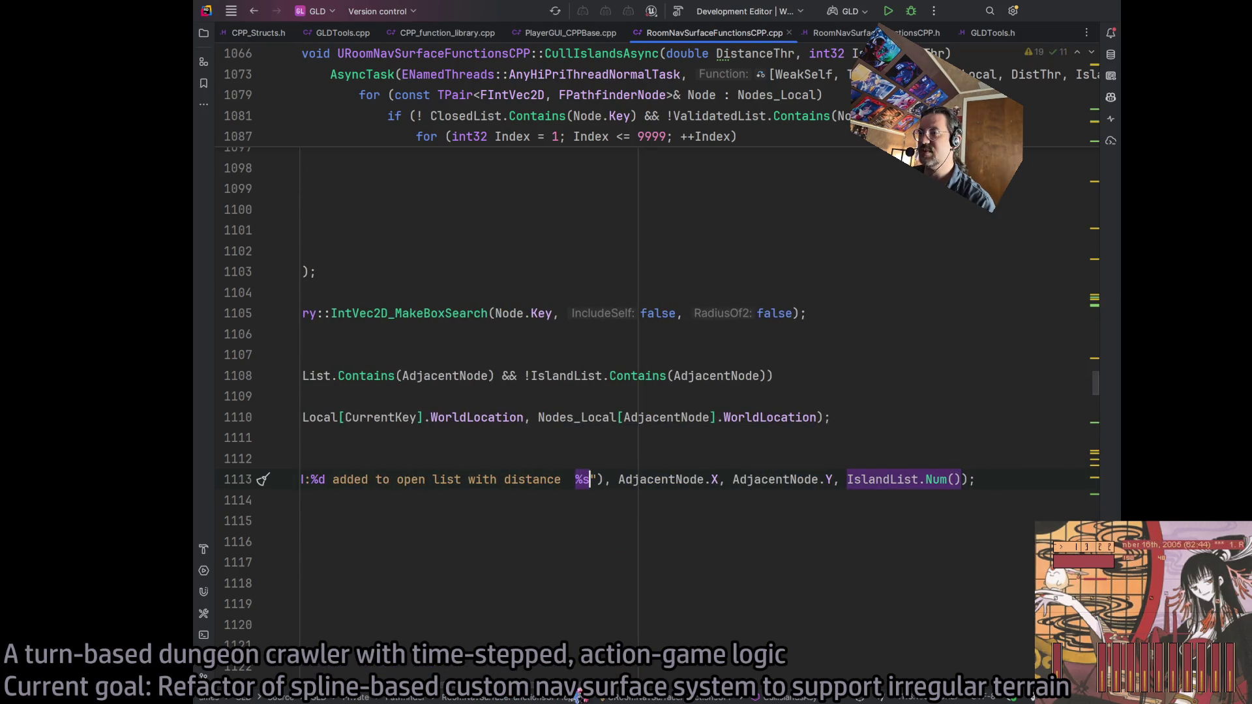
scroll(579, 696, "left", 5)
scroll(586, 697, "right", 7)
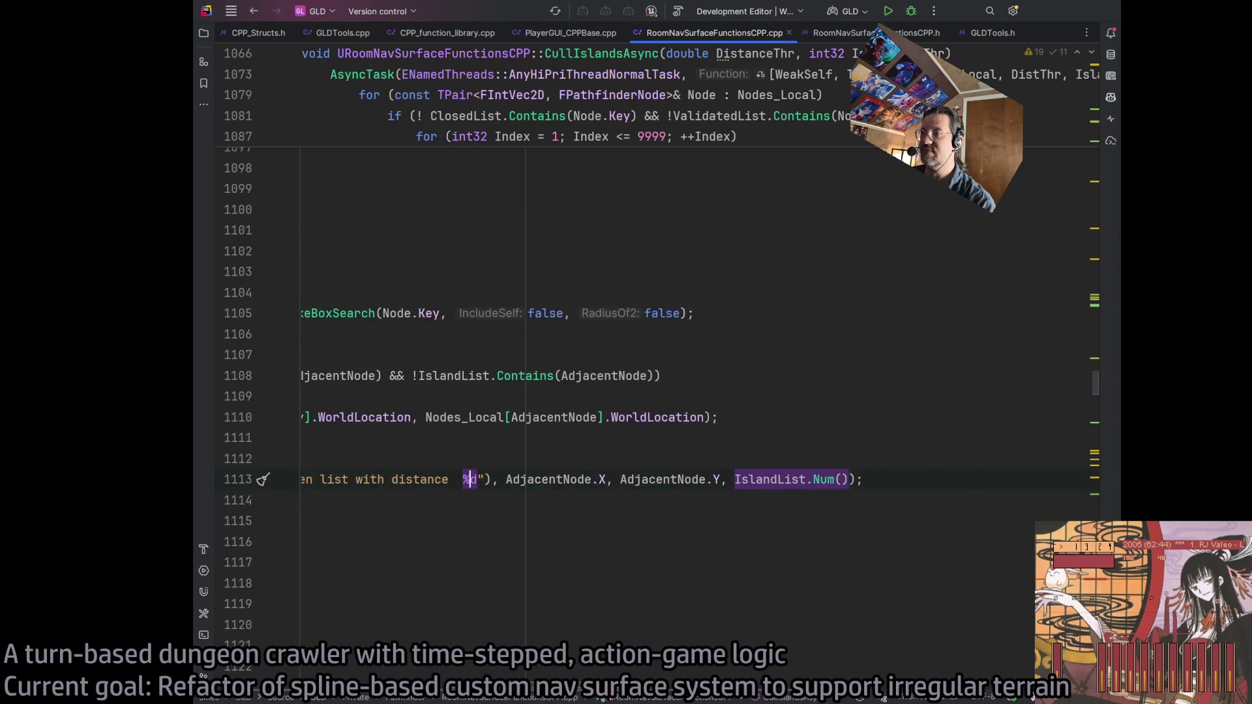
scroll(623, 694, "right", 2)
Replace the IslandList.Num() argument with DistanceBetween and rebuild the project
left_click(704, 479)
left_click(766, 479)
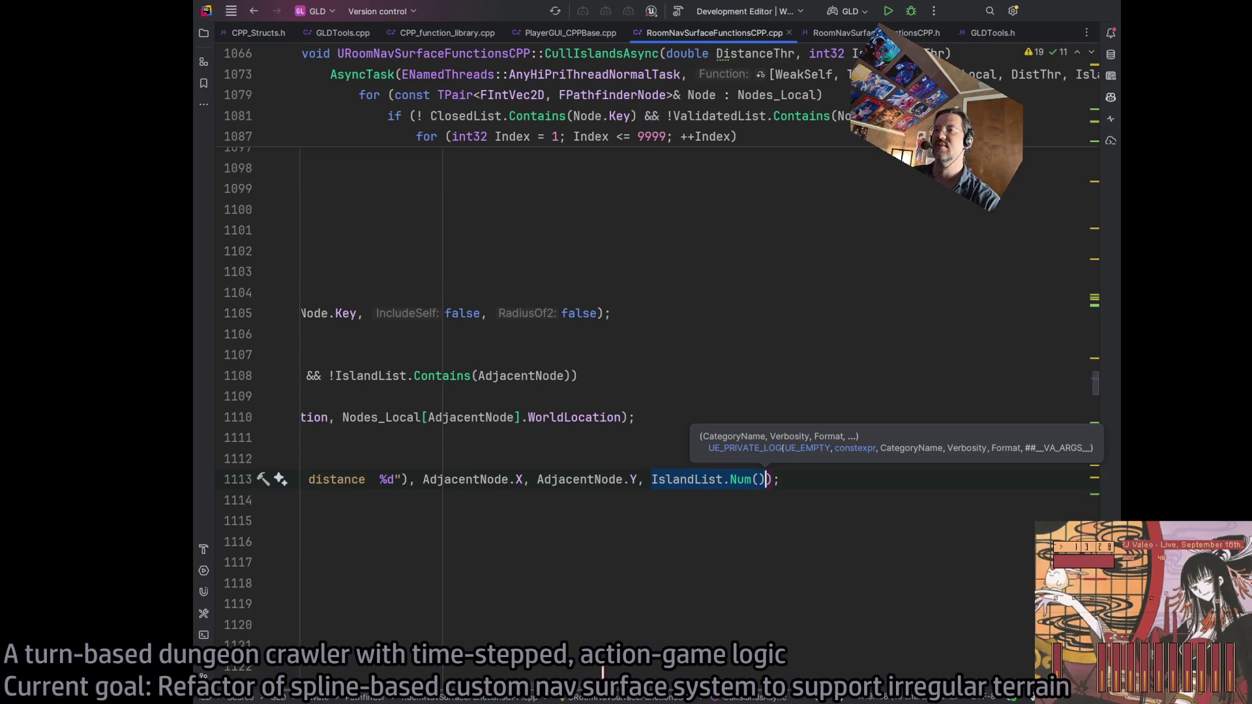
scroll(580, 696, "left", 15)
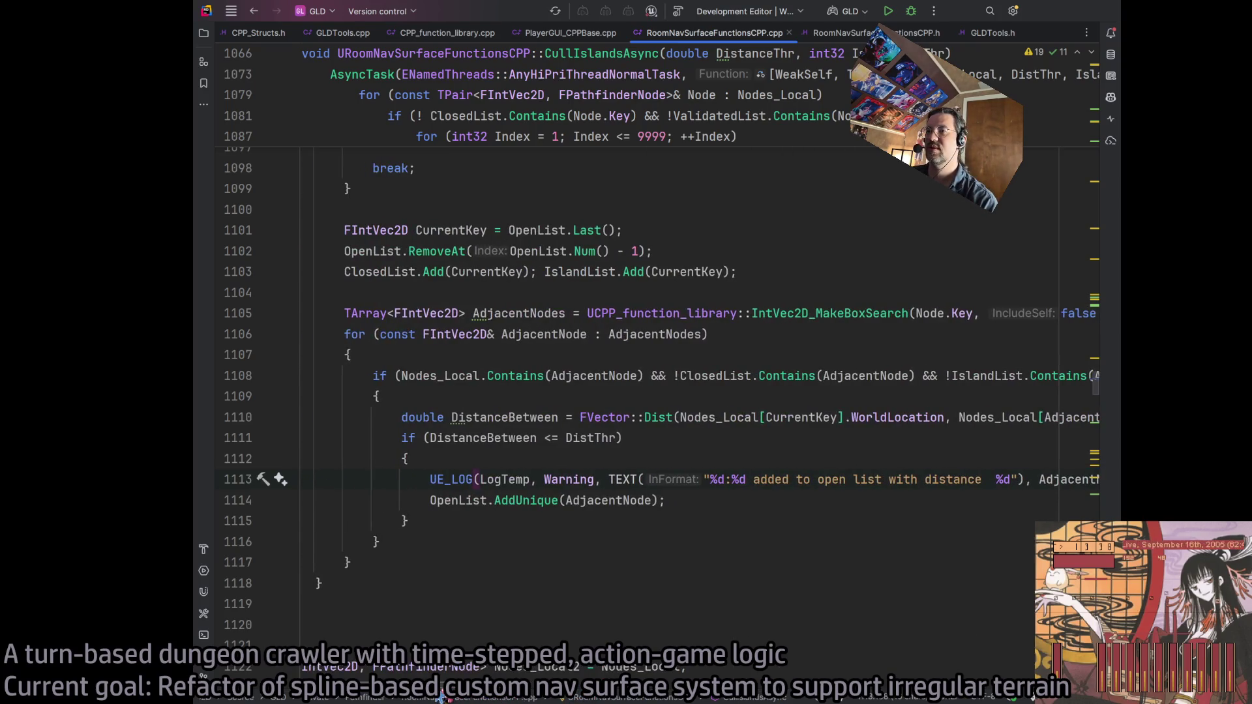
scroll(441, 697, "right", 13)
type("DistanceBetween);")
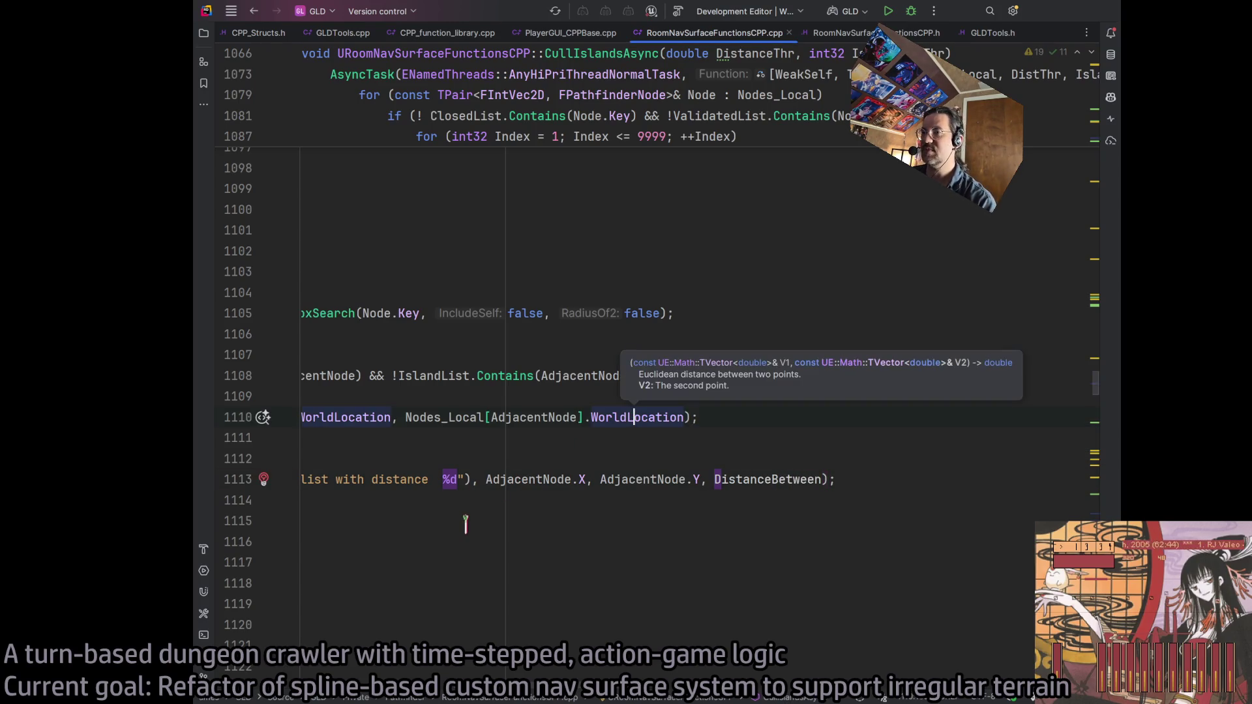
left_click(498, 481)
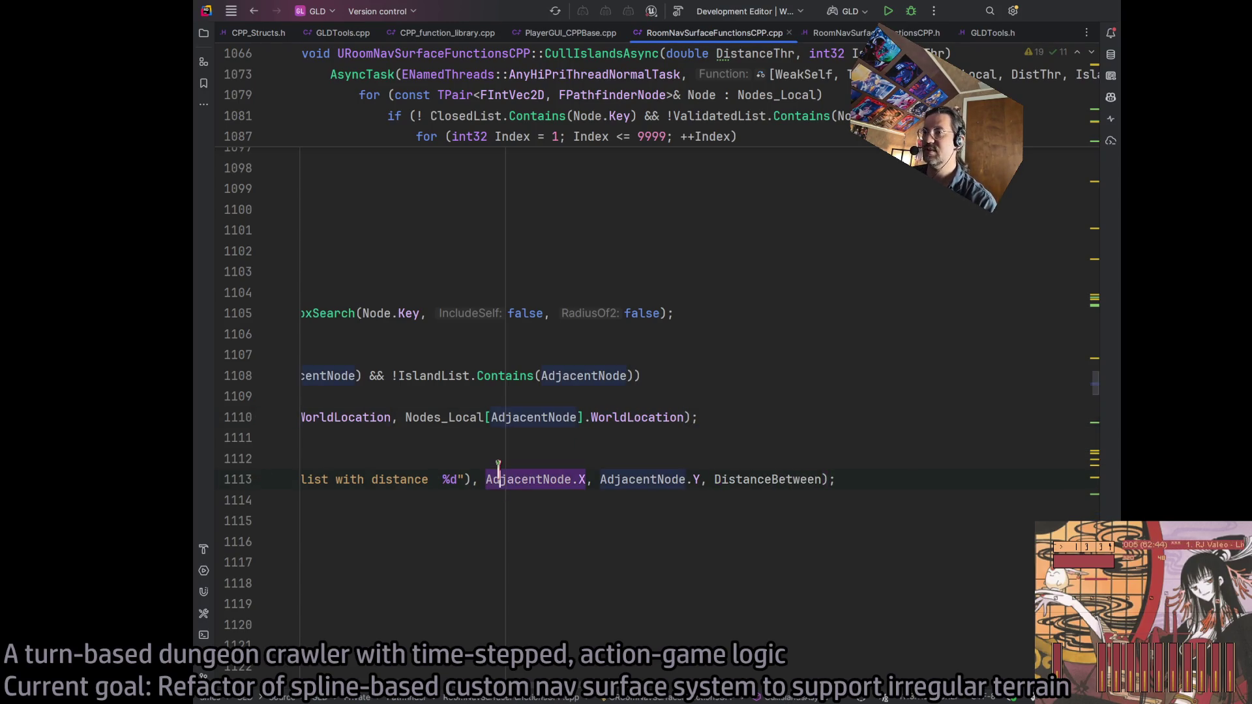
left_click(446, 480)
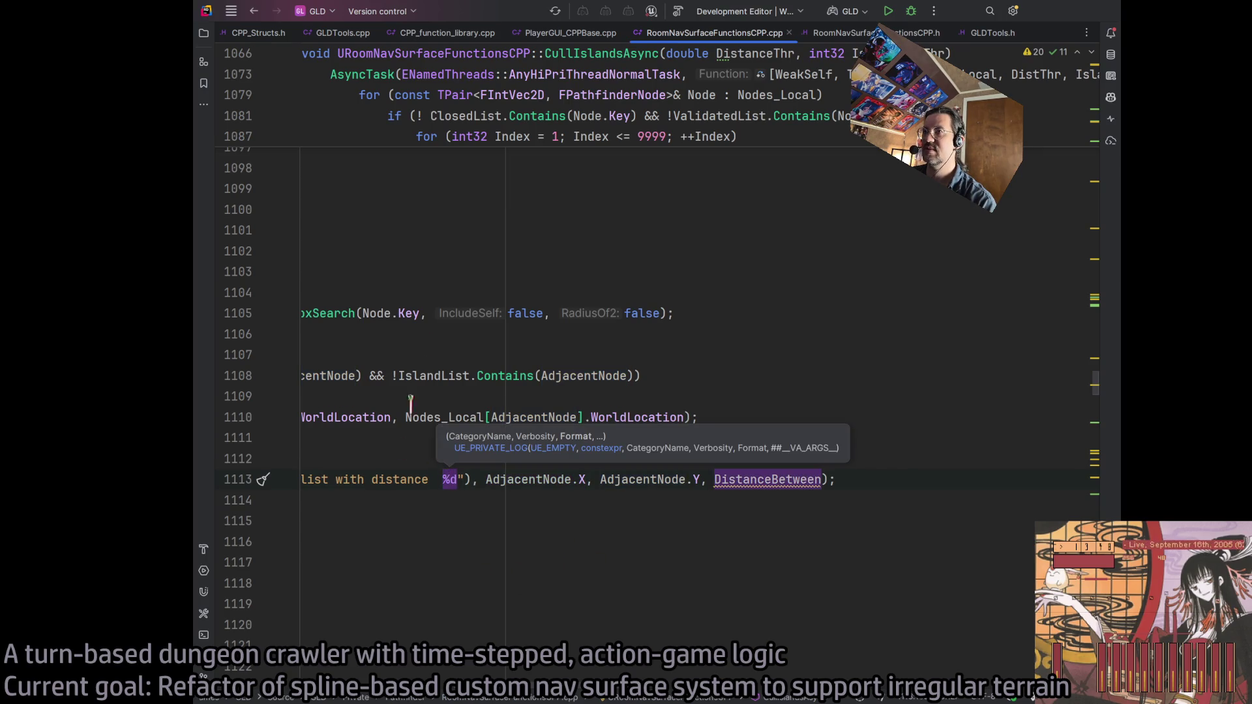
left_click(678, 11)
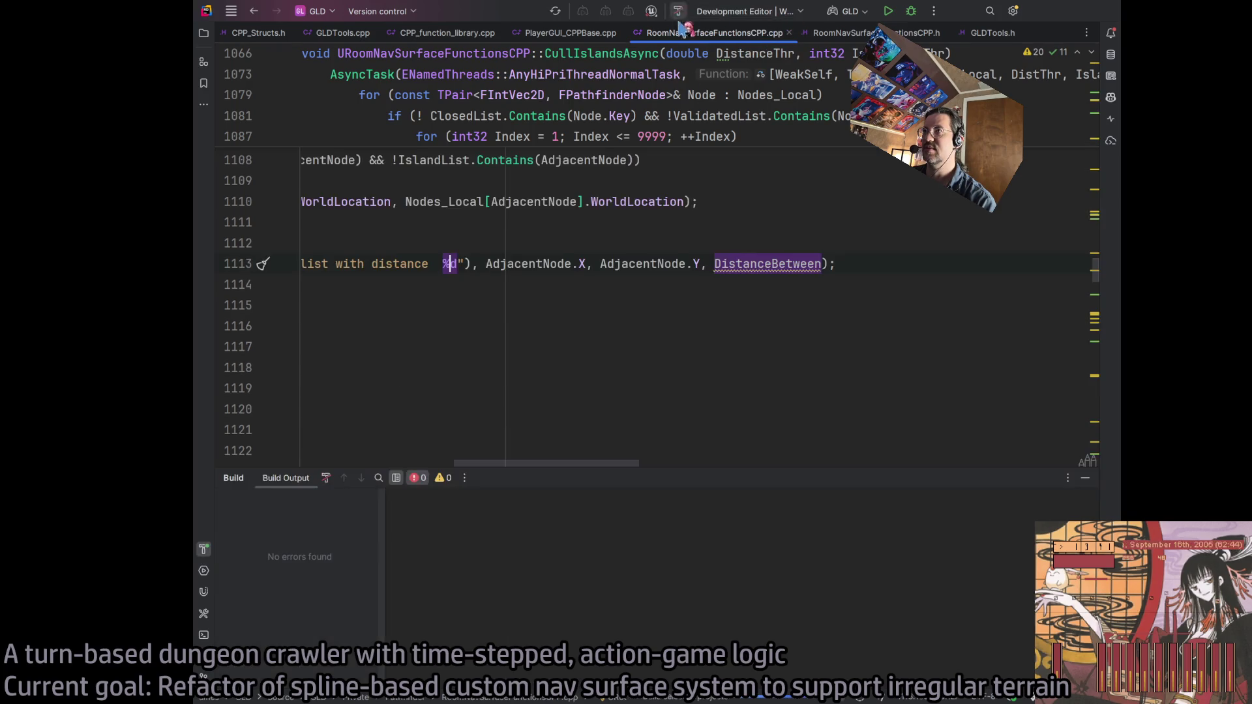
Change the distance placeholder in the open-list log from %d to %f after the failed build
left_click(587, 455)
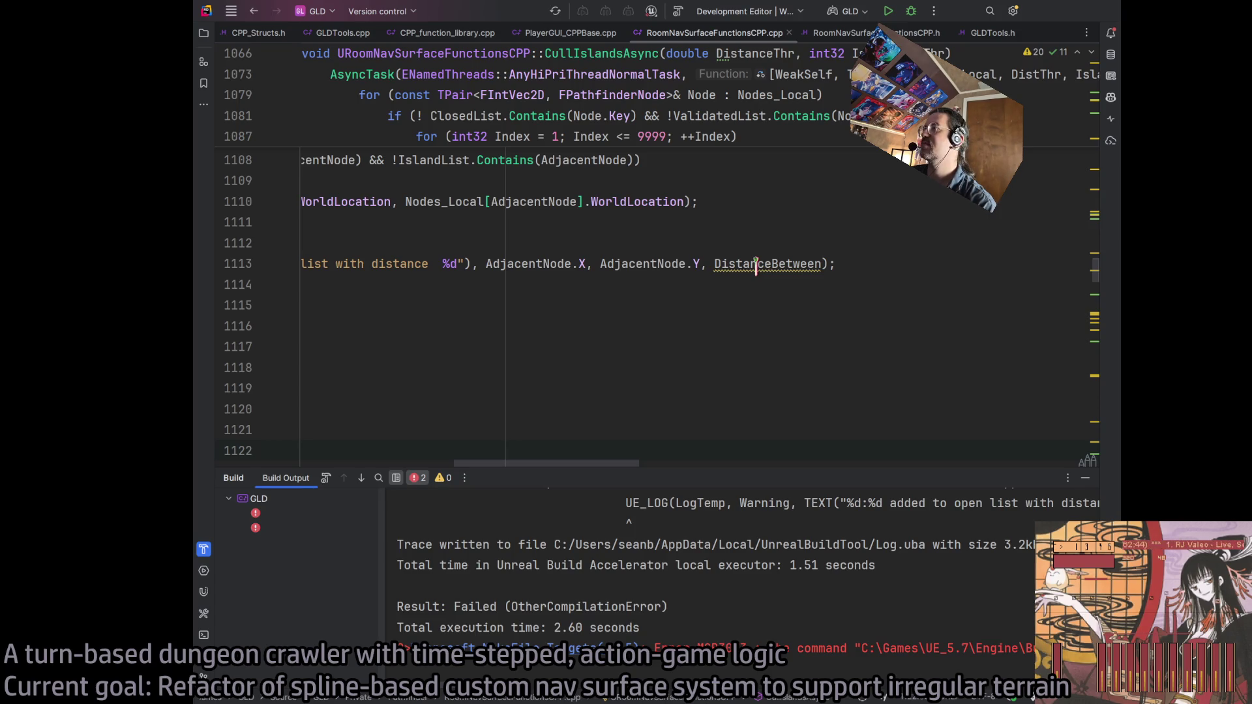
left_click(449, 264)
key("Delete")
type("f")
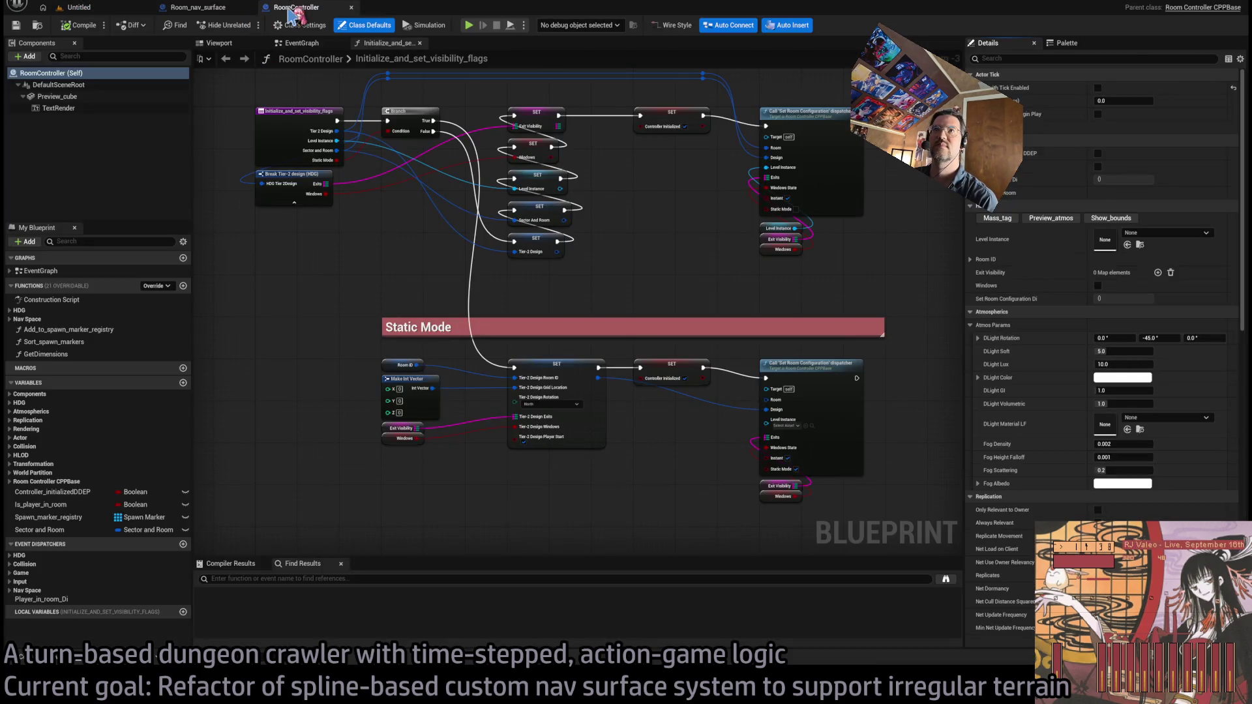
Close the RoomController blueprint tab and return to the level viewport
left_click(215, 8)
left_click(295, 10)
middle_click(295, 9)
left_click(65, 7)
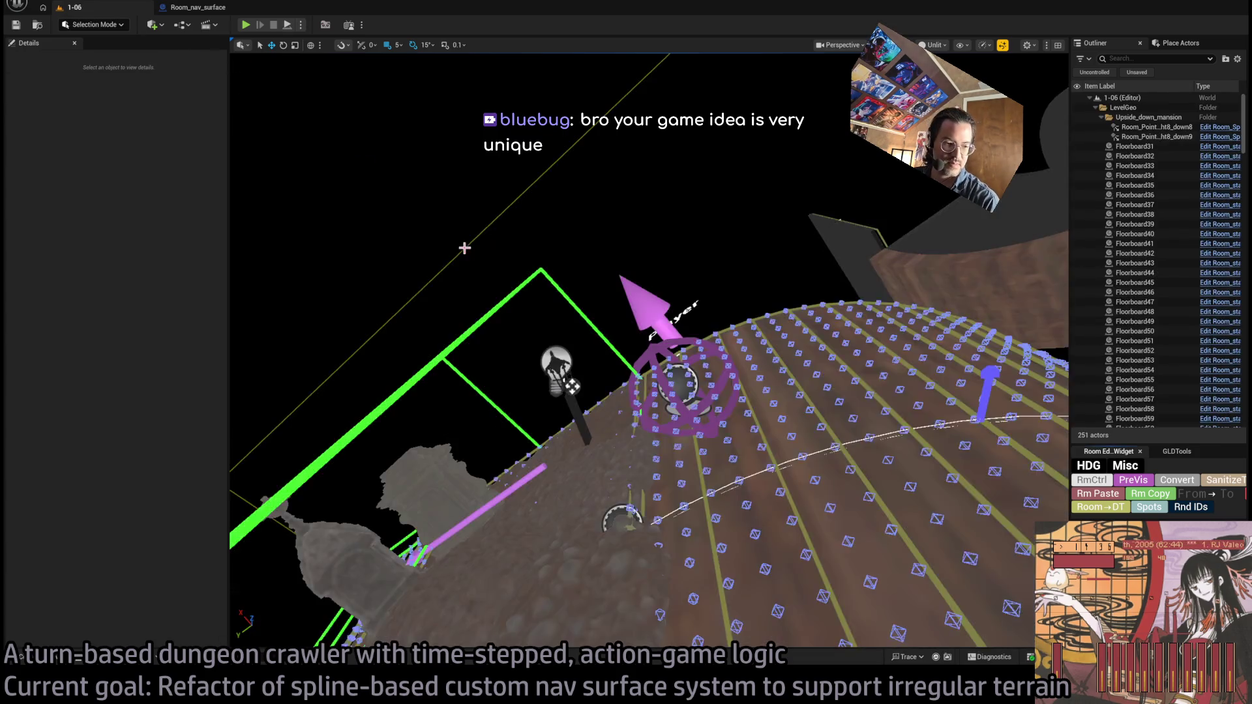
Play level 1-06 in the editor and show the Output Log
left_click_drag(498, 287, 498, 235)
left_click(248, 25)
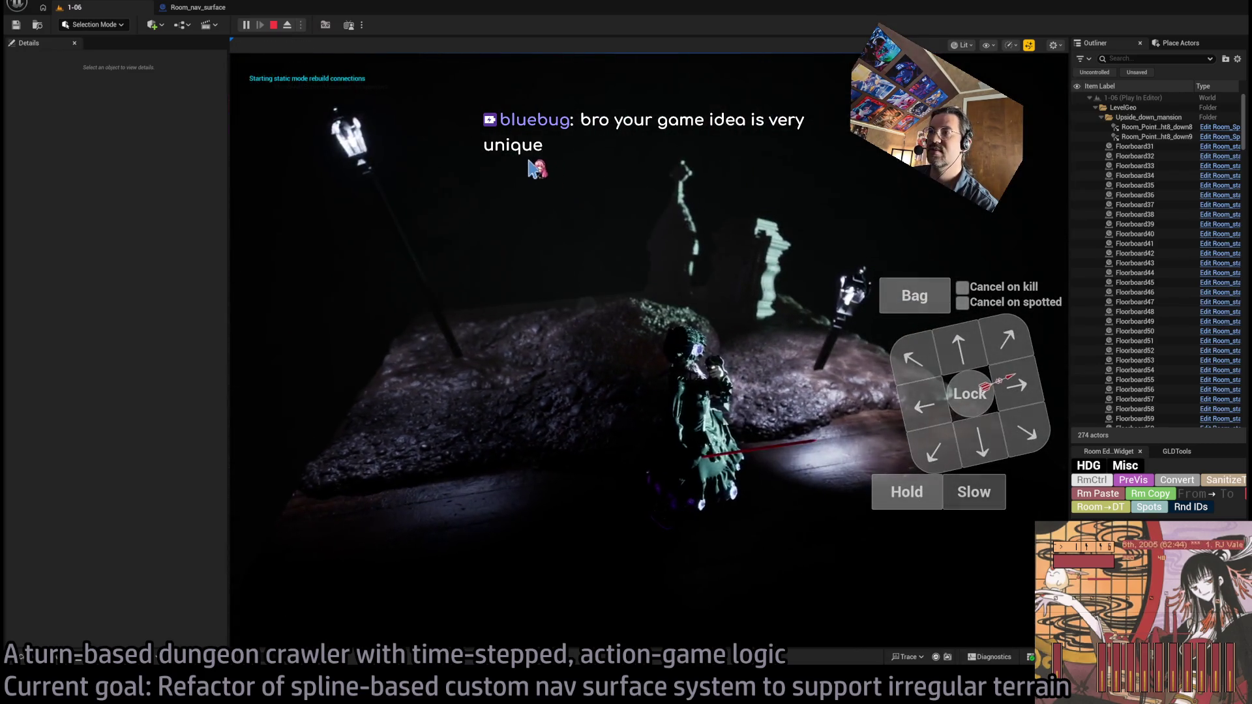
left_click(103, 655)
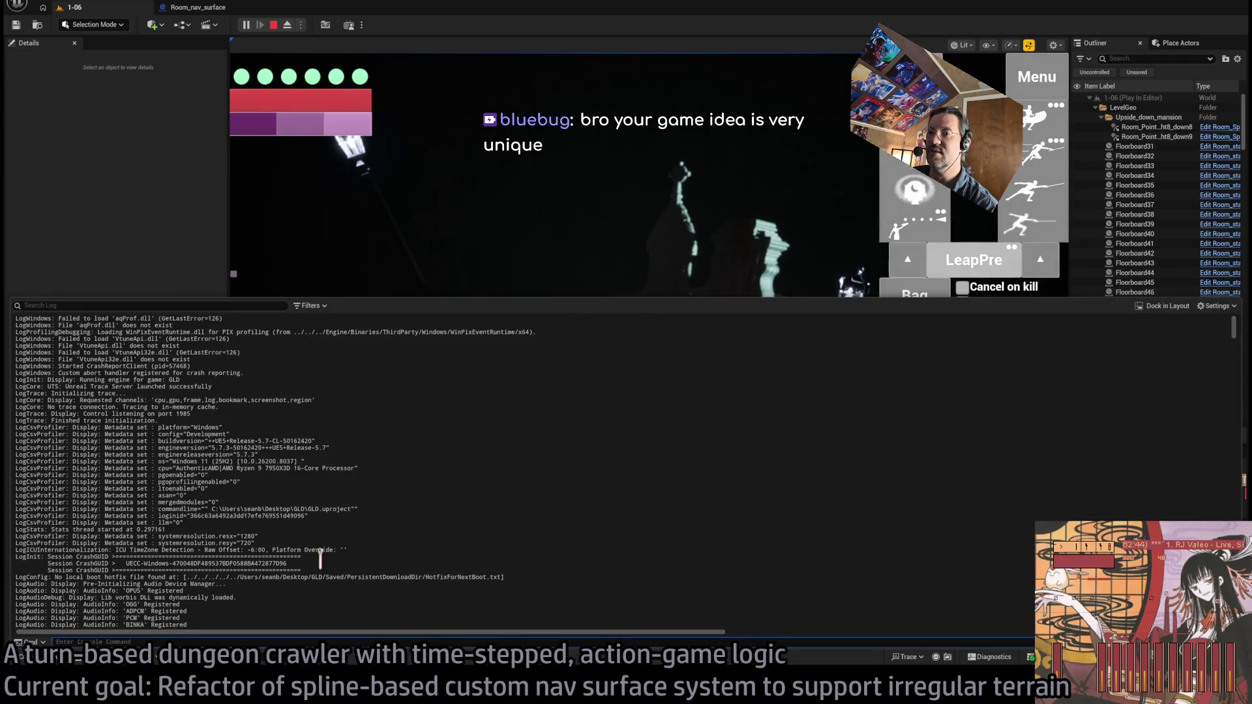
Read the pathfinding warnings in the Output Log, including the lines for node key 0:-11
left_click_drag(1239, 340, 1239, 626)
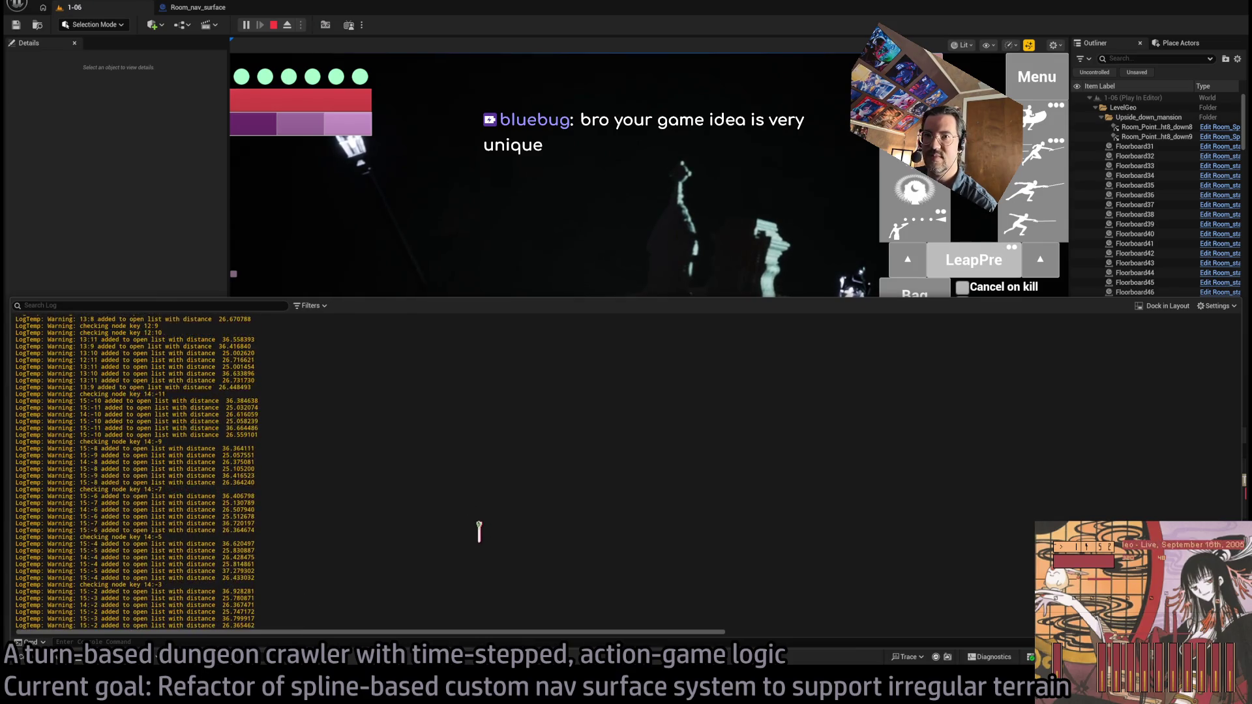
scroll(485, 534, "up", 10)
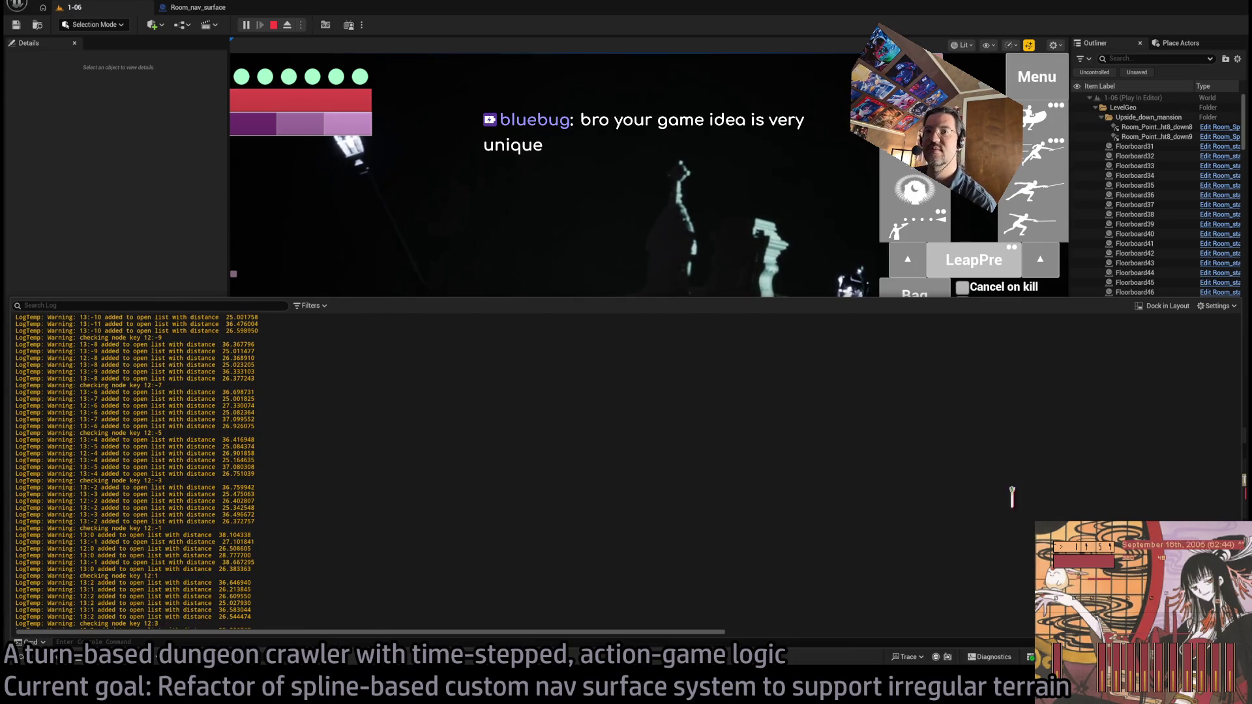
scroll(165, 373, "down", 10)
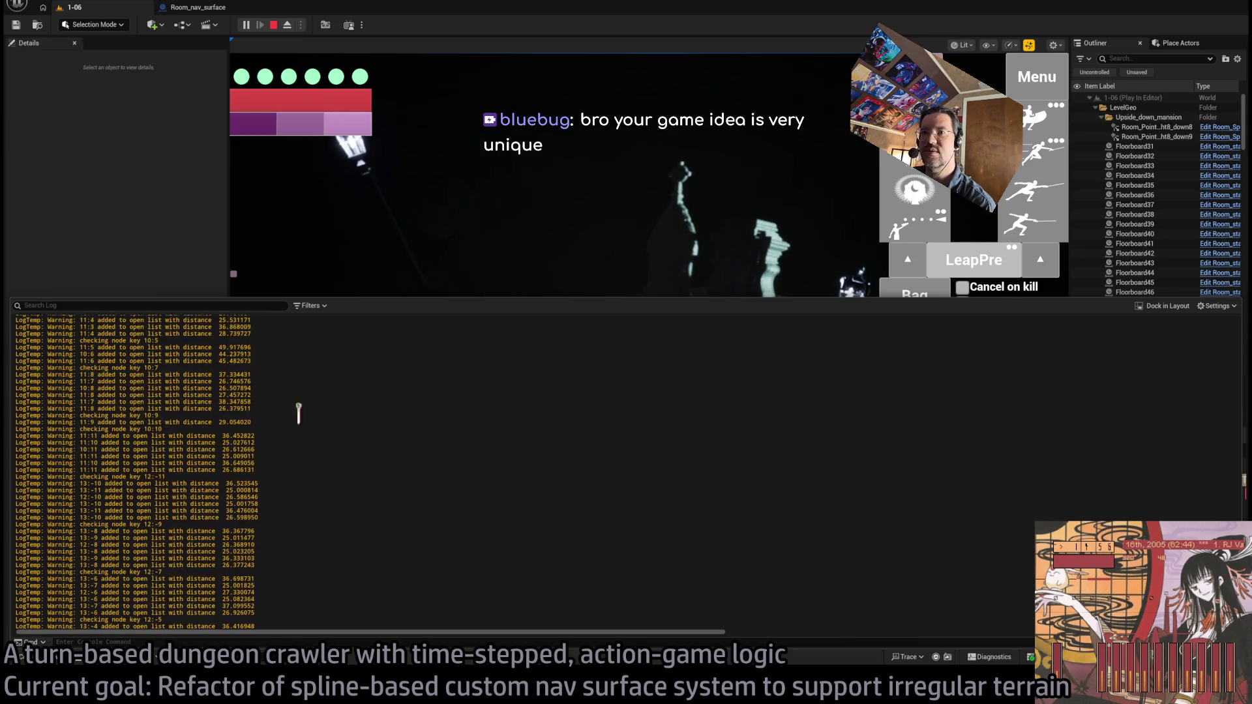
mouse_move(226, 369)
left_mouse_down()
mouse_move(253, 382)
mouse_move(264, 411)
left_mouse_up()
left_click(494, 432)
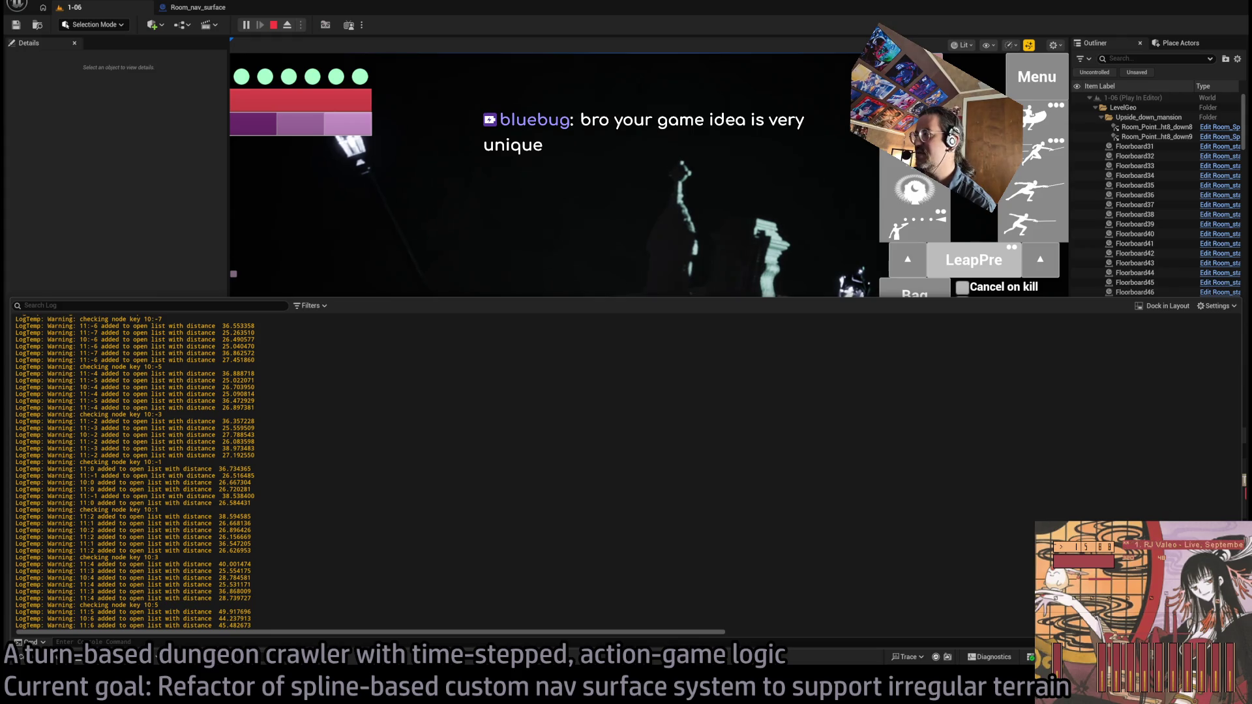
scroll(163, 470, "down", 15)
scroll(163, 470, "down", 10)
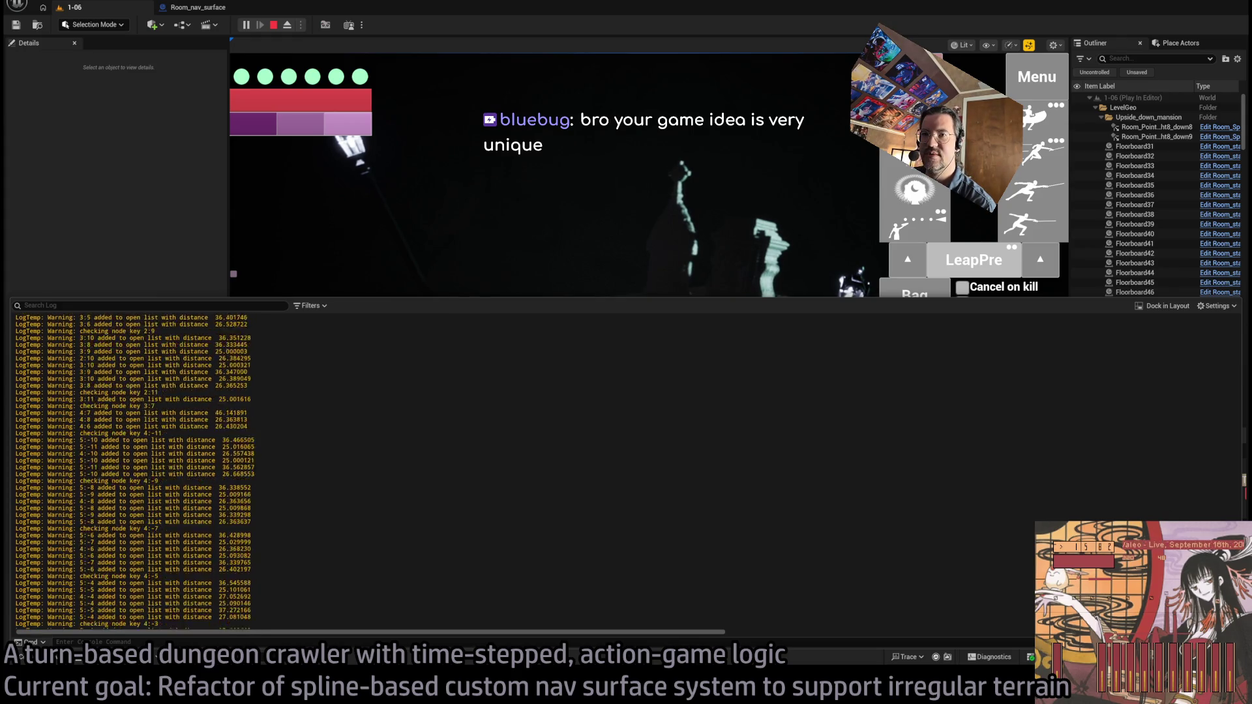
scroll(144, 469, "up", 4)
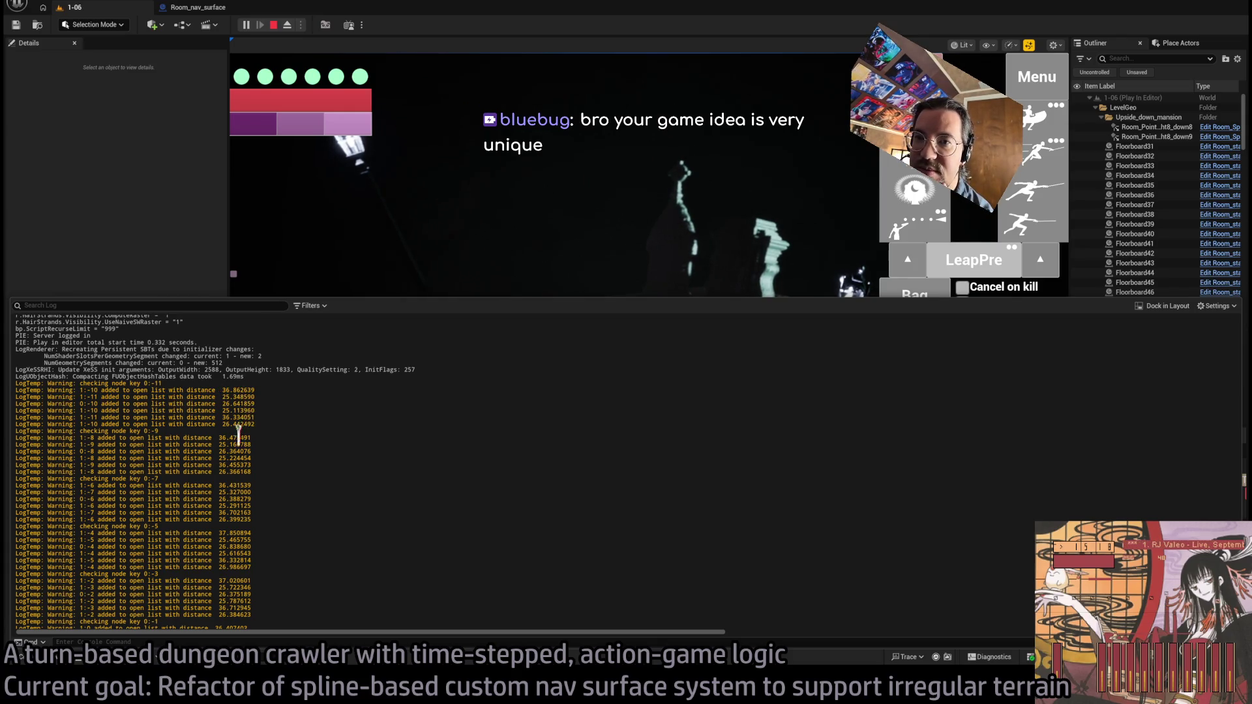
scroll(239, 476, "down", 3)
mouse_move(217, 470)
left_mouse_down()
mouse_move(268, 513)
mouse_move(277, 587)
mouse_move(266, 461)
left_mouse_up()
scroll(264, 457, "up", 2)
left_click(264, 386)
mouse_move(270, 401)
left_mouse_down()
mouse_move(265, 349)
mouse_move(272, 393)
left_mouse_up()
left_click(273, 394)
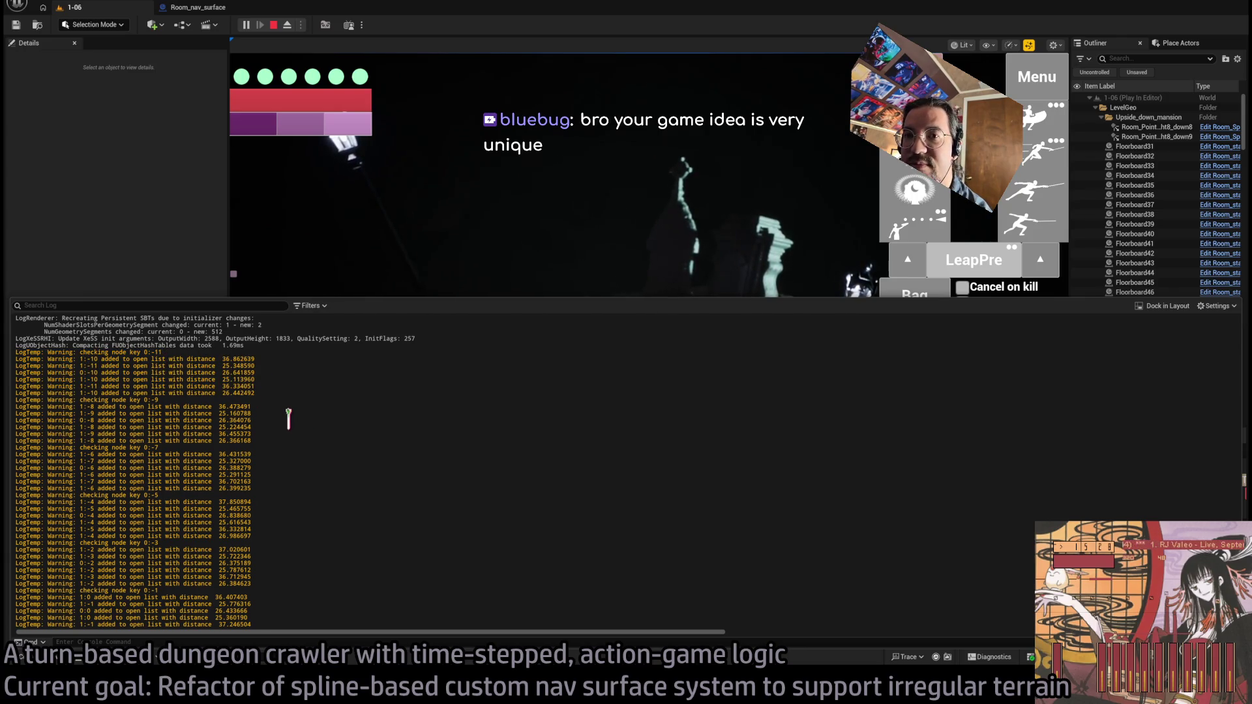
Review the final open-list distance warnings, close the Output Log, and stop the play session
scroll(288, 418, "down", 15)
scroll(233, 450, "up", 12)
scroll(318, 406, "down", 20)
scroll(316, 405, "down", 5)
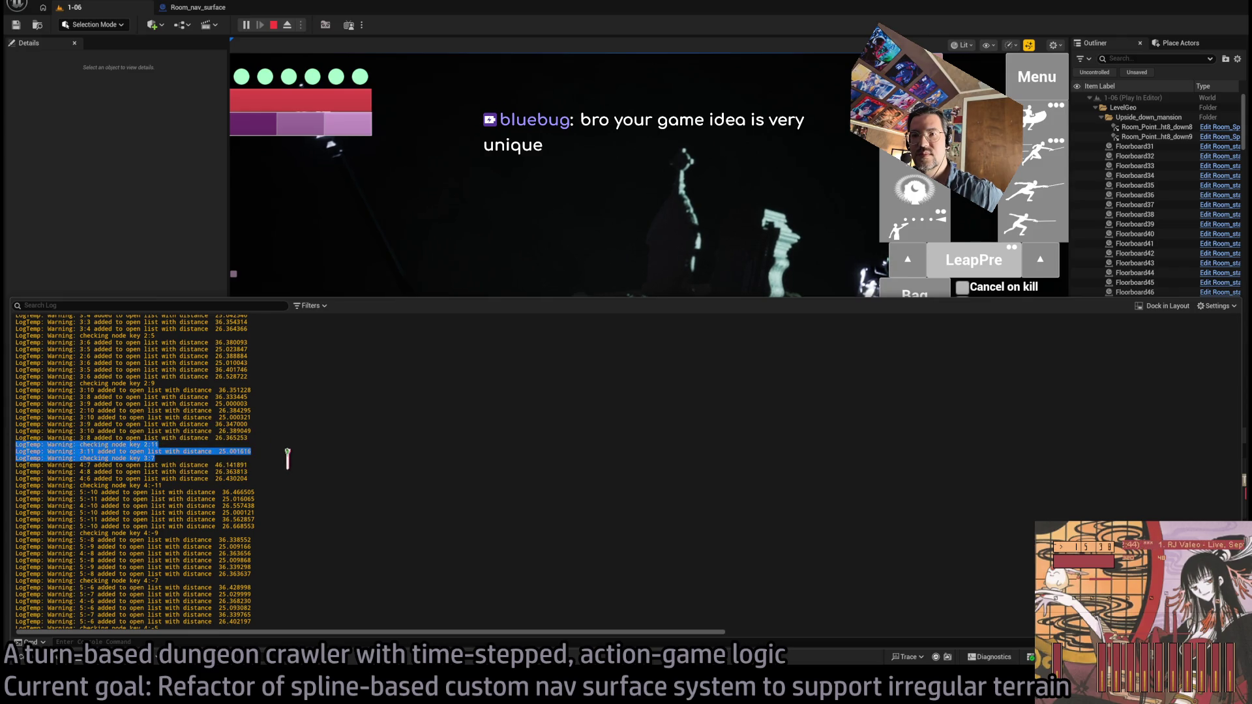
scroll(287, 459, "down", 19)
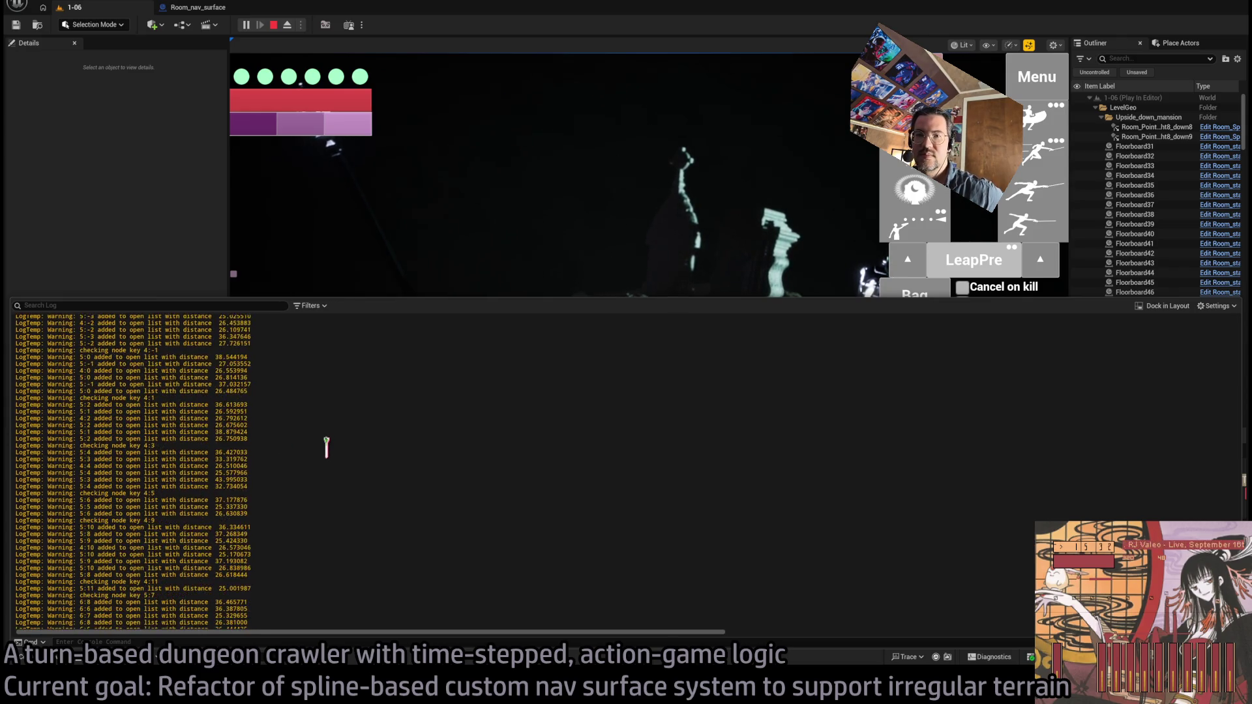
scroll(327, 448, "down", 5)
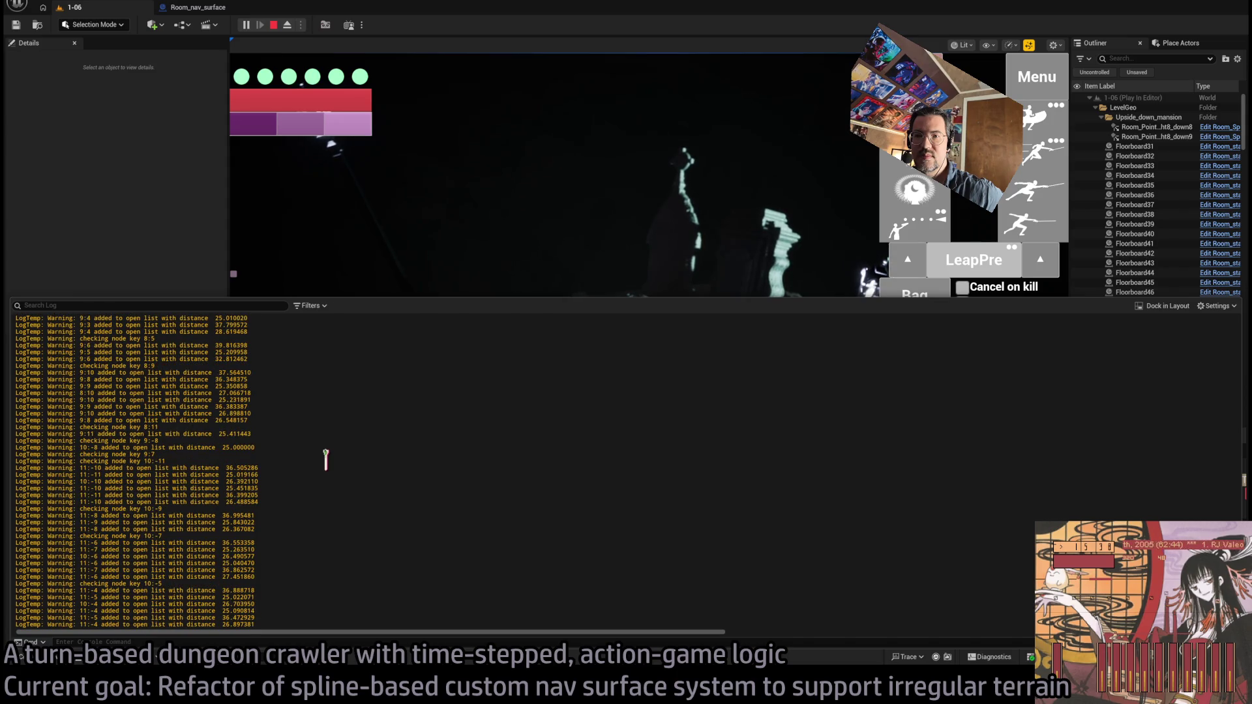
scroll(326, 460, "down", 10)
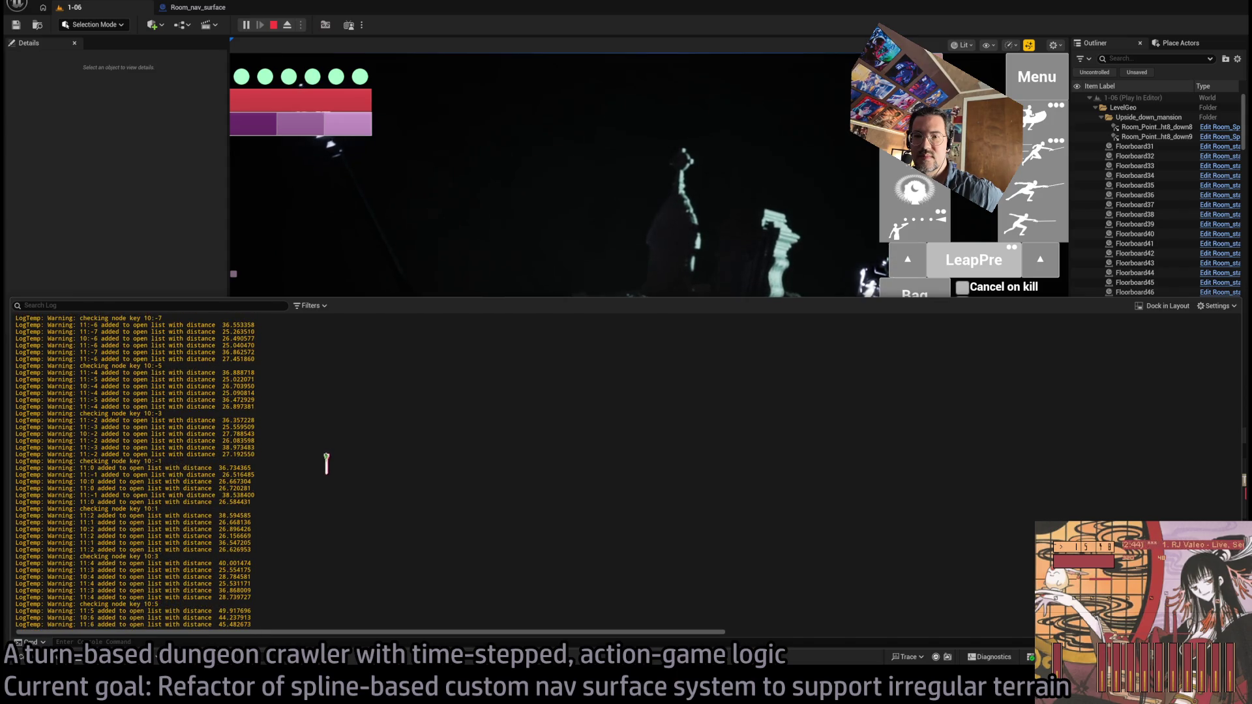
scroll(327, 463, "down", 20)
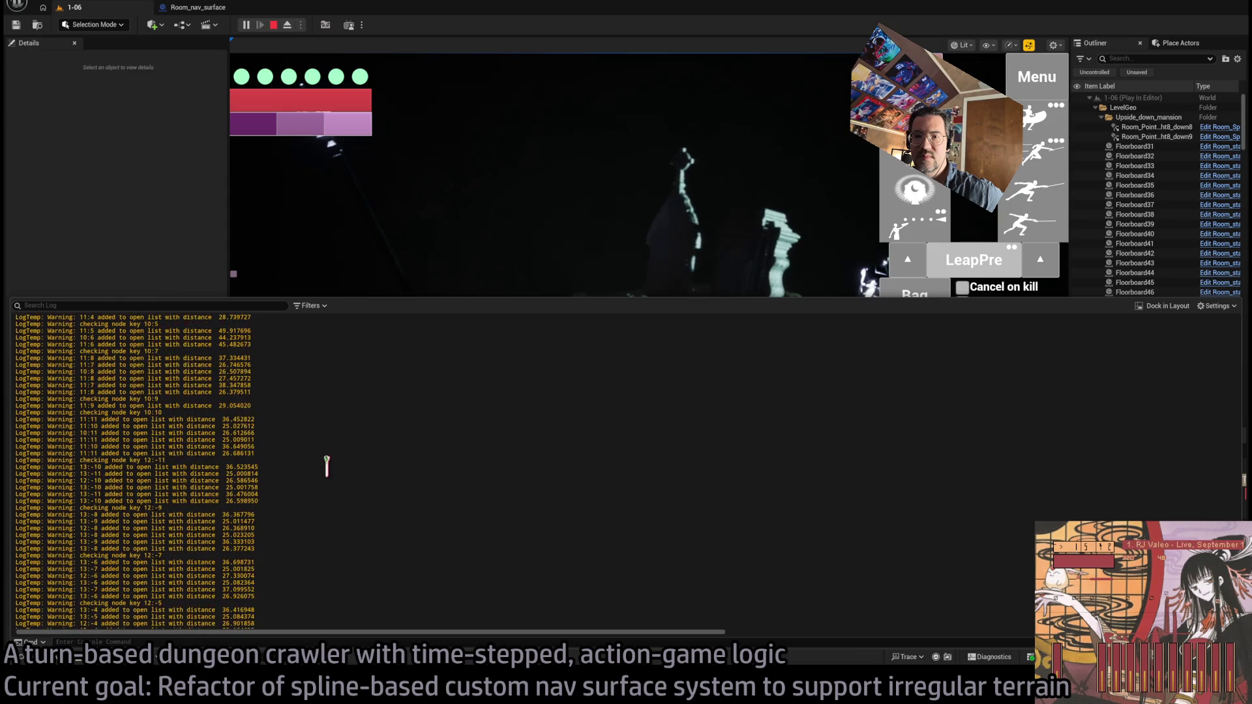
scroll(326, 468, "down", 15)
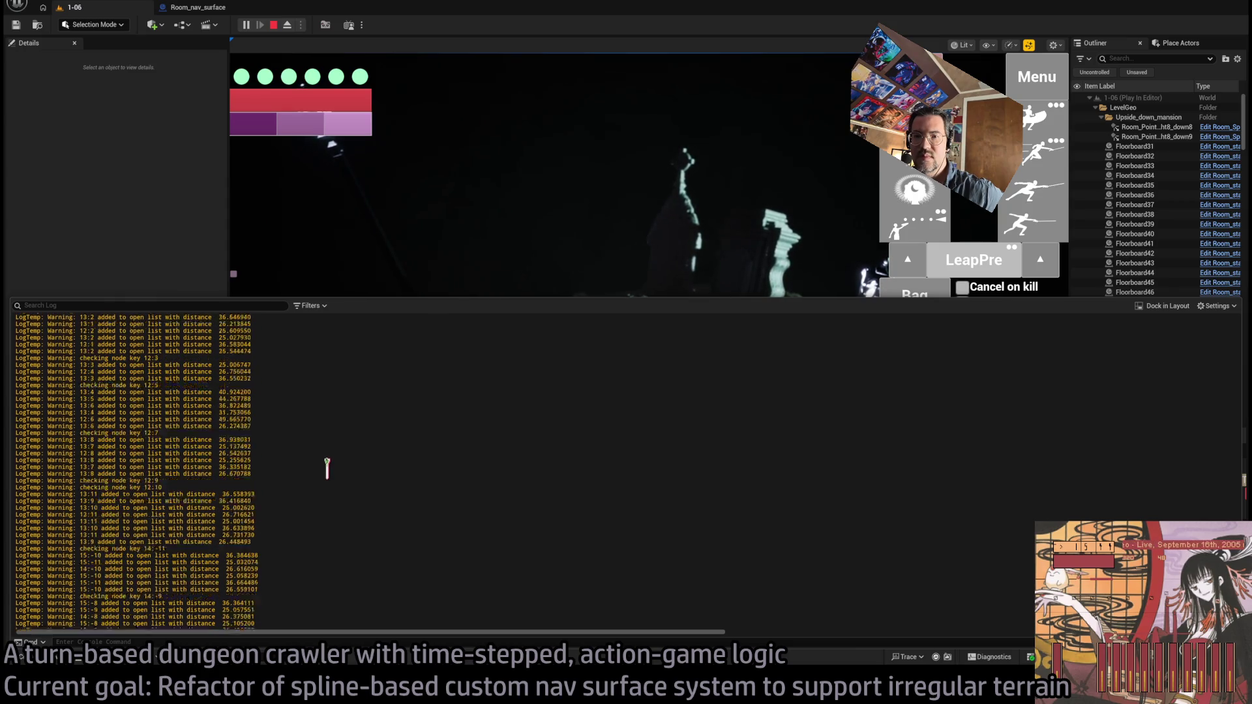
scroll(326, 468, "down", 8)
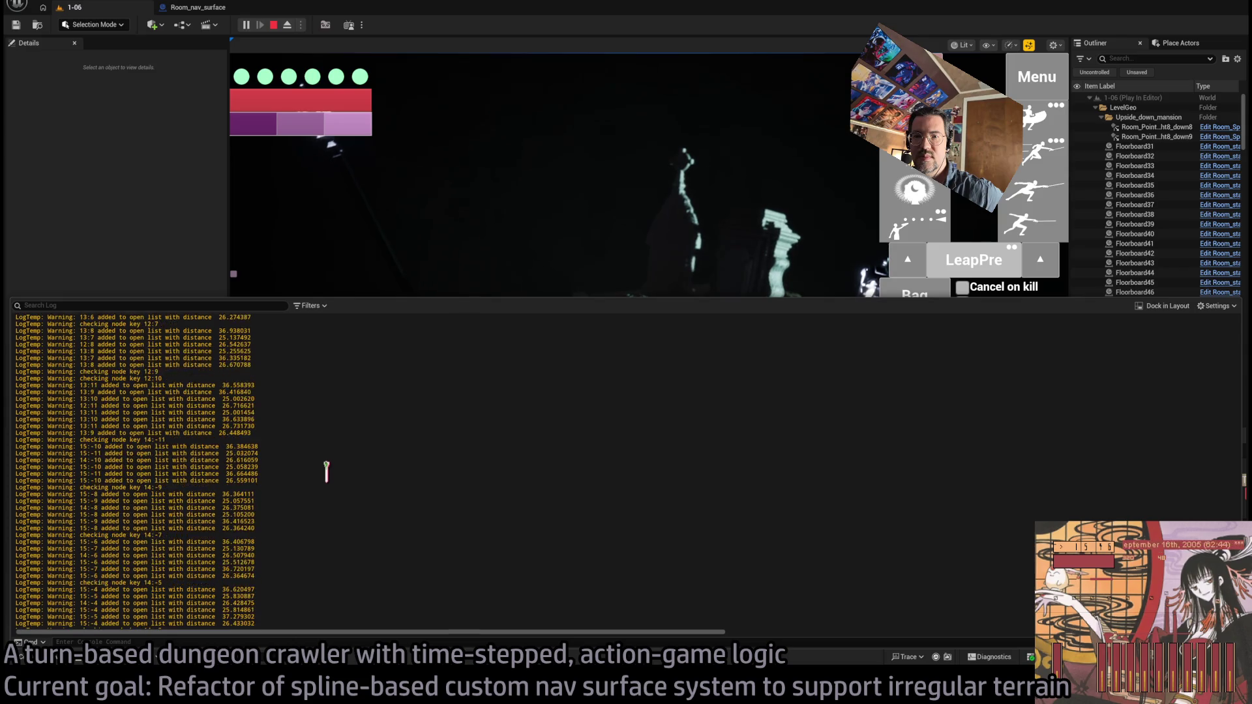
scroll(326, 469, "down", 9)
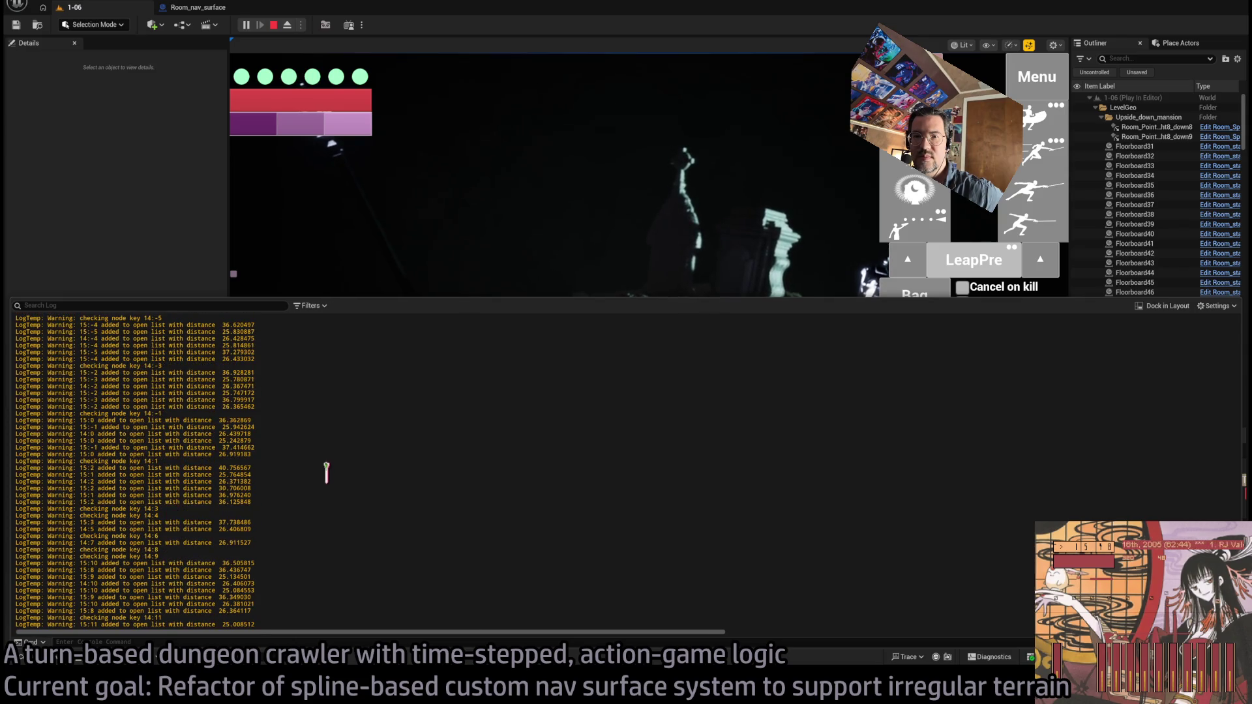
scroll(327, 470, "down", 8)
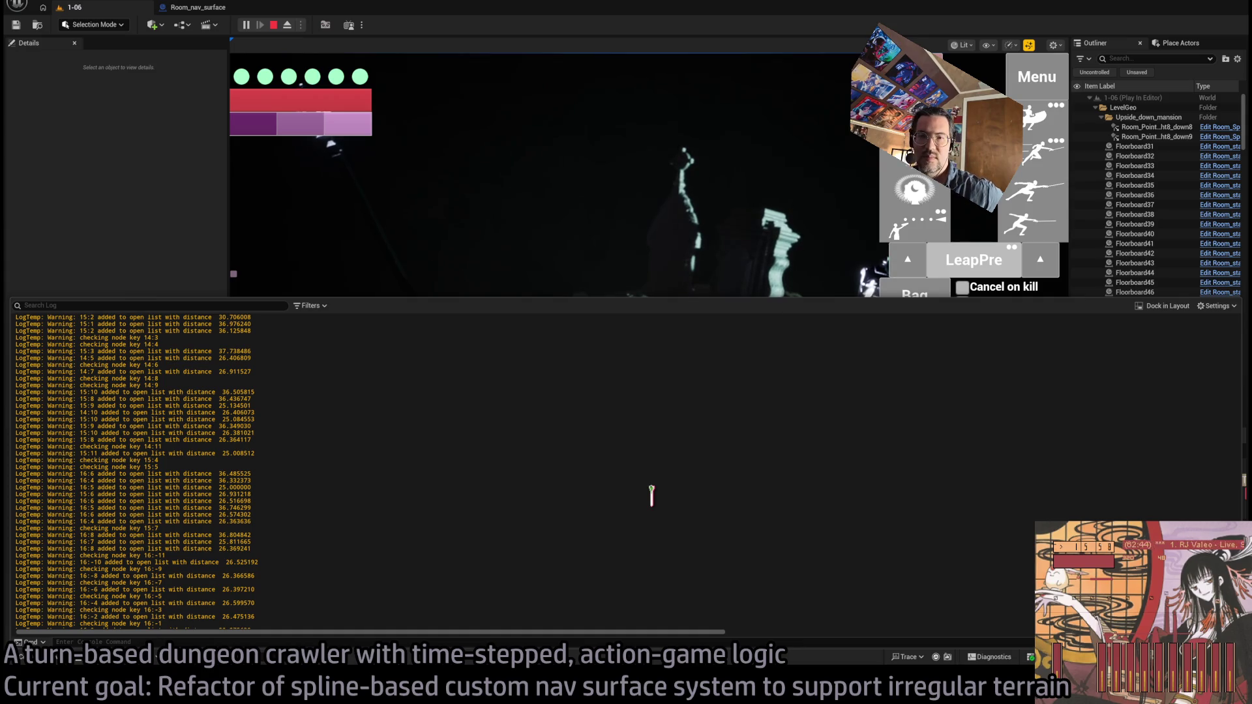
scroll(587, 486, "down", 4)
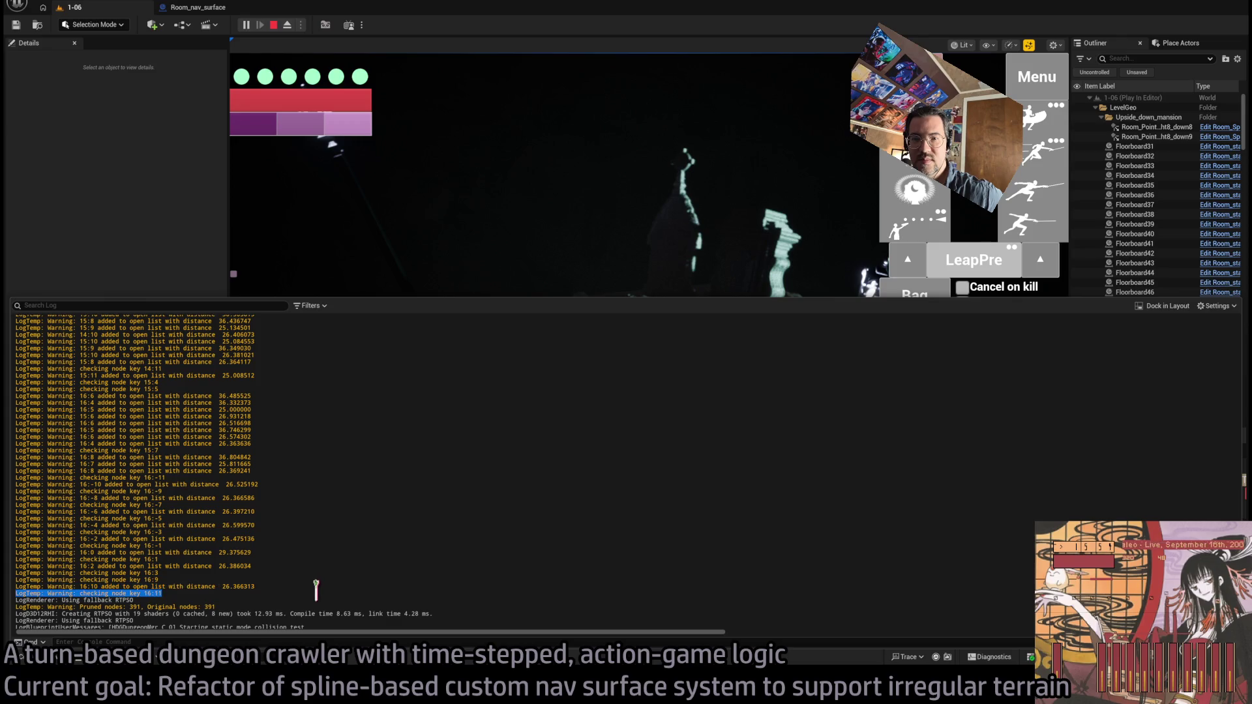
left_click_drag(316, 588, 330, 490)
left_click(330, 491)
left_click_drag(302, 587, 341, 469)
left_click(361, 483)
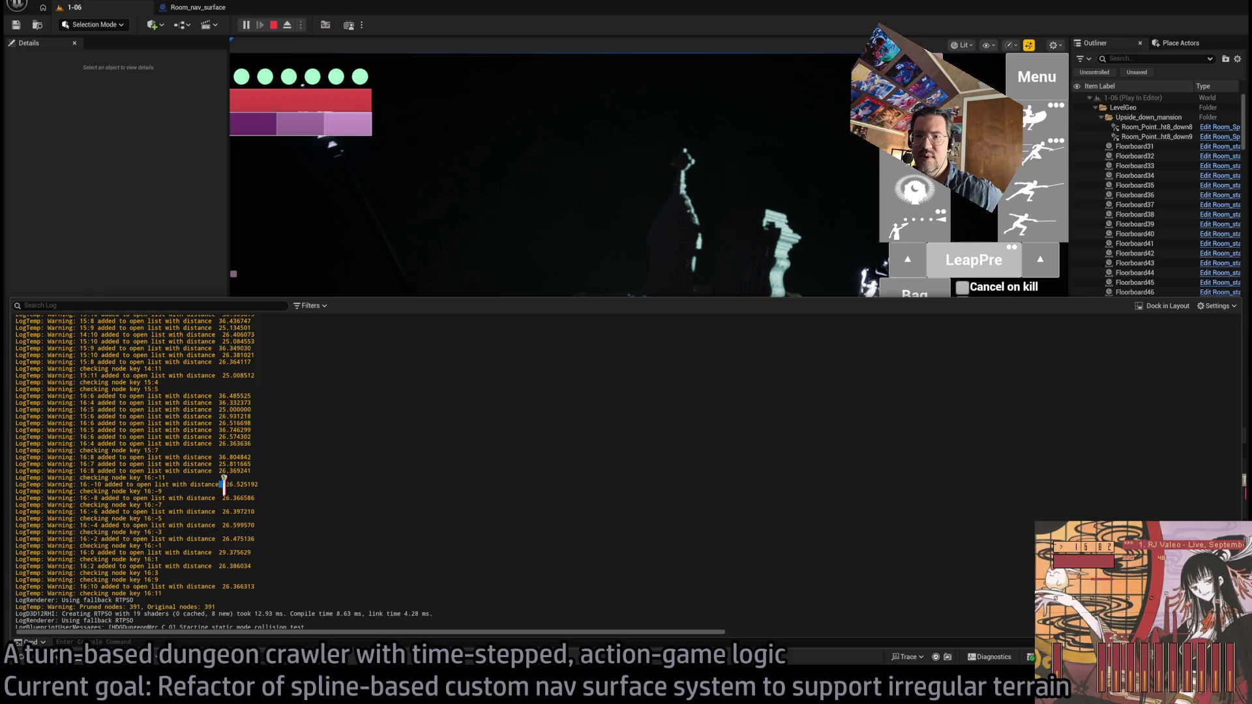
left_click(502, 225)
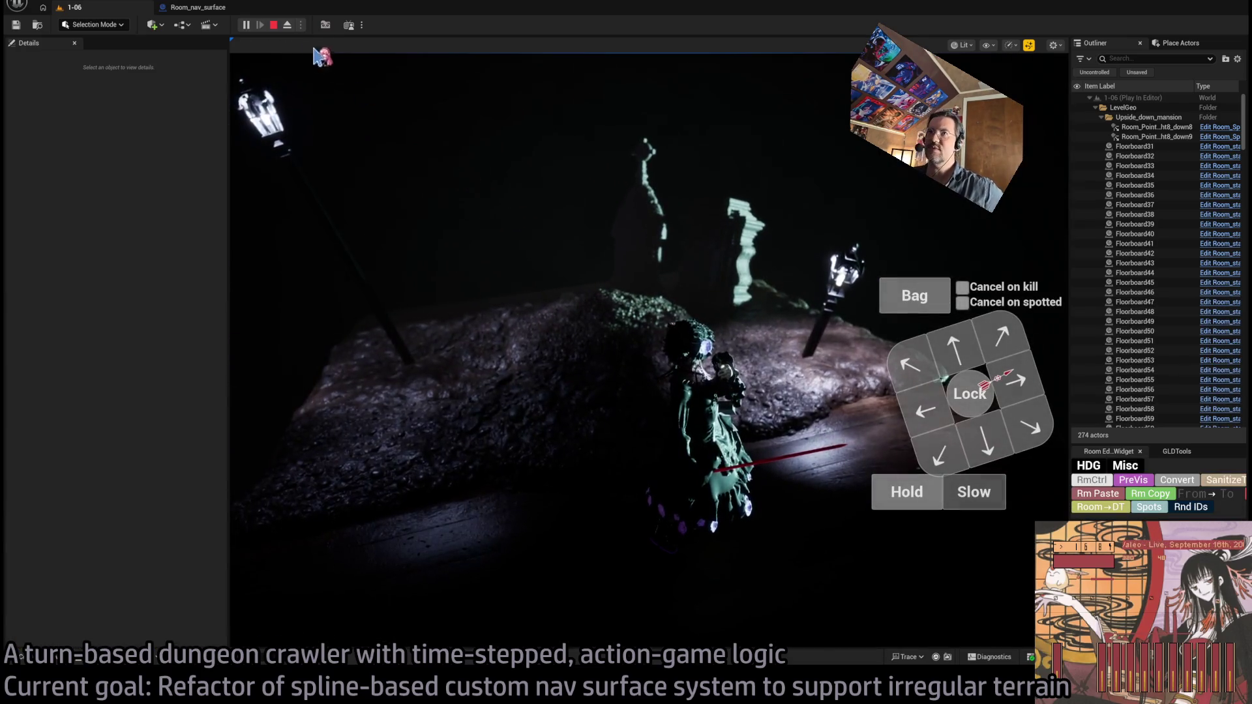
key("Escape")
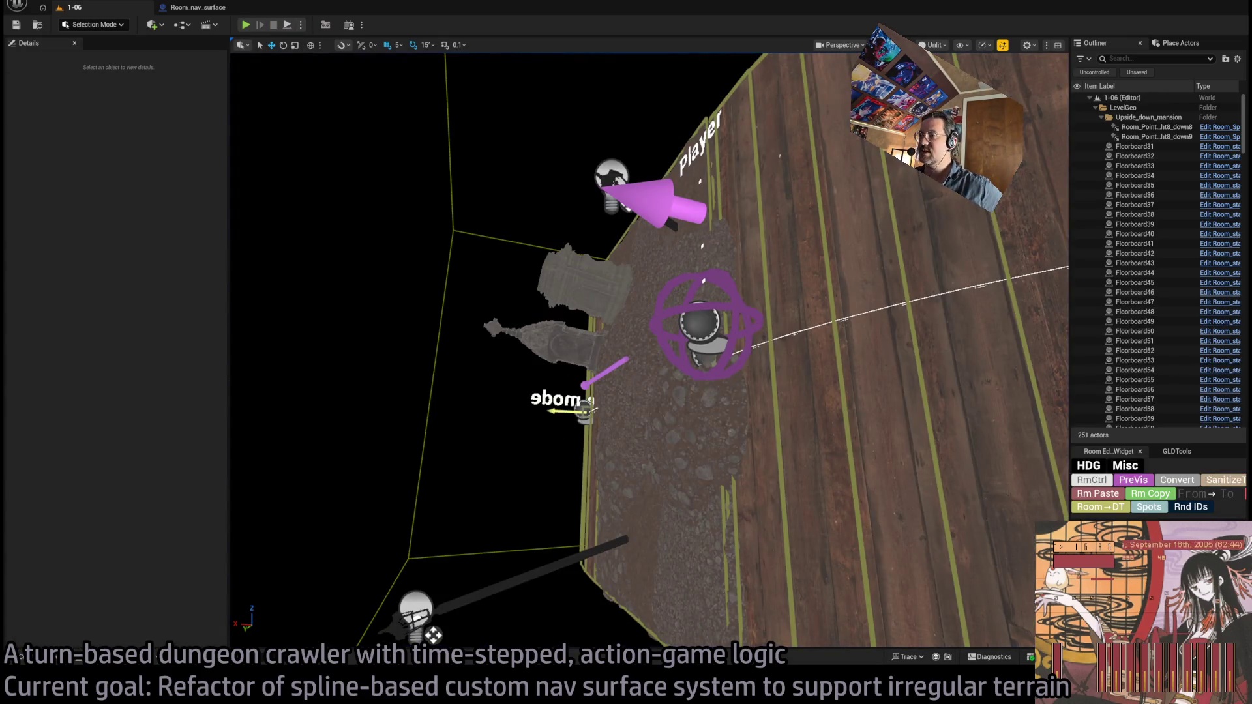
Select Room_nav_surface10 and edit Distance Thr on the Blueprint's Cull Islands Async node
left_click(724, 514)
scroll(171, 524, "up", 4)
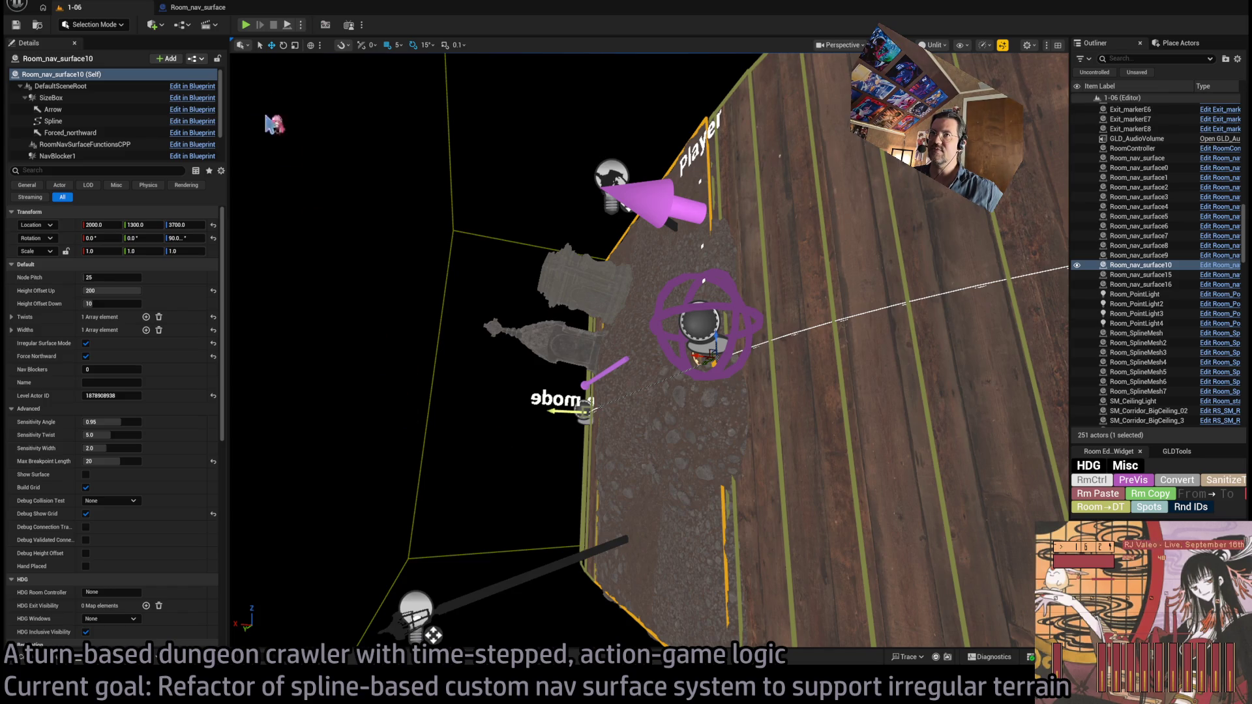
left_click(209, 8)
left_click(439, 366)
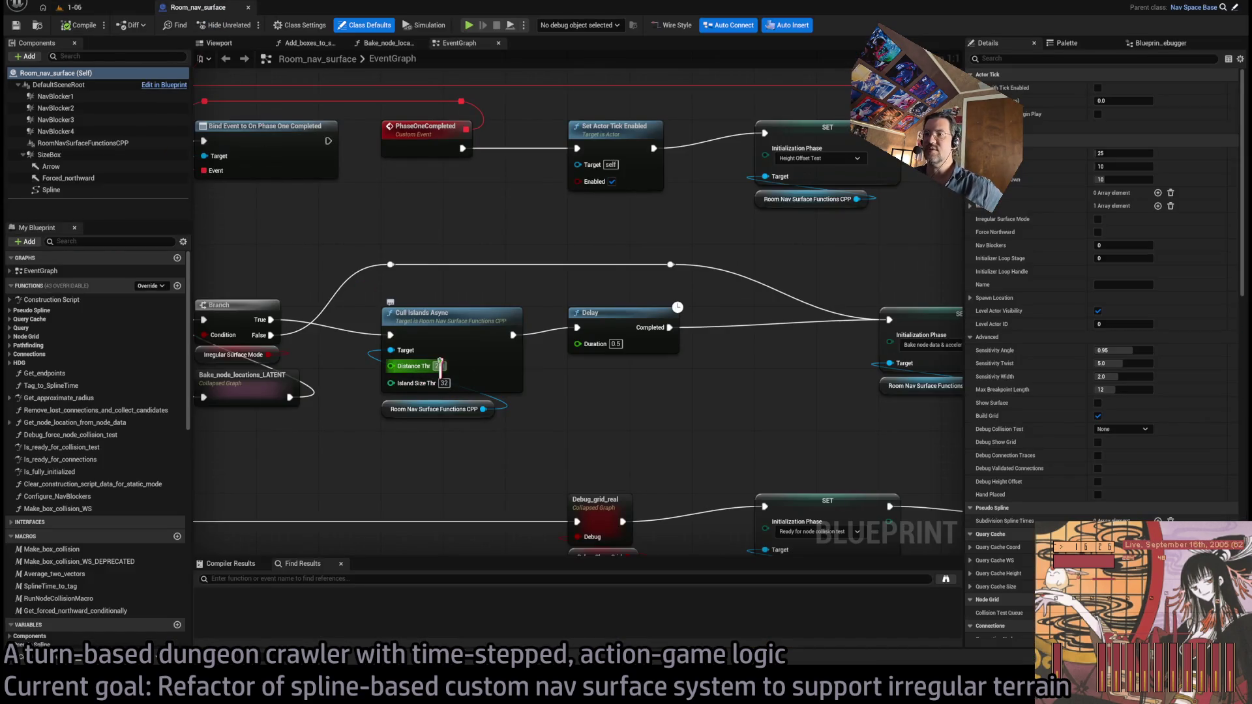
Scroll back through the earlier Output Log entries
left_click(101, 666)
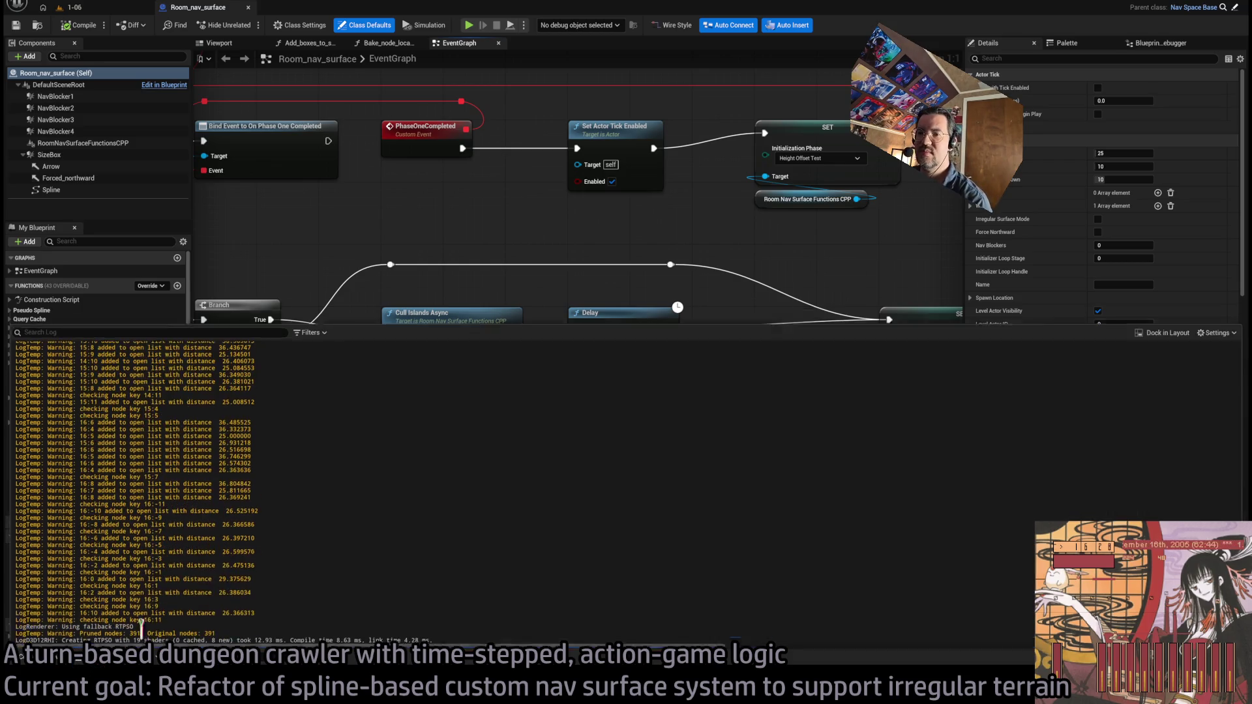
scroll(275, 478, "up", 10)
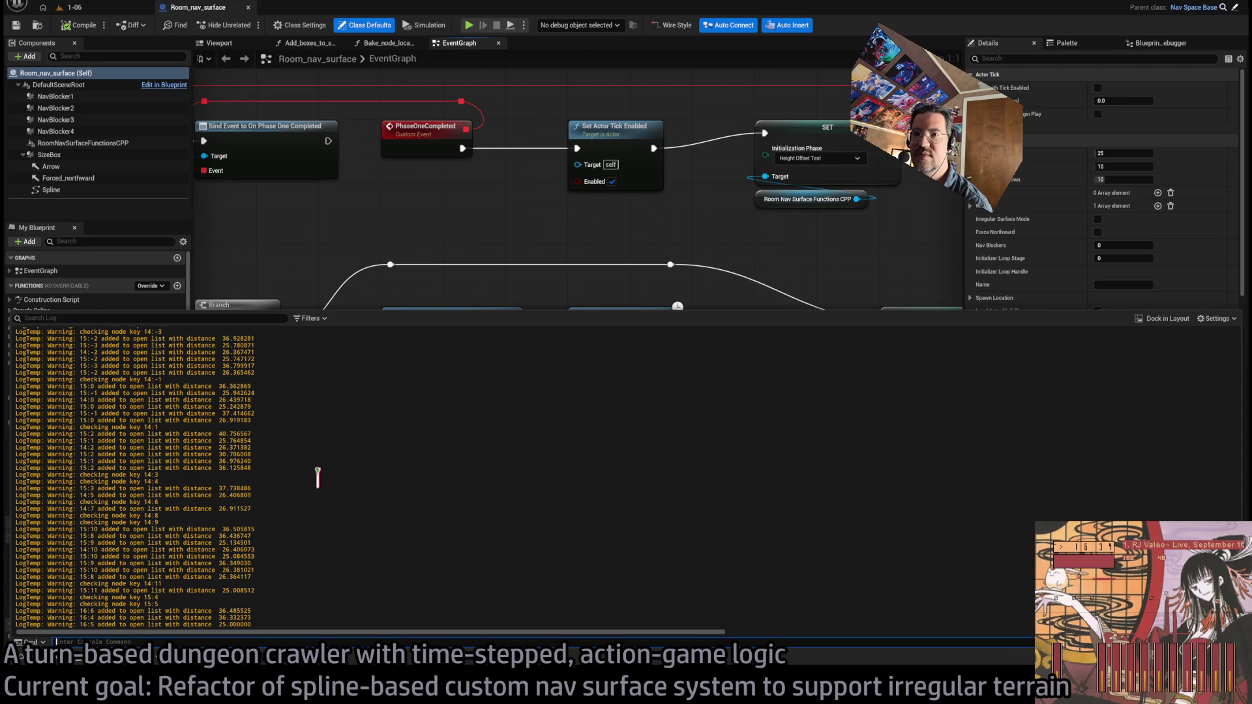
scroll(317, 478, "up", 10)
scroll(515, 497, "up", 4)
scroll(232, 444, "up", 15)
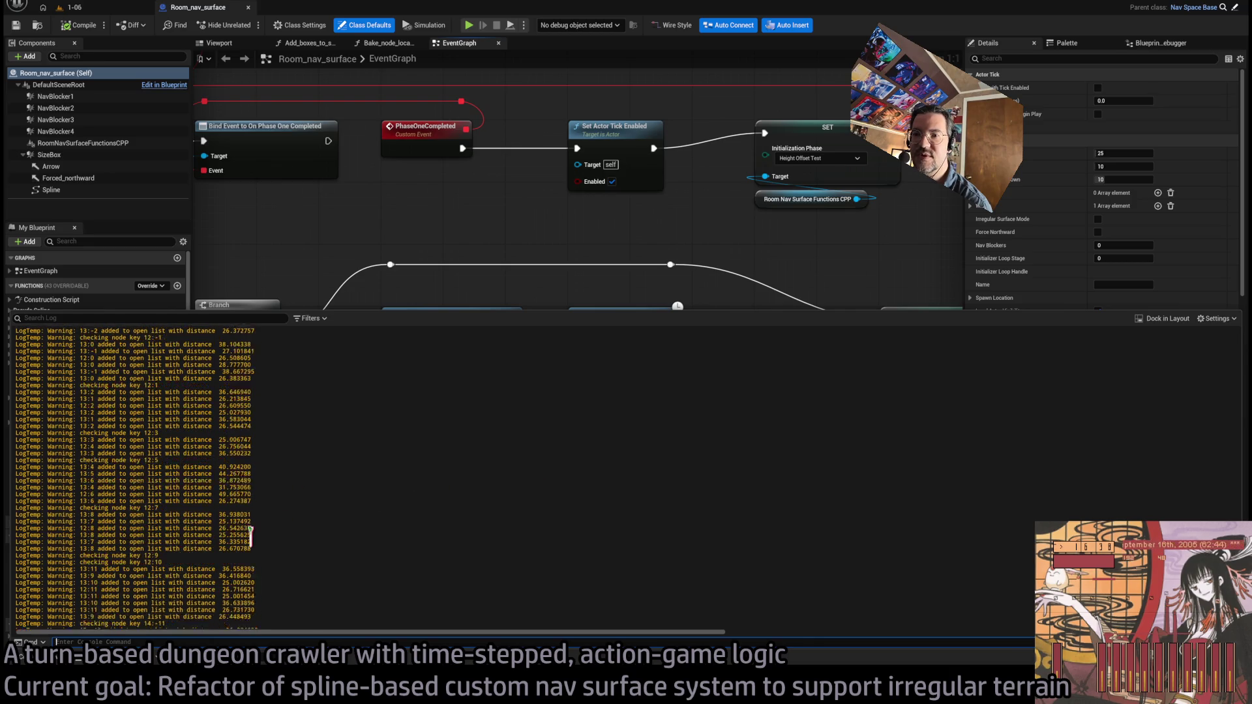
scroll(250, 536, "up", 8)
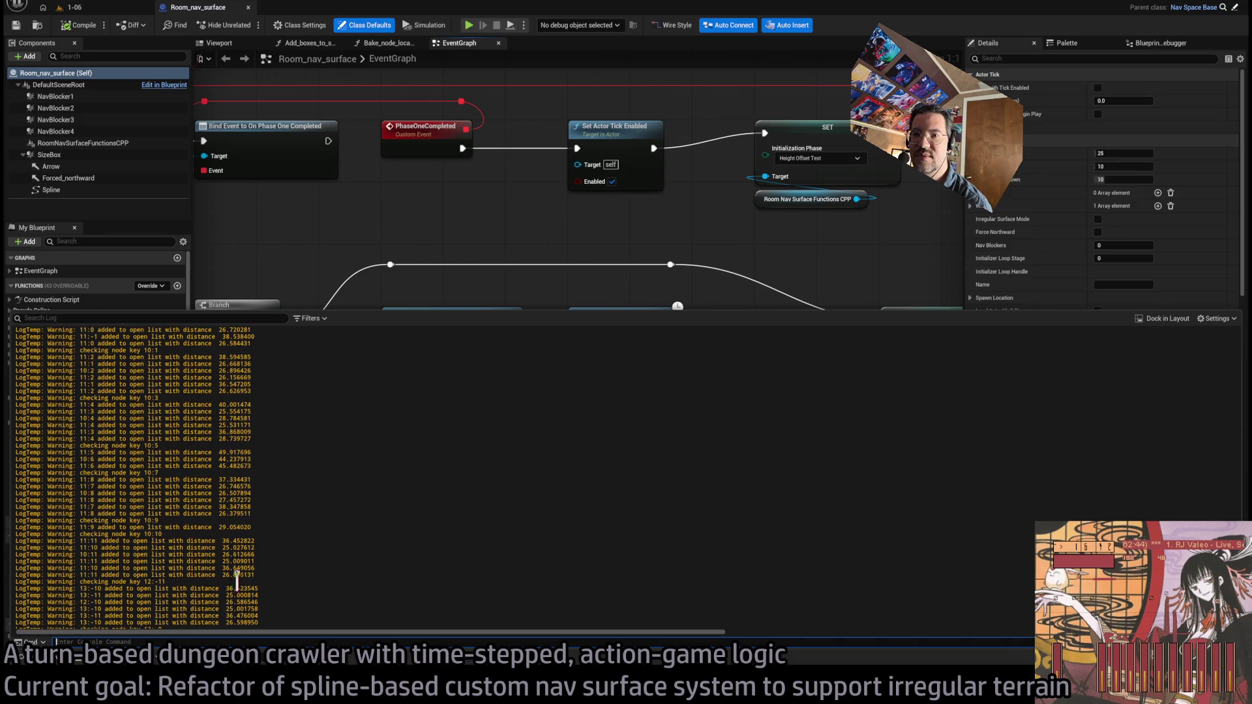
Close the log, commit Distance Thr 1.5, and return to the 1-06 level
left_click(430, 279)
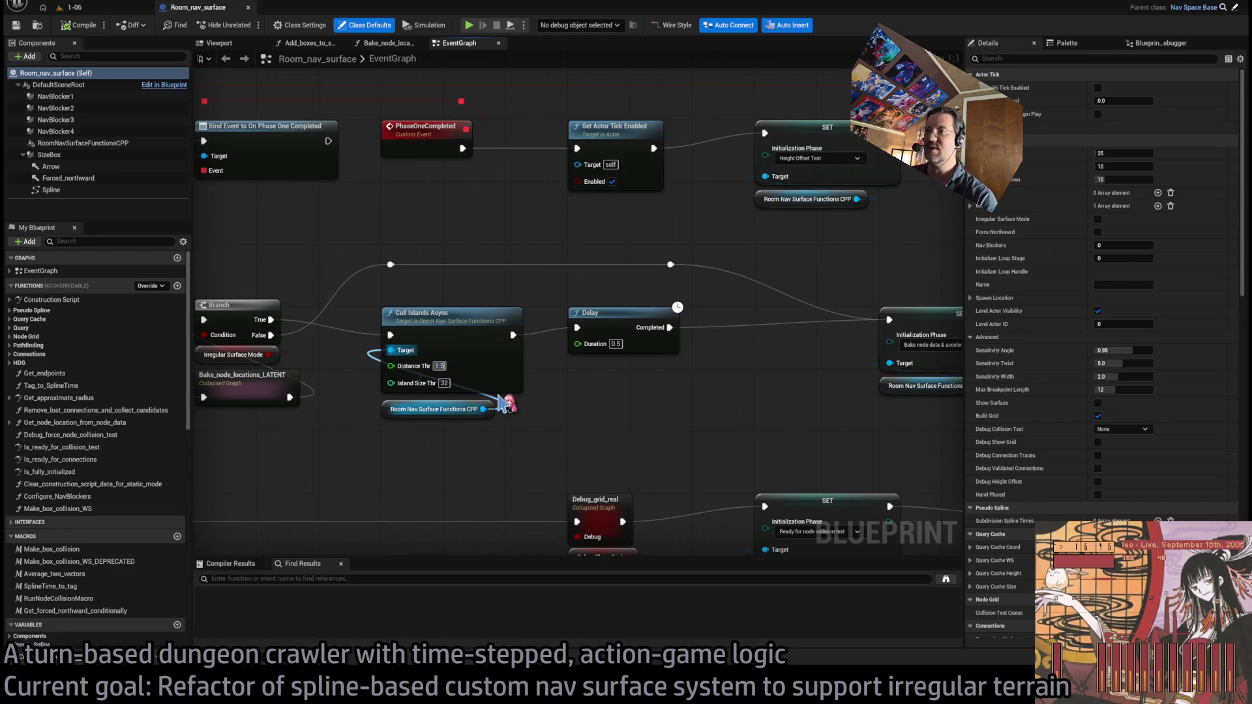
key("Return")
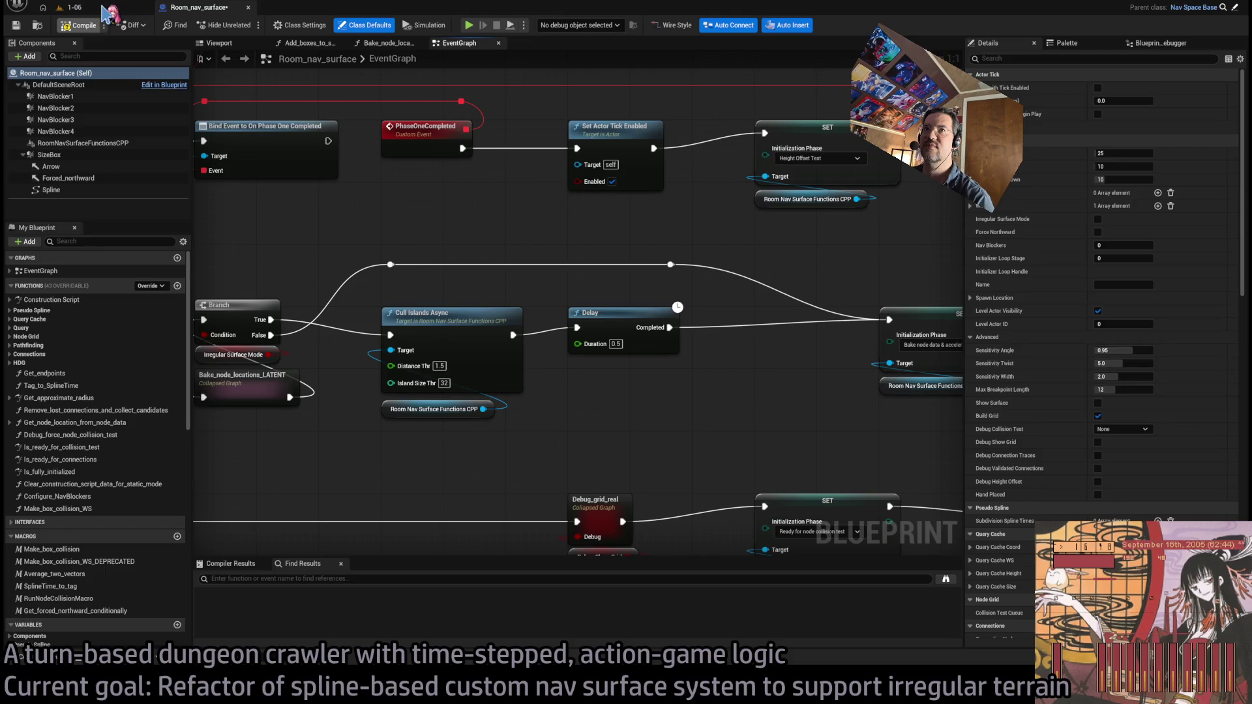
left_click(103, 9)
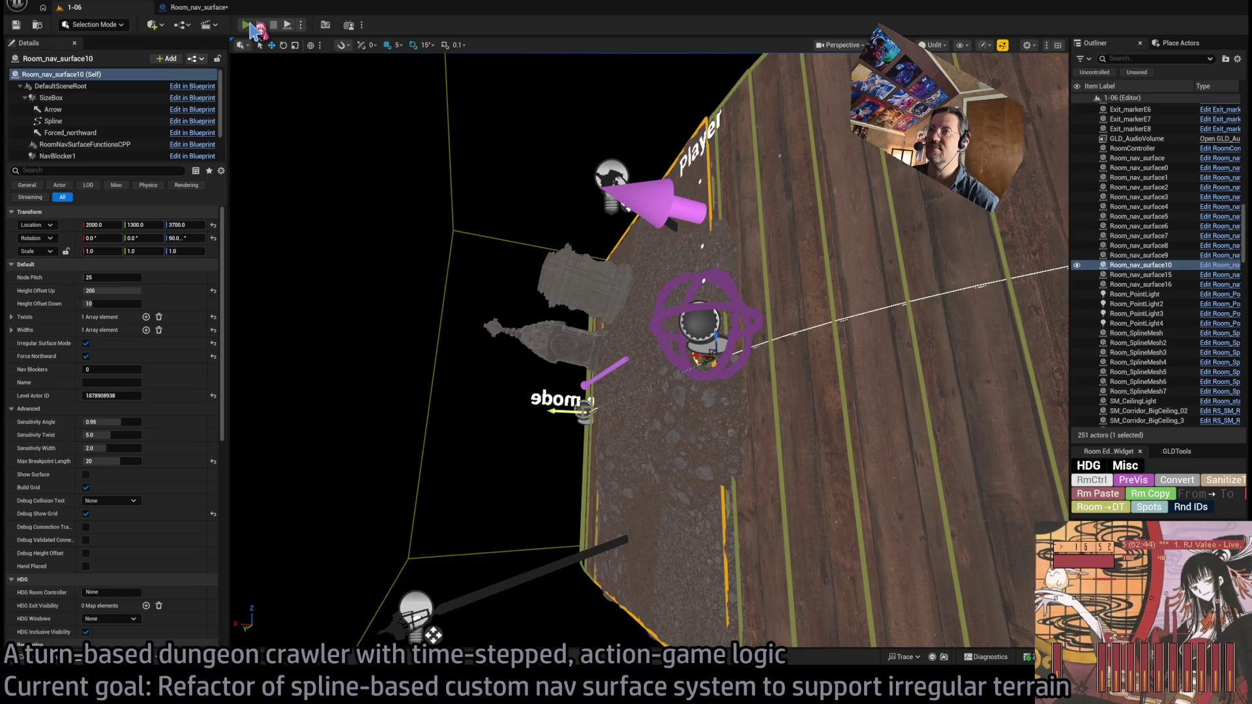
Run a play test with Distance Thr 1.5, check its Output Log warnings, then stop it
left_click(250, 26)
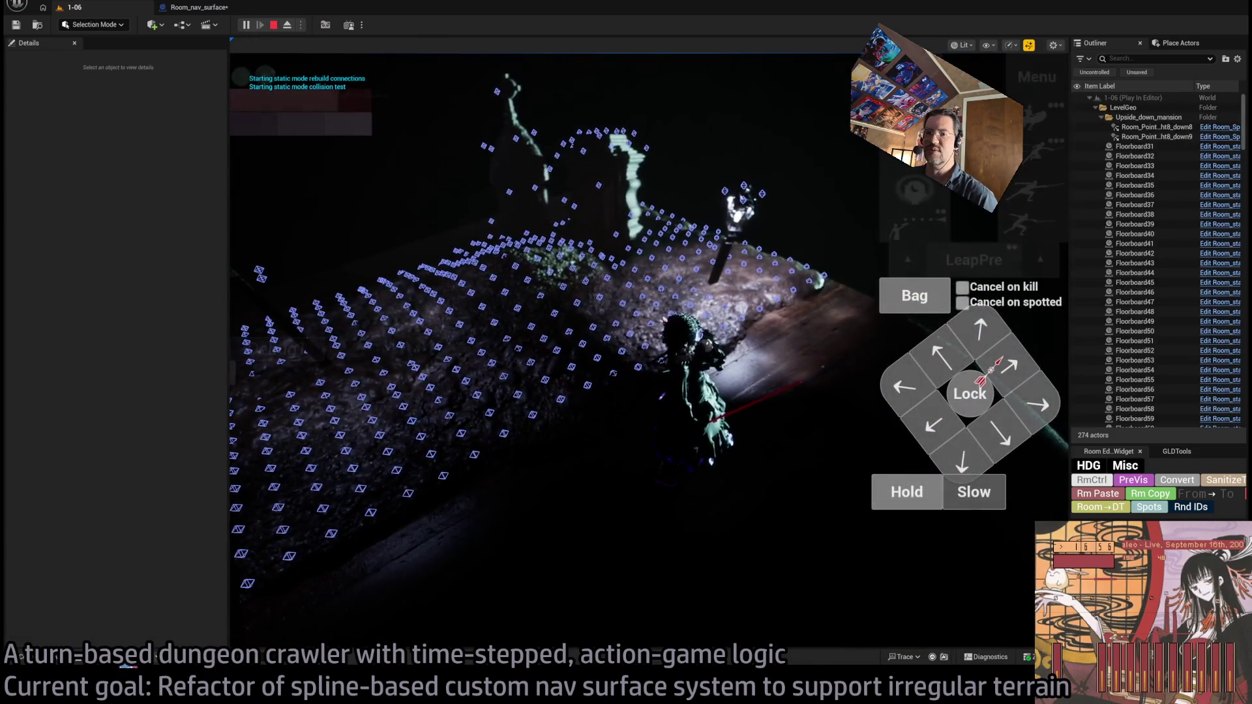
key("ctrl+grave")
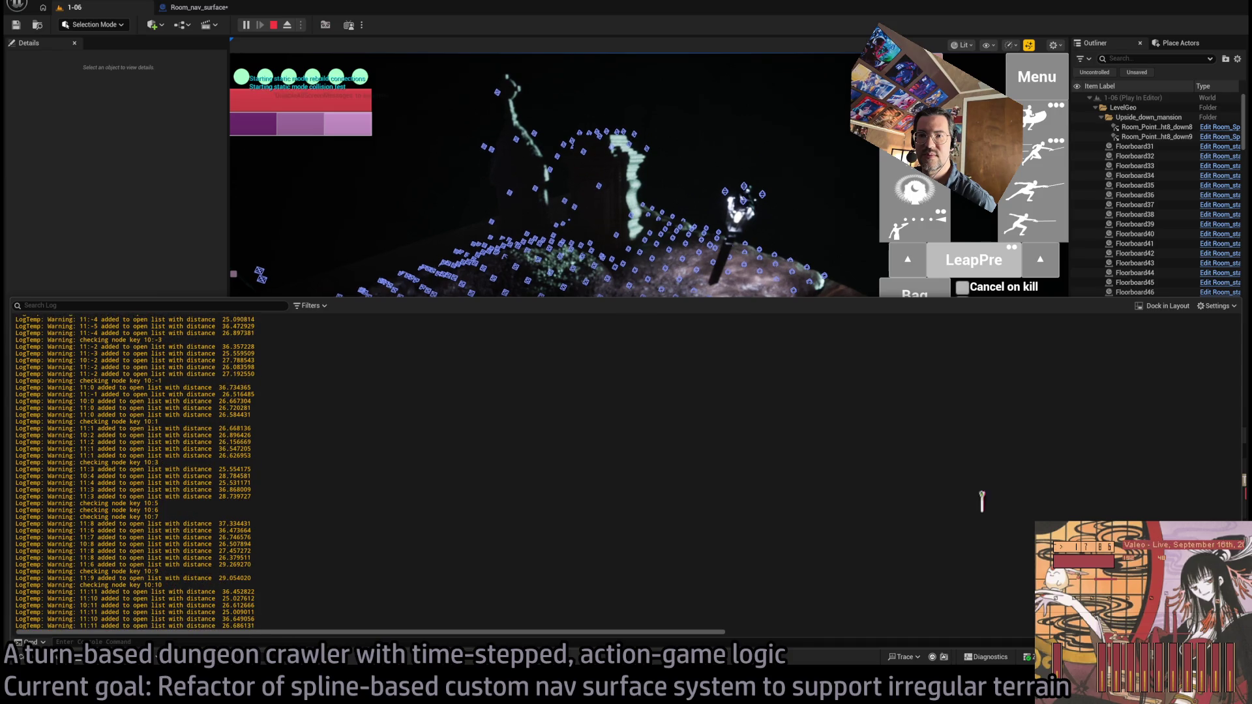
key("Escape")
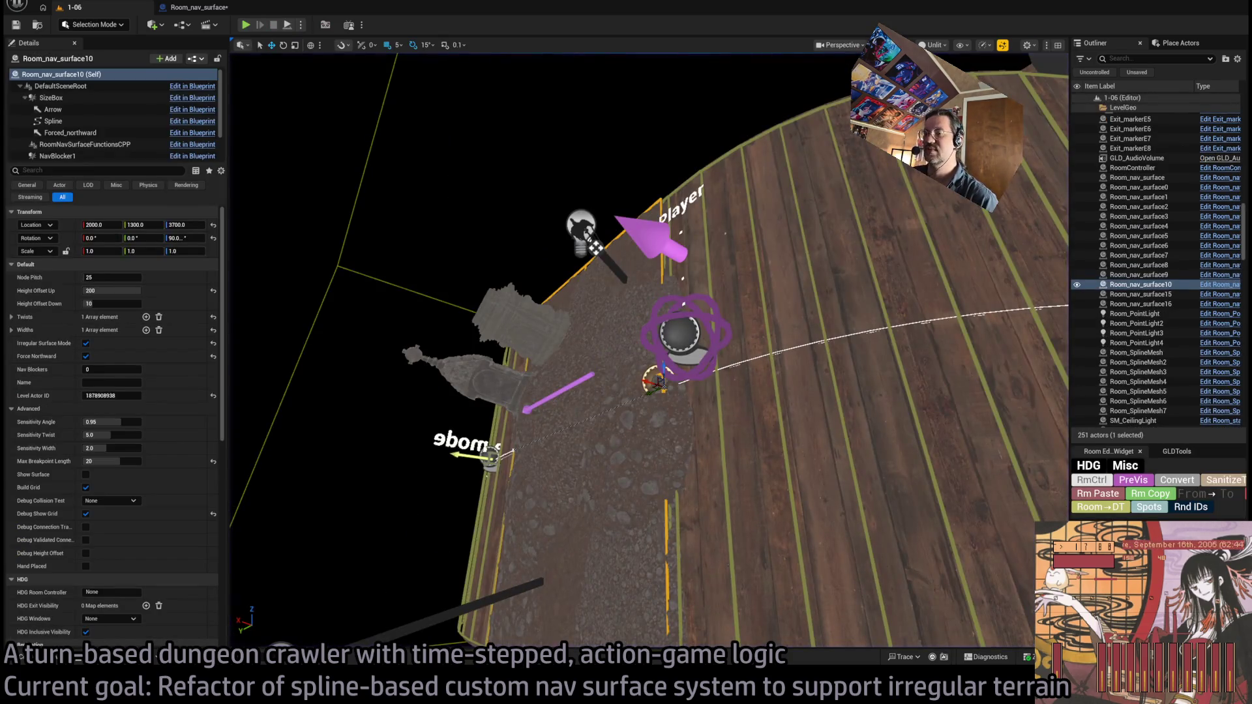
key("alt+Tab")
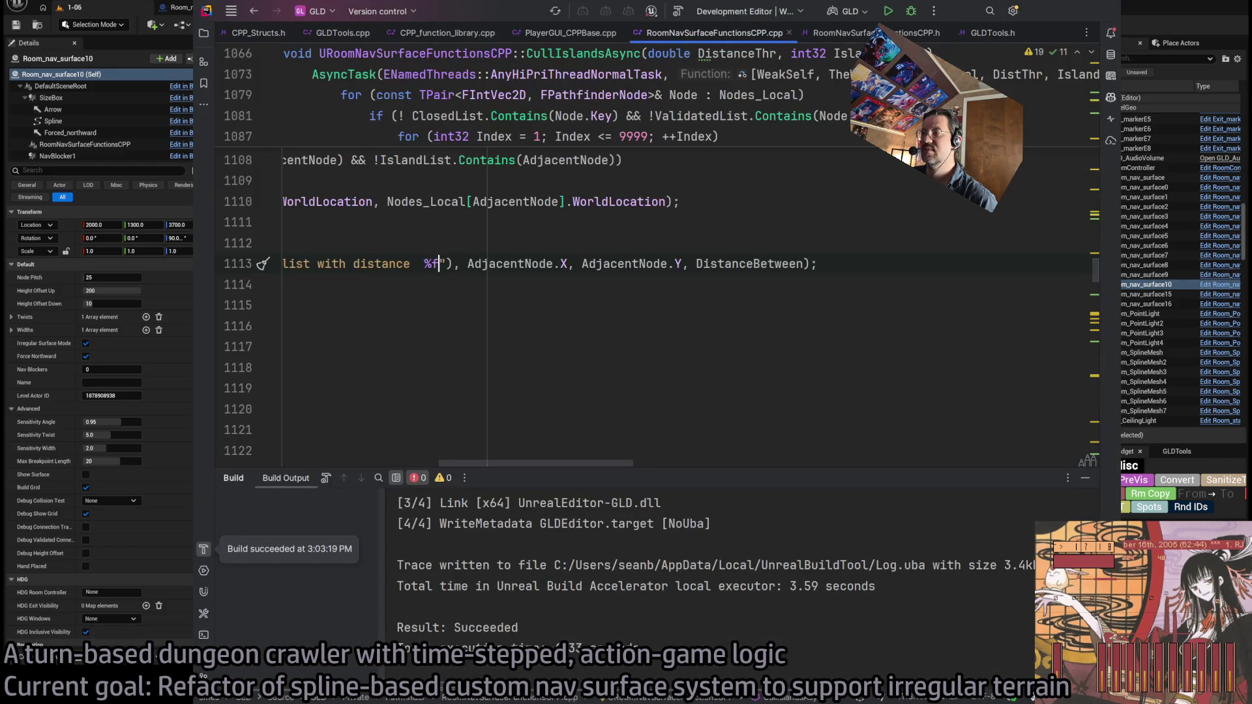
Review the CullIslandsAsync logging code in Rider, then return to the Room_nav_surface Blueprint graph
left_click(1085, 480)
scroll(618, 454, "up", 3)
scroll(618, 455, "left", 5)
scroll(618, 454, "up", 5)
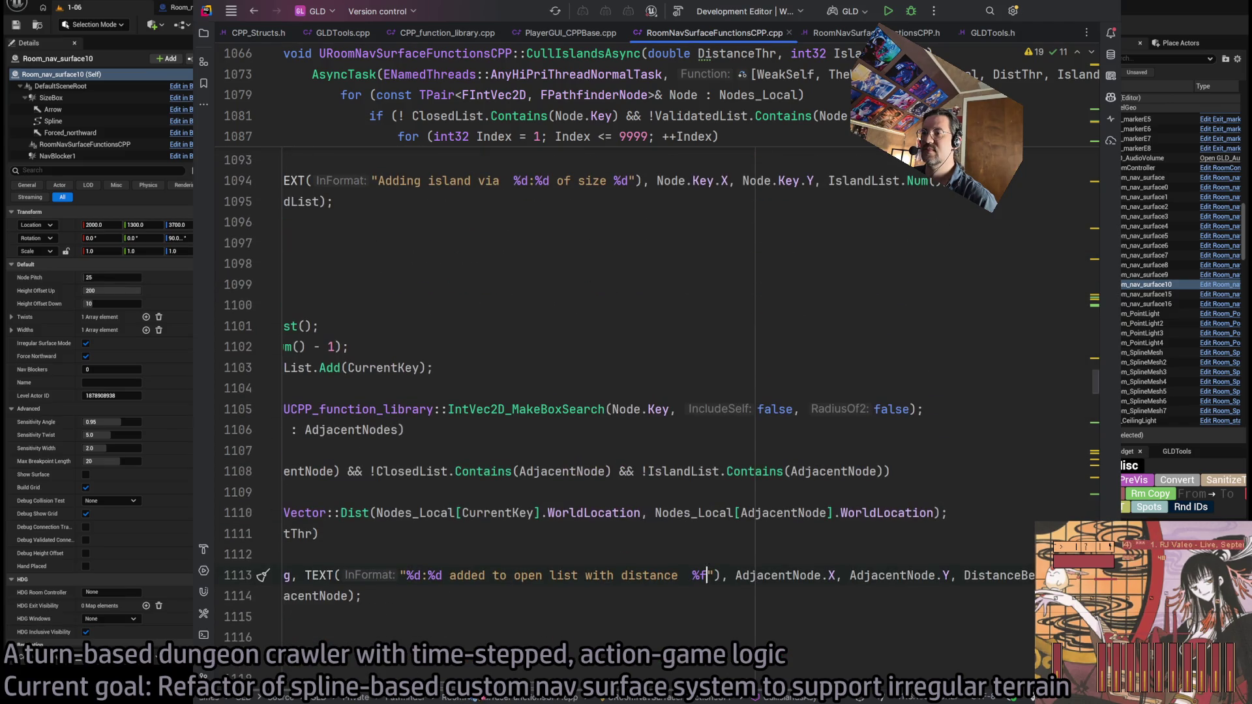
scroll(581, 491, "left", 5)
left_click(1050, 20)
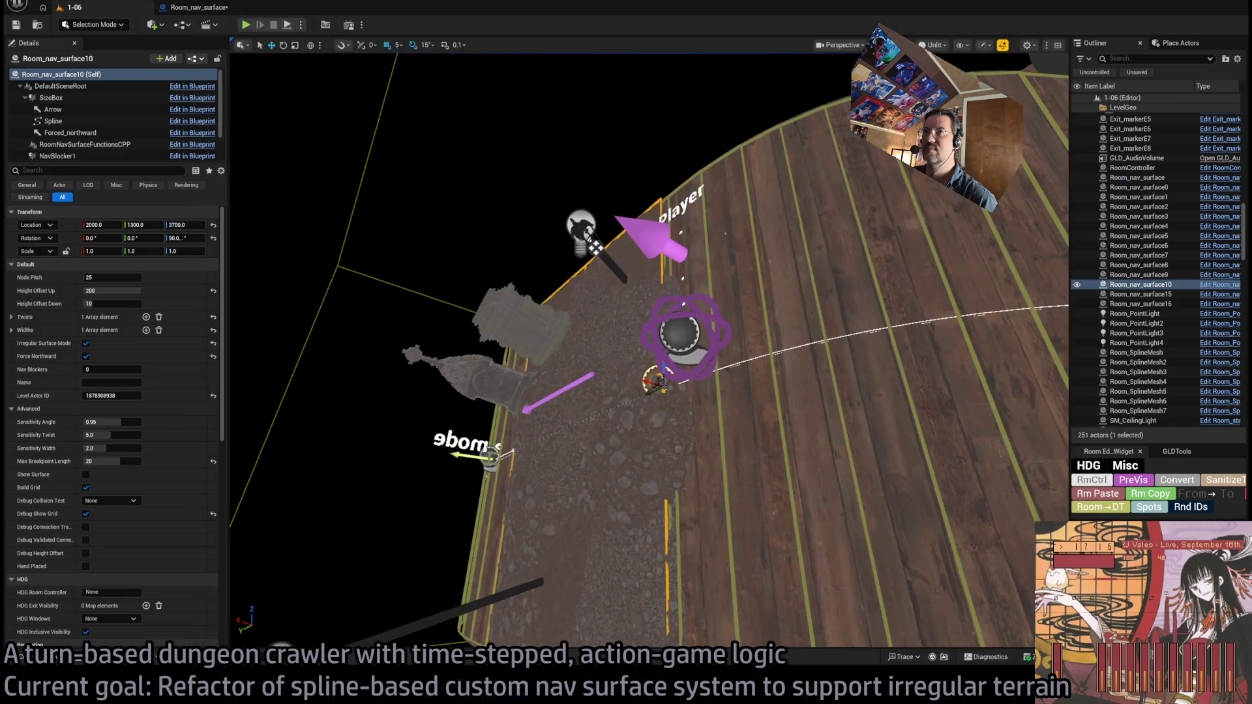
left_click(196, 7)
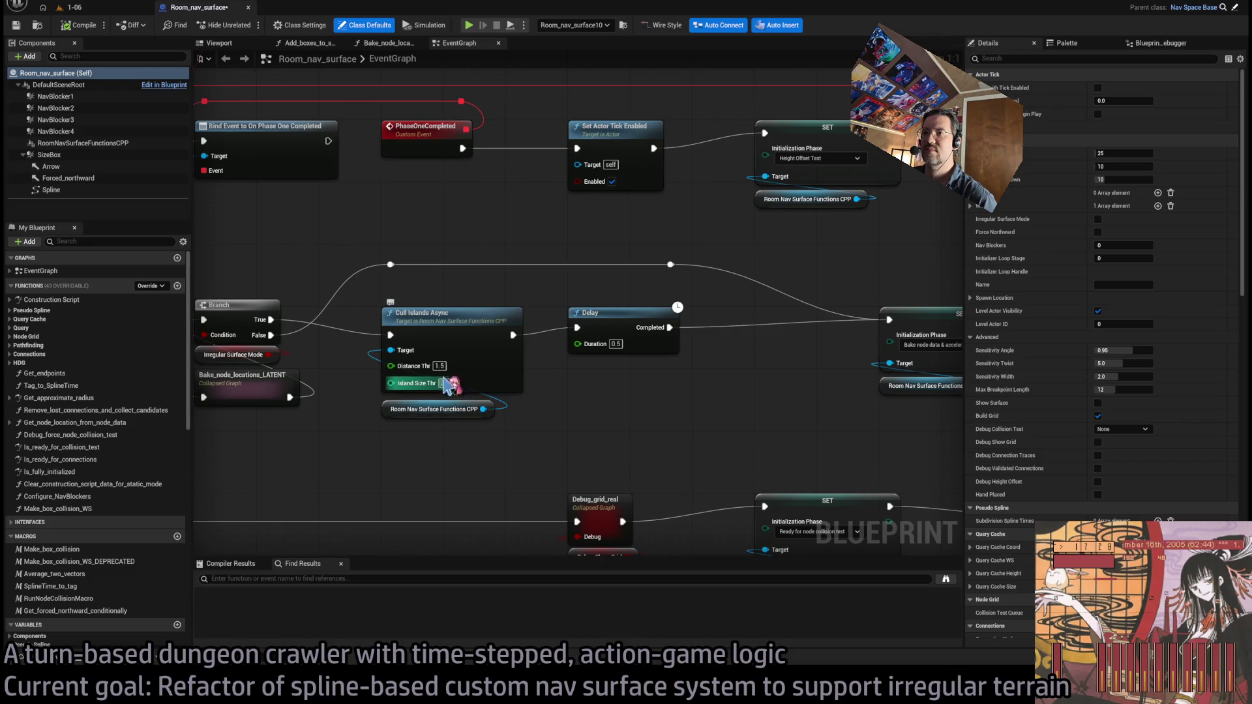
Keep Island Size Thr at 32, set Distance Thr to 1.2, and start a play test
key("Tab")
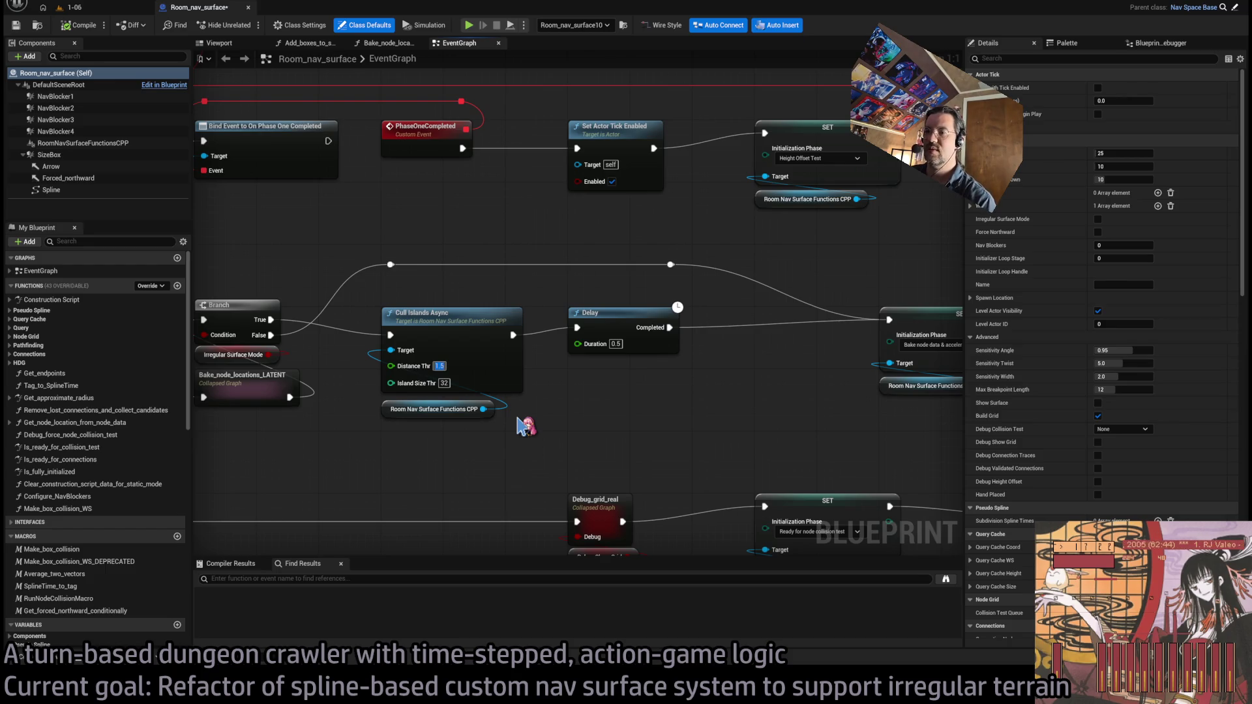
type("1.2")
key("Return")
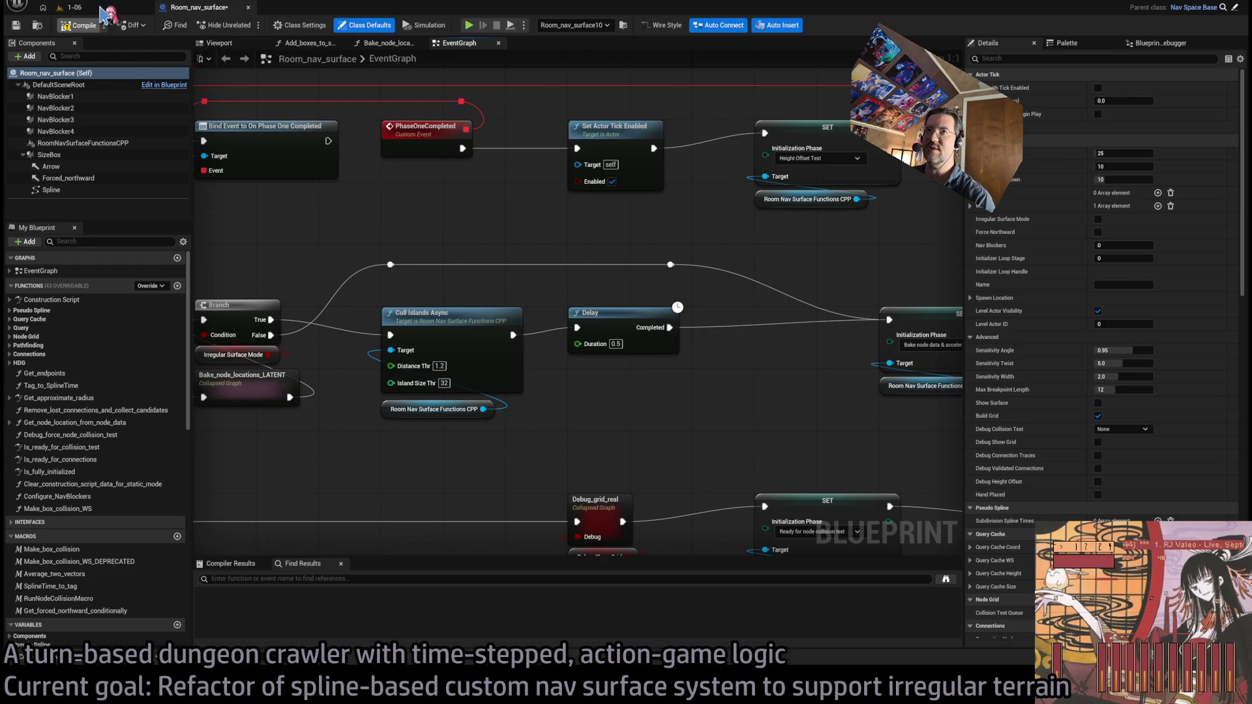
key("alt+p")
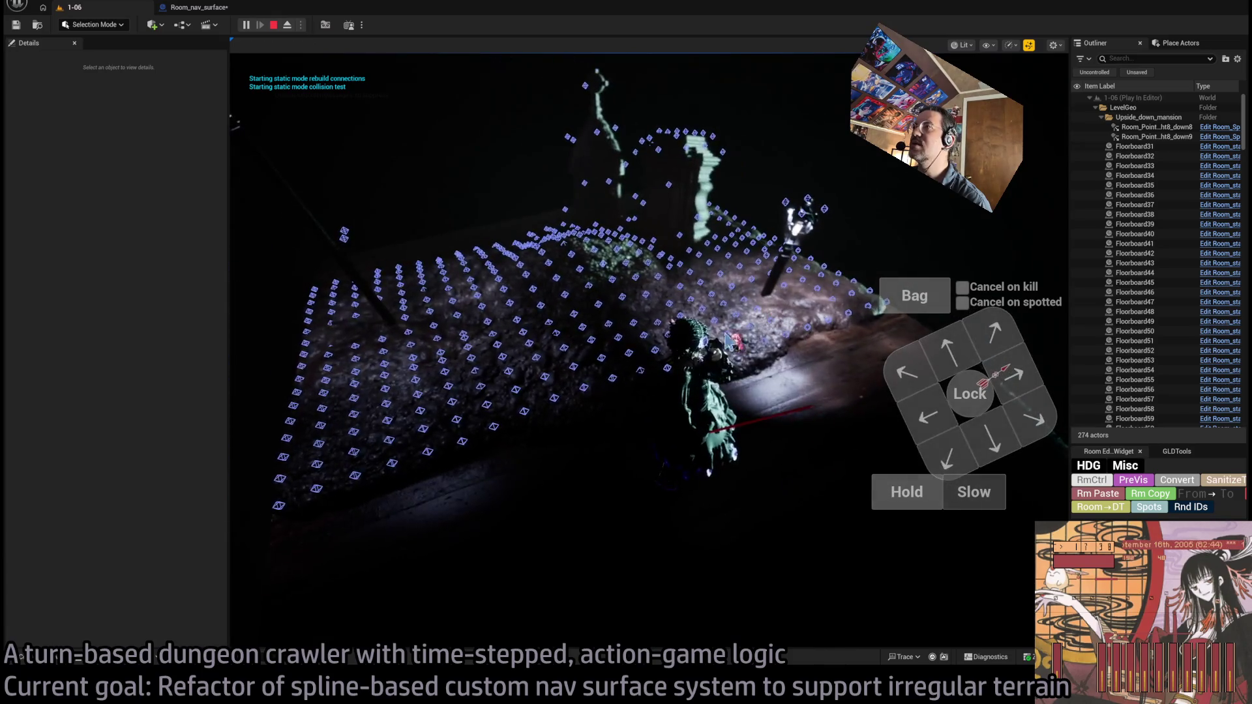
Check the 1.2-threshold play test log, stop playing, and orbit to view the cylindrical room sideways
key("ctrl+grave")
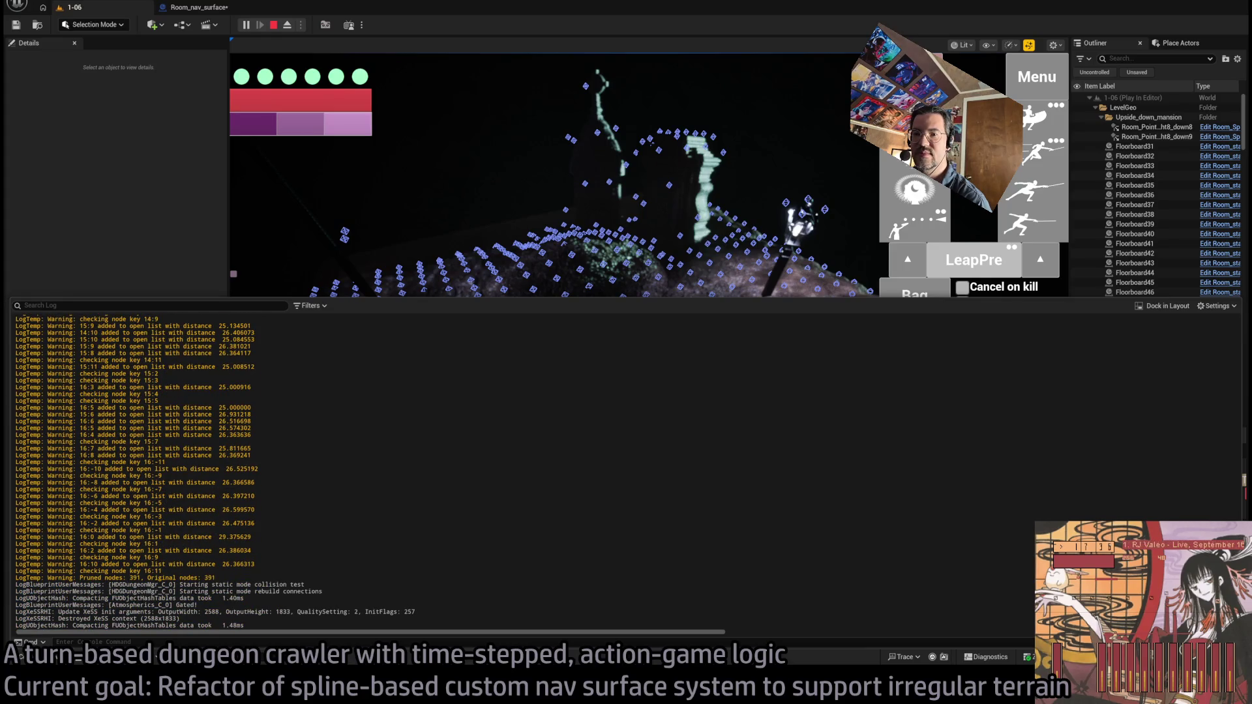
key("Escape")
key("Escape")
mouse_move(764, 293)
left_mouse_down()
mouse_move(764, 371)
mouse_move(751, 243)
left_mouse_up()
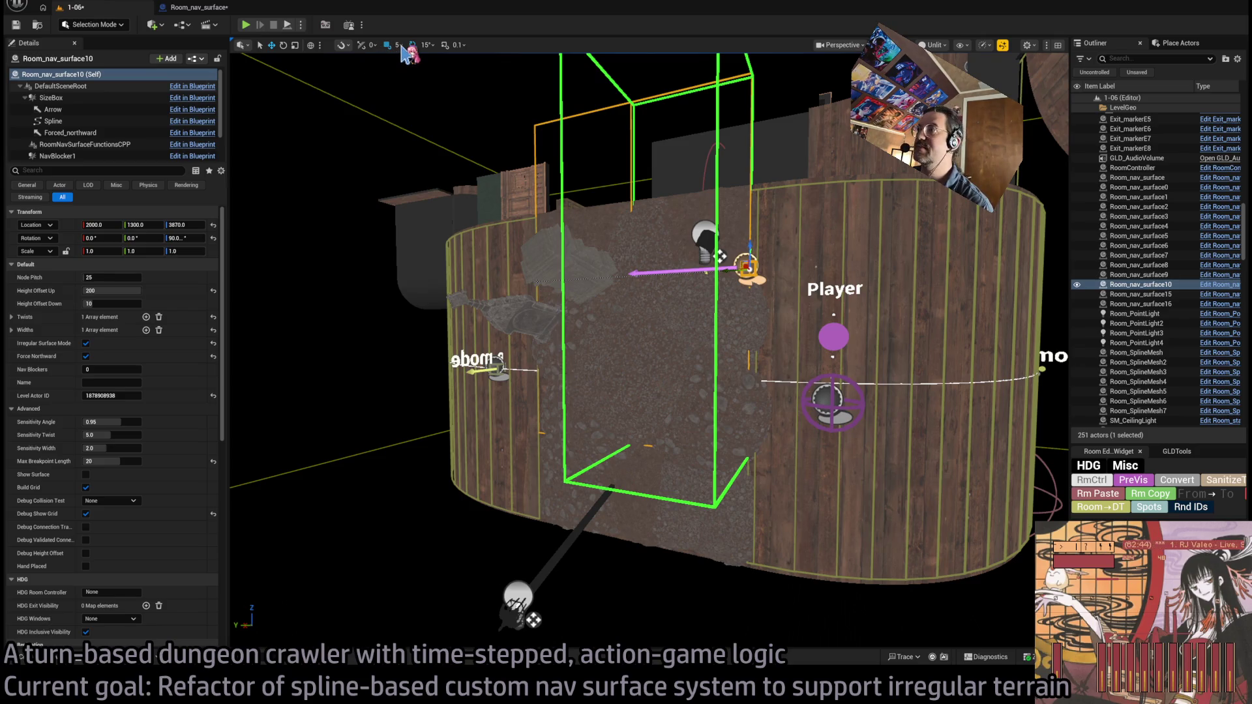
Move Room_nav_surface10 up to Z 3850 and frame the view on it
key("ctrl+z")
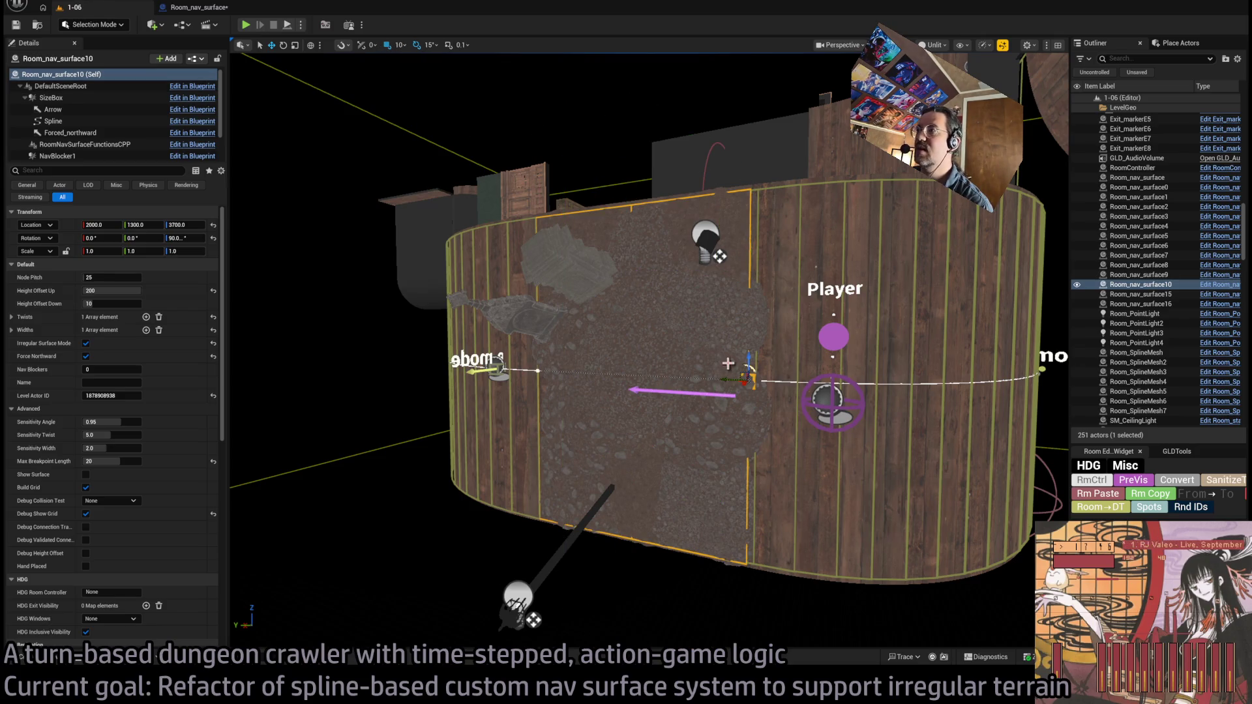
mouse_move(750, 359)
left_mouse_down()
mouse_move(741, 238)
mouse_move(747, 259)
left_mouse_up()
key("f")
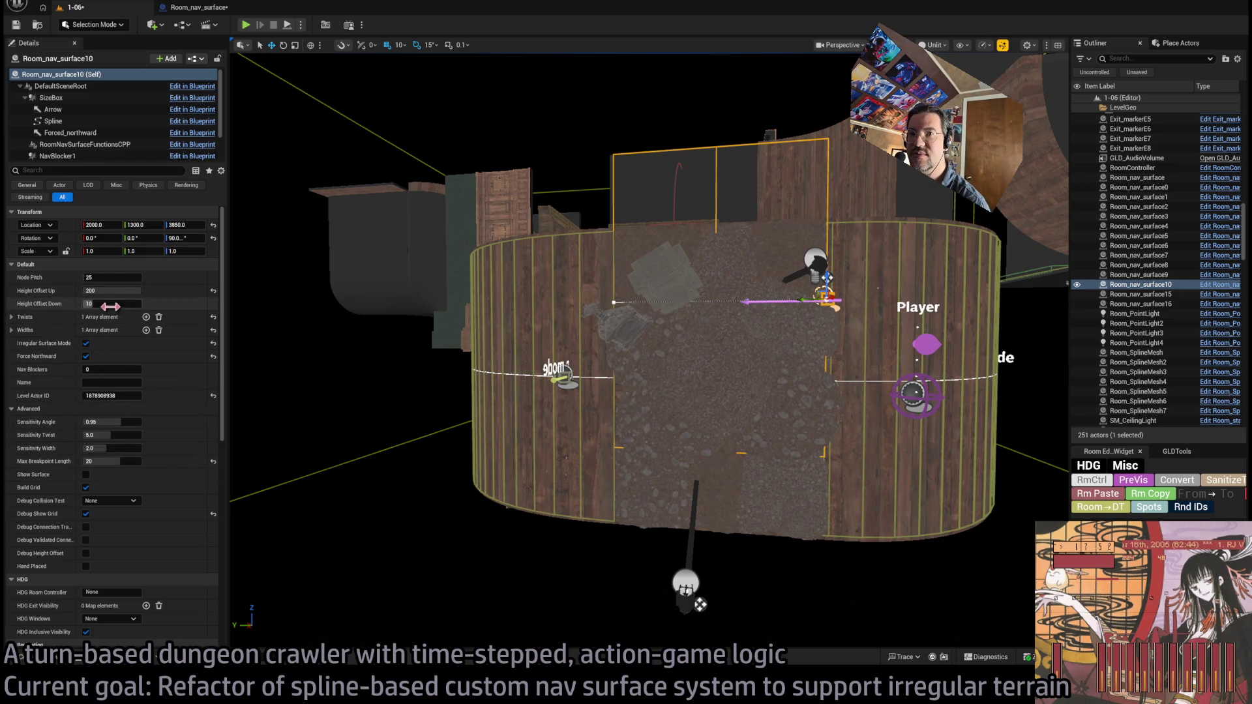
Narrow the first Widths entry to about 114 and start a play session with the Output Log open
left_click(11, 330)
left_click(101, 344)
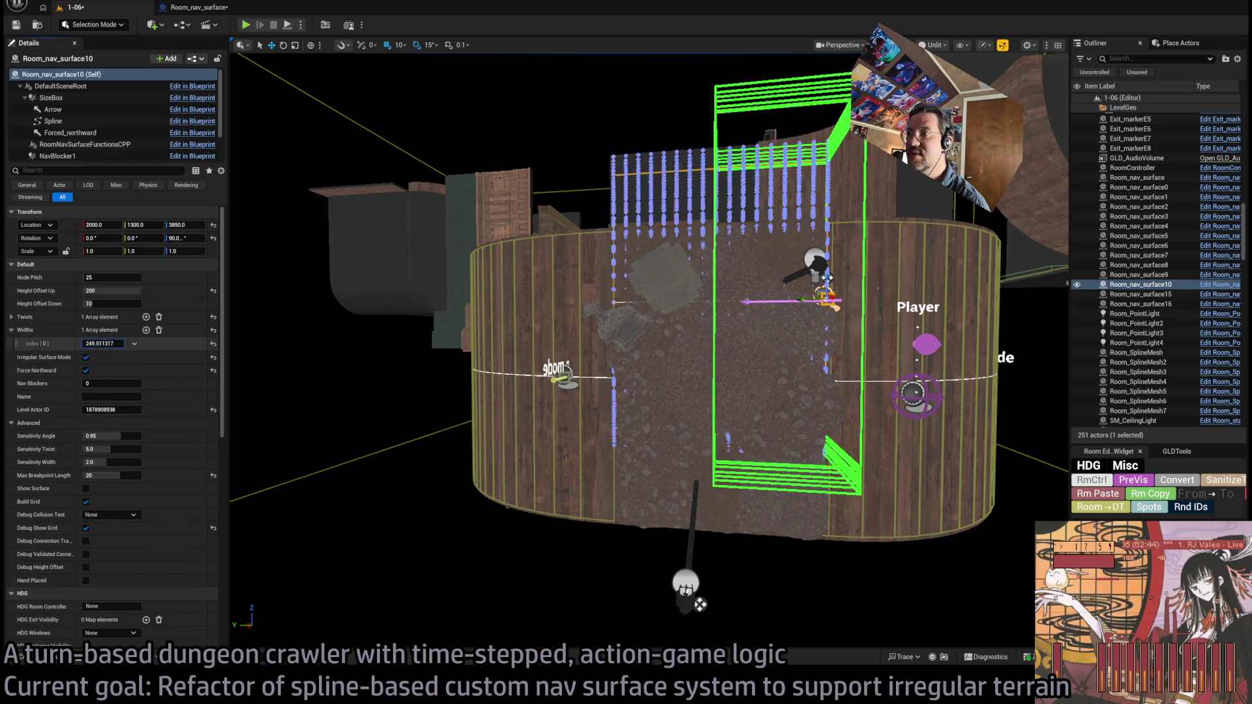
left_click_drag(101, 344, 77, 344)
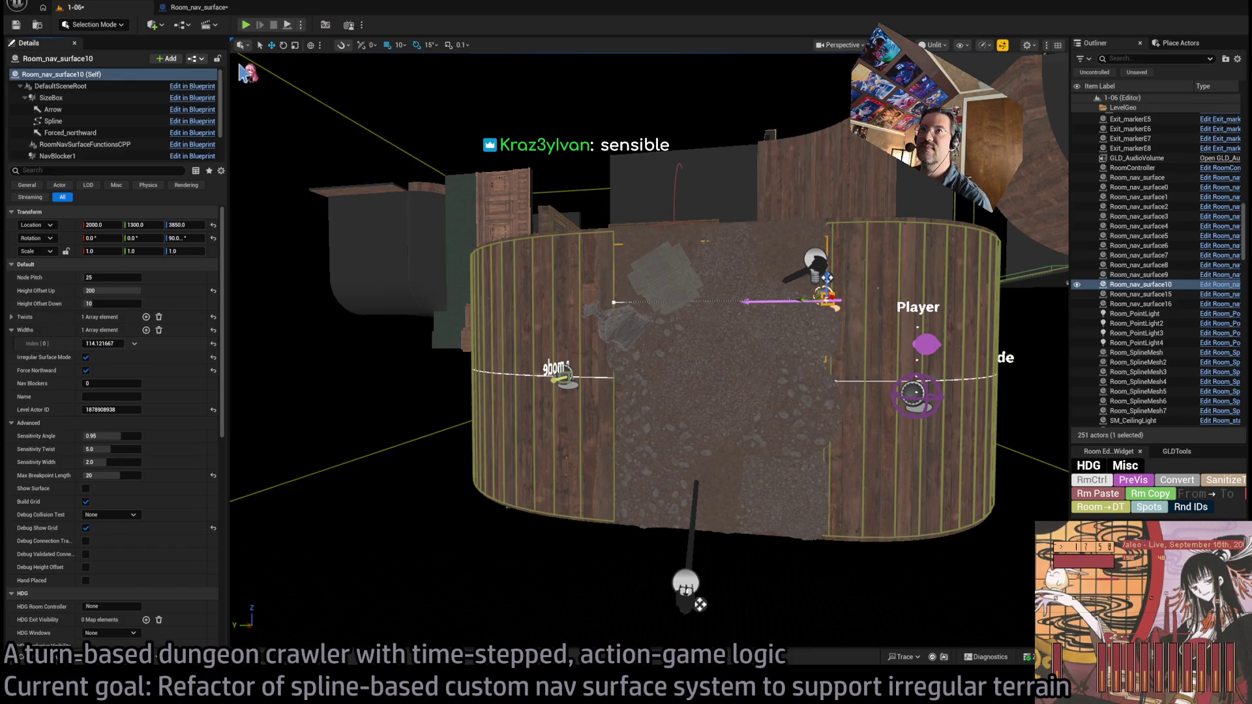
left_click(92, 658)
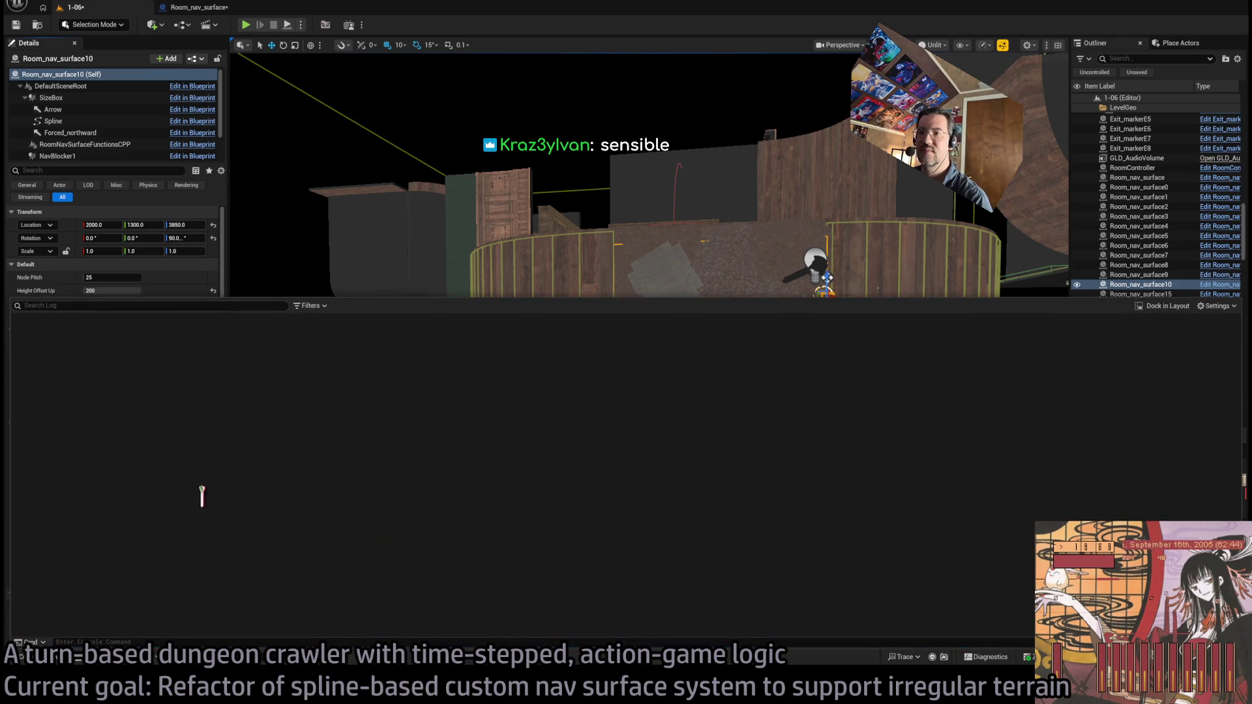
left_click(245, 25)
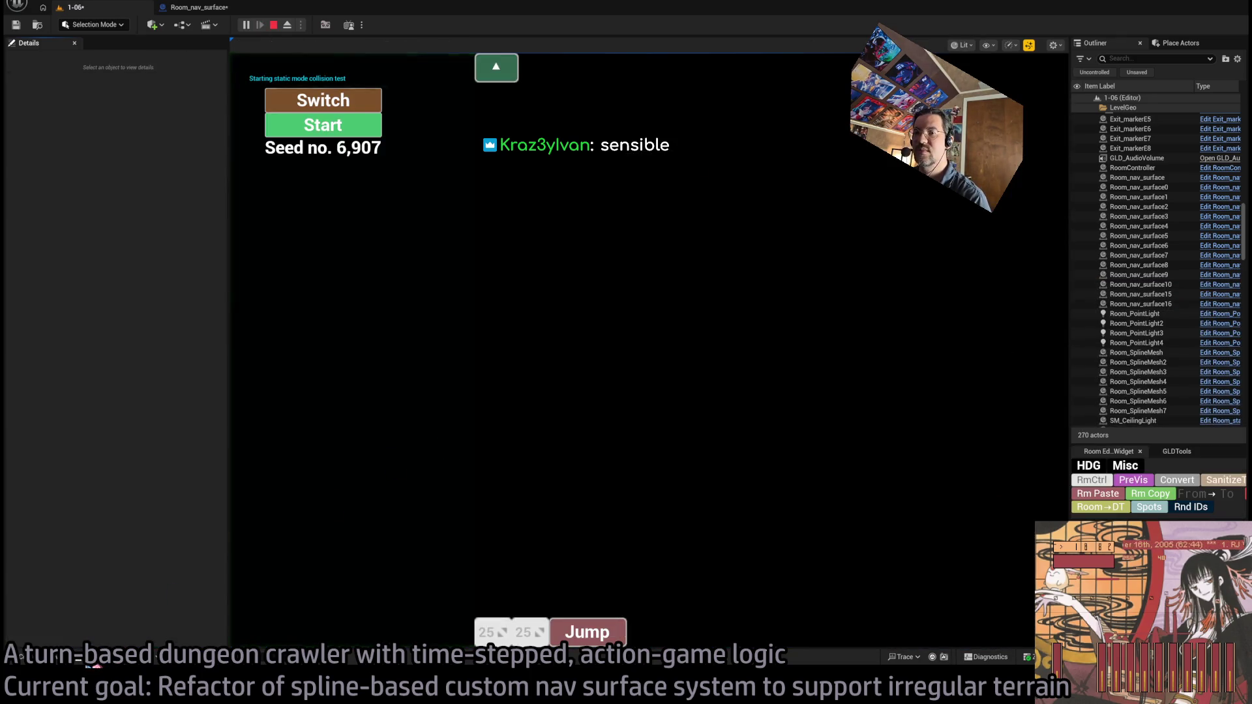
Scroll through the play session's Output Log warnings, then return focus to the game
key("ctrl+grave")
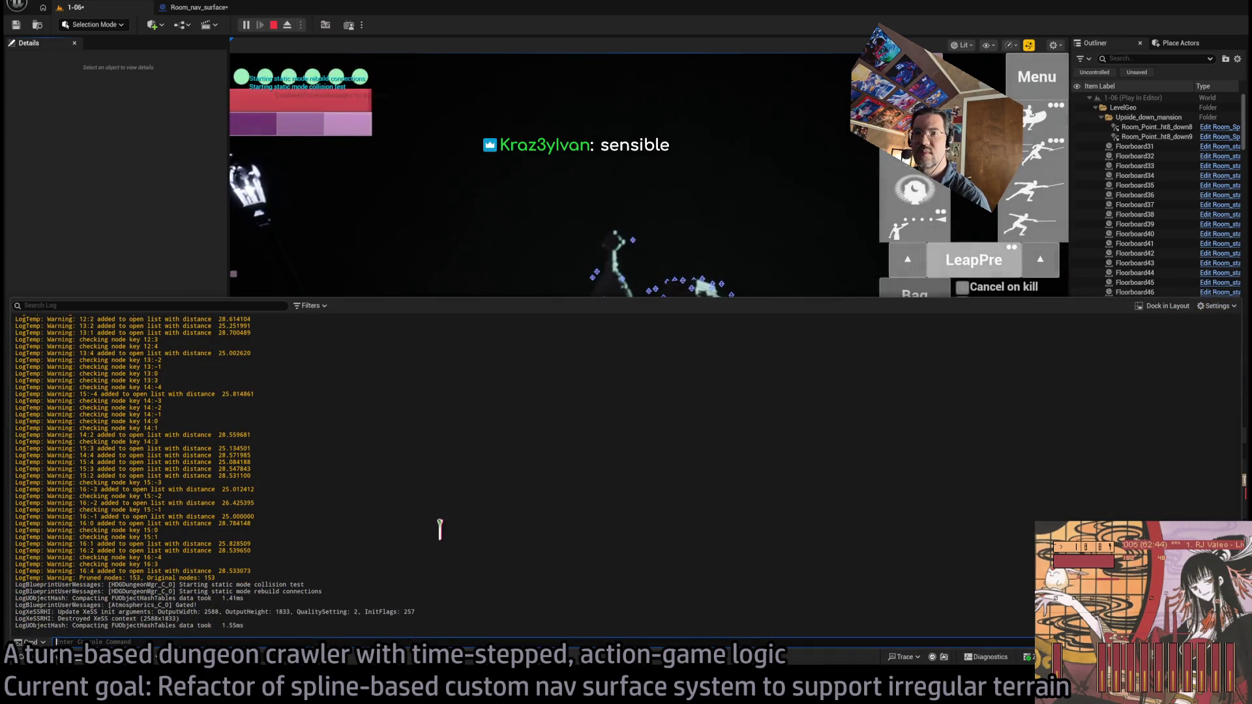
mouse_move(1233, 505)
left_mouse_down()
mouse_move(1234, 423)
mouse_move(1234, 586)
left_mouse_up()
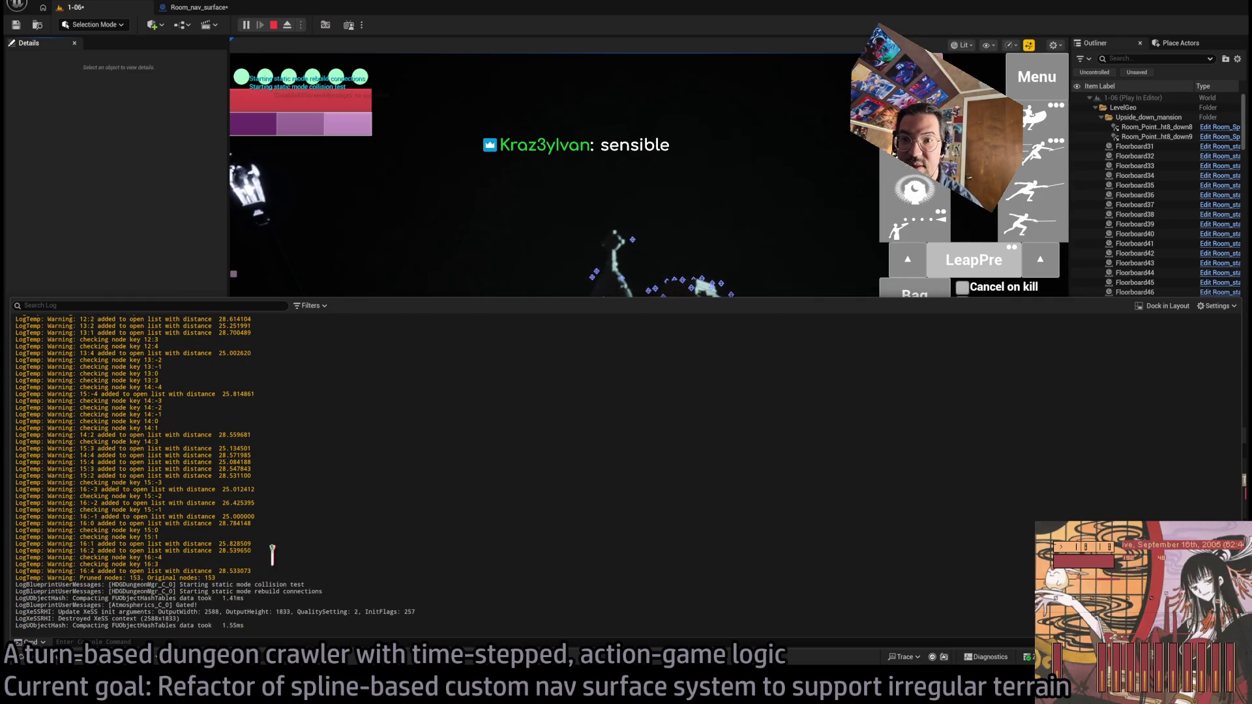
scroll(303, 433, "up", 15)
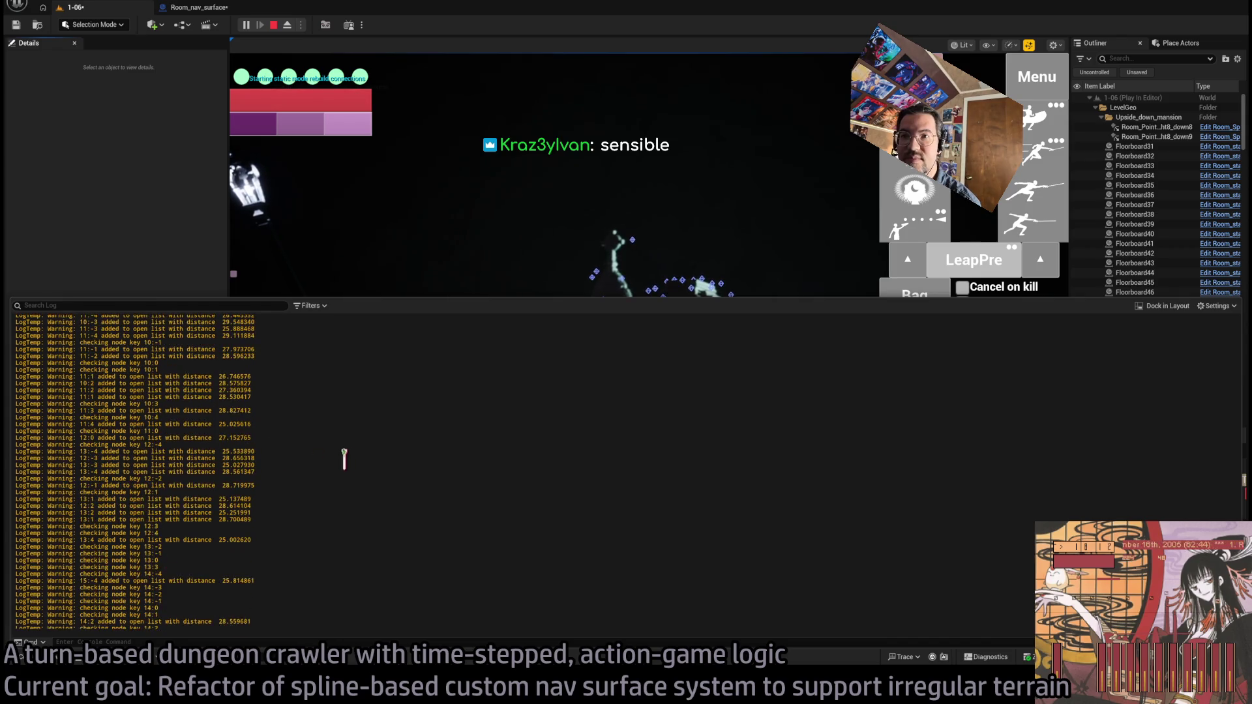
scroll(333, 460, "up", 20)
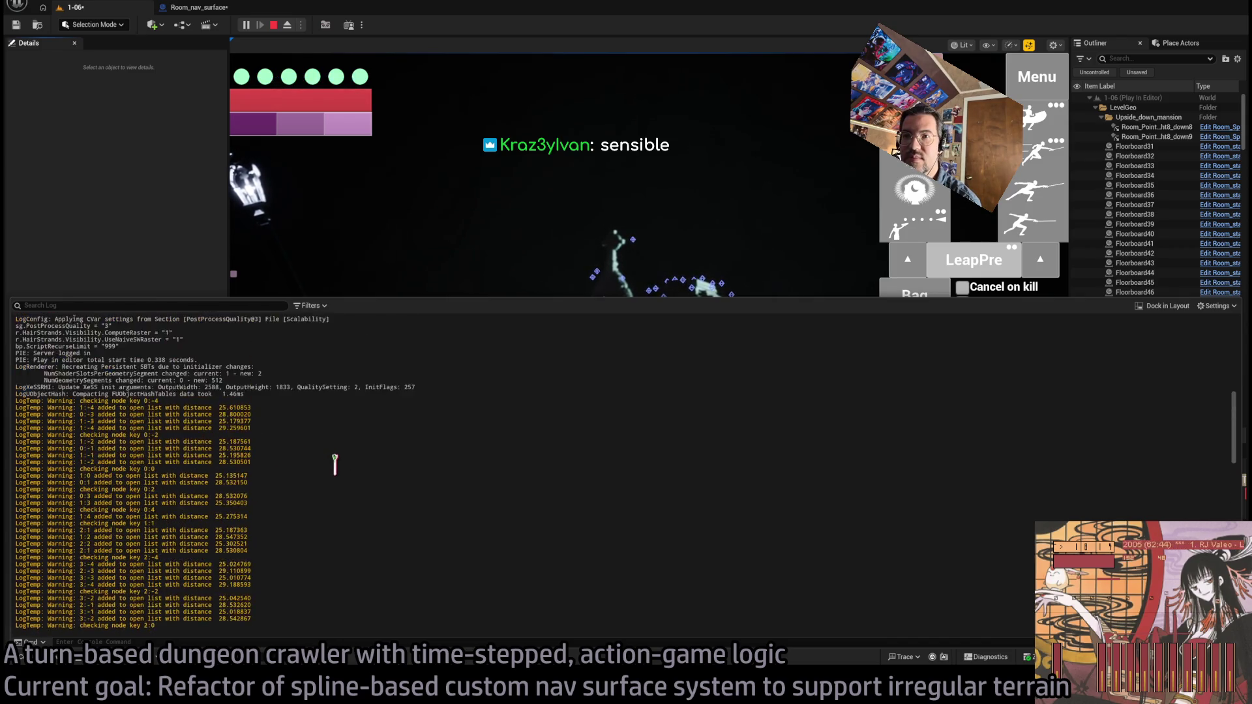
scroll(352, 454, "down", 15)
left_click(587, 287)
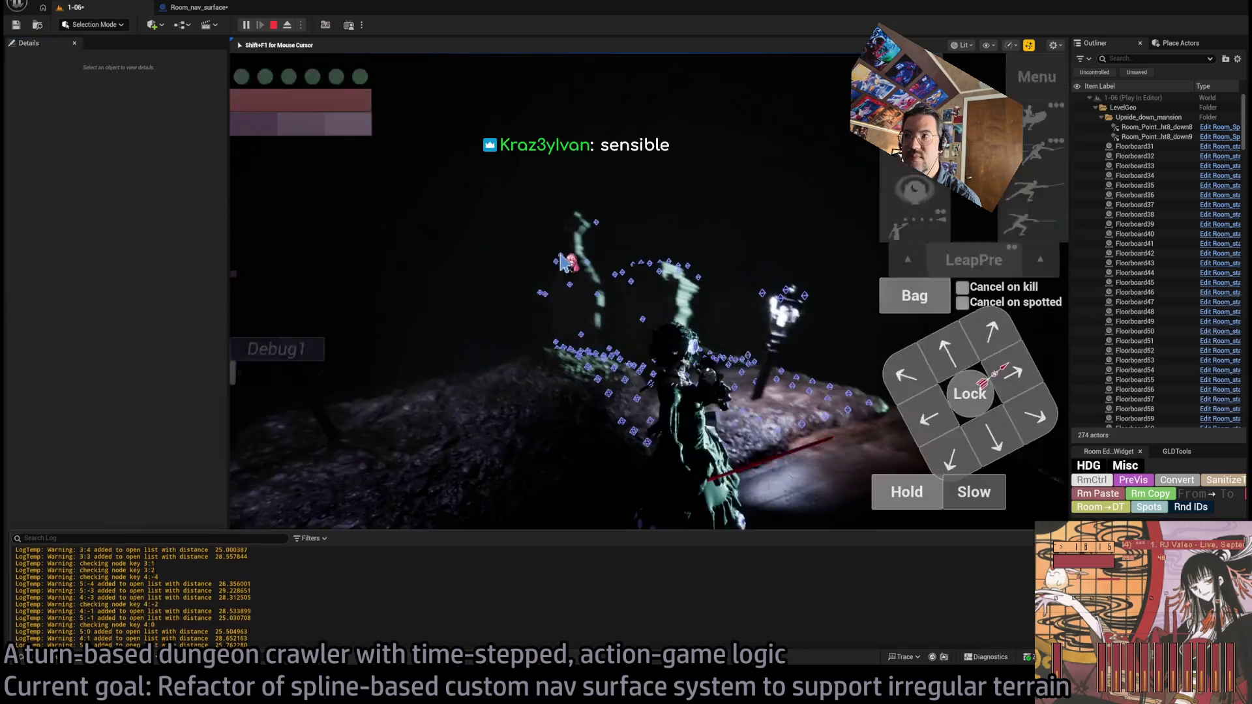
Eject to inspect the nav-surface grid from the side, end play, and enable grid snapping
key("F8")
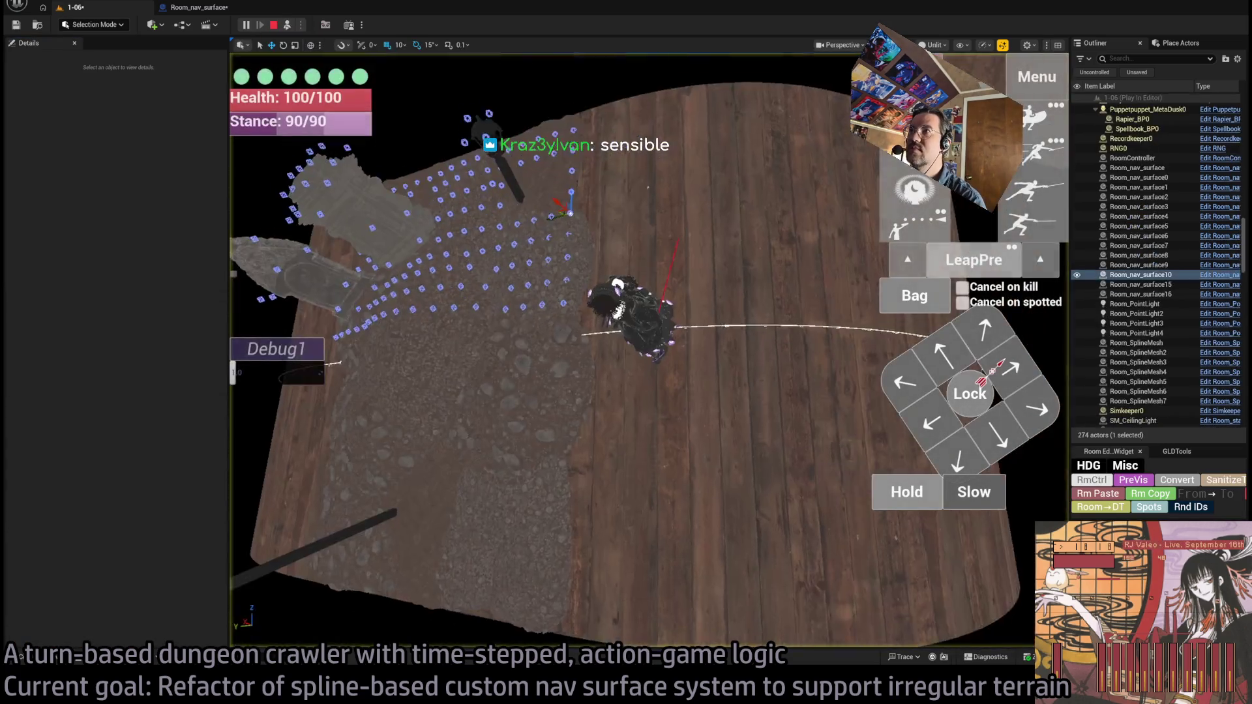
left_click_drag(554, 391, 554, 287)
scroll(597, 204, "down", 3)
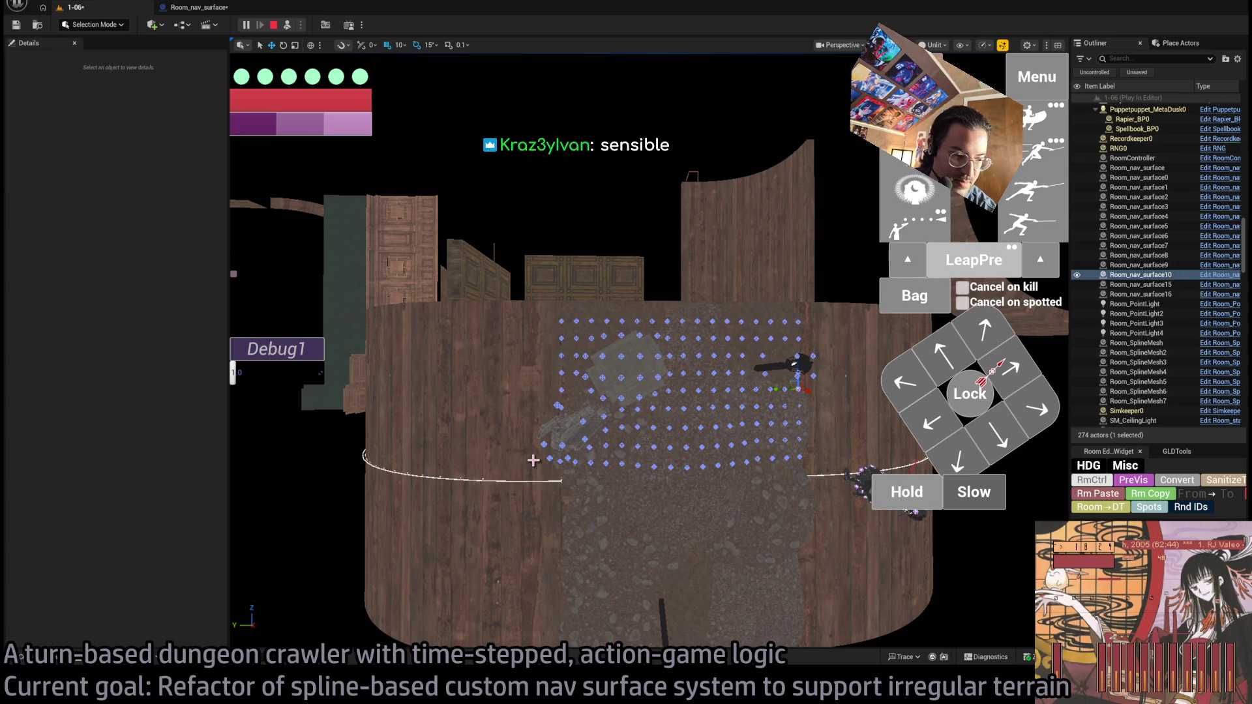
left_click_drag(534, 460, 534, 515)
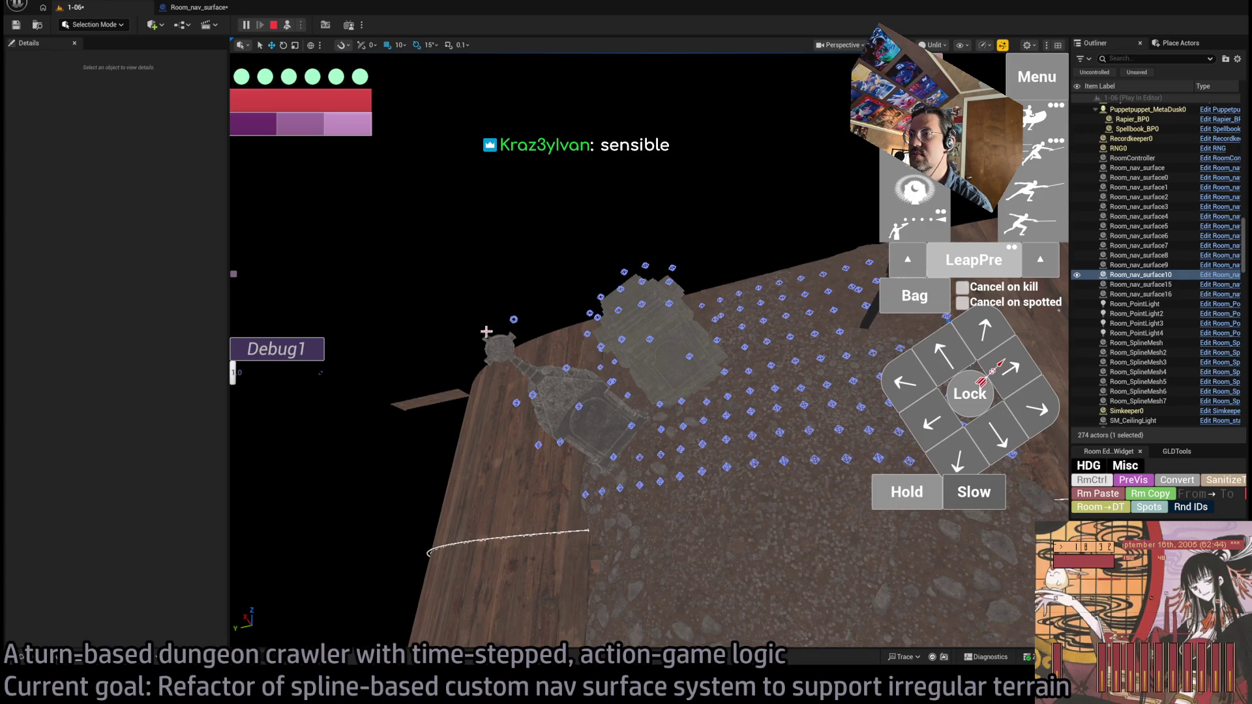
key("Escape")
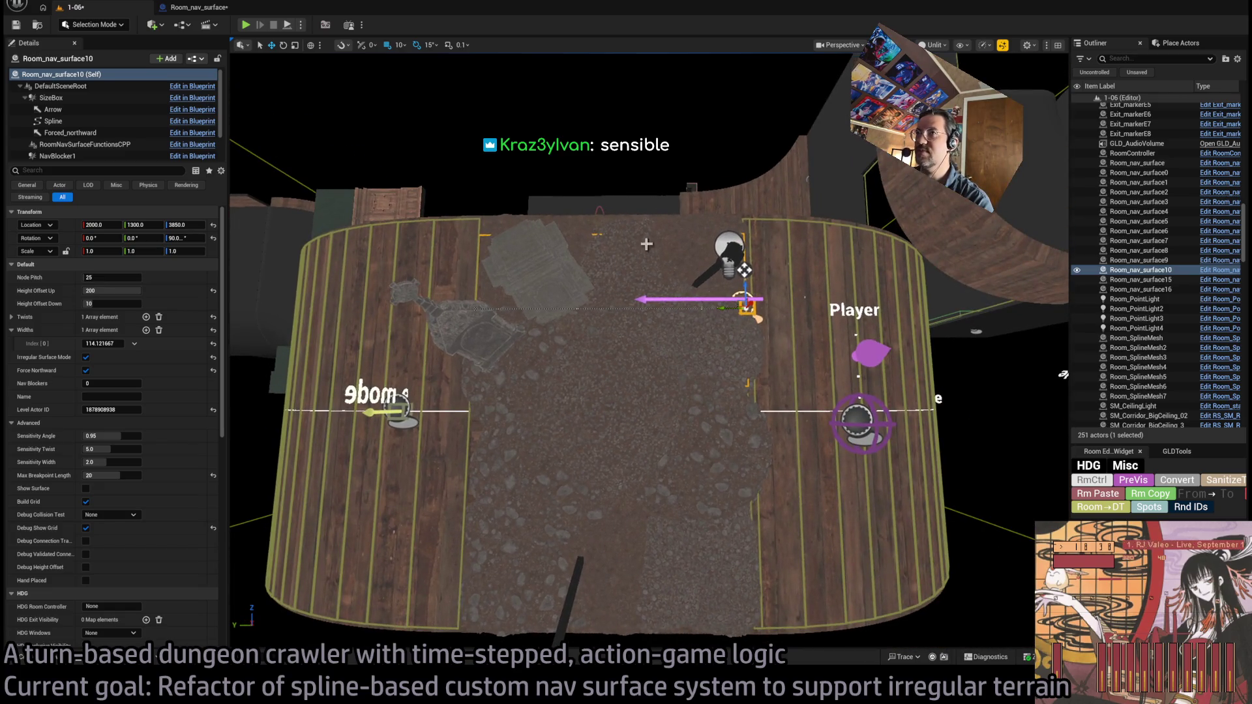
left_click(384, 47)
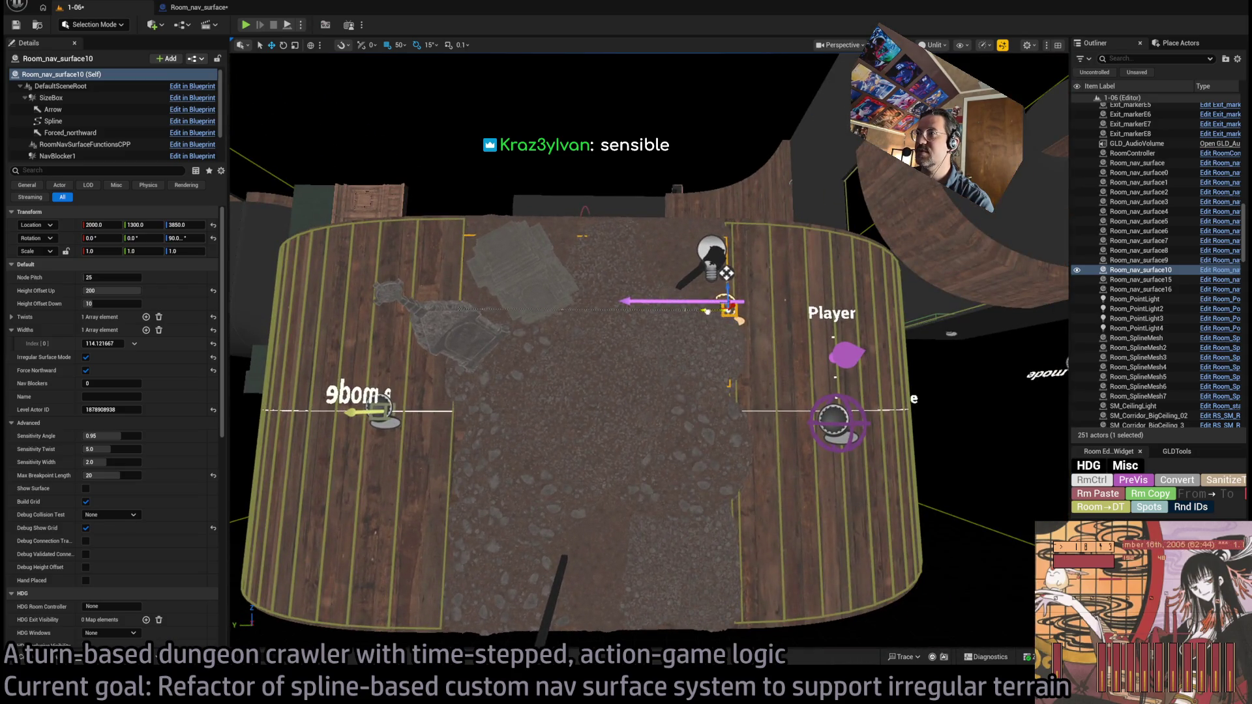
Shift Room_nav_surface10 to Y 1450, select a spline point, and restart a play session
mouse_move(706, 312)
left_mouse_down()
mouse_move(586, 309)
mouse_move(618, 309)
left_mouse_up()
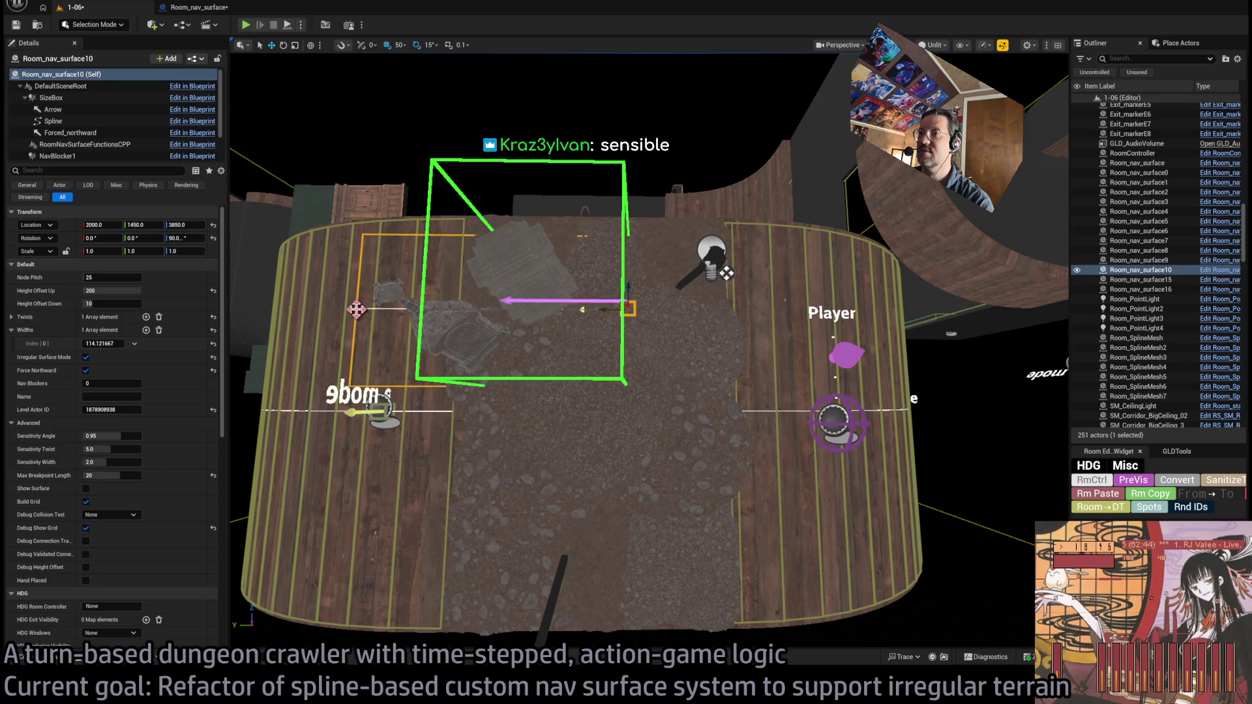
left_click(355, 310)
left_click(246, 24)
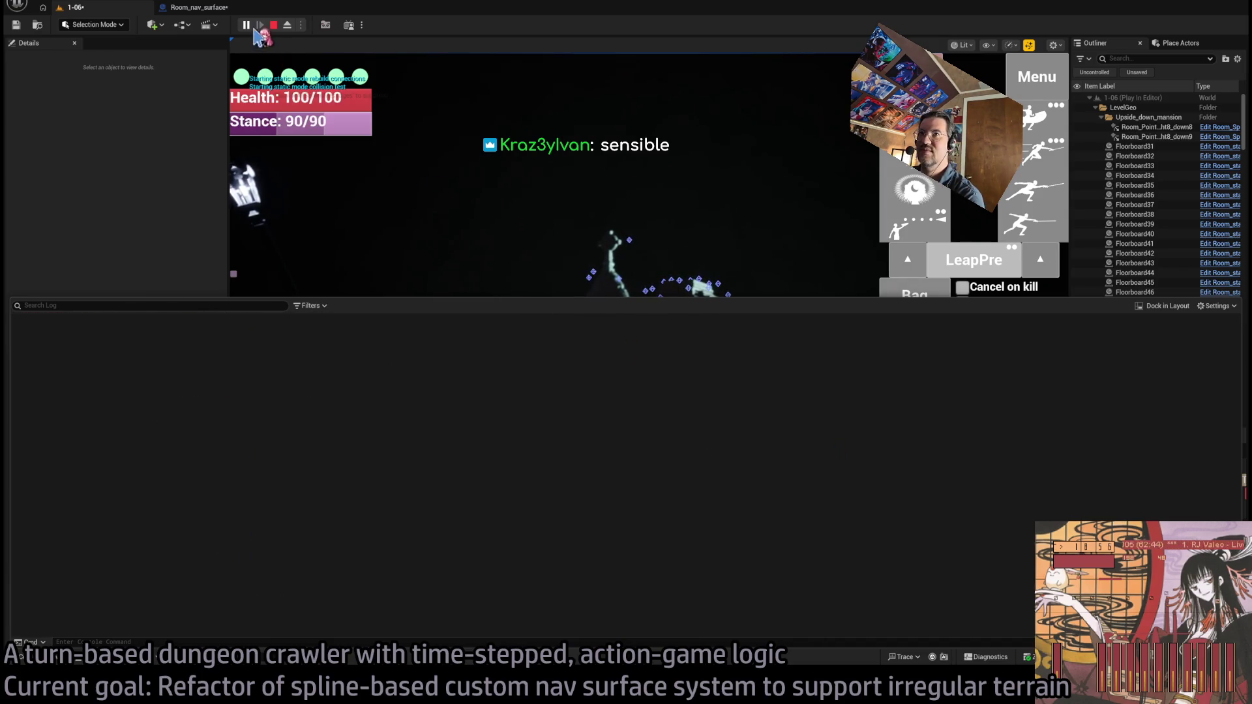
left_click(273, 24)
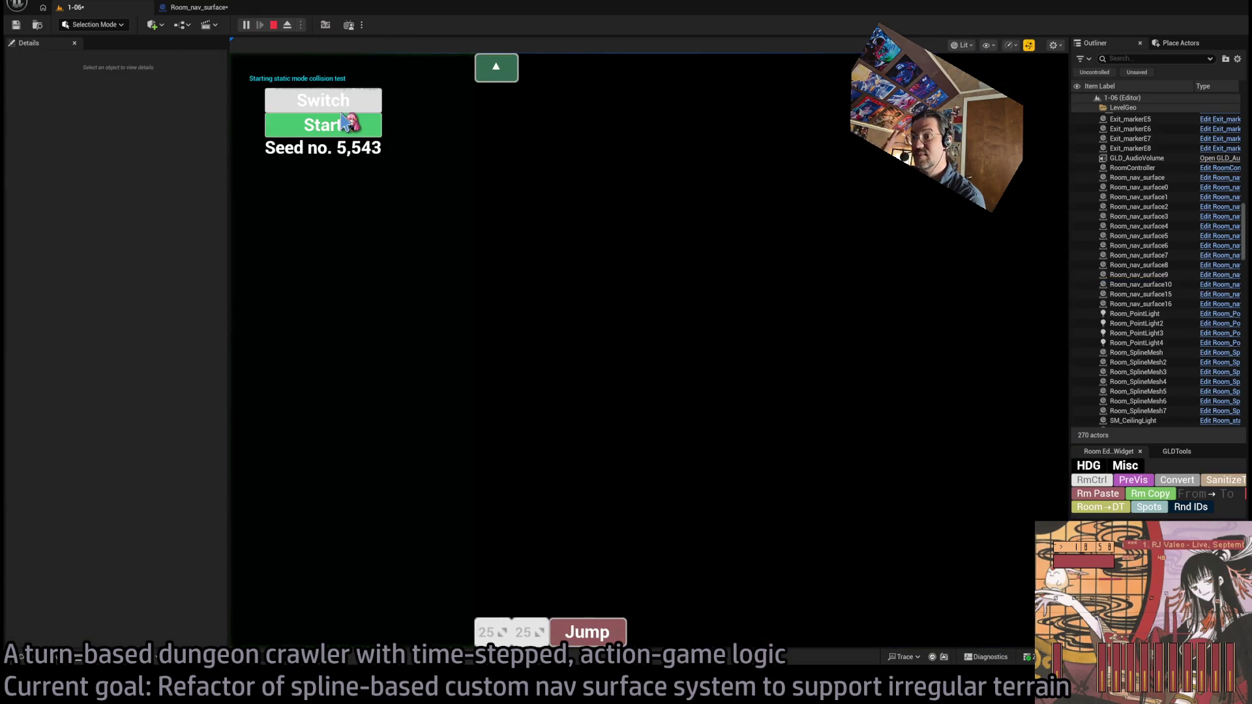
Start the game level and bring up the Output Log during play
left_click(342, 123)
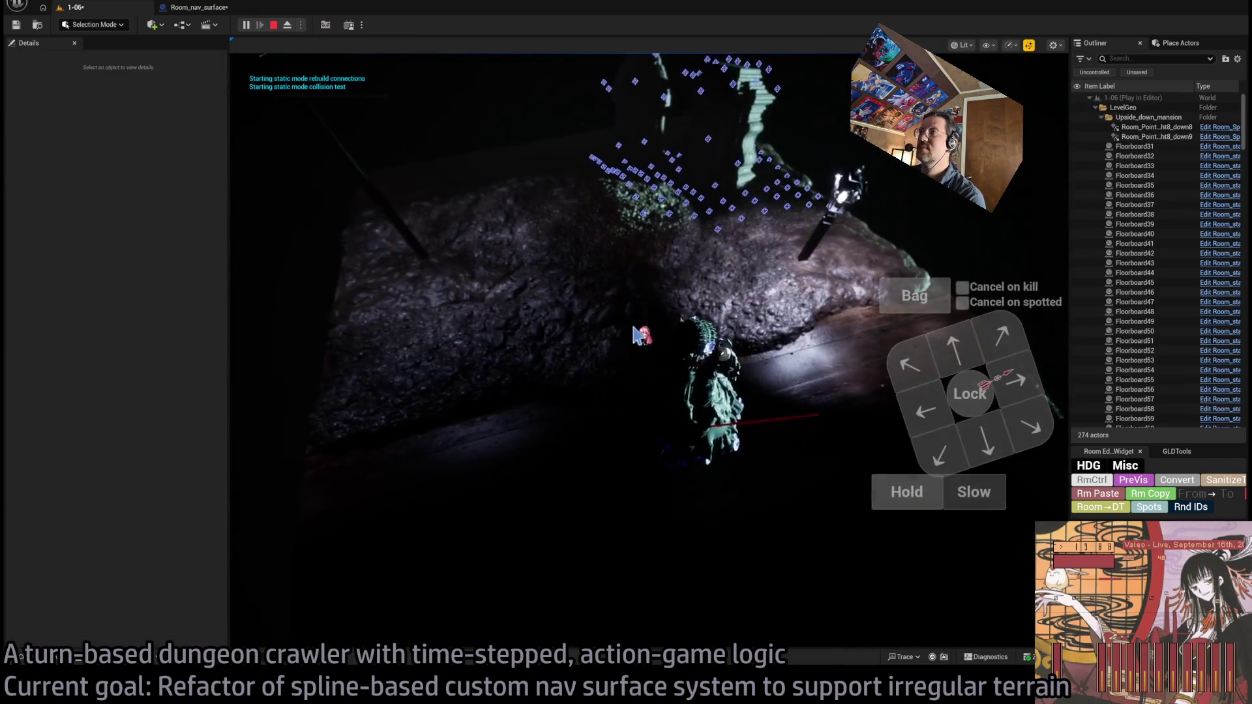
key("ctrl+grave")
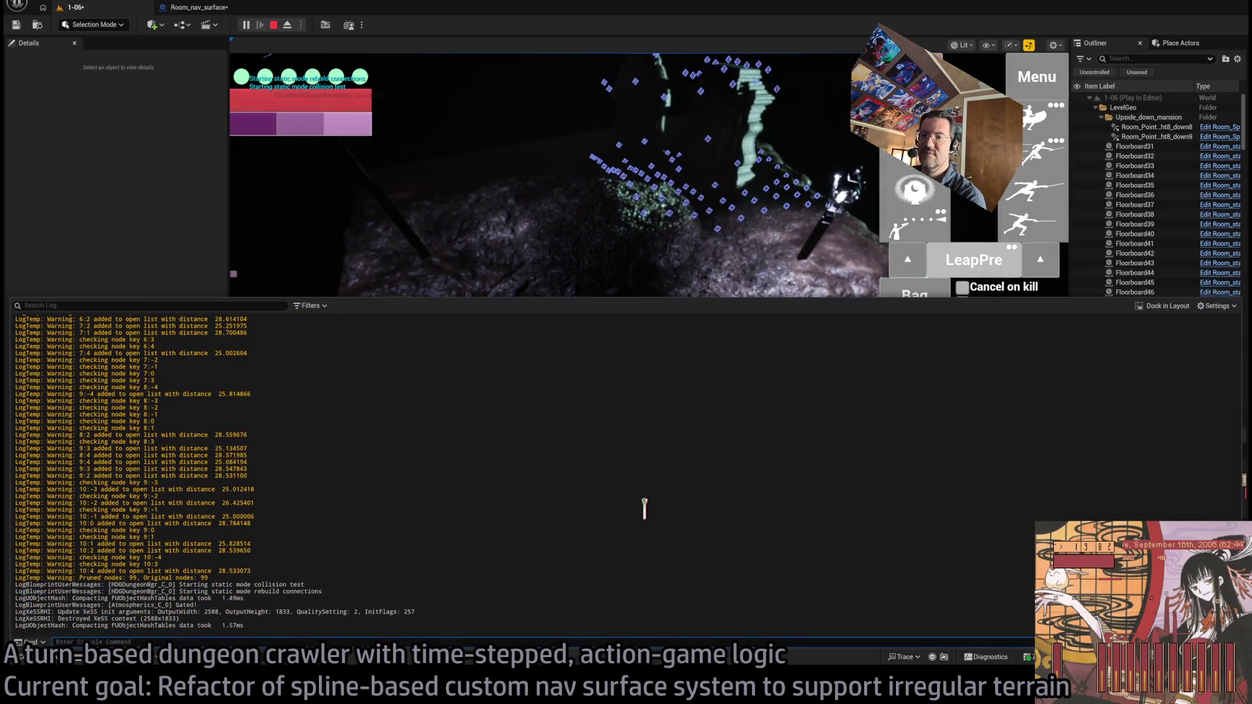
left_click_drag(289, 574, 436, 502)
left_click(459, 497)
Scroll the log down to the 'Pruned nodes: 99' summary, then stop the play session
scroll(433, 455, "up", 10)
scroll(427, 450, "up", 5)
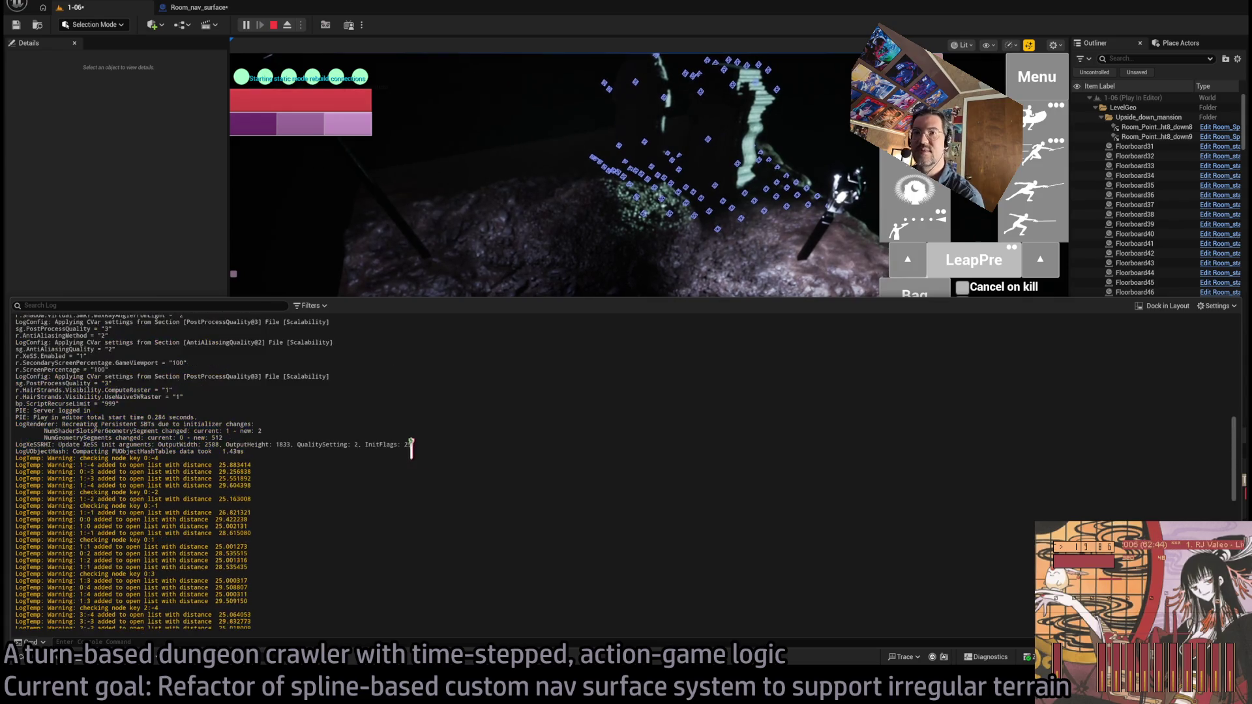
scroll(424, 447, "down", 3)
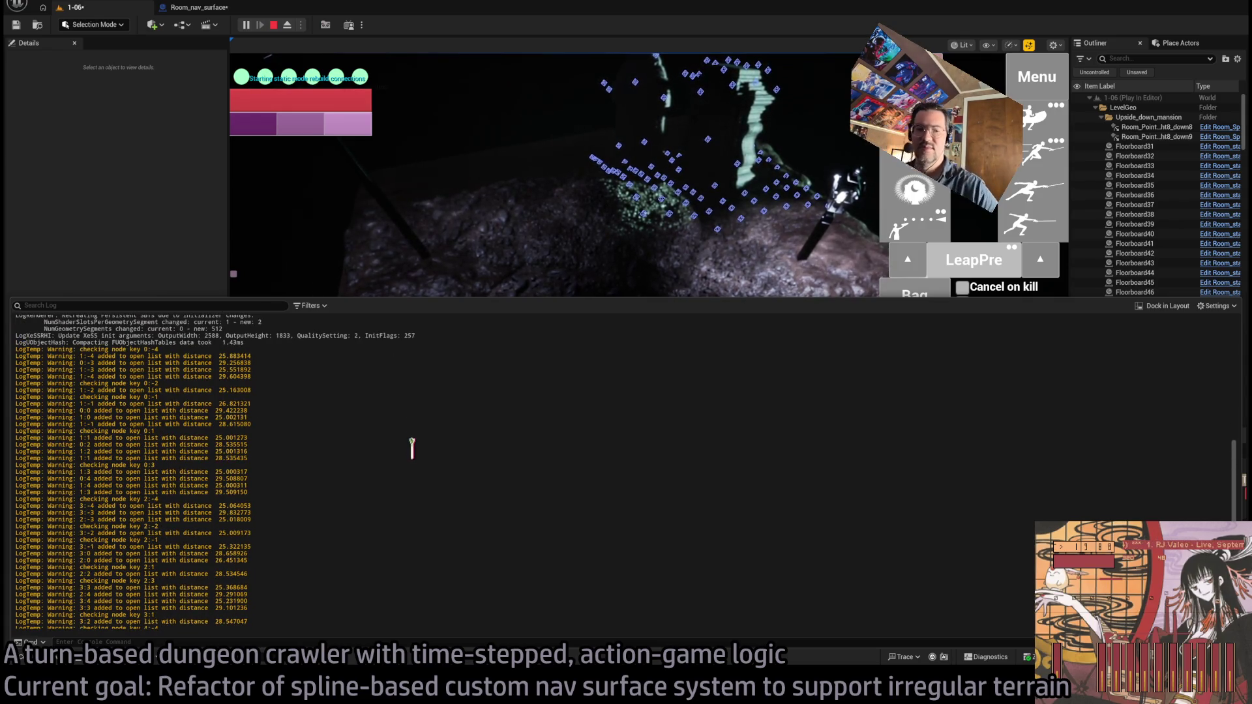
scroll(355, 467, "down", 5)
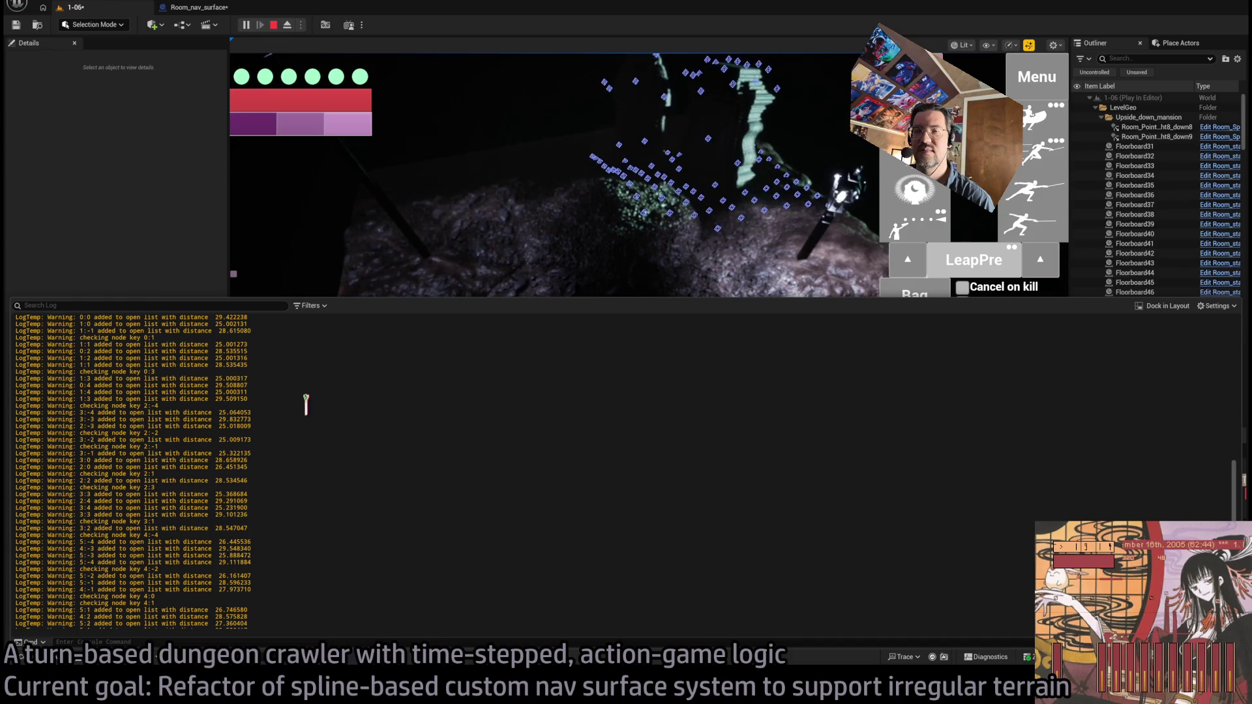
scroll(305, 404, "down", 10)
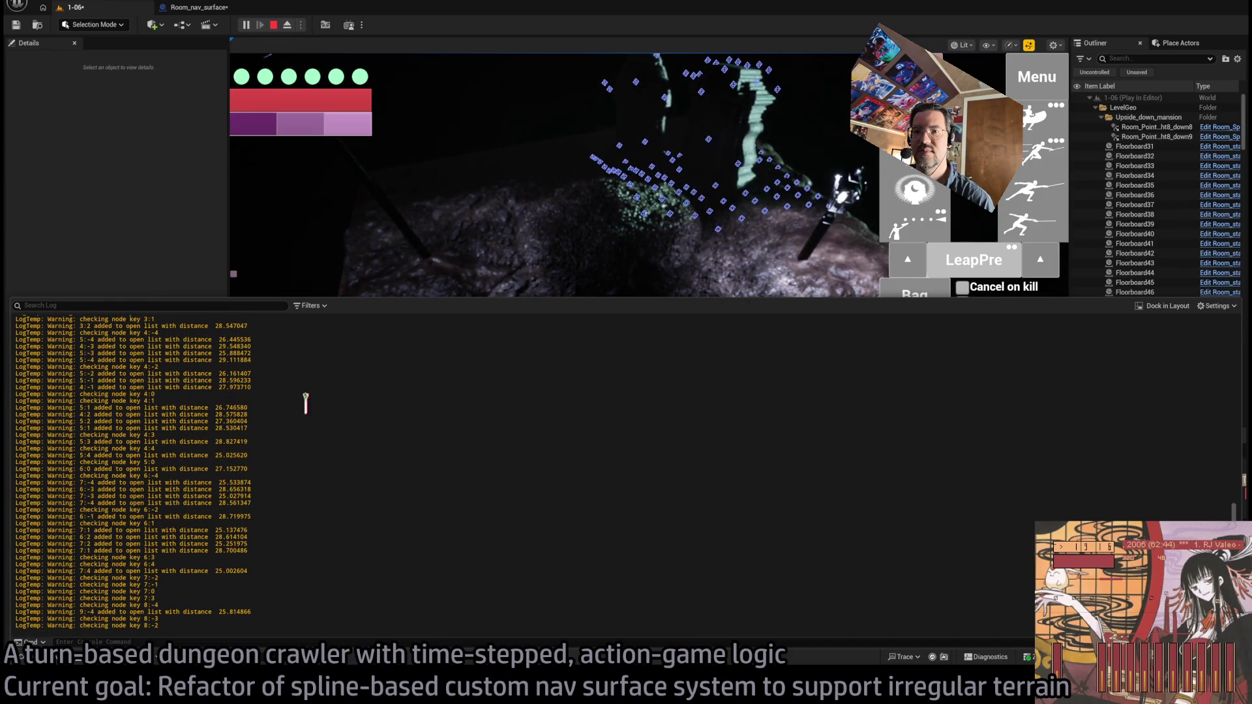
scroll(304, 405, "down", 9)
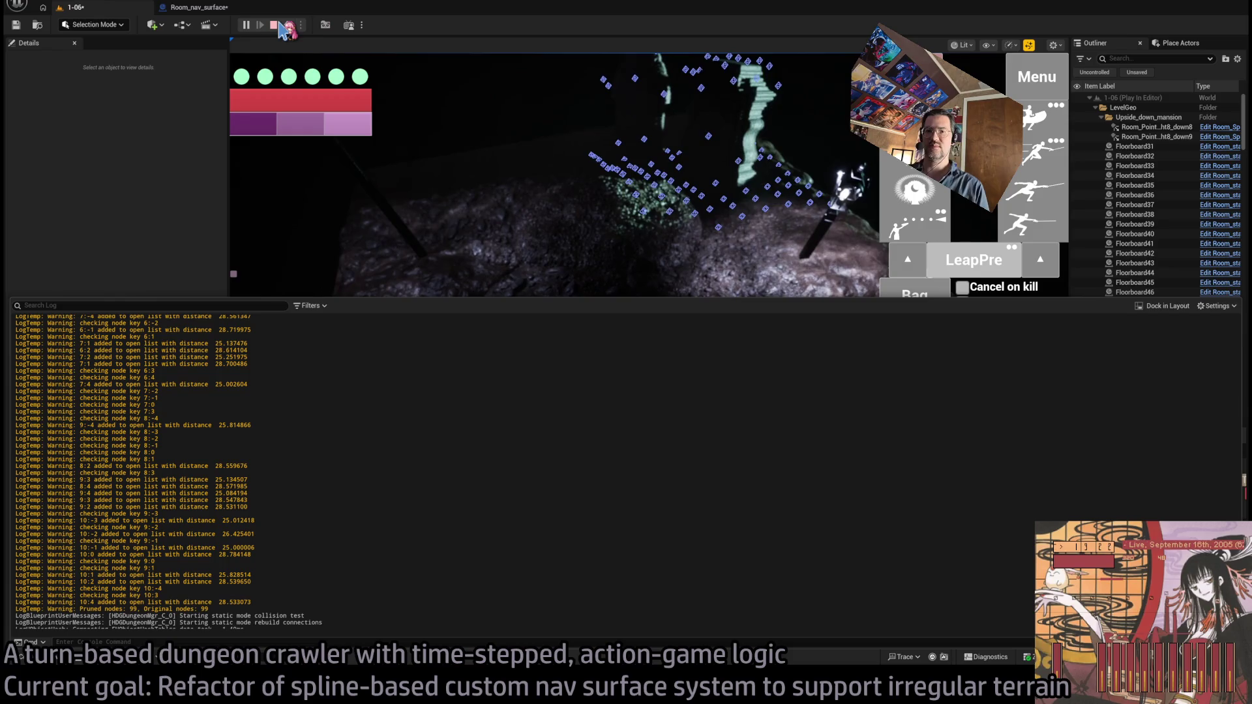
left_click(274, 25)
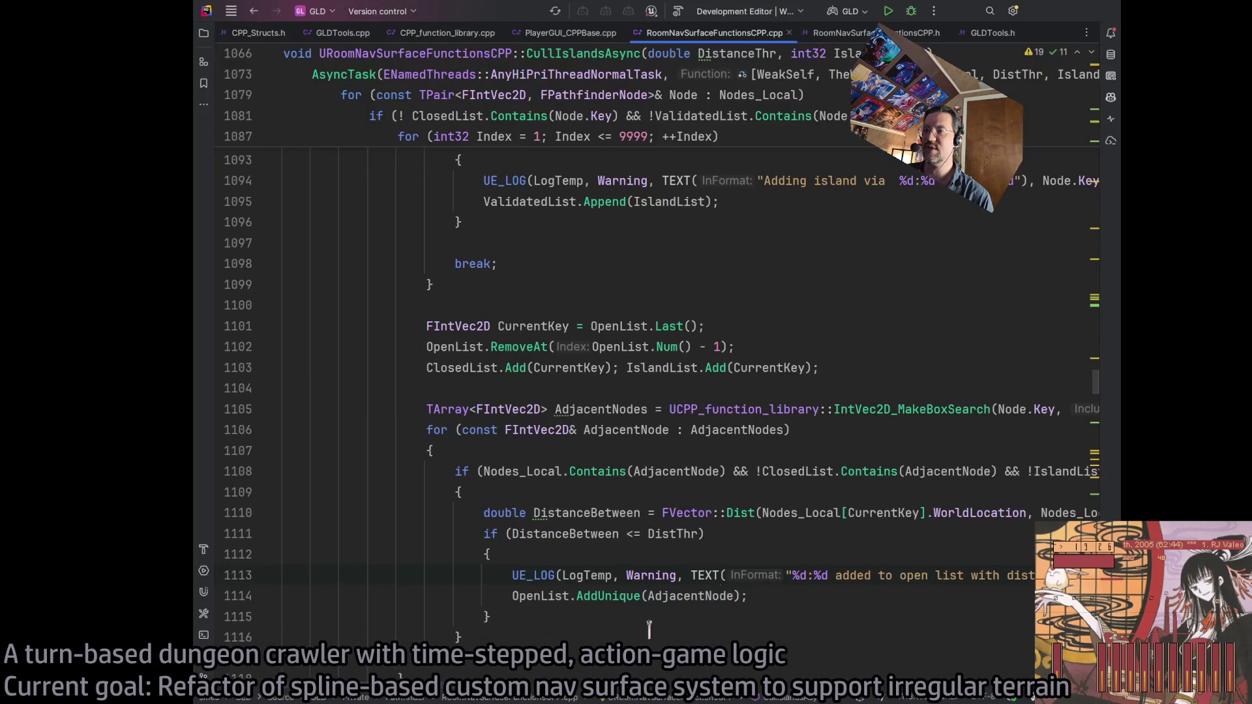
scroll(871, 420, "up", 5)
left_click(575, 492)
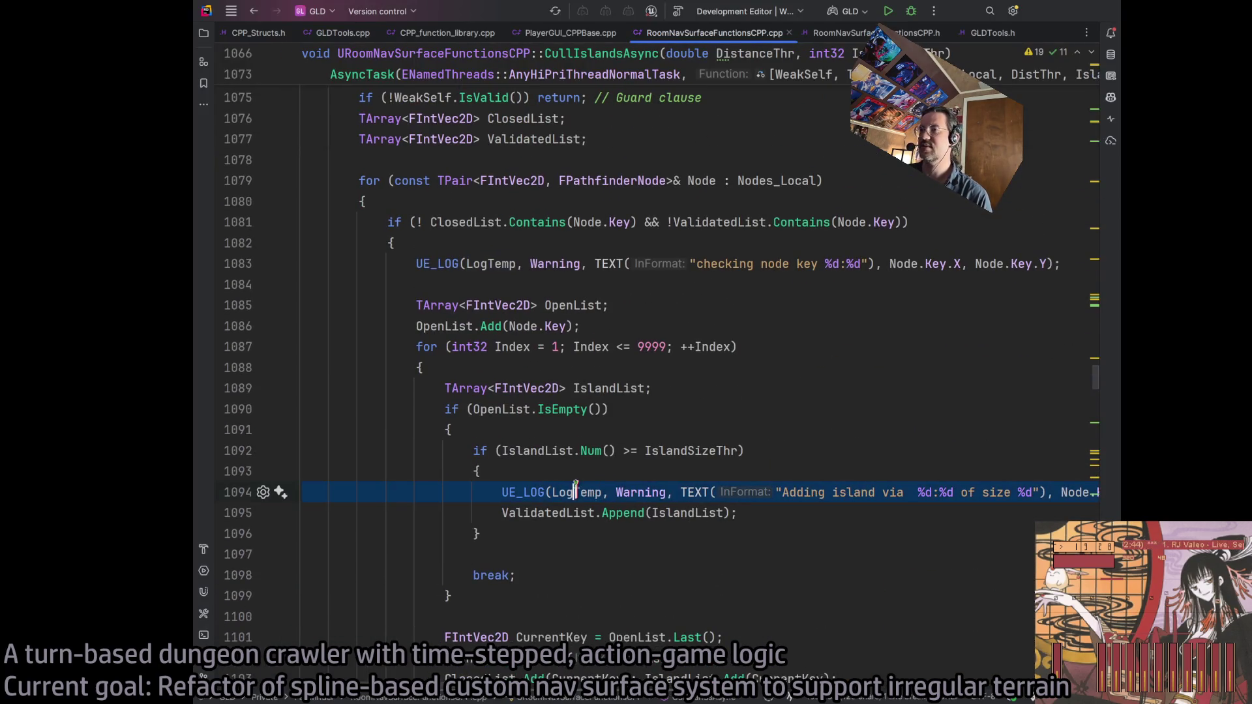
left_click(853, 492)
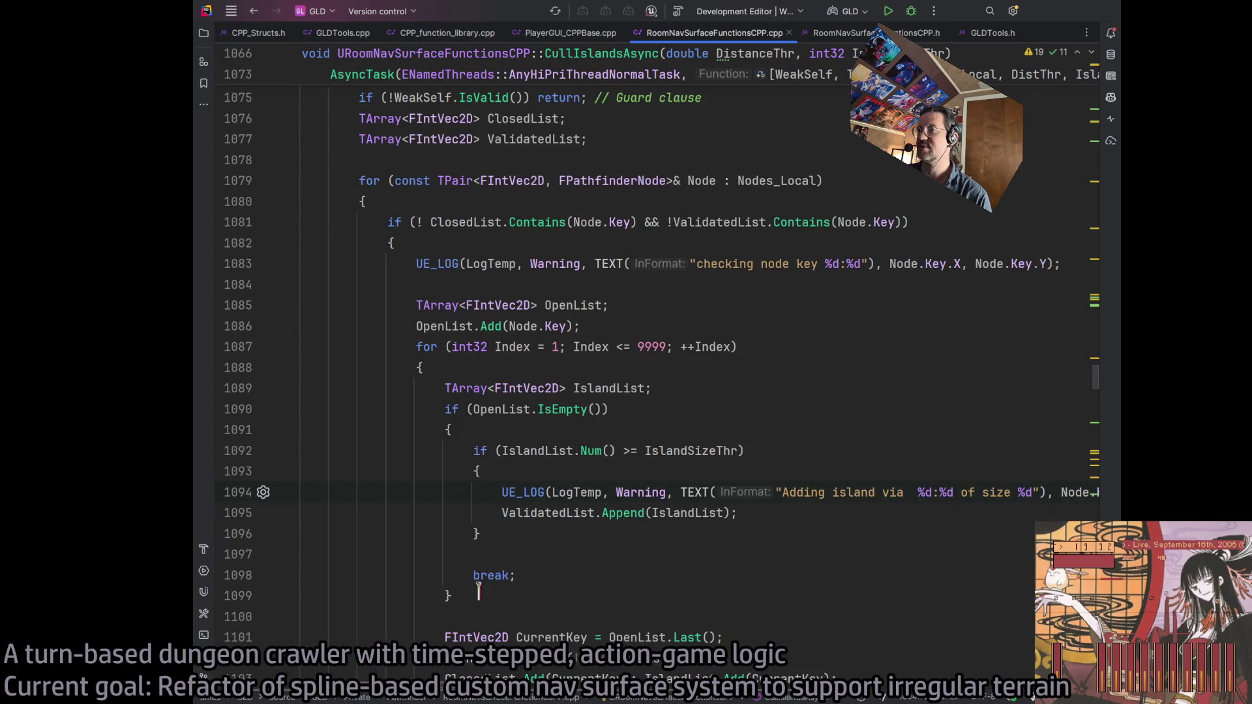
scroll(515, 367, "down", 3)
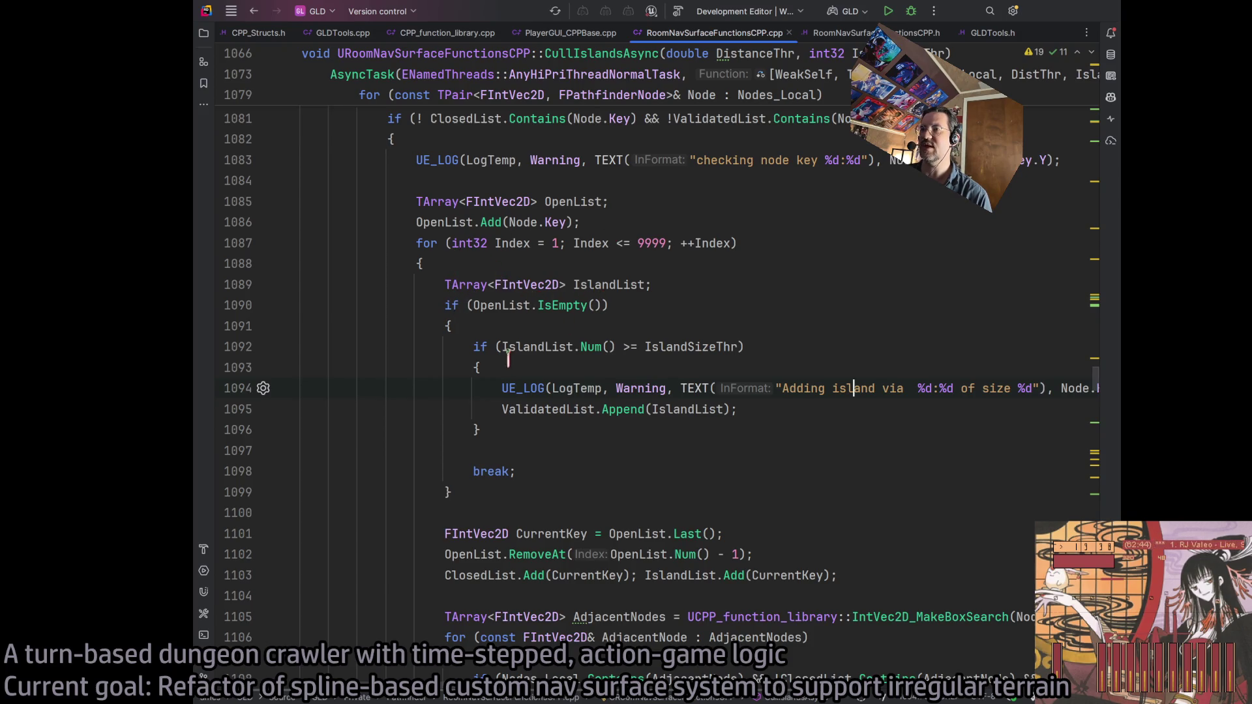
mouse_move(556, 346)
left_mouse_down()
mouse_move(659, 347)
mouse_move(600, 352)
left_mouse_up()
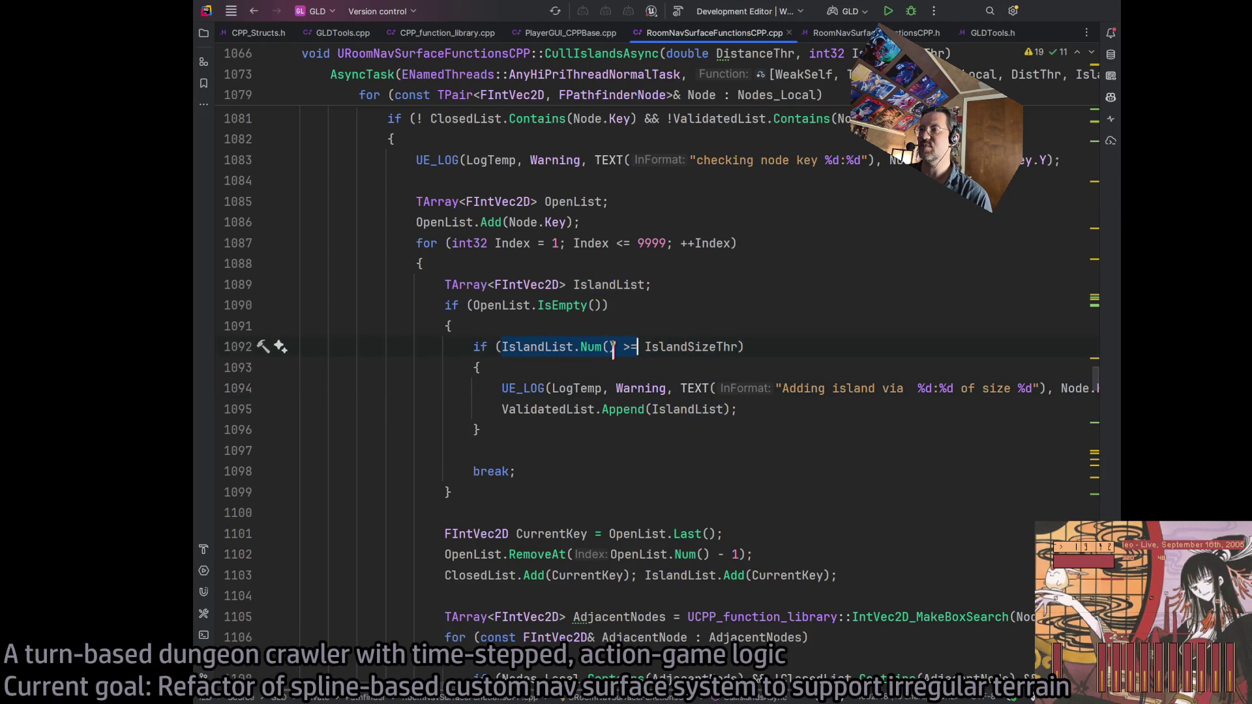
triple_click(725, 388)
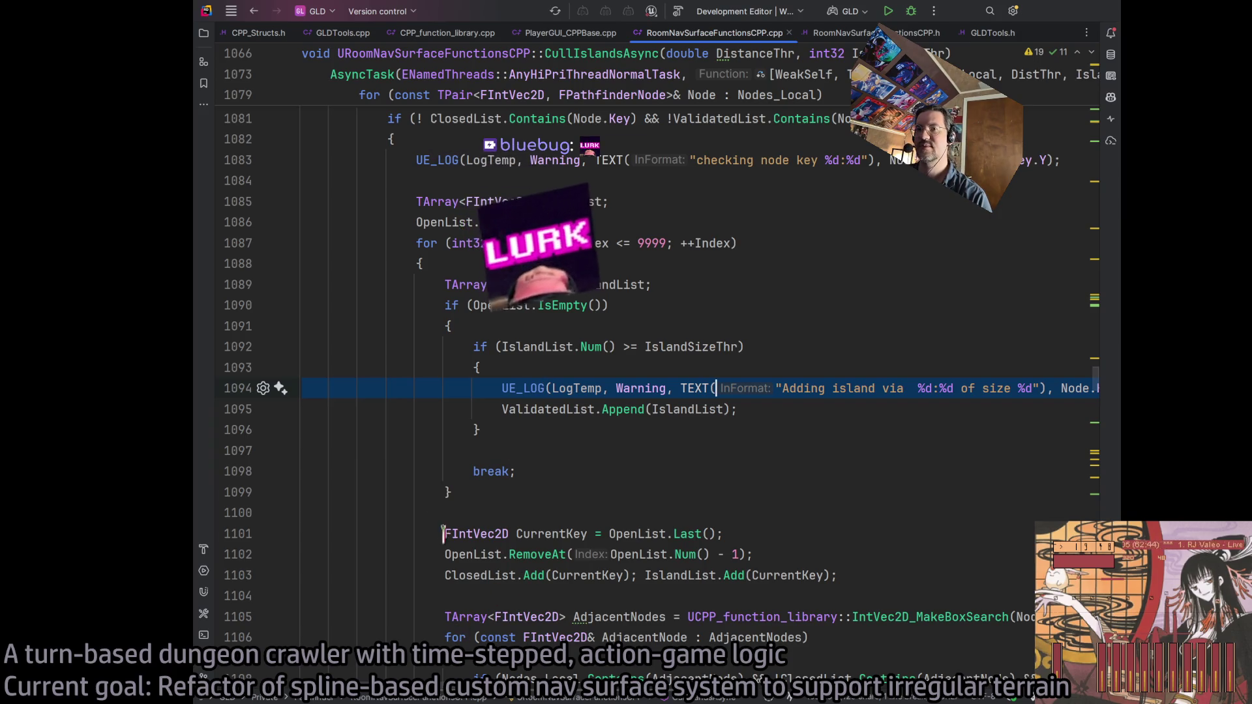
scroll(448, 540, "right", 5)
scroll(736, 408, "right", 10)
scroll(737, 407, "left", 15)
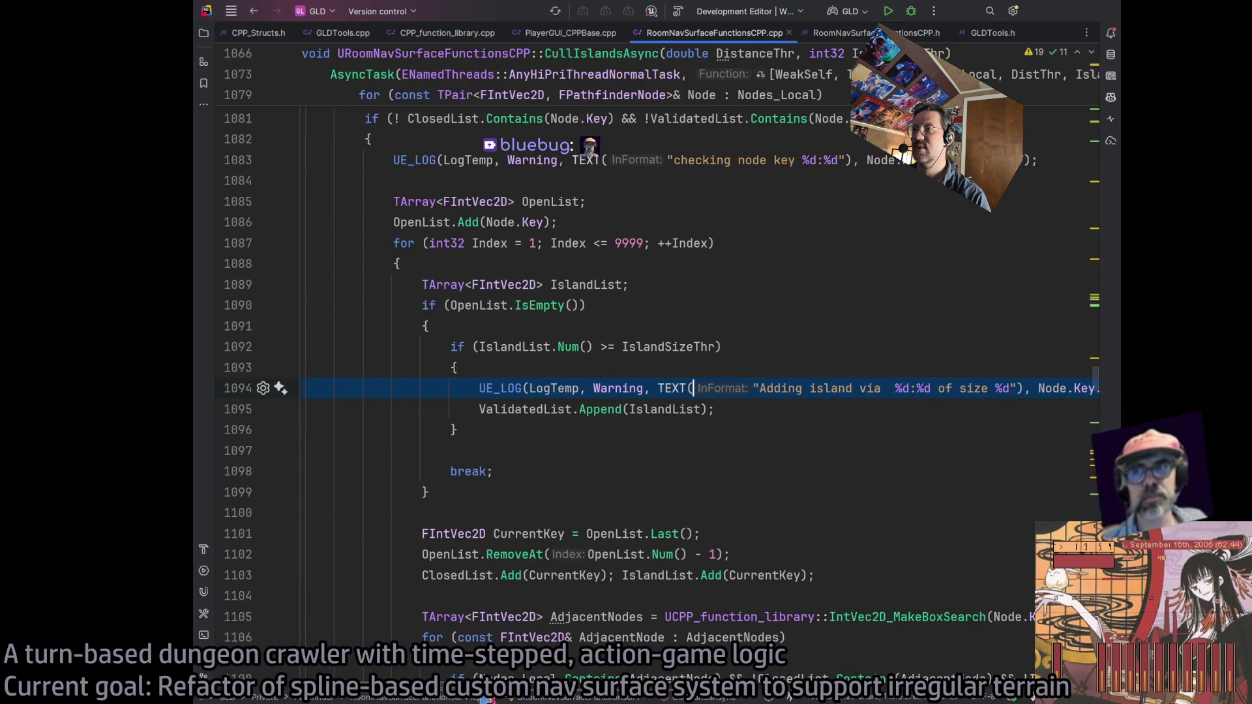
scroll(652, 391, "right", 2)
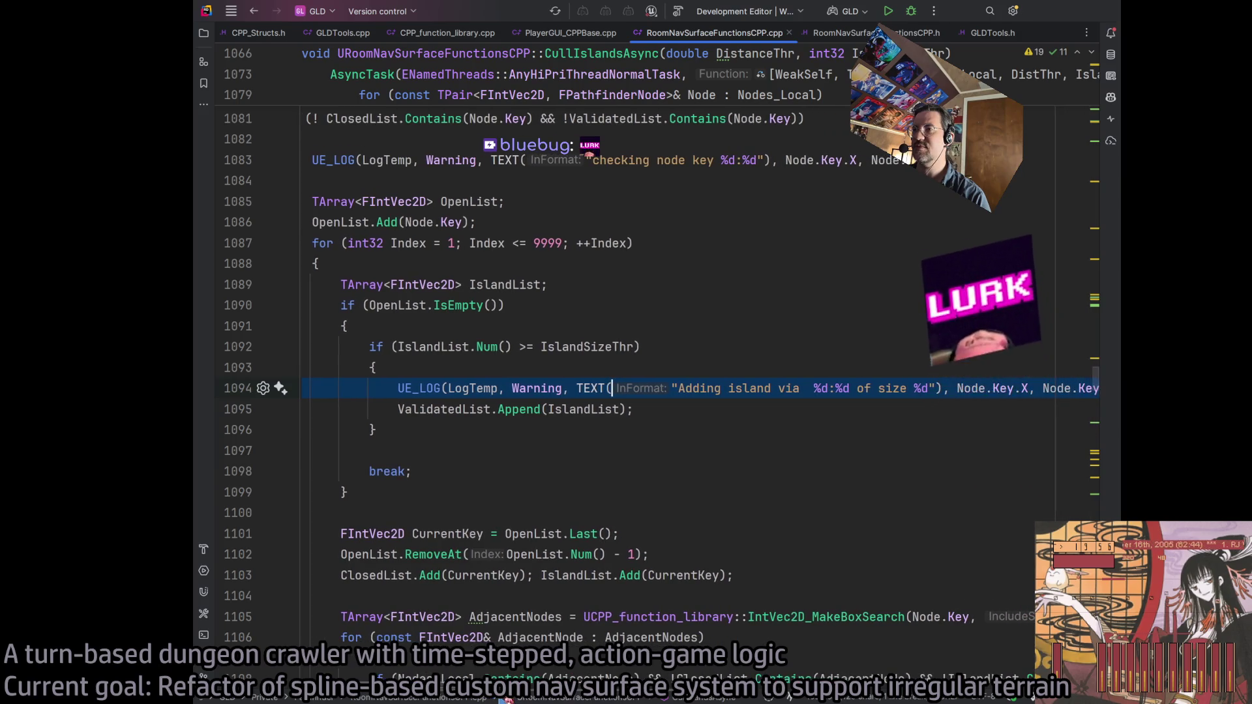
scroll(652, 391, "right", 5)
scroll(652, 392, "left", 6)
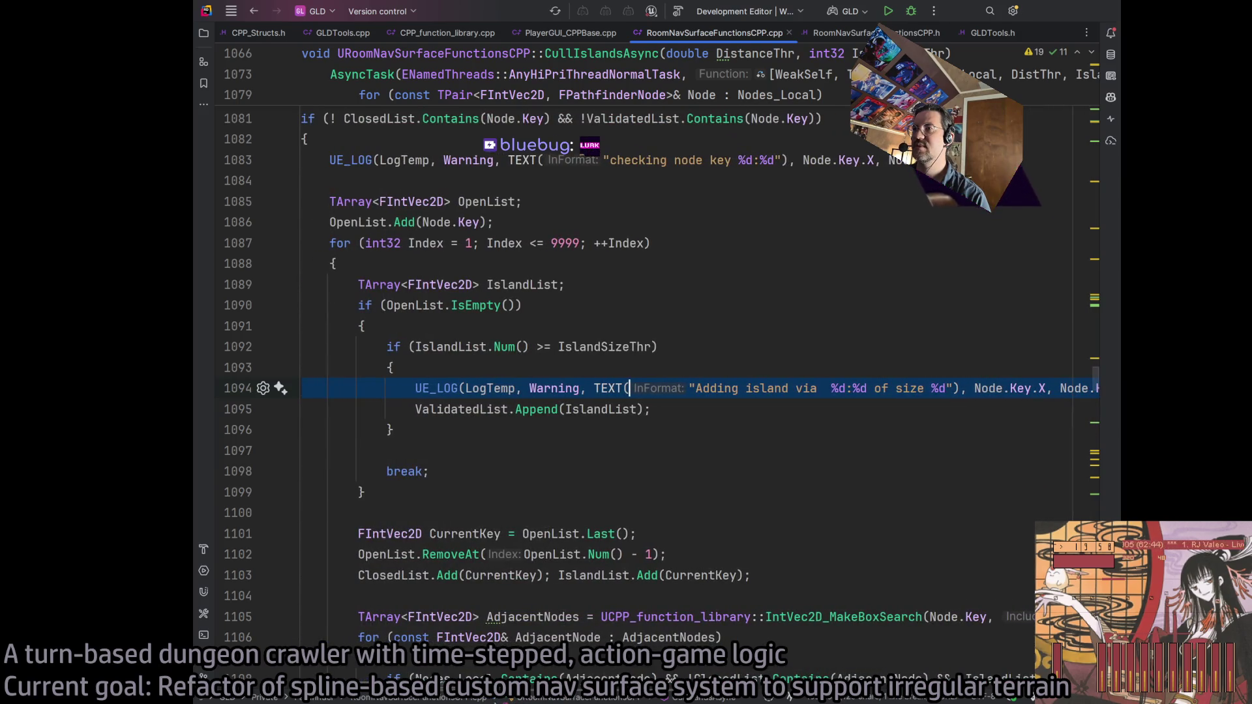
Paste a copy of the island log line above the IslandList.Num() check, changing 'Adding' to 'Rejecting'
left_click(386, 346)
key("Return")
key("ctrl+v")
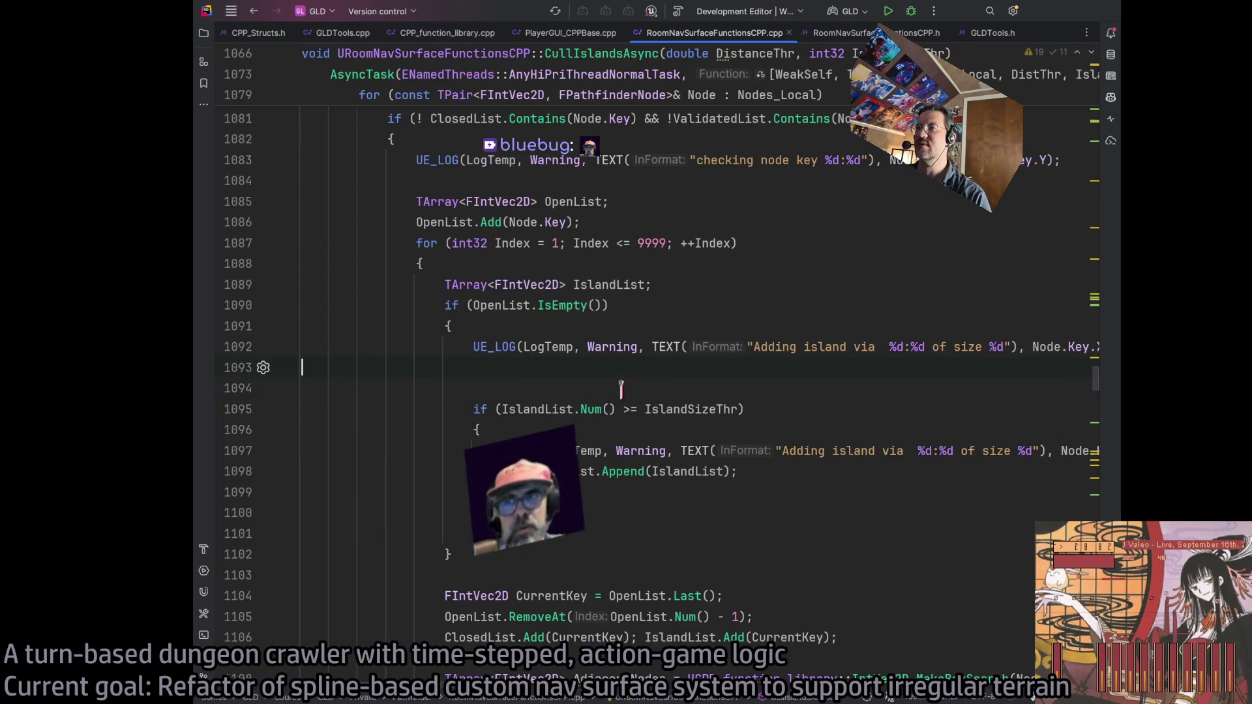
double_click(785, 347)
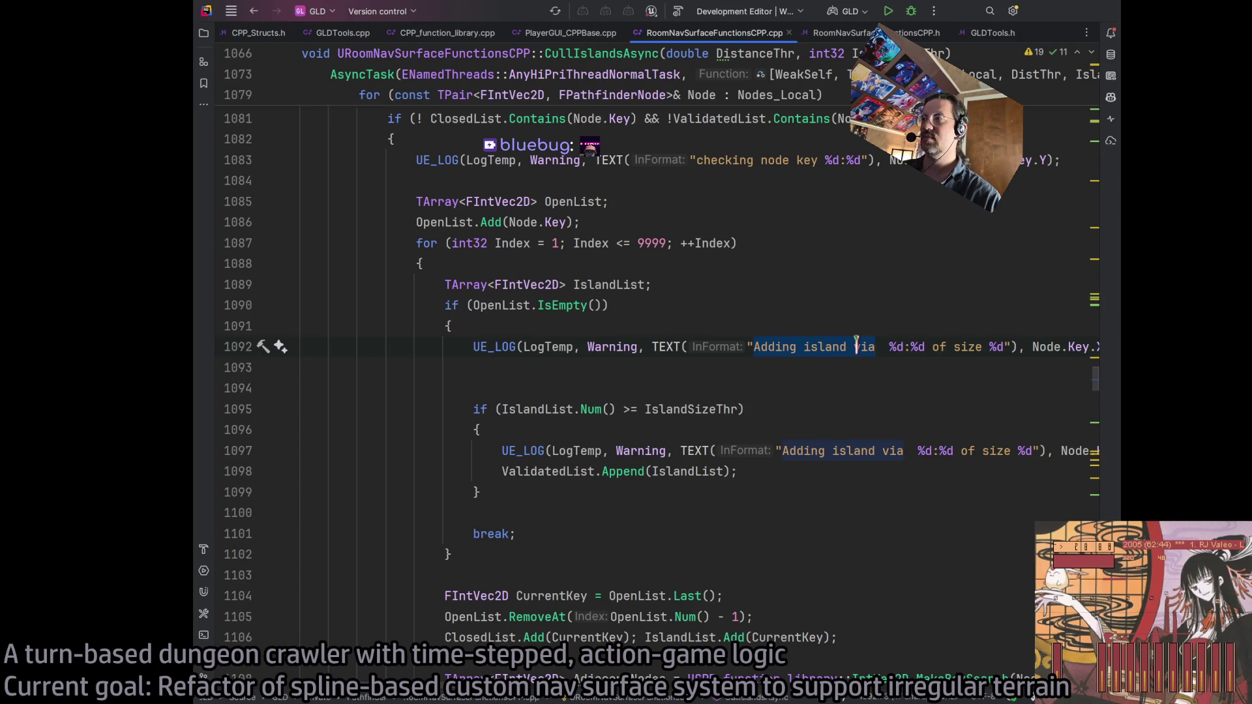
type("Rejecting")
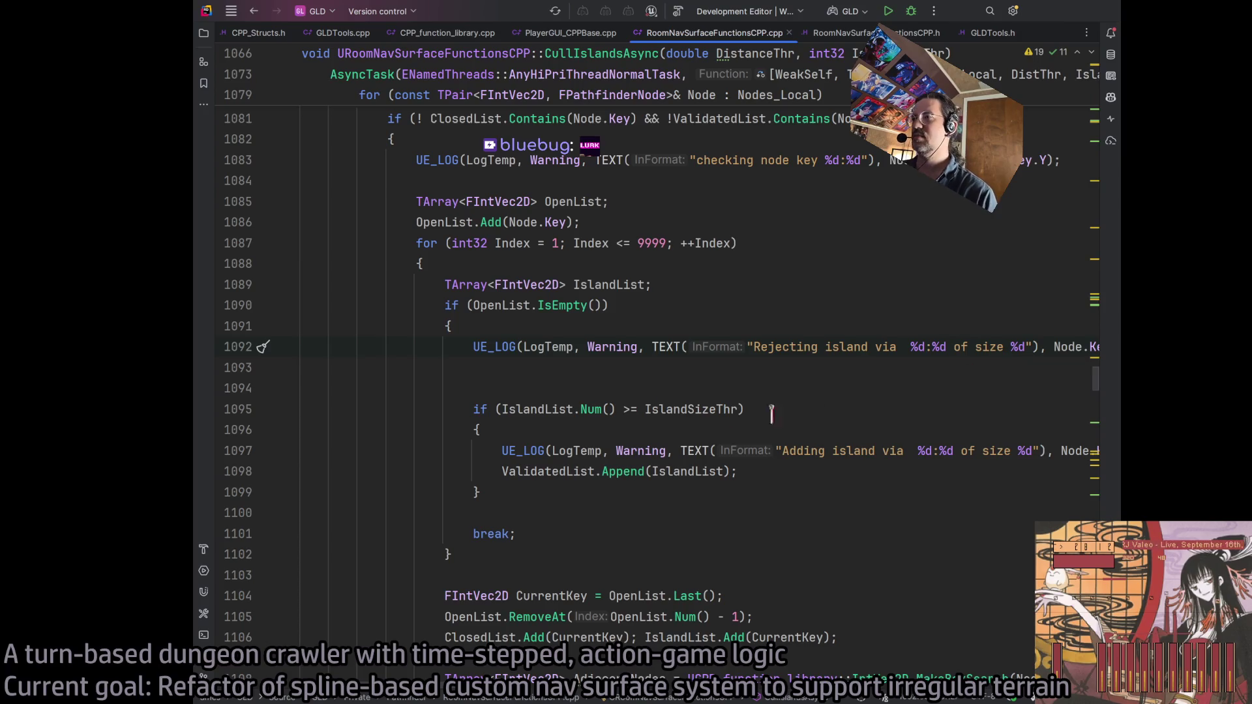
Change the new log line's verbosity from Warning to Log and build the project
double_click(617, 344)
type("Error")
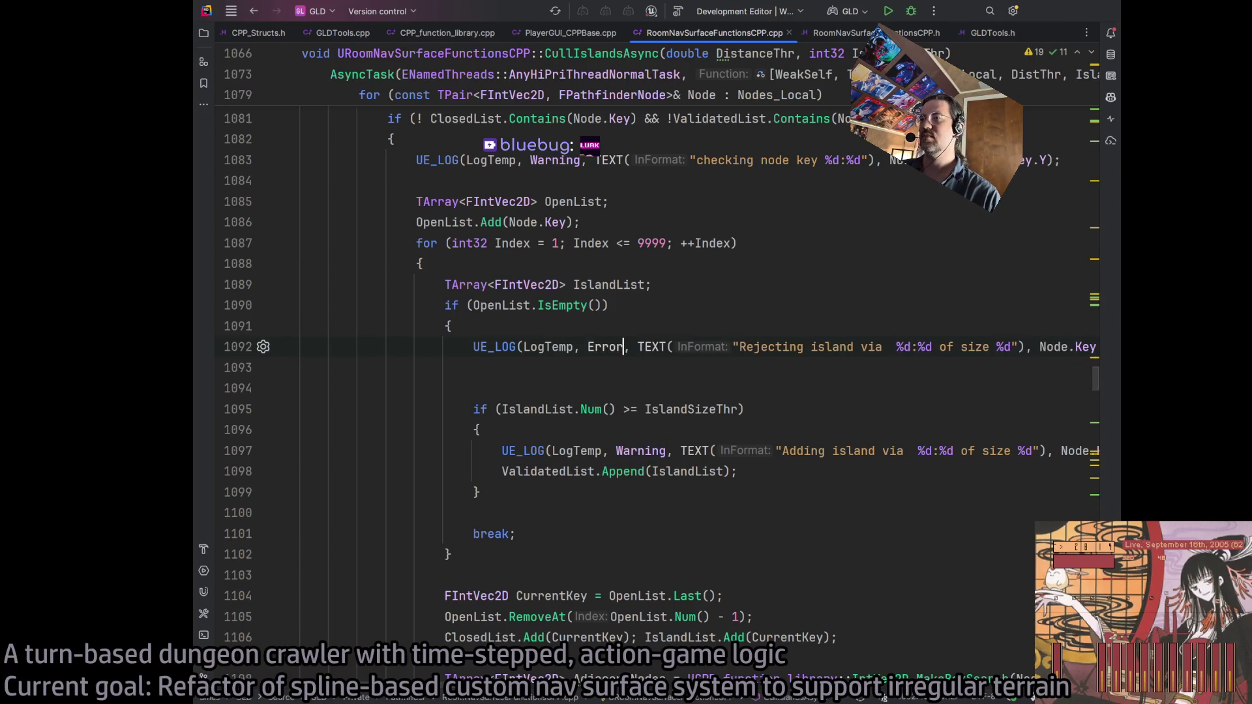
key("BackSpace")
key("BackSpace")
key("BackSpace")
type("Verbo")
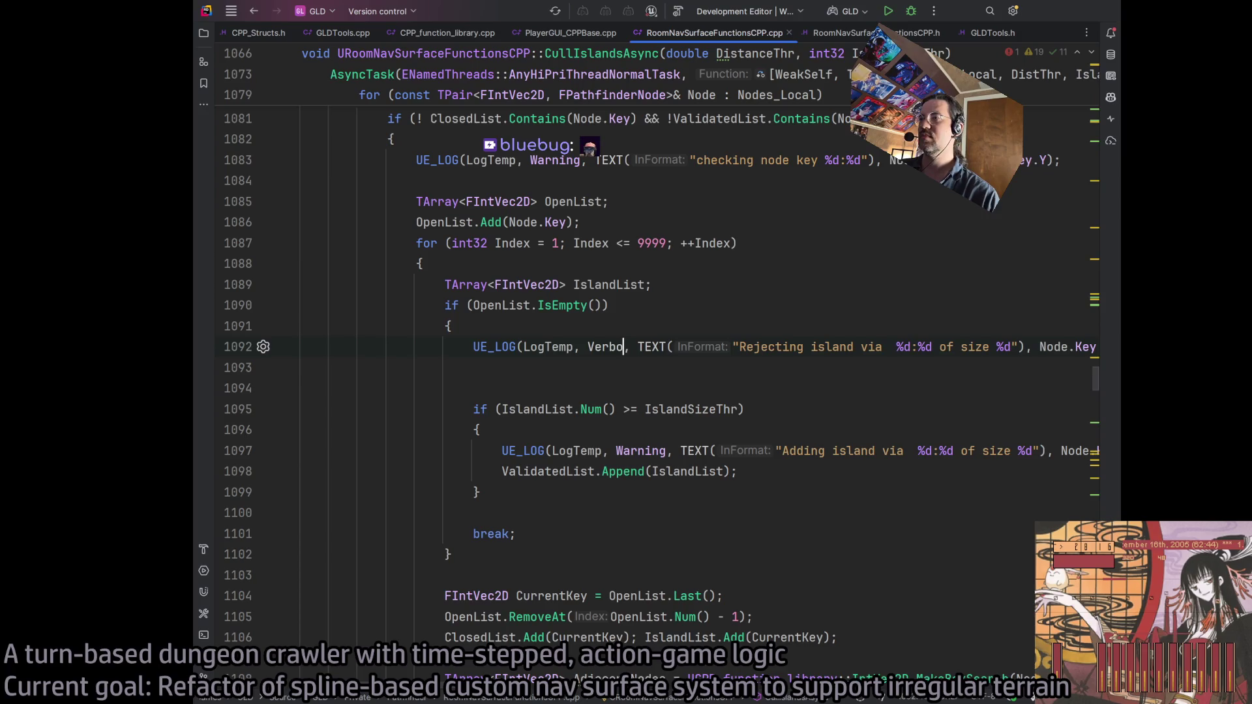
key("BackSpace")
key("BackSpace")
key("BackSpace")
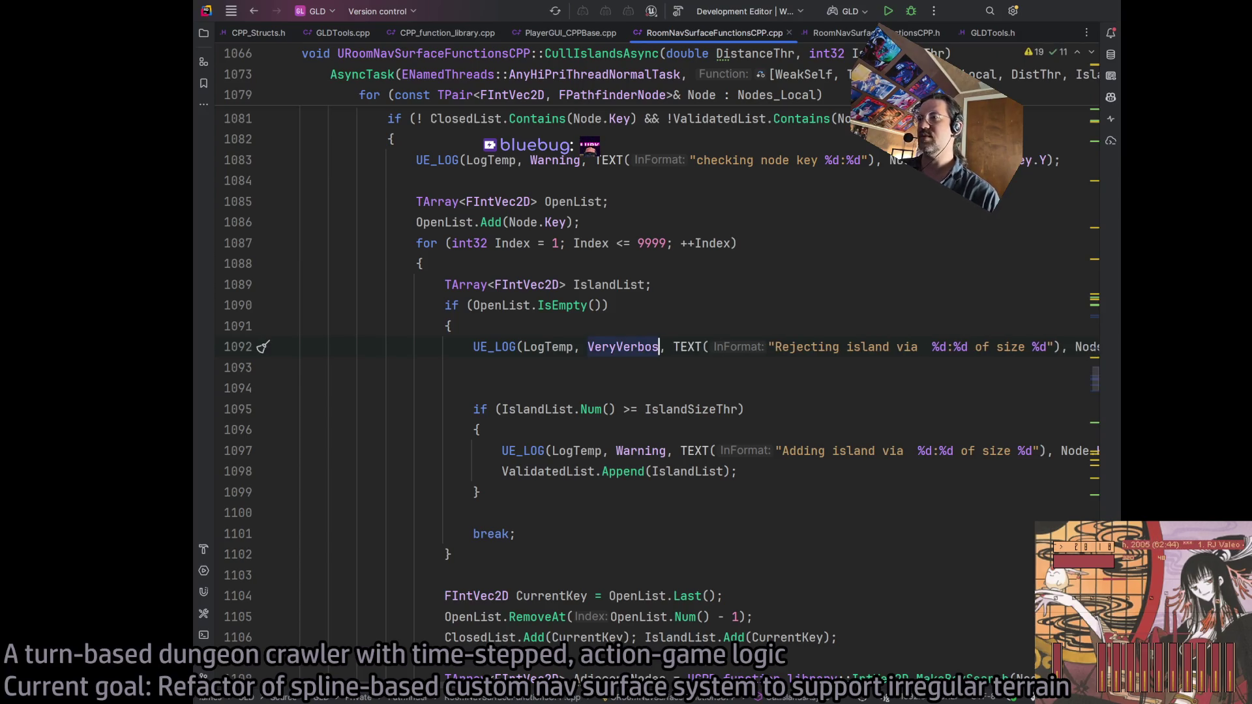
key("BackSpace")
key("BackSpace")
type("Log")
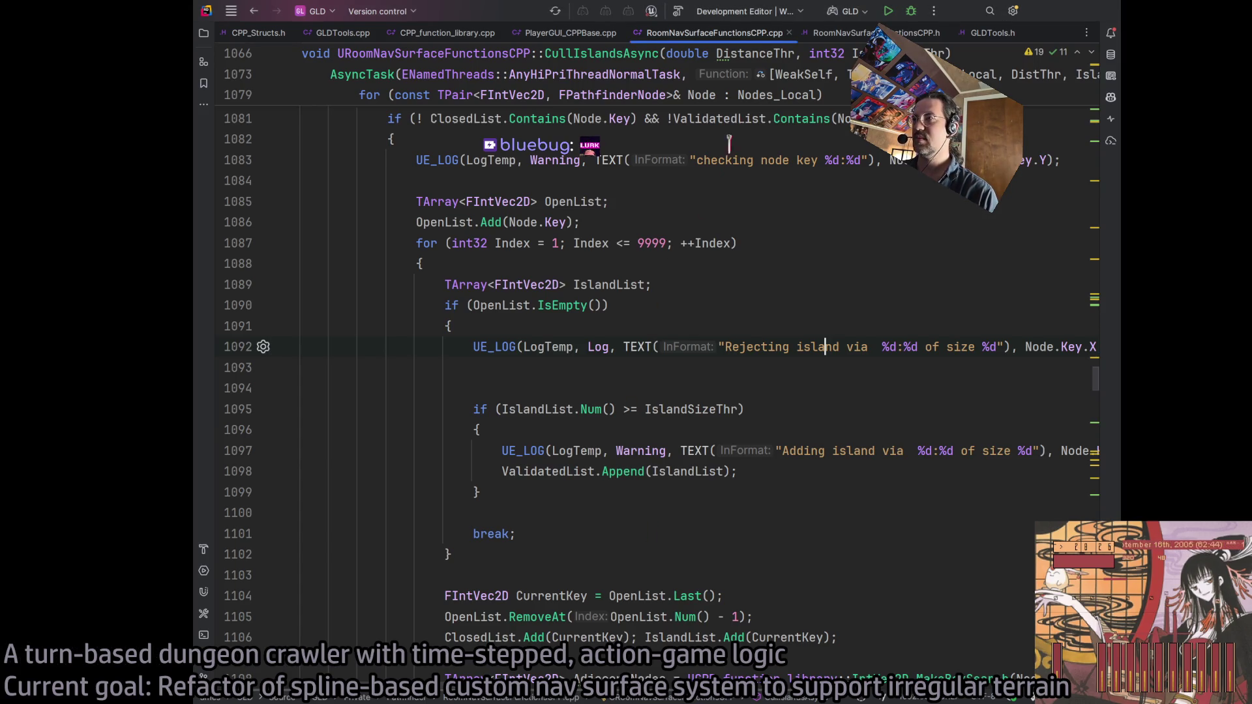
left_click(679, 13)
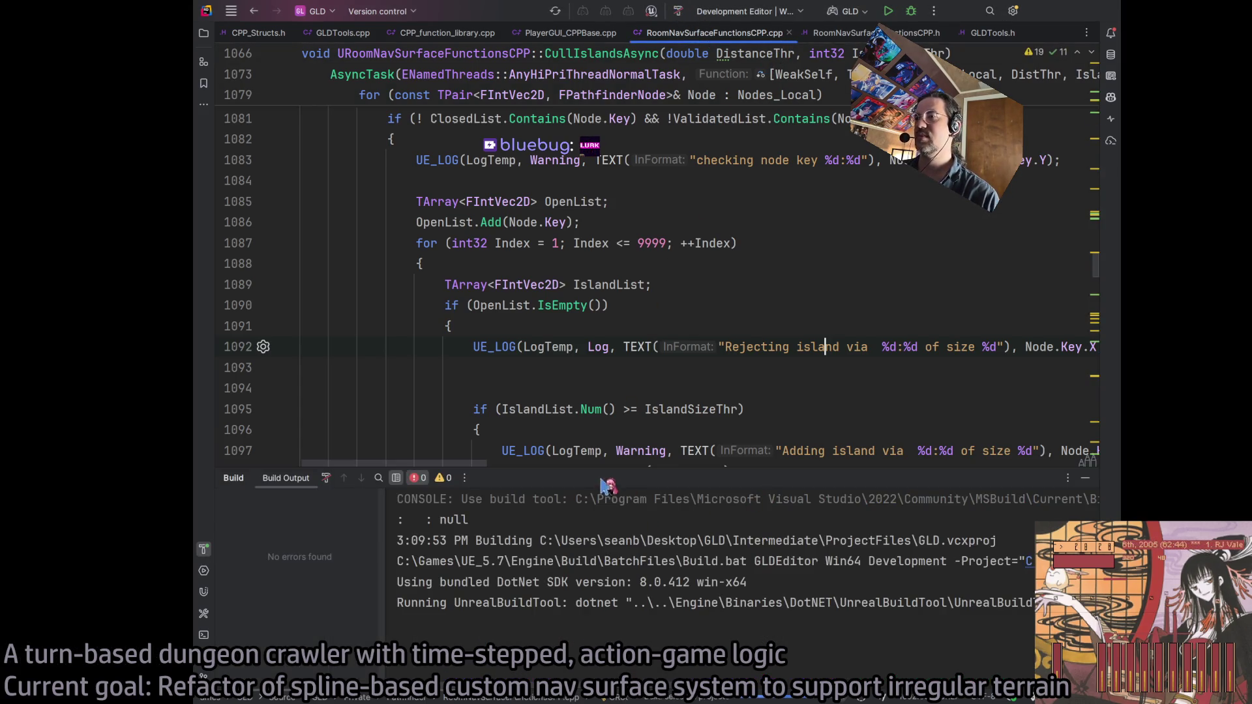
Rebuild the project to Result: Succeeded, then review the ValidatedList Append call on line 1098
left_click(678, 11)
scroll(730, 409, "down", 2)
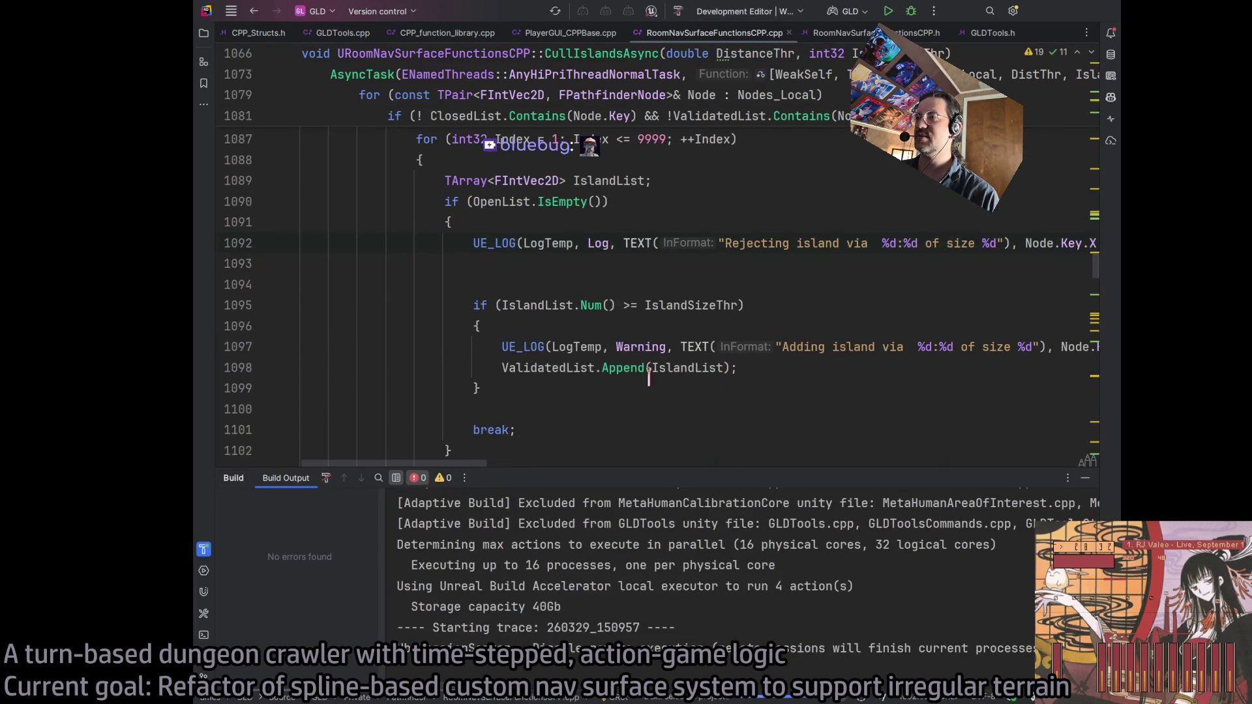
scroll(767, 383, "up", 4)
scroll(710, 295, "down", 5)
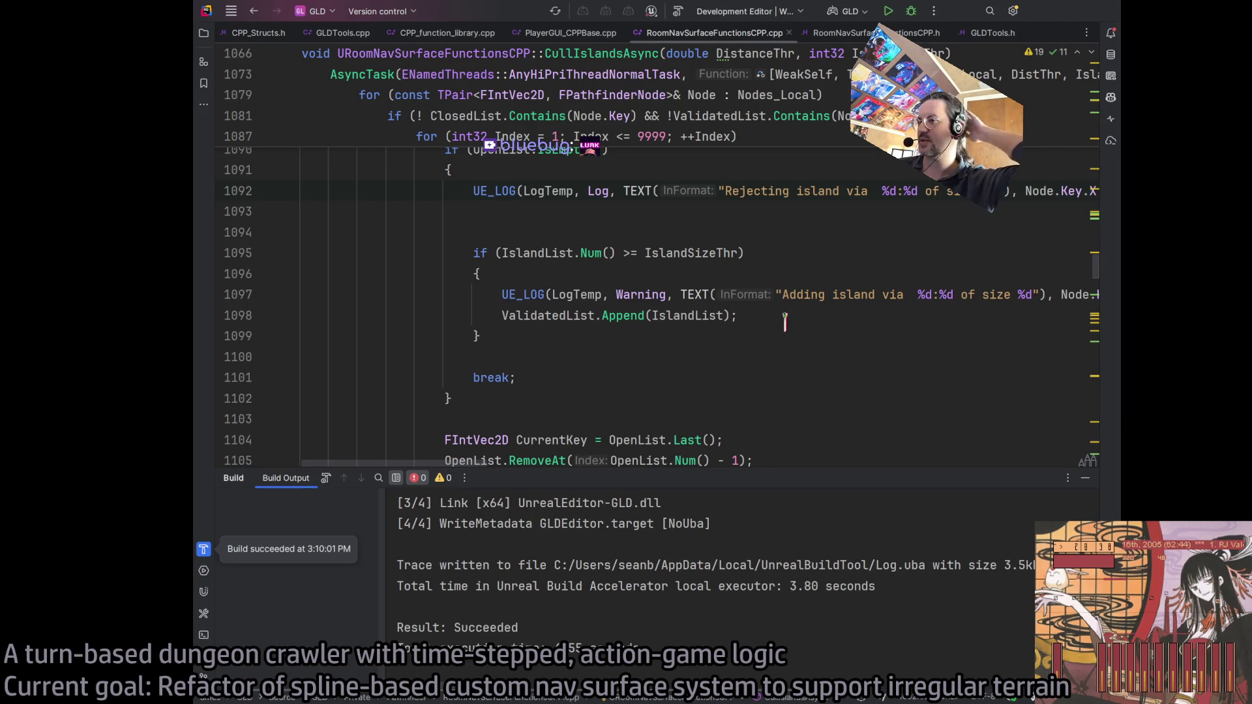
double_click(522, 315)
left_click_drag(522, 315, 689, 305)
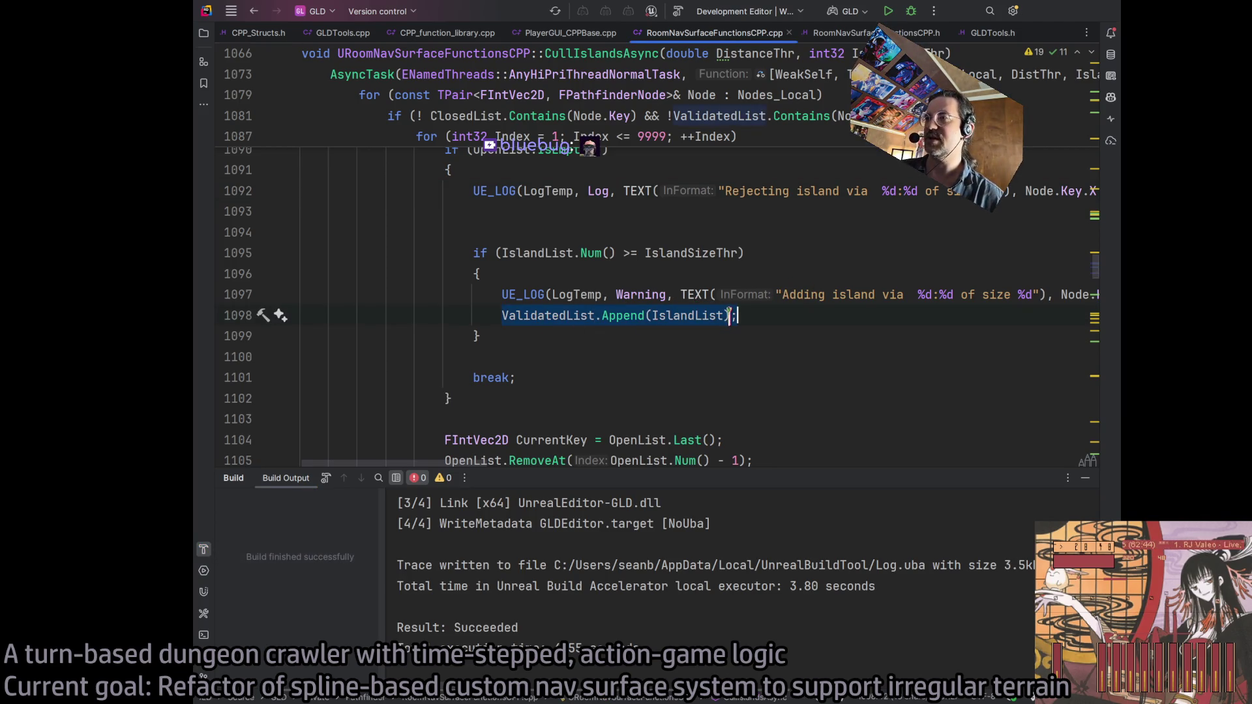
left_click(751, 316)
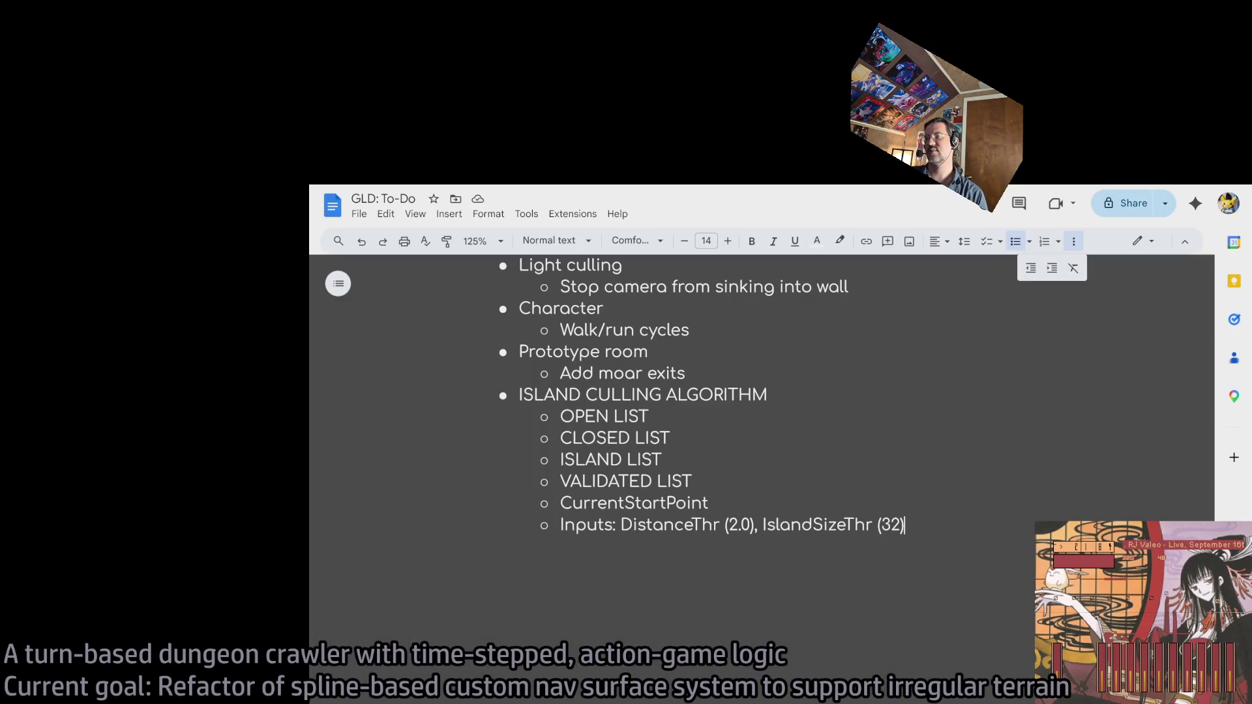
Delete the OPEN LIST through Inputs bullets under ISLAND CULLING ALGORITHM in the GLD: To-Do doc
mouse_move(522, 391)
left_mouse_down()
mouse_move(1033, 567)
mouse_move(483, 432)
mouse_move(483, 418)
left_mouse_up()
key("BackSpace")
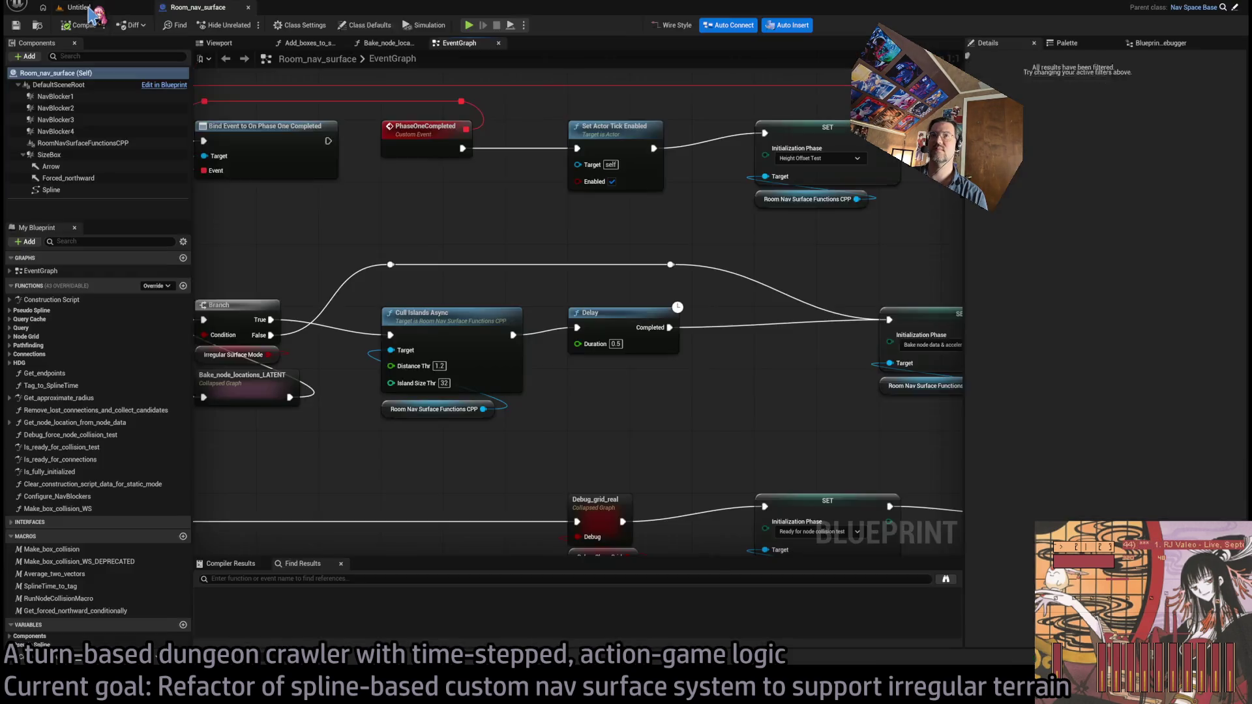
Play level 1-06, eject to the editor camera, and scroll the log's 'Rejecting island … of size 0' messages
left_click(87, 7)
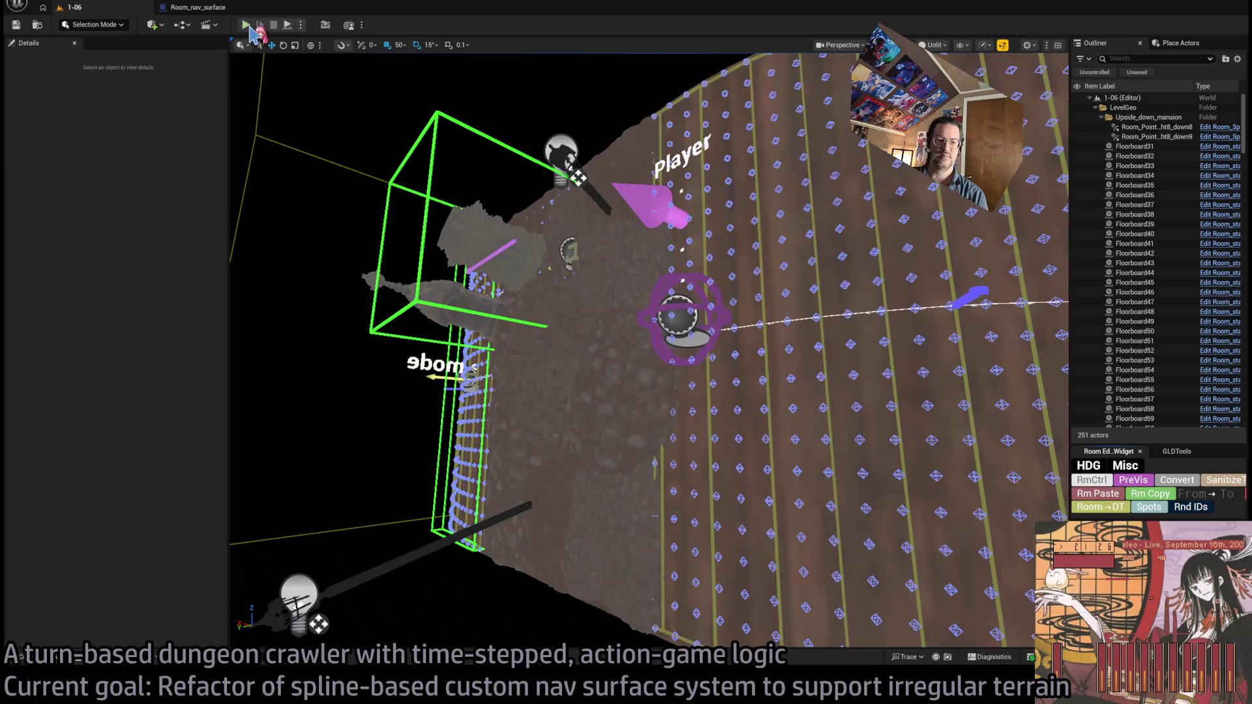
left_click(246, 25)
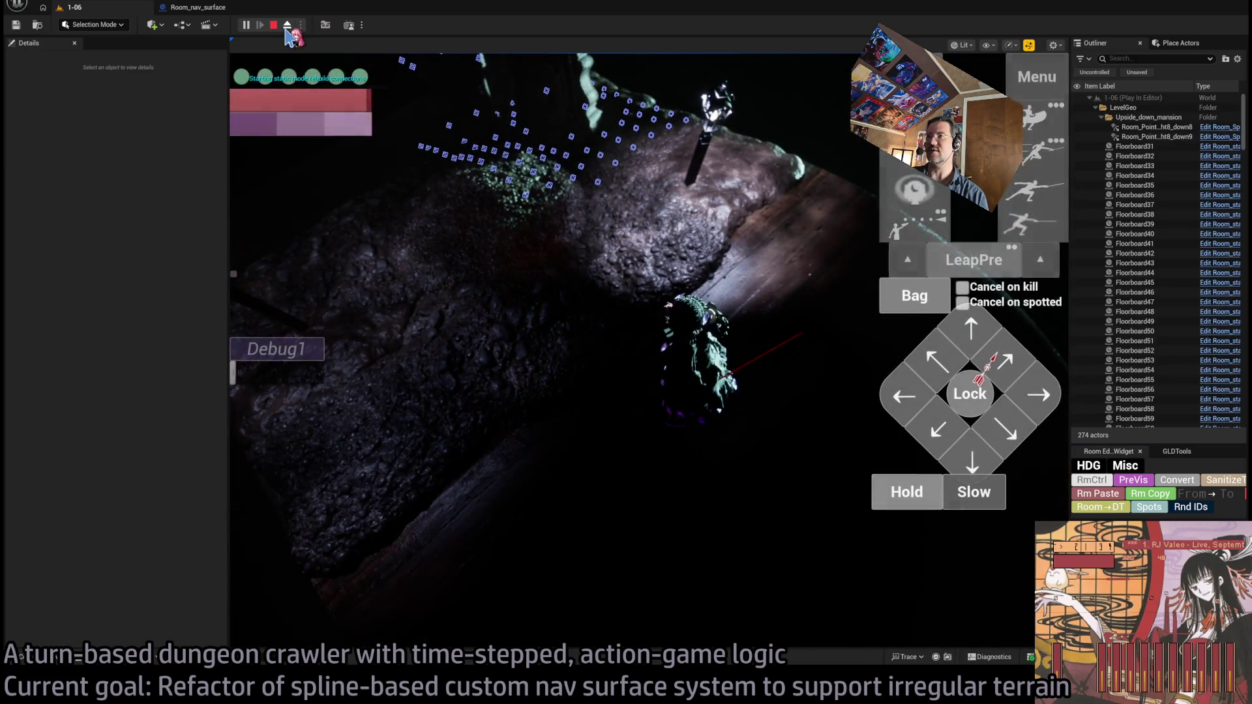
left_click(287, 28)
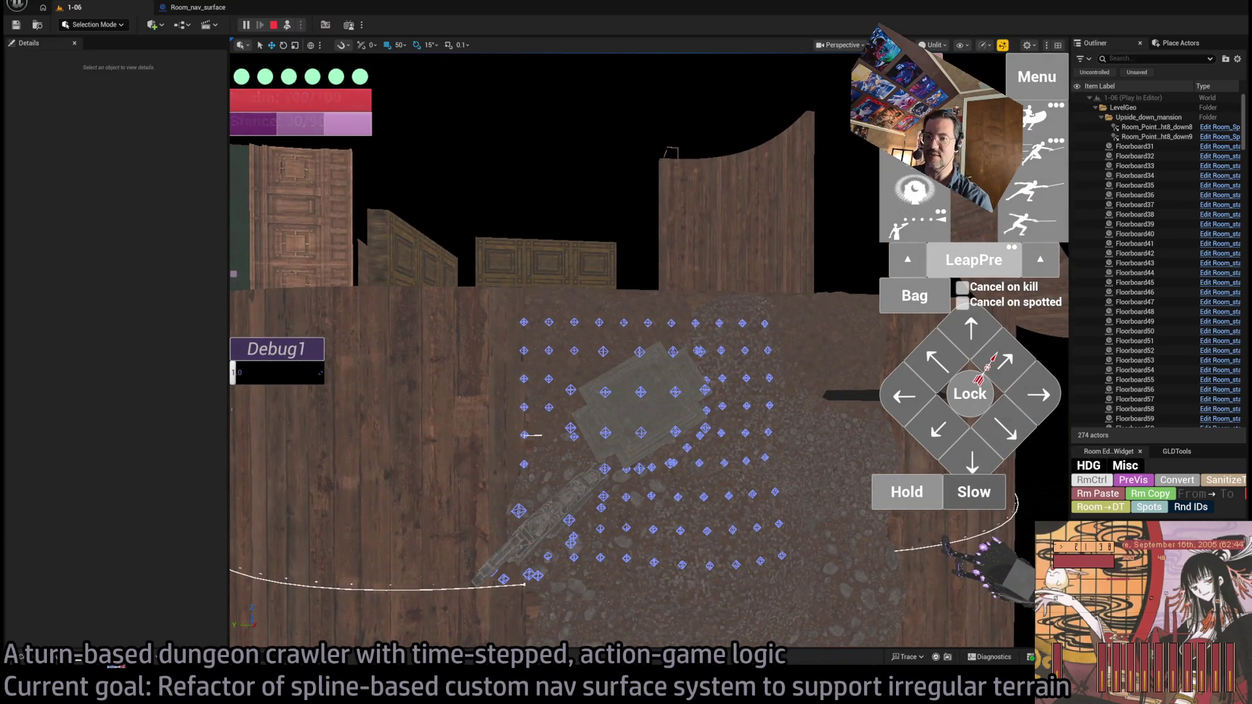
key("grave")
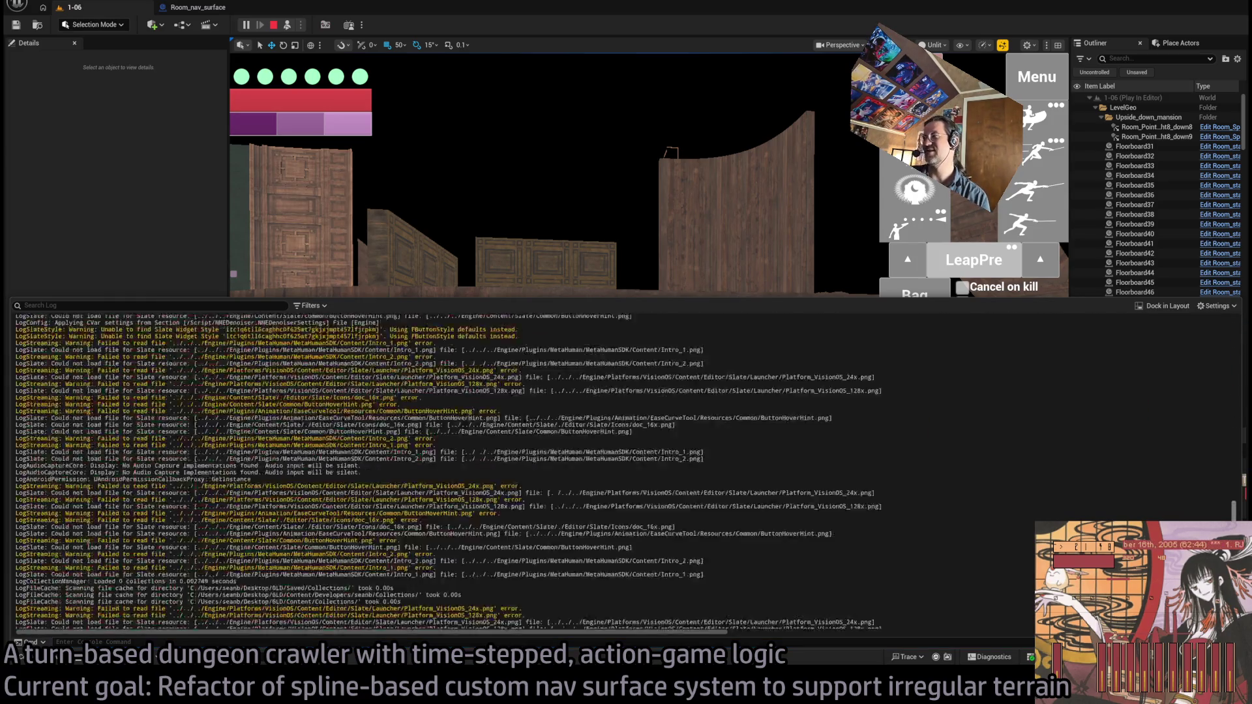
scroll(613, 538, "up", 15)
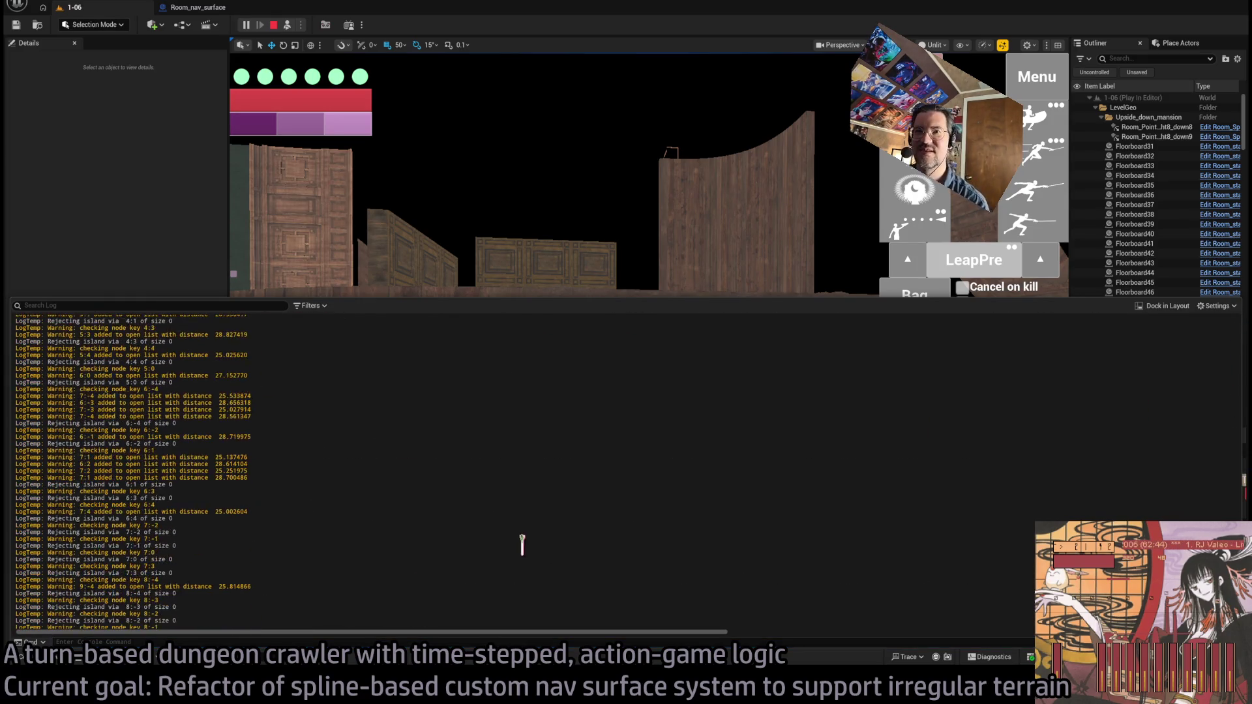
scroll(287, 478, "up", 5)
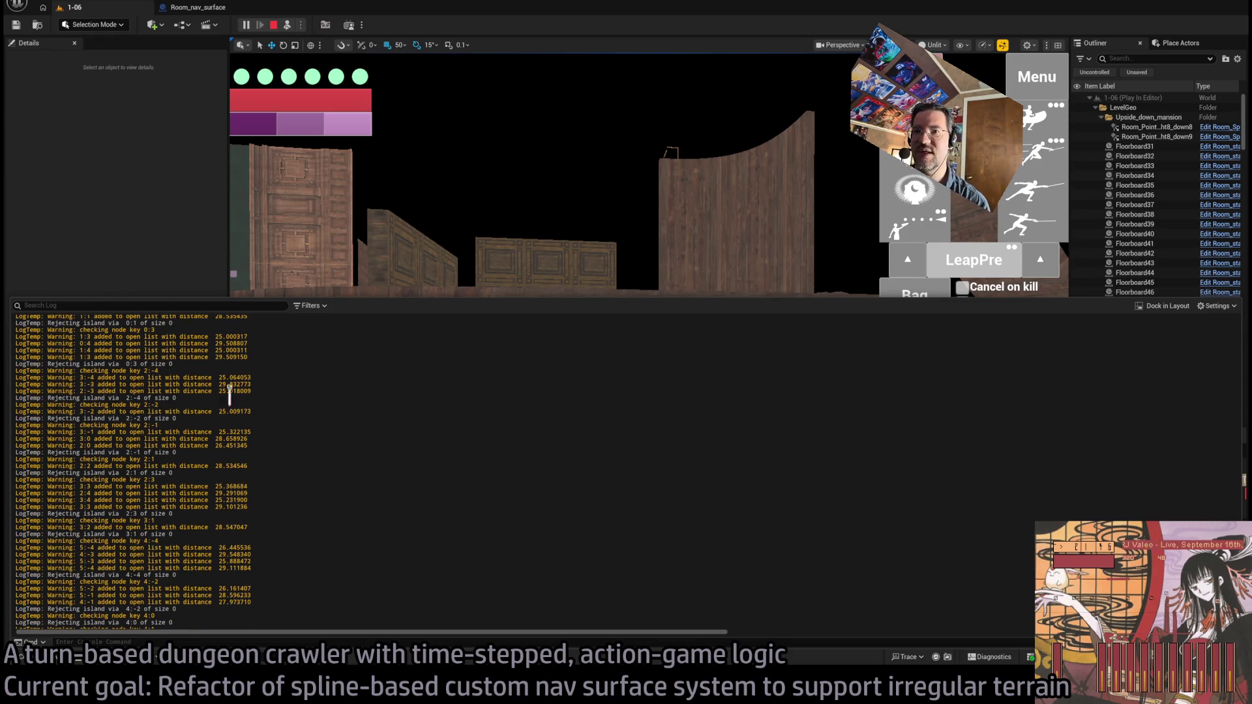
scroll(220, 515, "down", 15)
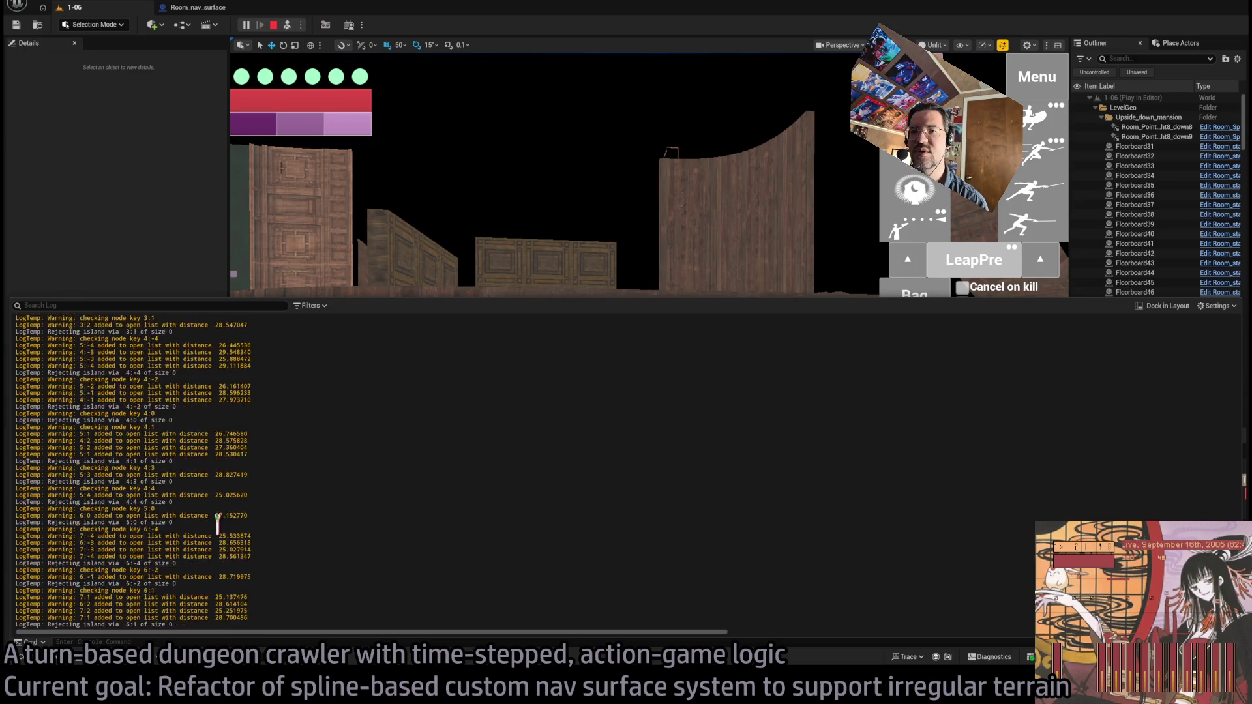